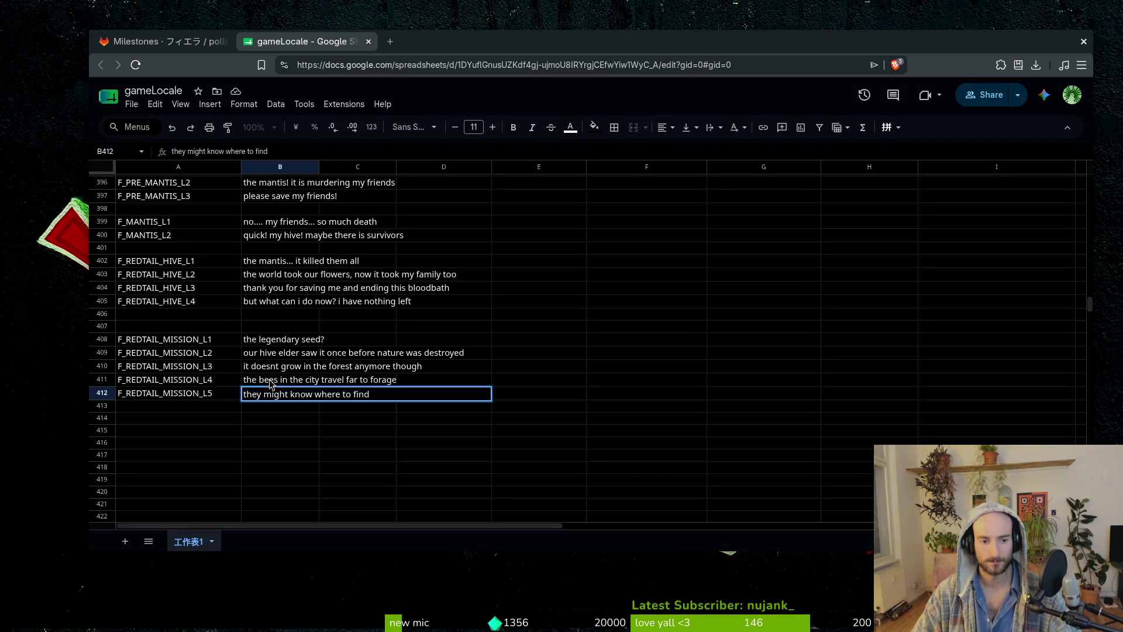
Complete the F_REDTAIL_MISSION_L5 line in B412 with 'flower to pollinate' and commit it.
type(" a flower to pollinate")
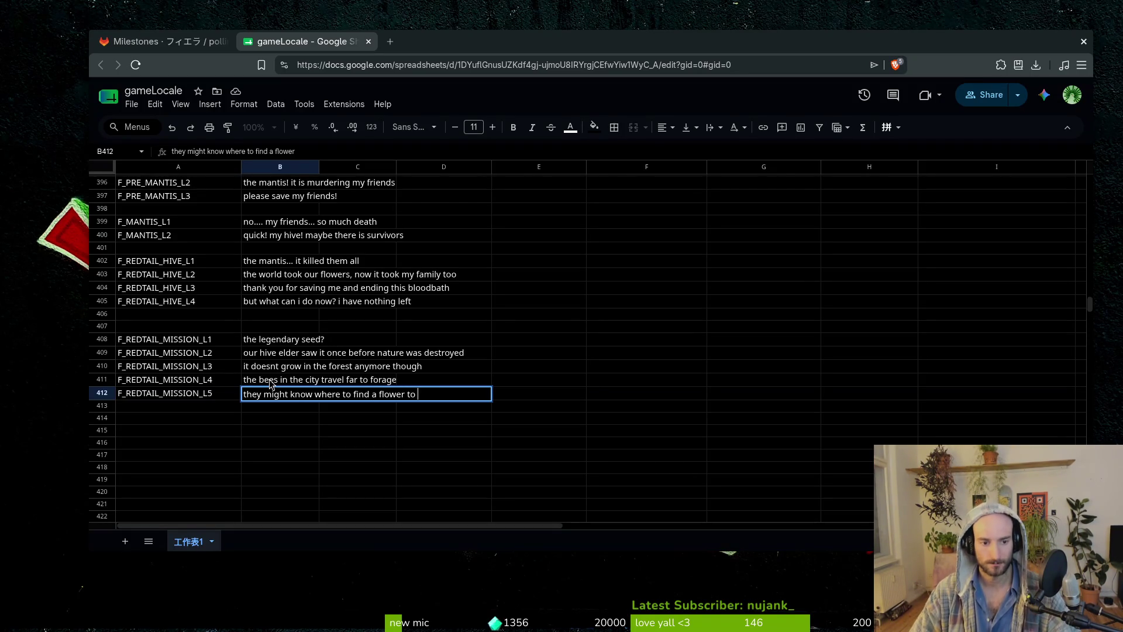
key("Return")
key("Up")
key("Up")
key("Up")
key("Up")
key("Up")
key("Up")
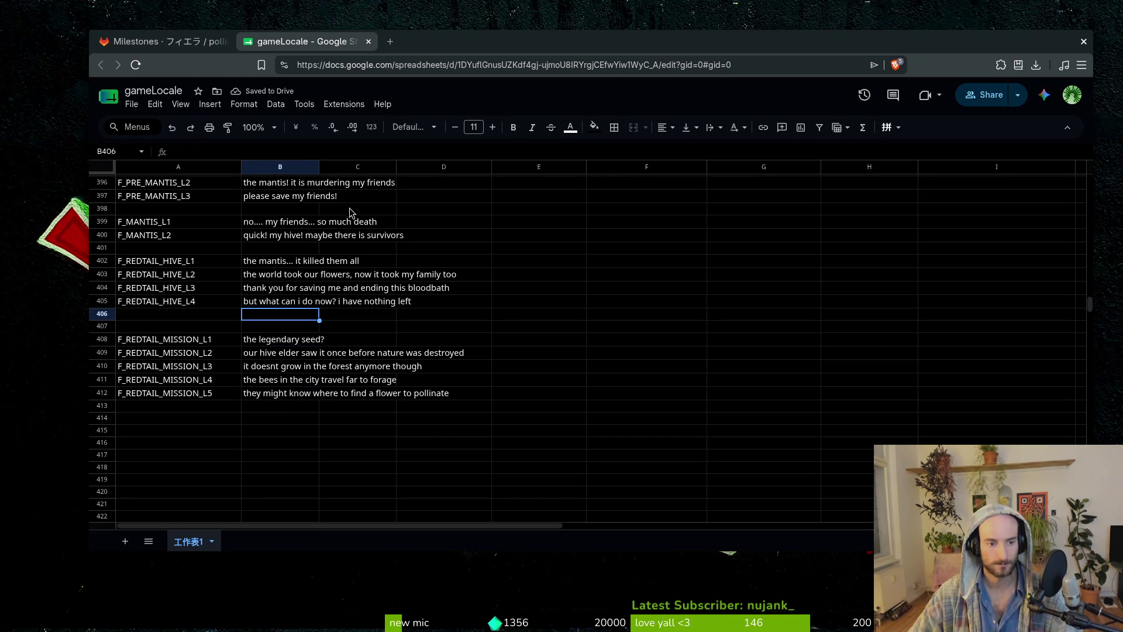
scroll(308, 338, "up", 5)
scroll(316, 386, "up", 20)
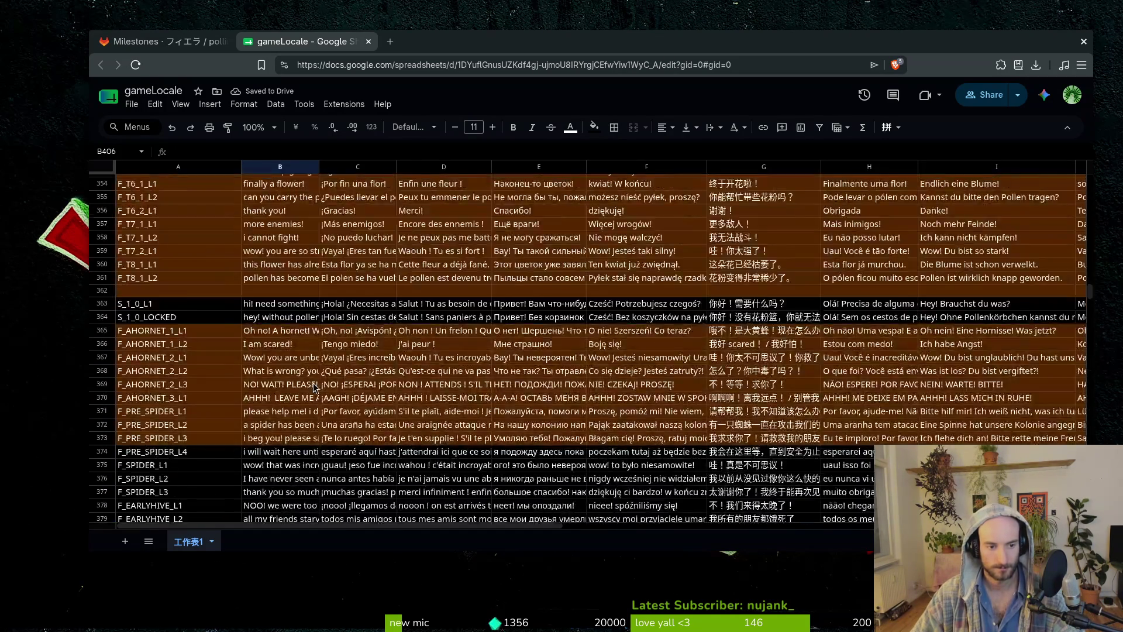
scroll(304, 367, "down", 8)
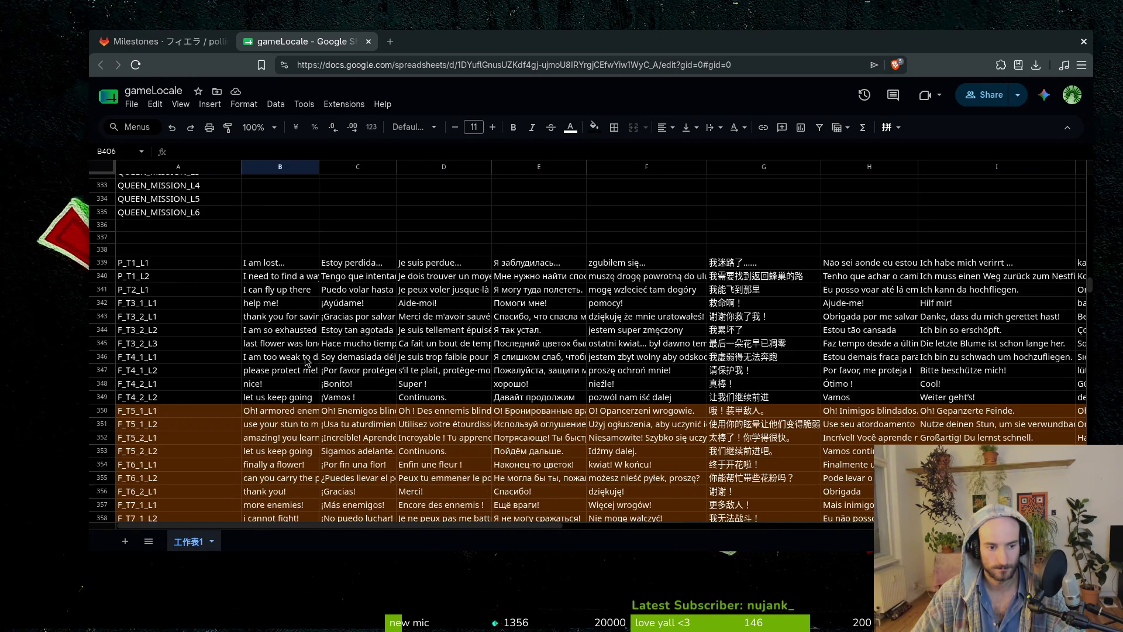
scroll(304, 367, "down", 8)
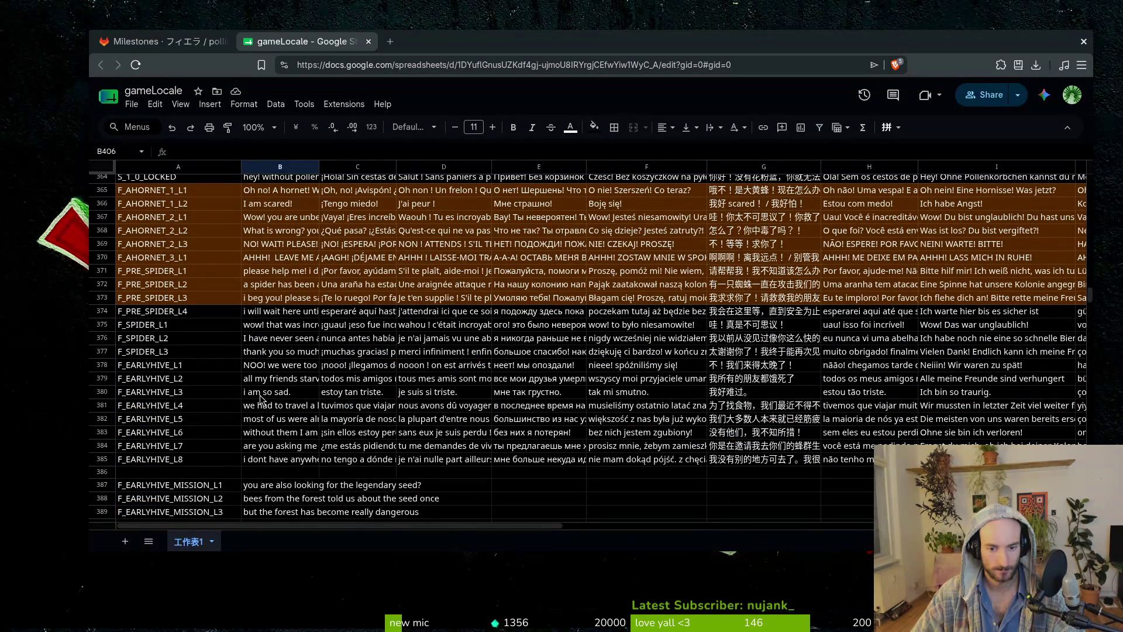
scroll(275, 394, "down", 5)
scroll(347, 399, "down", 7)
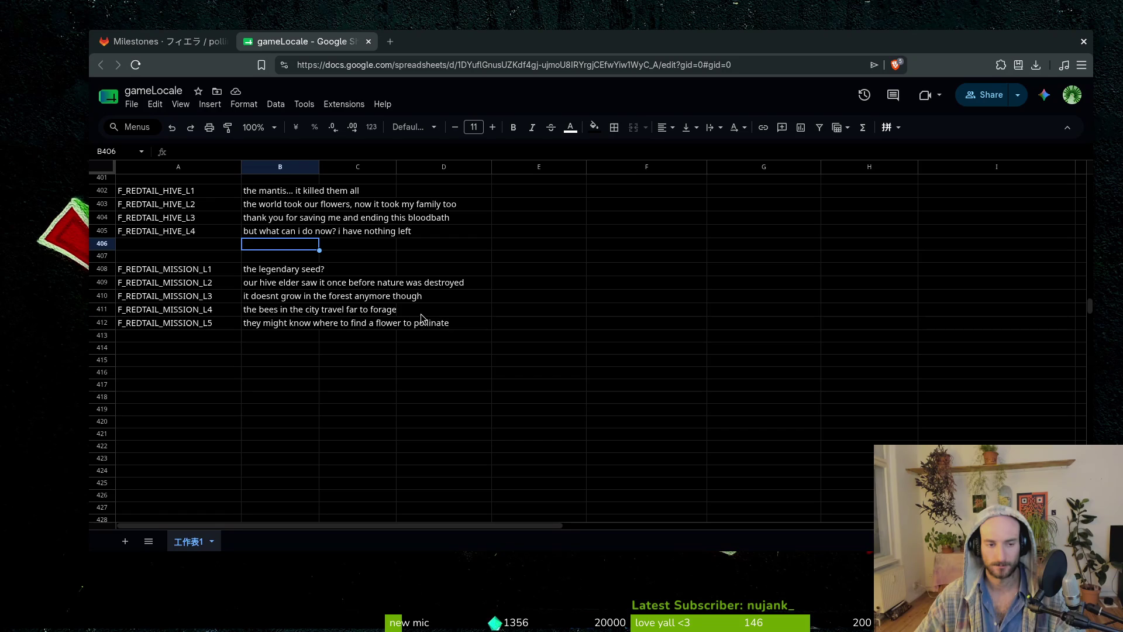
Overwrite cell B412 with 'they might know where to find it'.
left_click(255, 257)
key("Up")
key("Down")
key("Up")
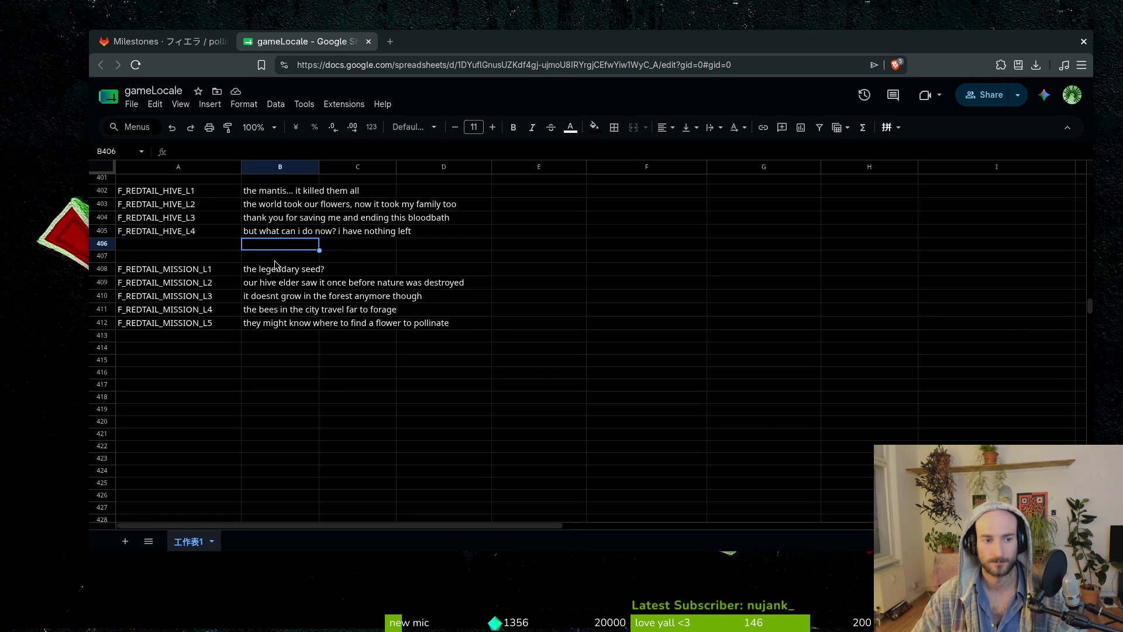
left_click(264, 336)
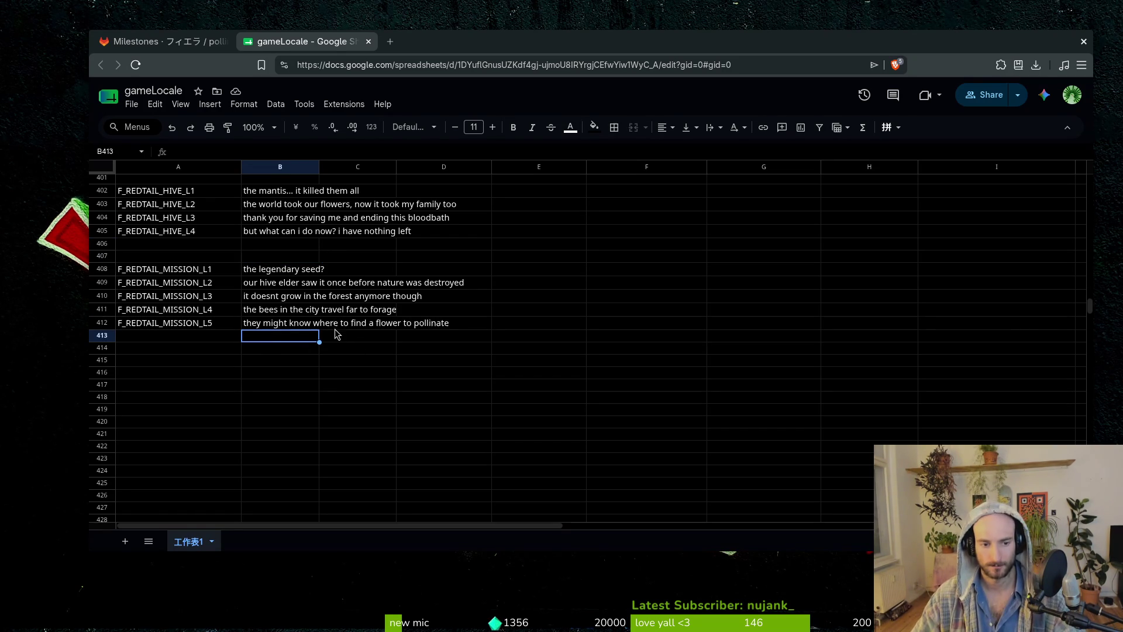
left_click(272, 325)
type("they m")
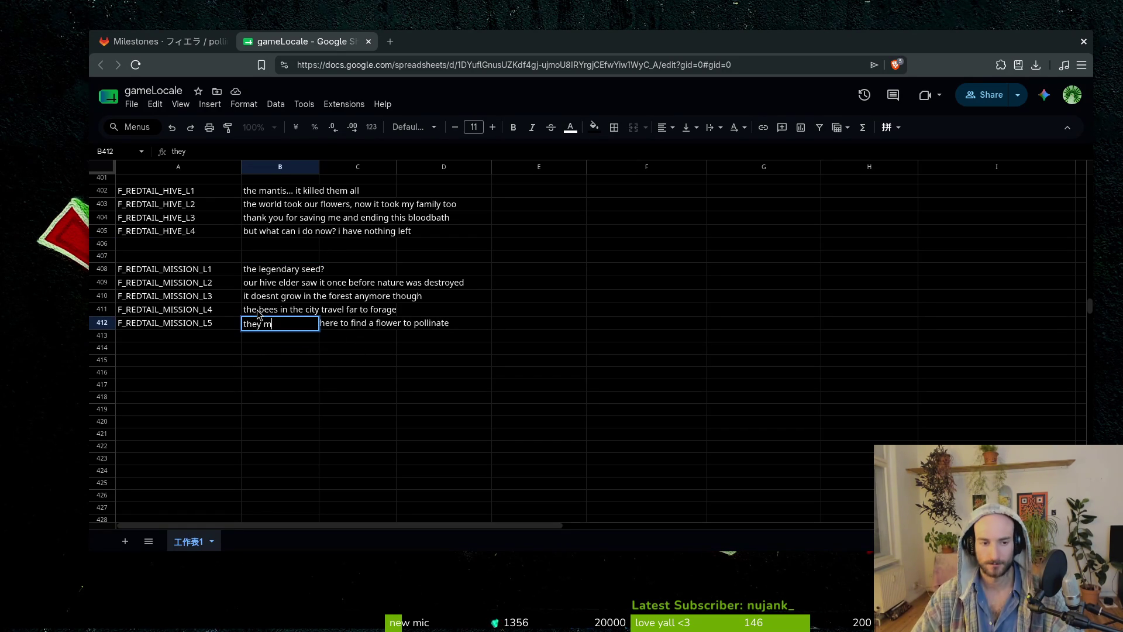
type("ight know where to find it")
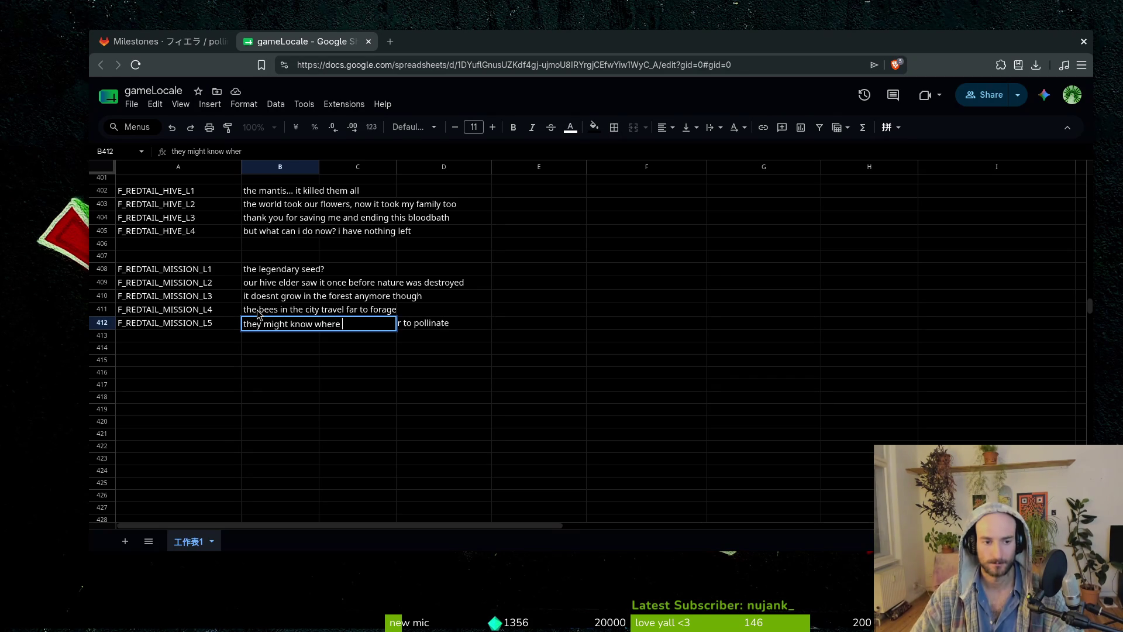
key("Return")
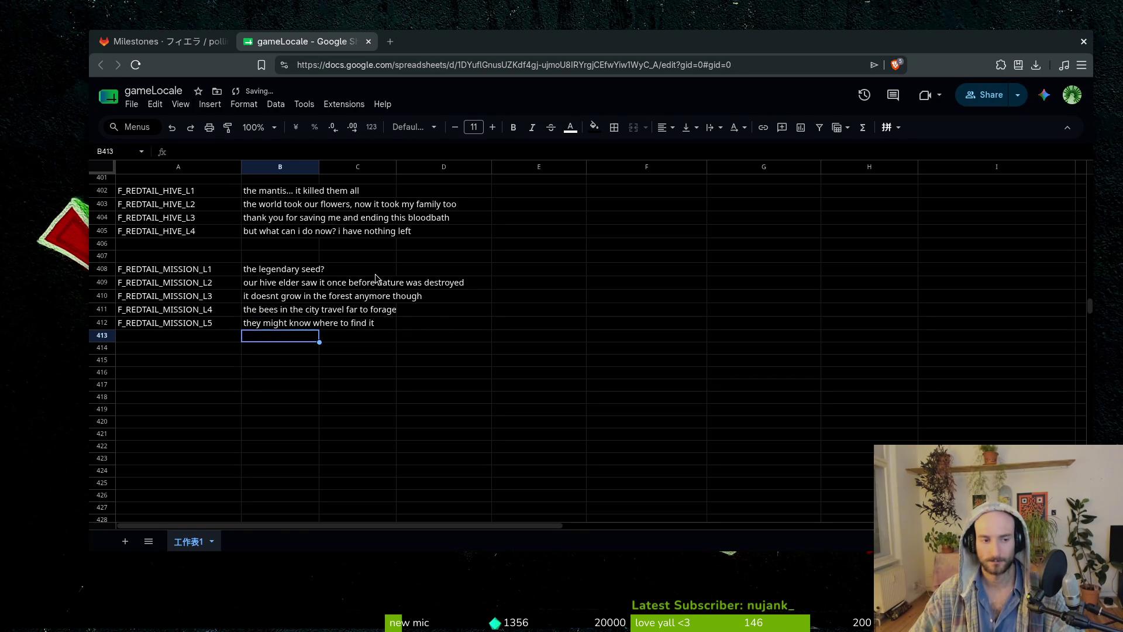
scroll(258, 313, "up", 5)
scroll(165, 318, "down", 6)
scroll(166, 315, "up", 5)
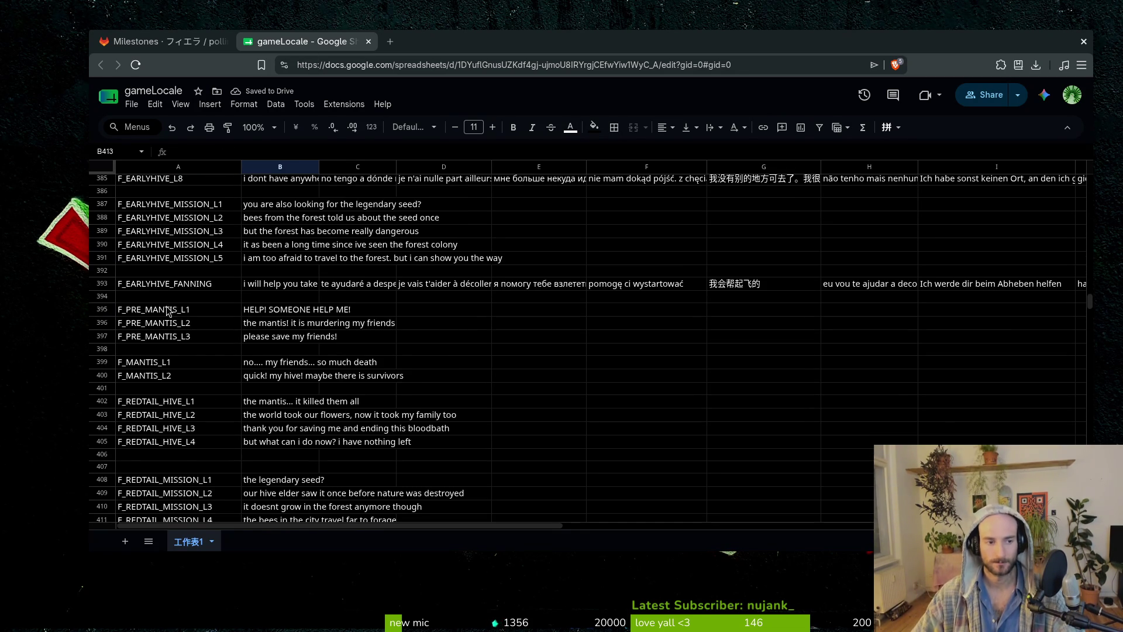
Locate and select the F_EARLYHIVE_FANNING key in cell A393.
left_click(165, 288)
scroll(200, 299, "down", 6)
scroll(175, 327, "up", 3)
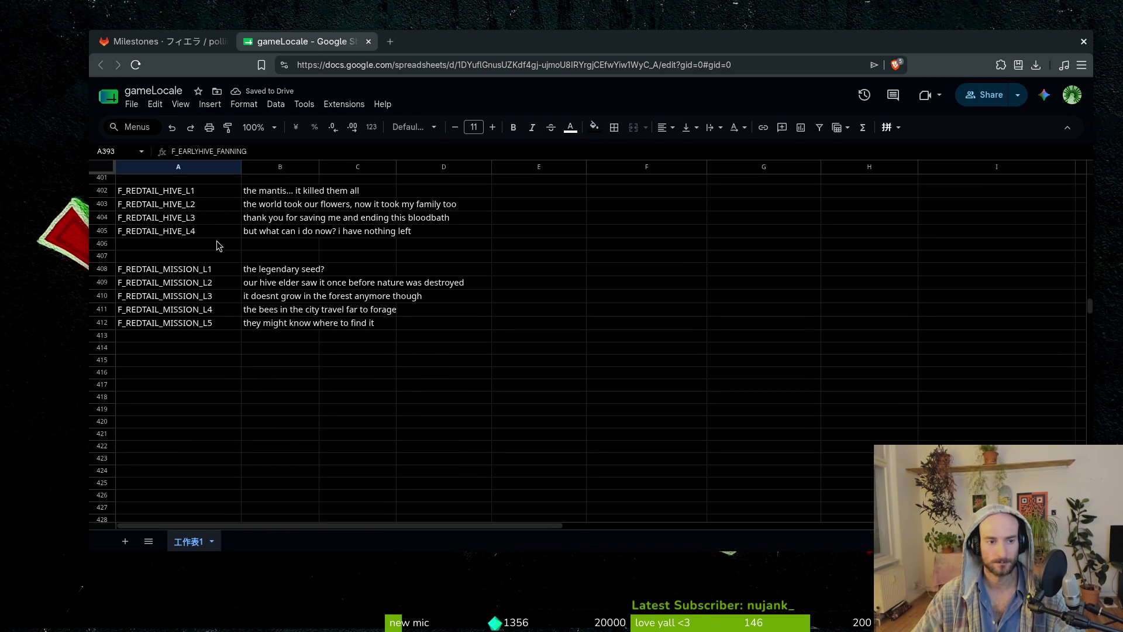
left_click(161, 348)
scroll(218, 361, "up", 4)
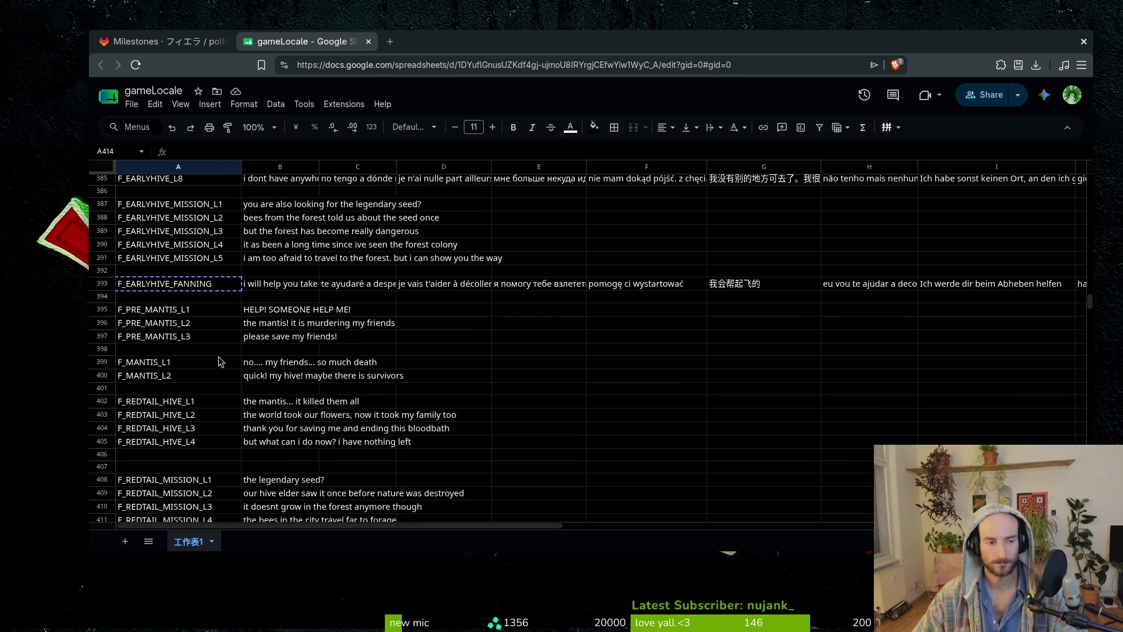
left_click(159, 284)
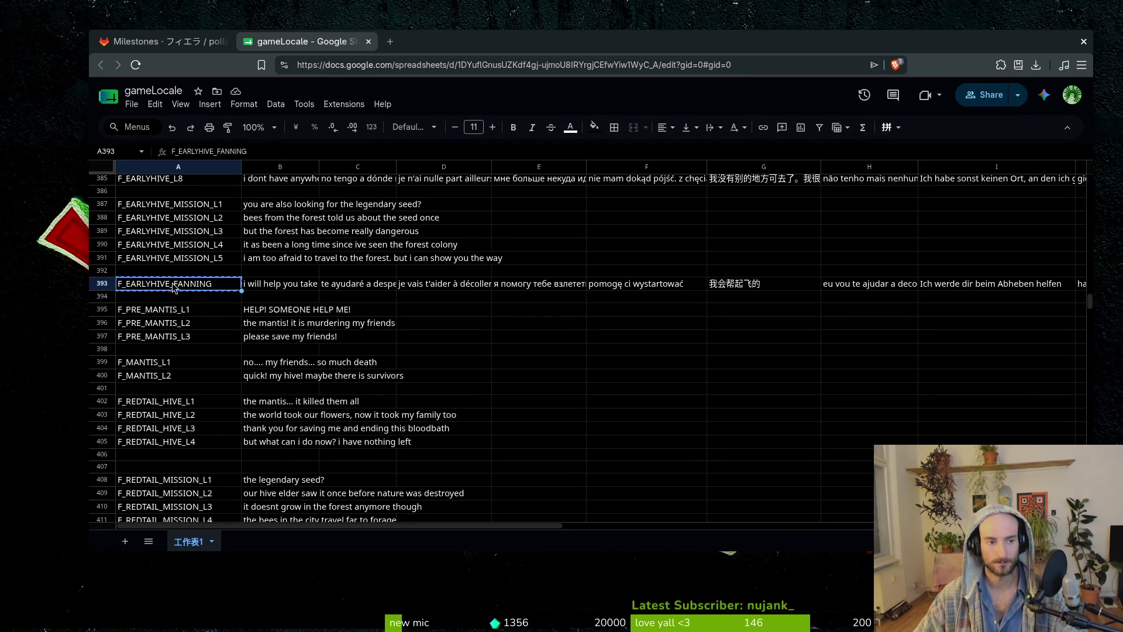
Edit A393 in the formula bar, replacing 'YHIVE' with 'Y' to give F_EARLY_FANNING.
double_click(170, 286)
left_click(211, 148)
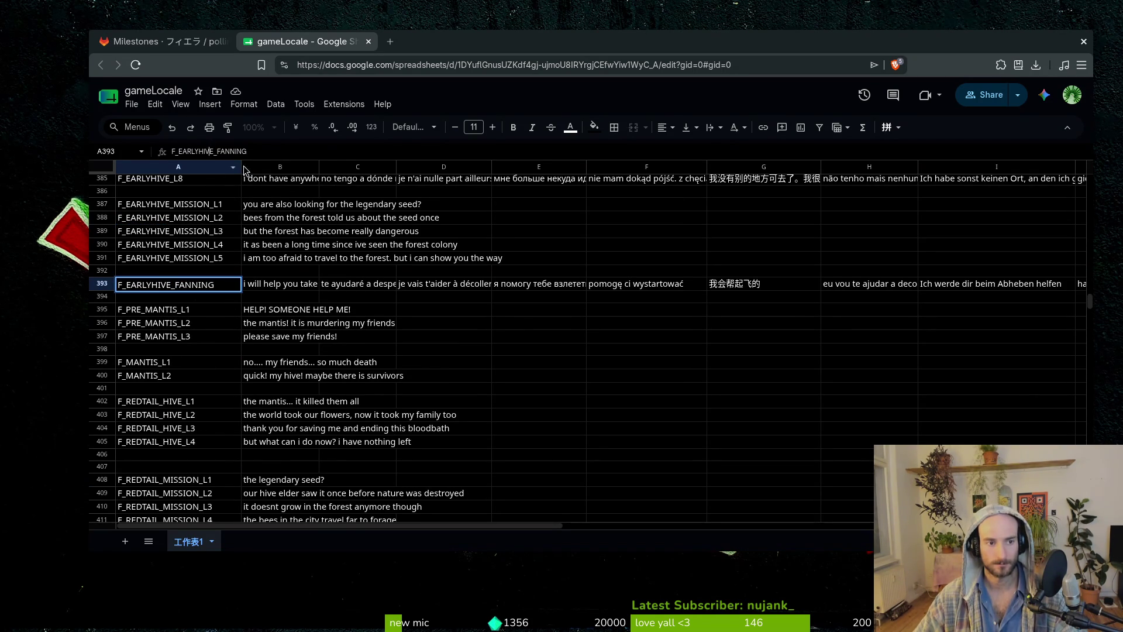
key("BackSpace")
key("BackSpace")
key("BackSpace")
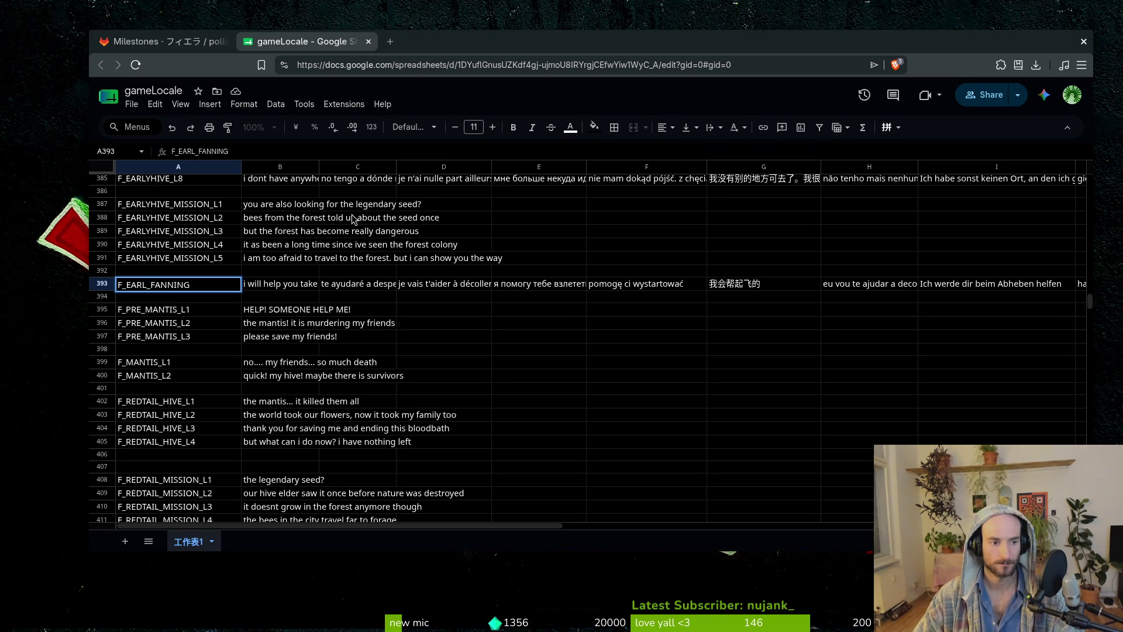
type("Y")
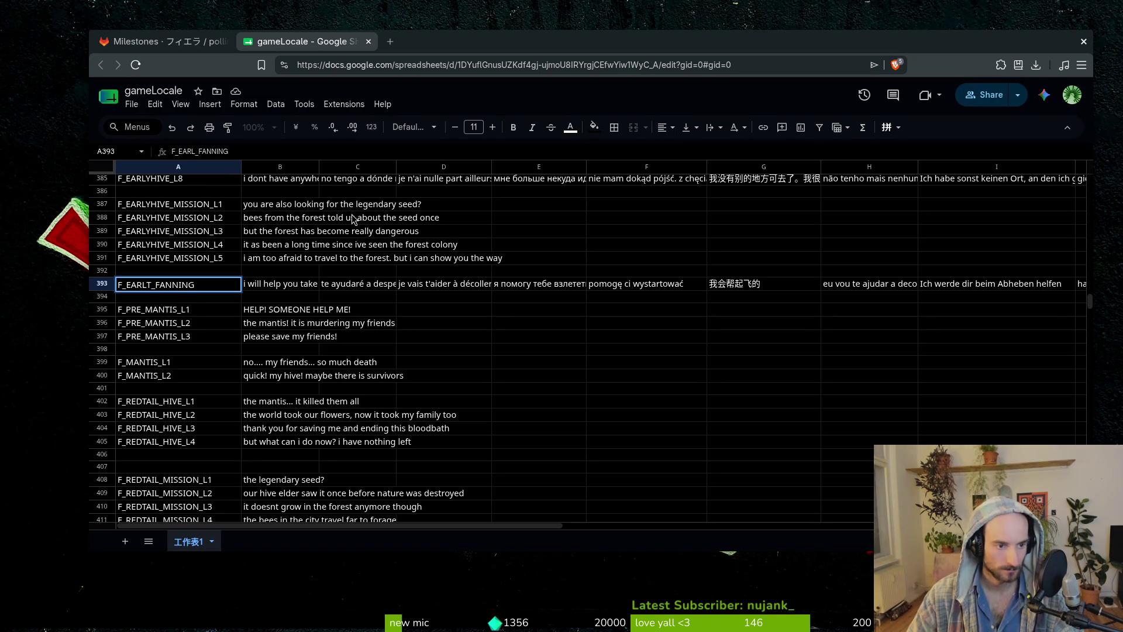
key("Return")
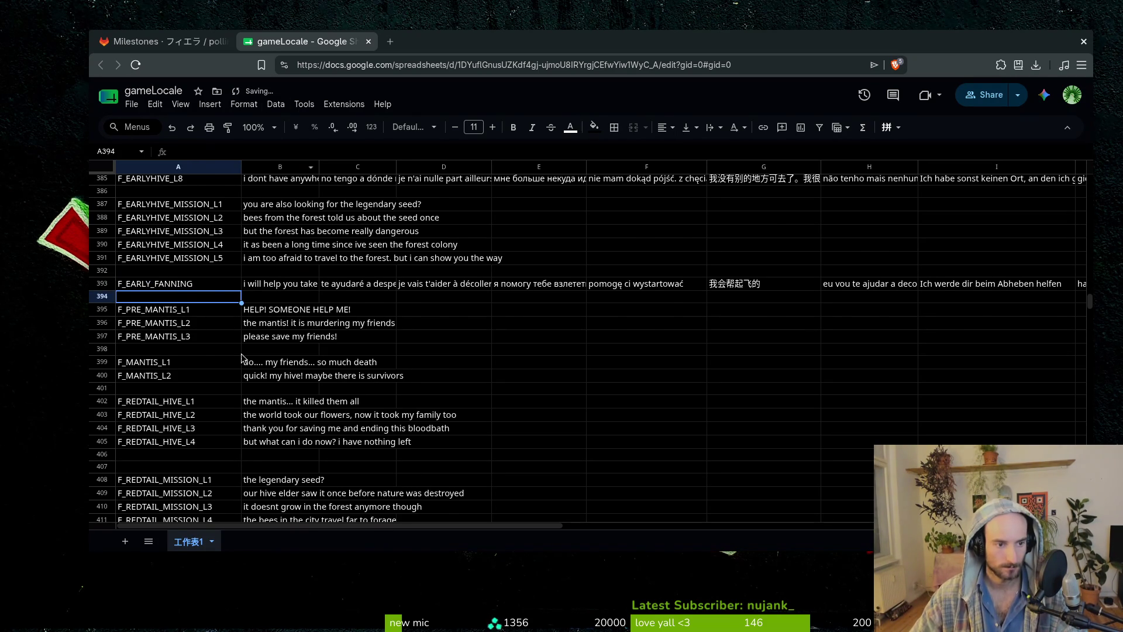
scroll(247, 361, "up", 3)
scroll(175, 375, "down", 6)
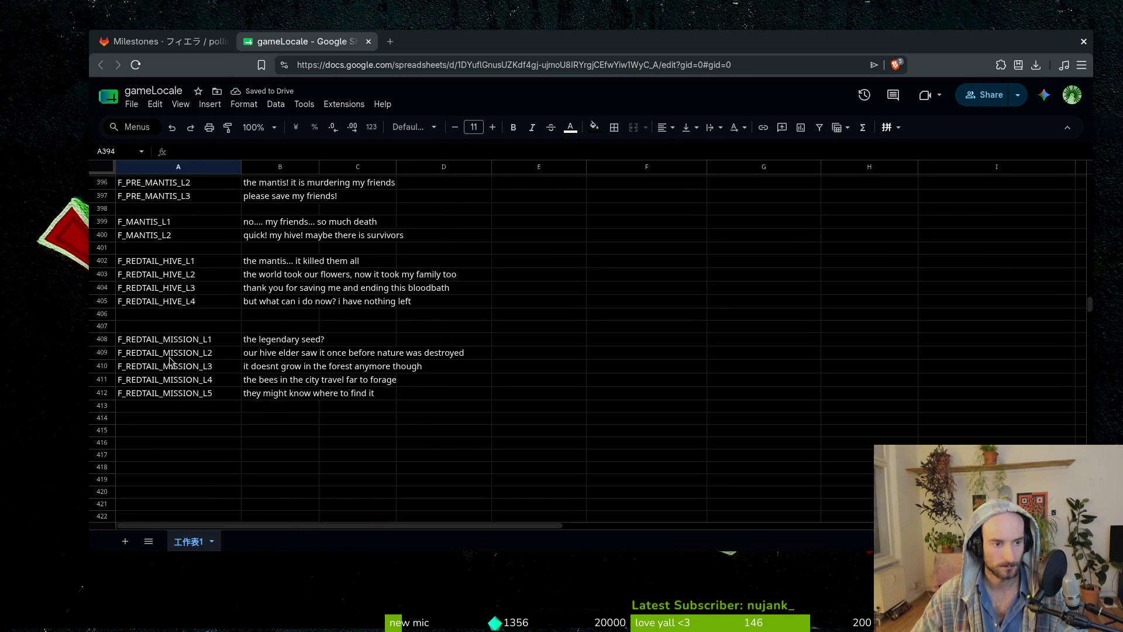
scroll(170, 366, "up", 3)
scroll(165, 346, "up", 3)
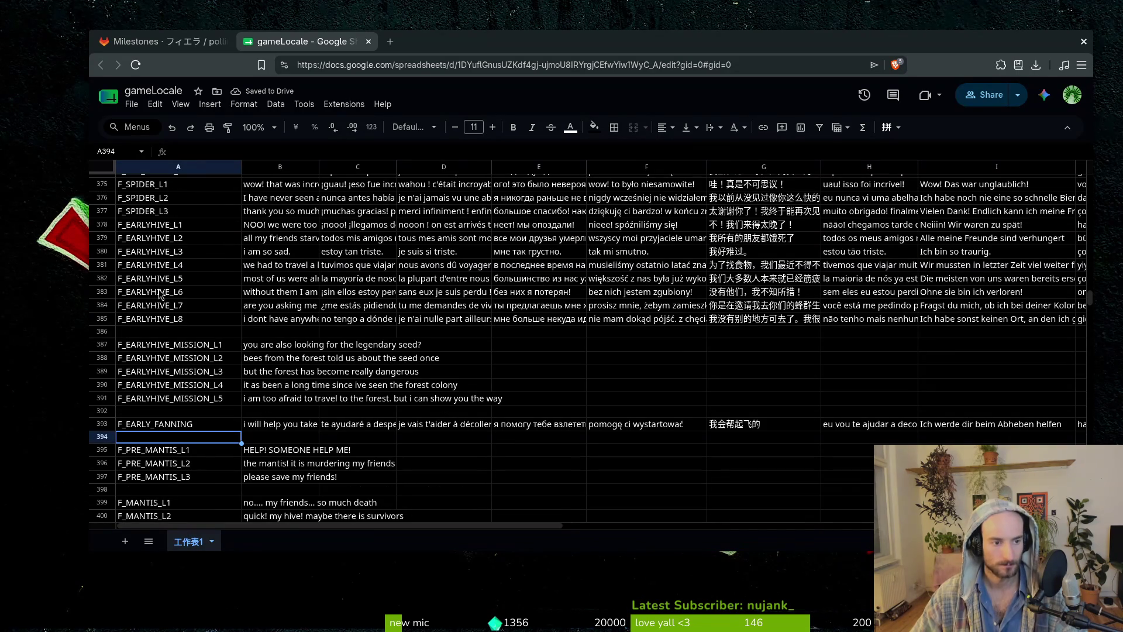
Rename the key in A378 to F_EARLY_HIVE_L1.
left_click(160, 226)
key("Return")
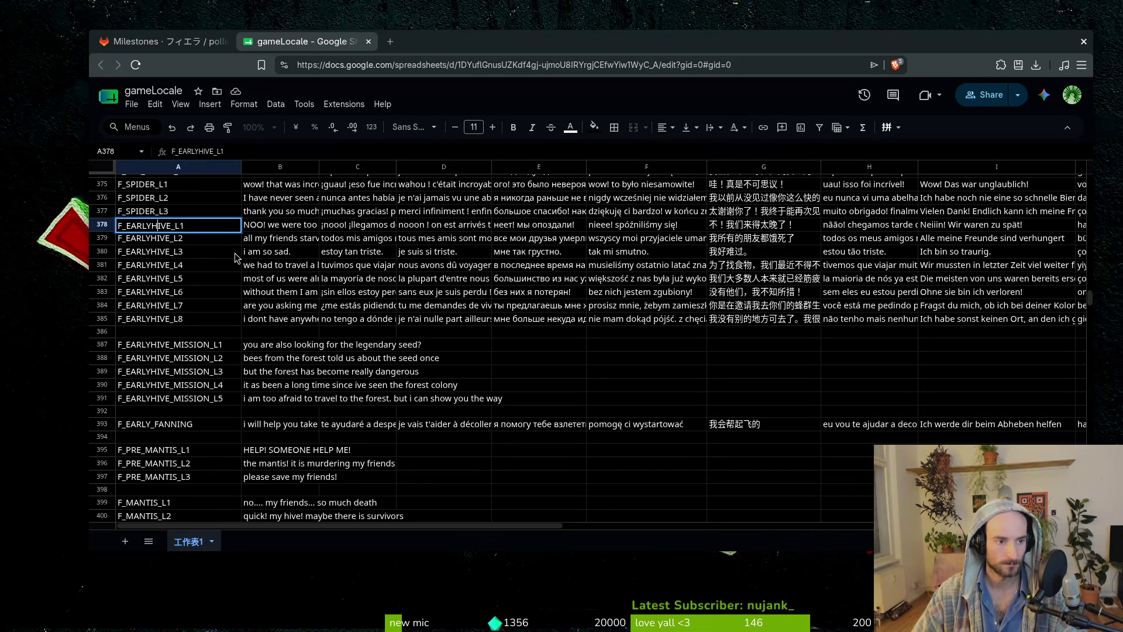
type("_")
key("Return")
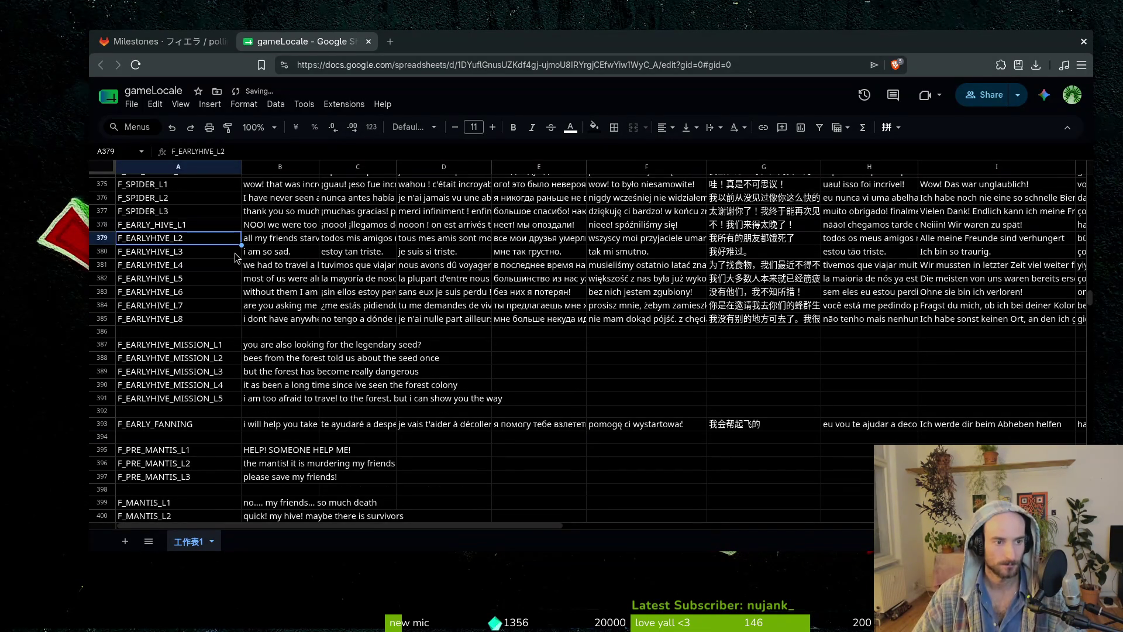
key("Up")
Replace the mission key in A387 with F_EARLY_MISSION_L1.
key("Down")
key("Down")
key("Down")
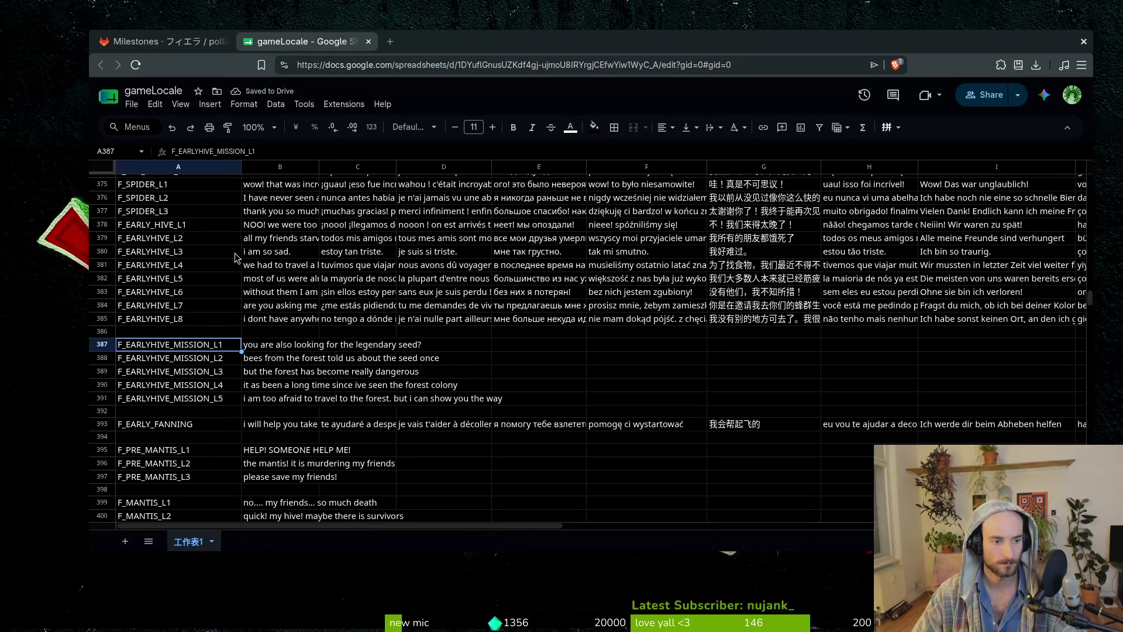
key("Return")
key("ctrl+a")
type("F_EARLY_MISSION_")
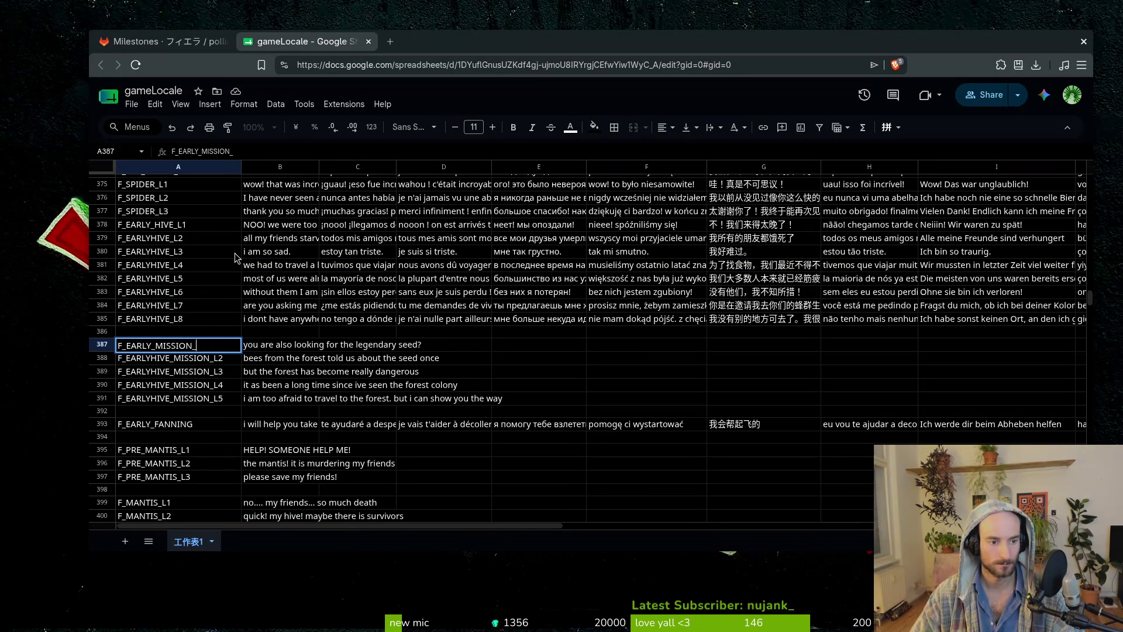
key("ctrl+Return")
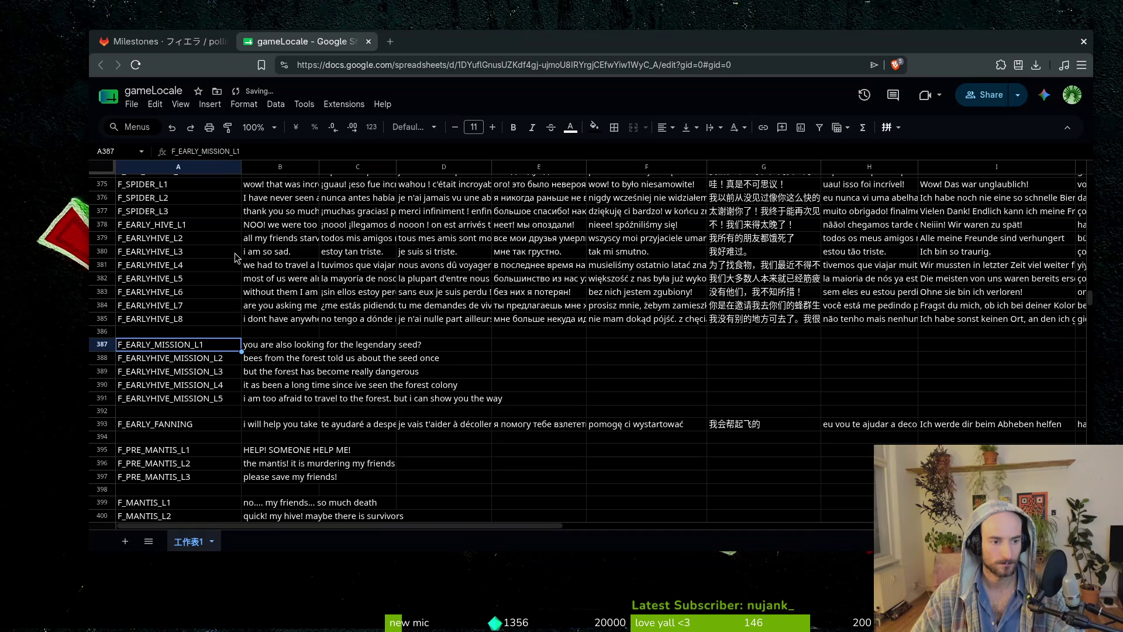
Paste the F_EARLY_MISSION_L1 key into A388 through A391.
key("Down")
key("ctrl+v")
key("Down")
key("ctrl+v")
key("Down")
key("ctrl+v")
key("Down")
key("ctrl+v")
Renumber the pasted mission keys to F_EARLY_MISSION_L2 through L5.
key("Up")
key("Up")
key("Up")
key("Return")
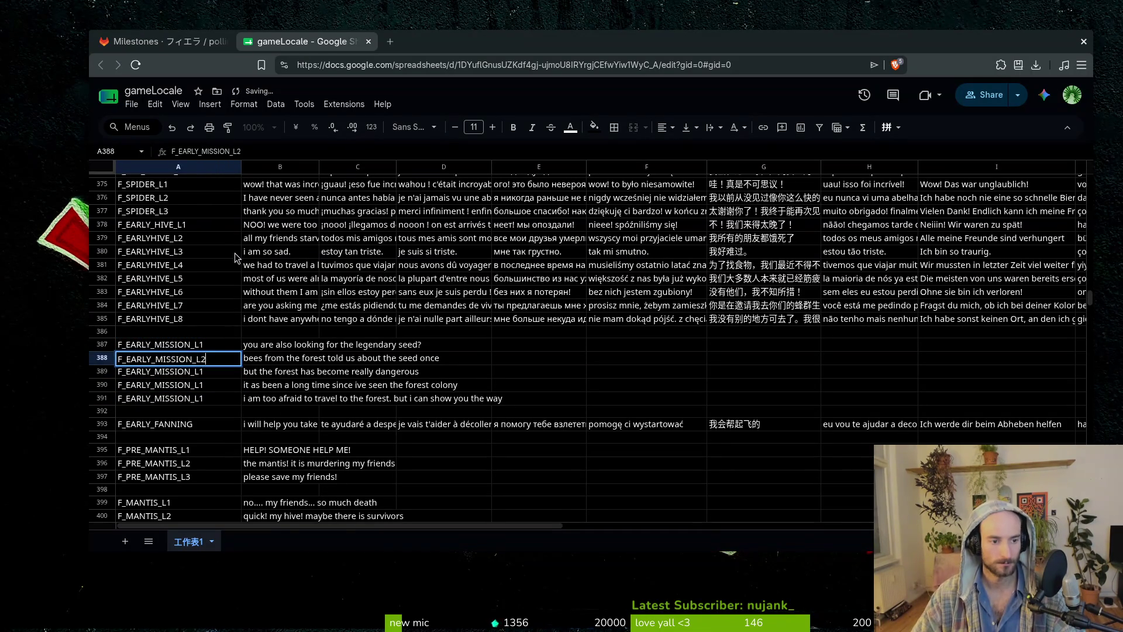
key("Return")
key("Return")
key("BackSpace")
type("3")
key("Return")
key("Return")
type("4")
key("Return")
key("Return")
key("BackSpace")
type("5")
key("Return")
key("Up")
key("Up")
key("Up")
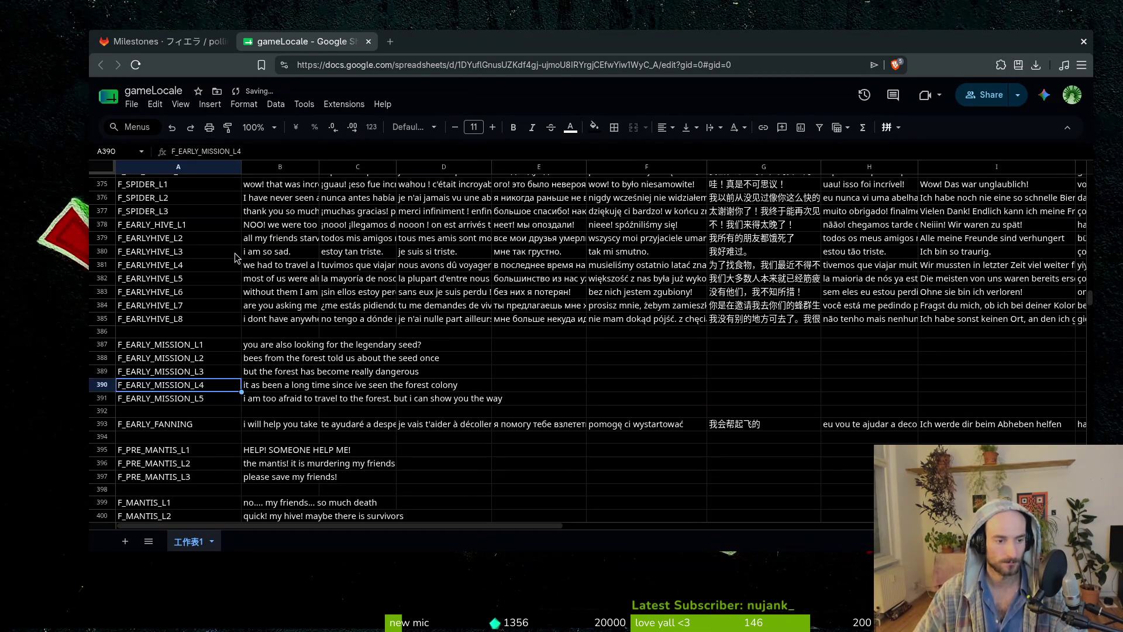
key("Up")
key("Up")
key("Up")
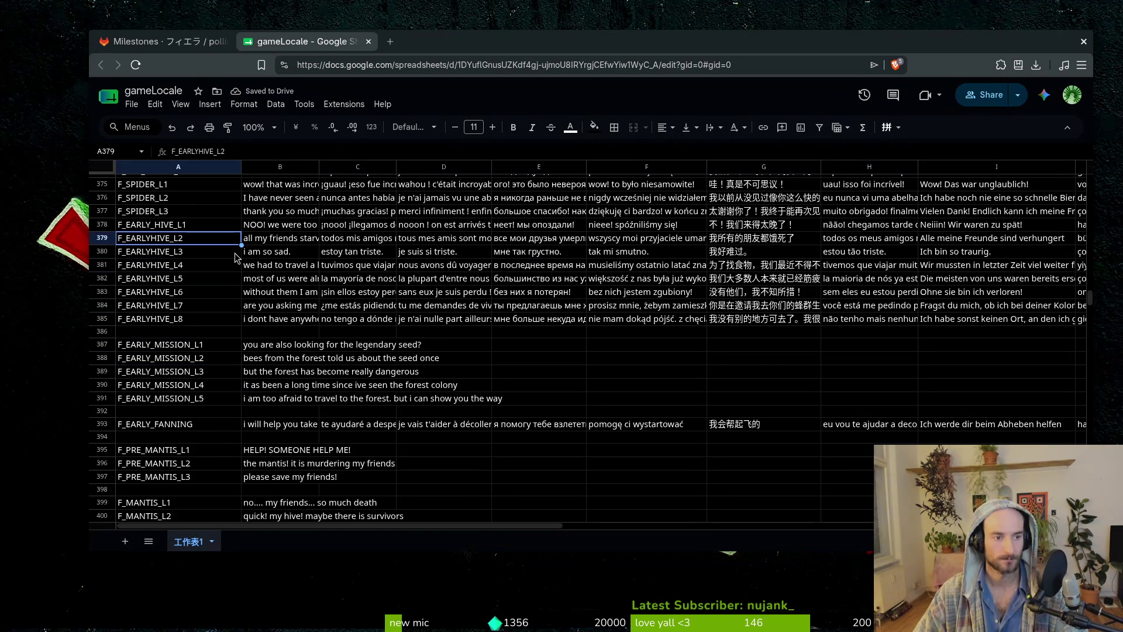
Paste the F_EARLY_HIVE_L1 key into cells A379 through A385.
key("Down")
key("ctrl+v")
key("Down")
key("ctrl+v")
key("Down")
key("ctrl+v")
key("Down")
key("ctrl+v")
key("Down")
key("ctrl+v")
key("Down")
key("ctrl+v")
key("Down")
key("ctrl+v")
Renumber A379 and A380 to F_EARLY_HIVE_L2 and L3, restoring an accidentally cleared cell.
key("Up")
key("Up")
key("Up")
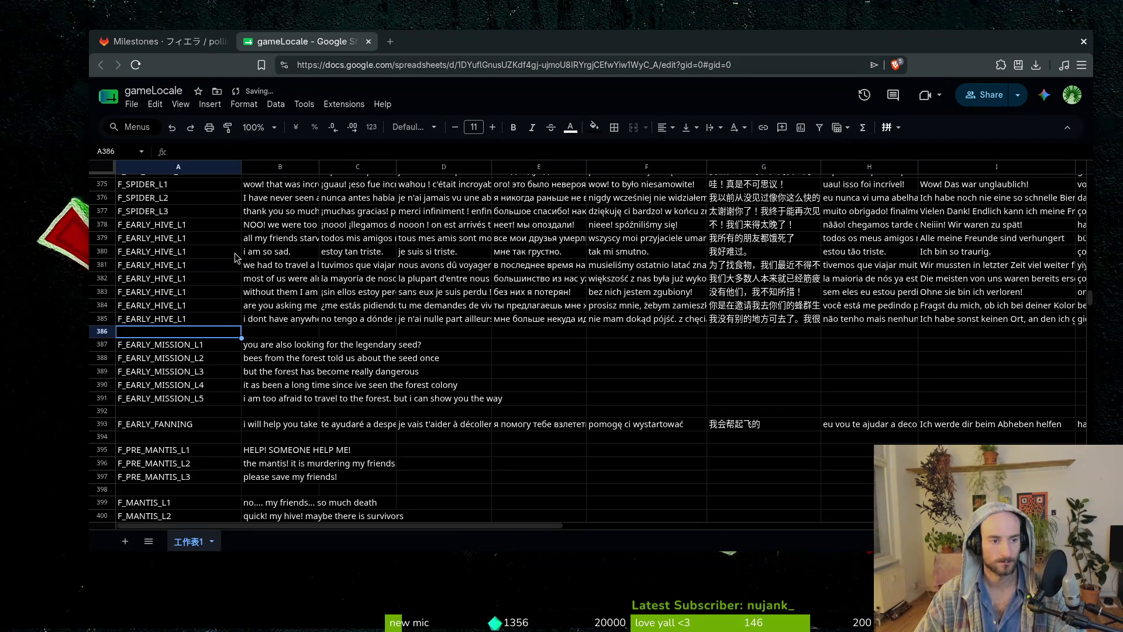
key("Return")
key("BackSpace")
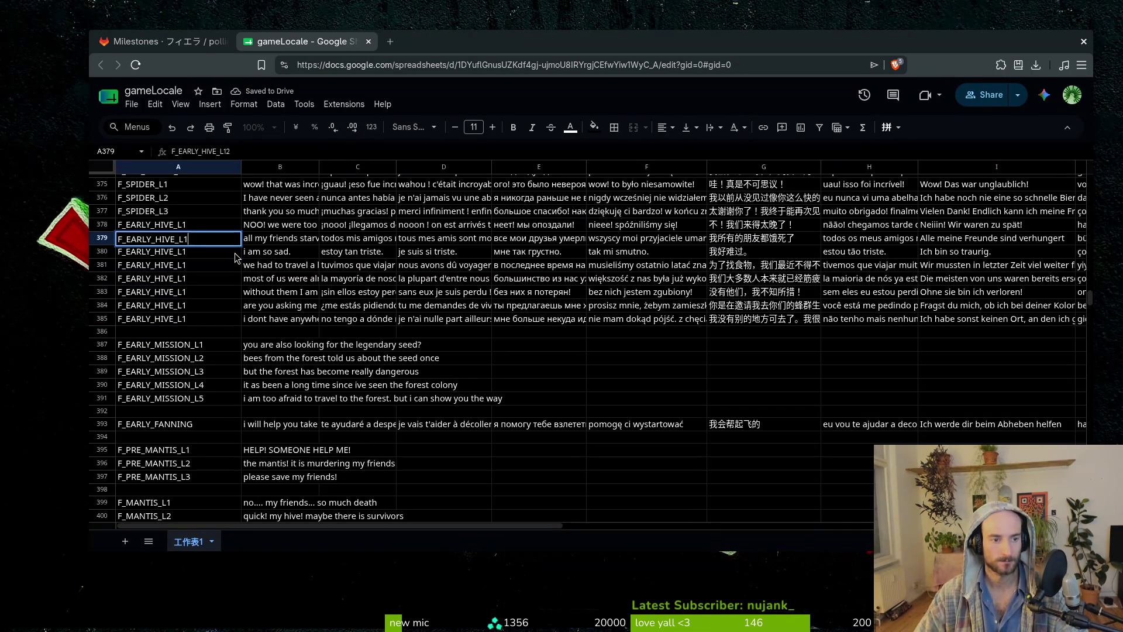
type("2")
key("Return")
key("Delete")
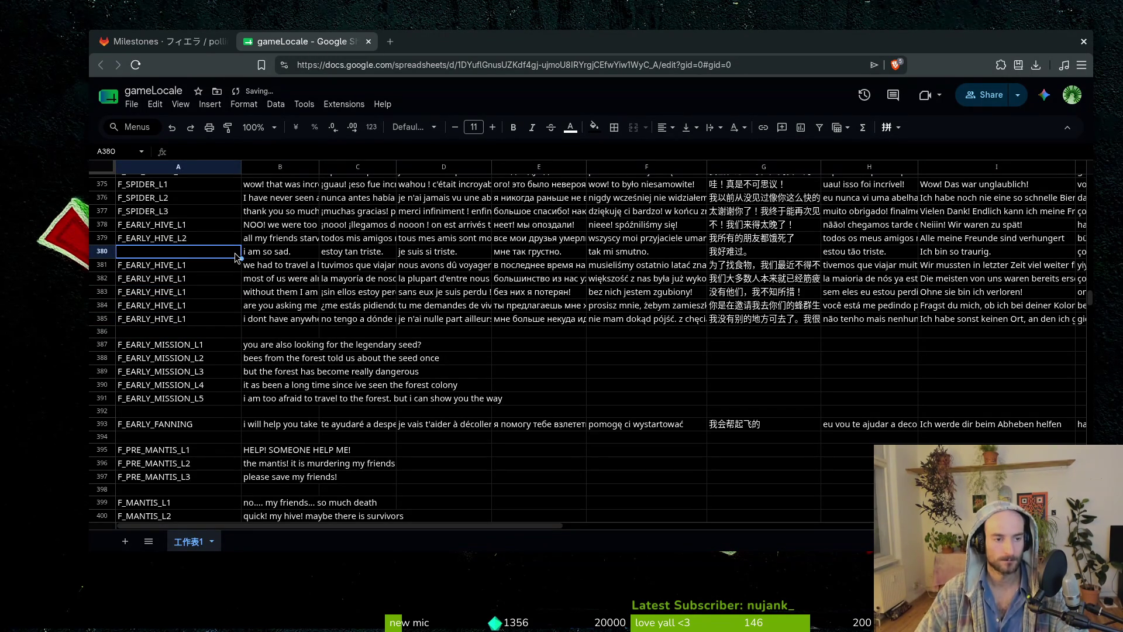
key("Up")
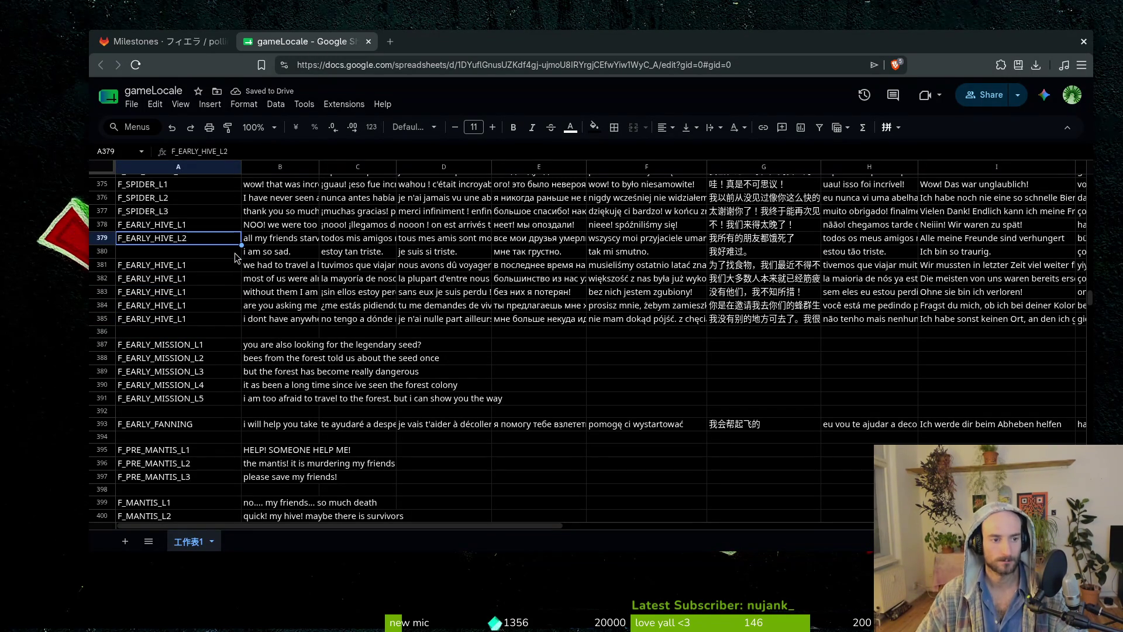
key("ctrl+z")
key("Return")
key("BackSpace")
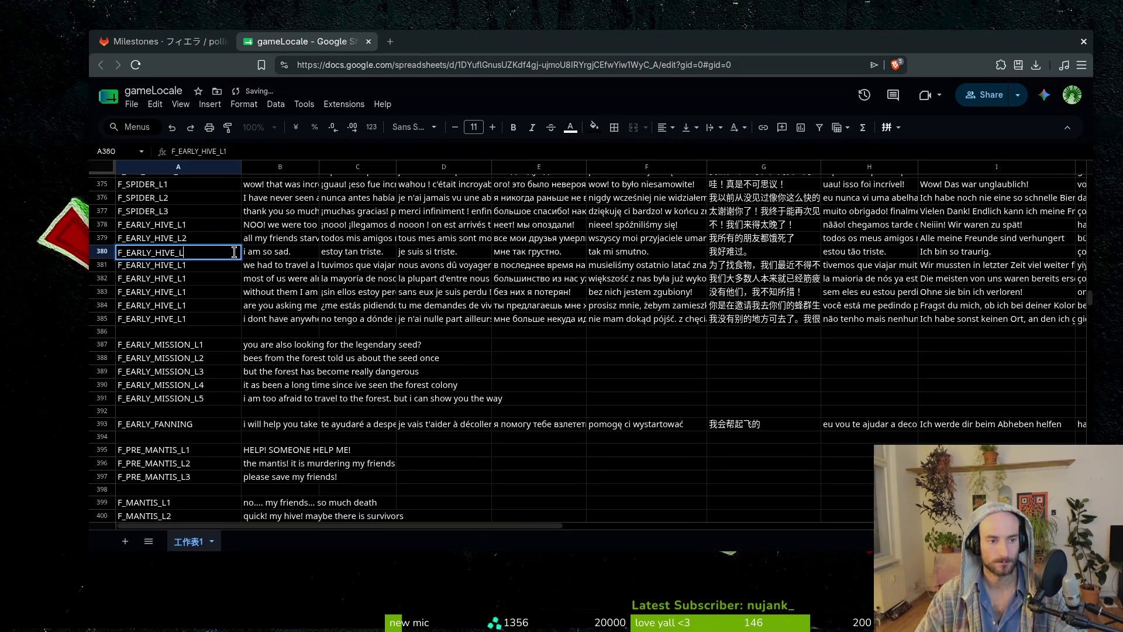
key("Return")
Renumber the remaining hive keys to F_EARLY_HIVE_L4 through L8.
key("Return")
key("BackSpace")
type("4")
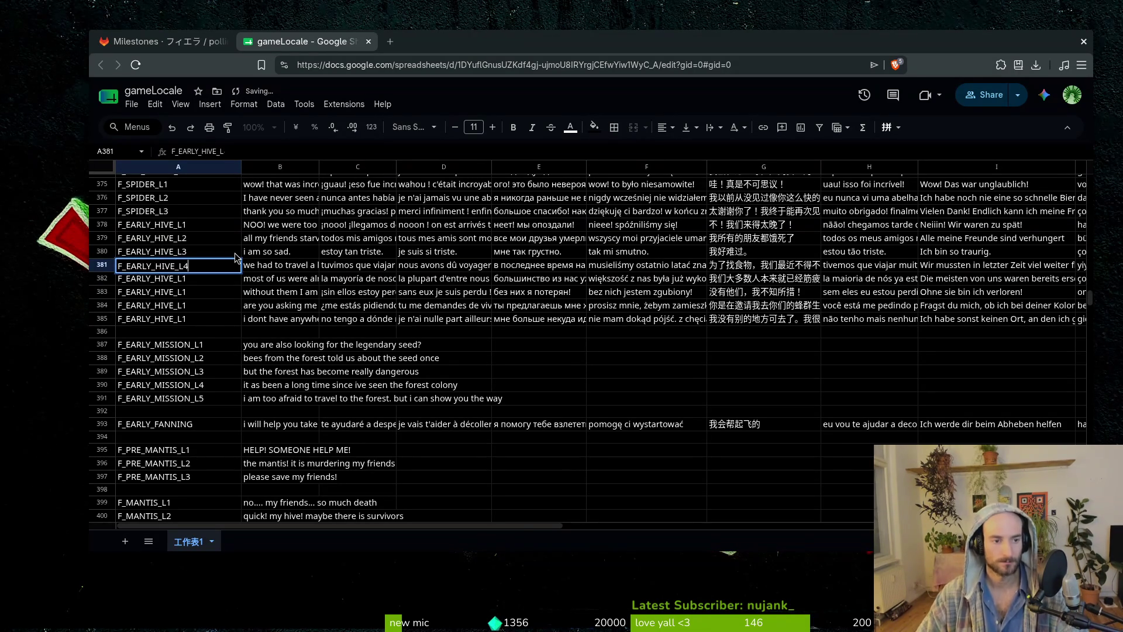
key("Return")
key("Return")
key("BackSpace")
key("Return")
key("Return")
key("BackSpace")
key("Return")
key("Return")
key("BackSpace")
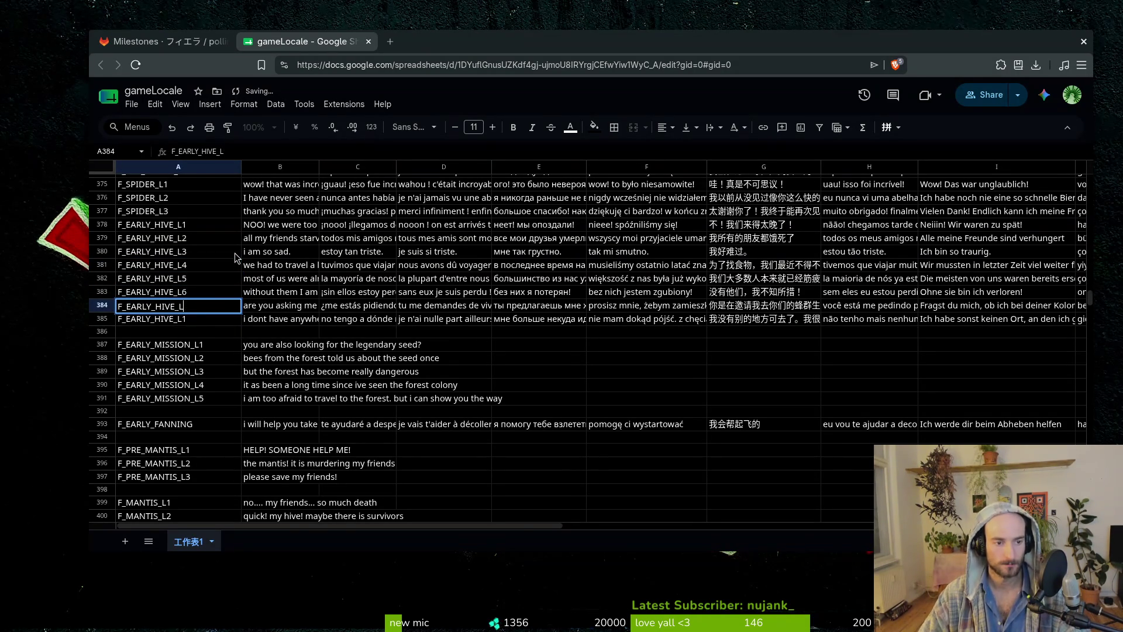
type("7")
key("Return")
key("Return")
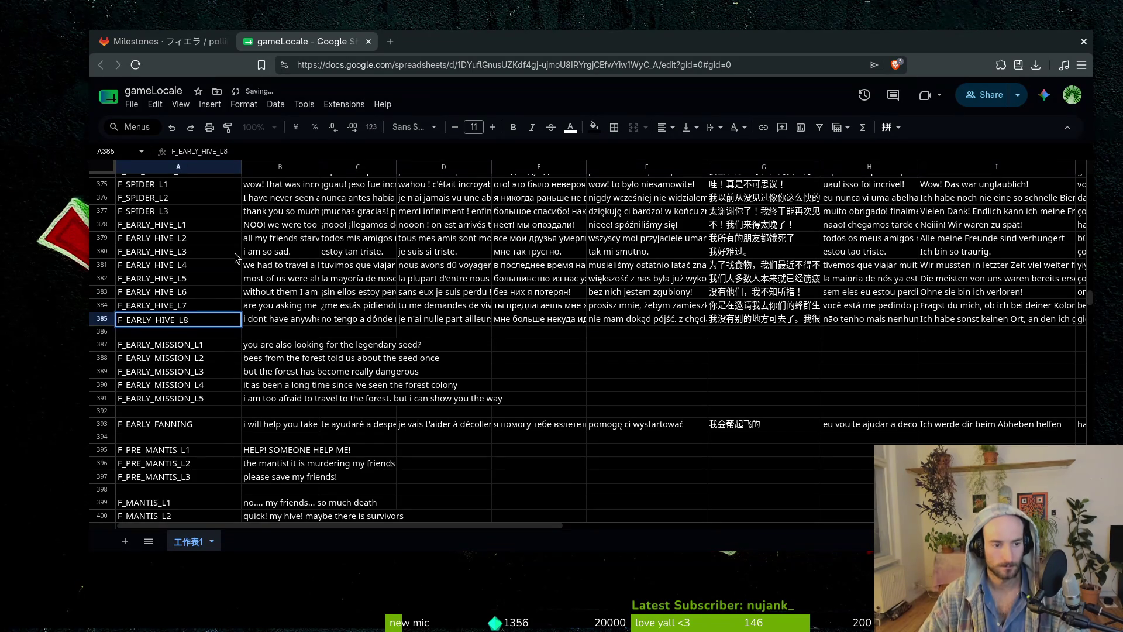
key("Return")
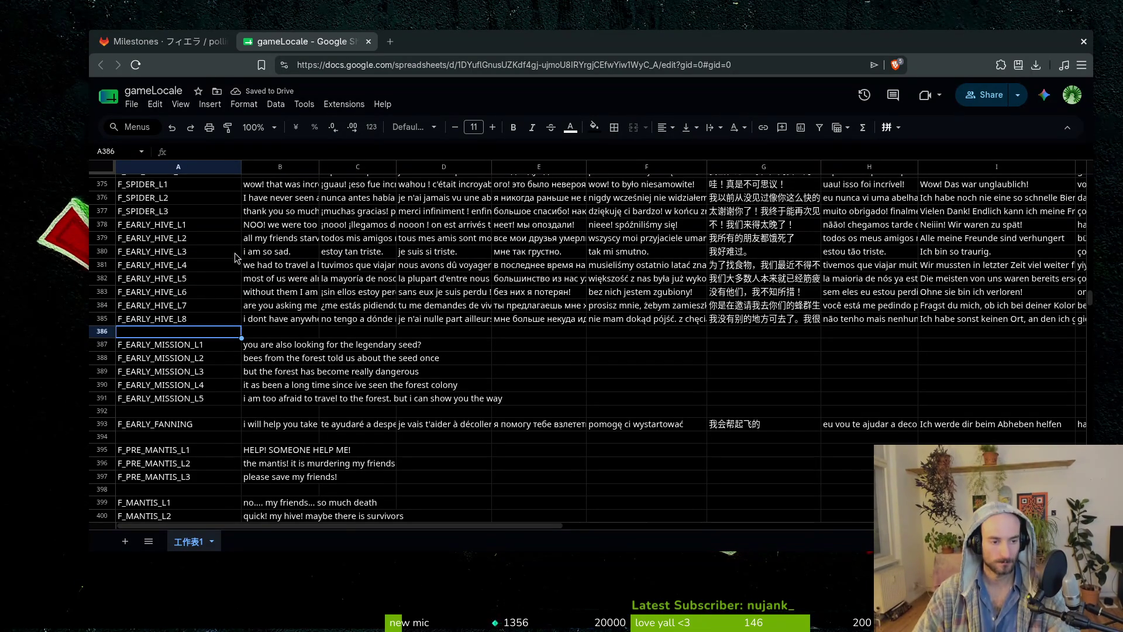
Undo the stray pastes into A386 so it stays empty.
type("F_EARLY_HIVE_L8")
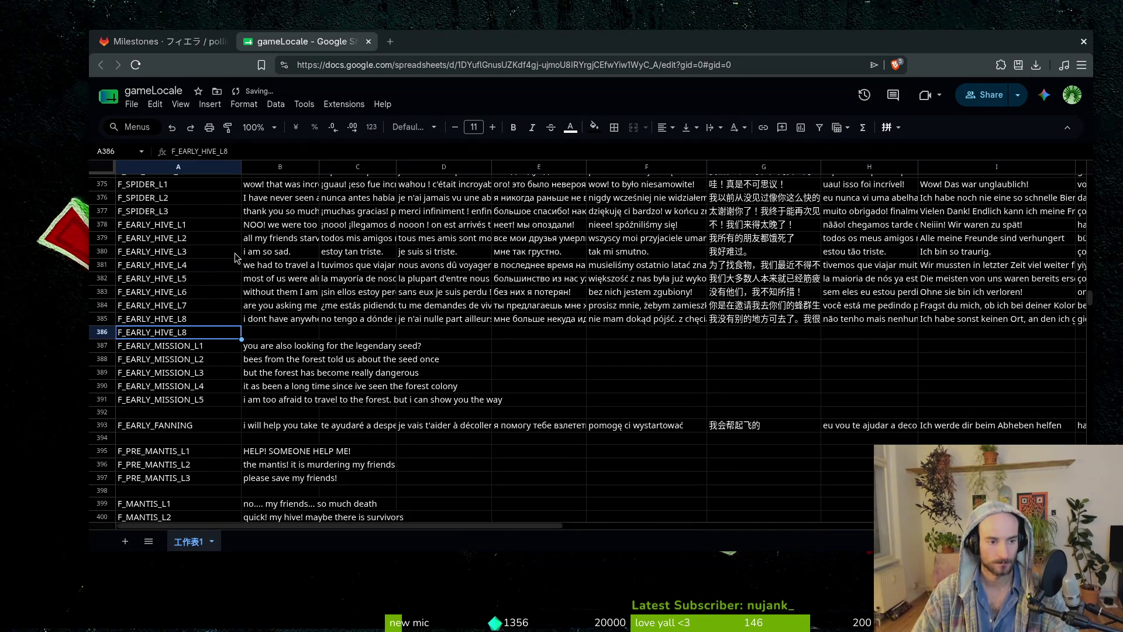
key("ctrl+z")
type("F_EARLY_HIVE_L8")
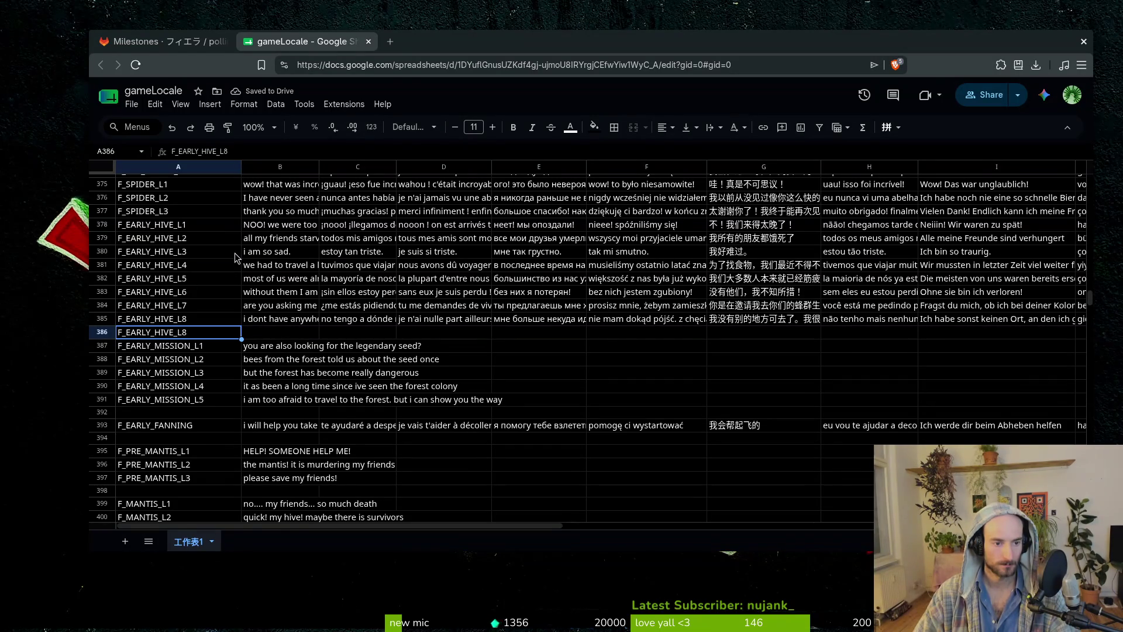
key("ctrl+z")
Enter key F_REDTAIL_FANNING in A414 with the line 'thanks for everything' in B414.
key("Down")
key("Down")
key("Down")
key("Down")
key("Down")
key("Down")
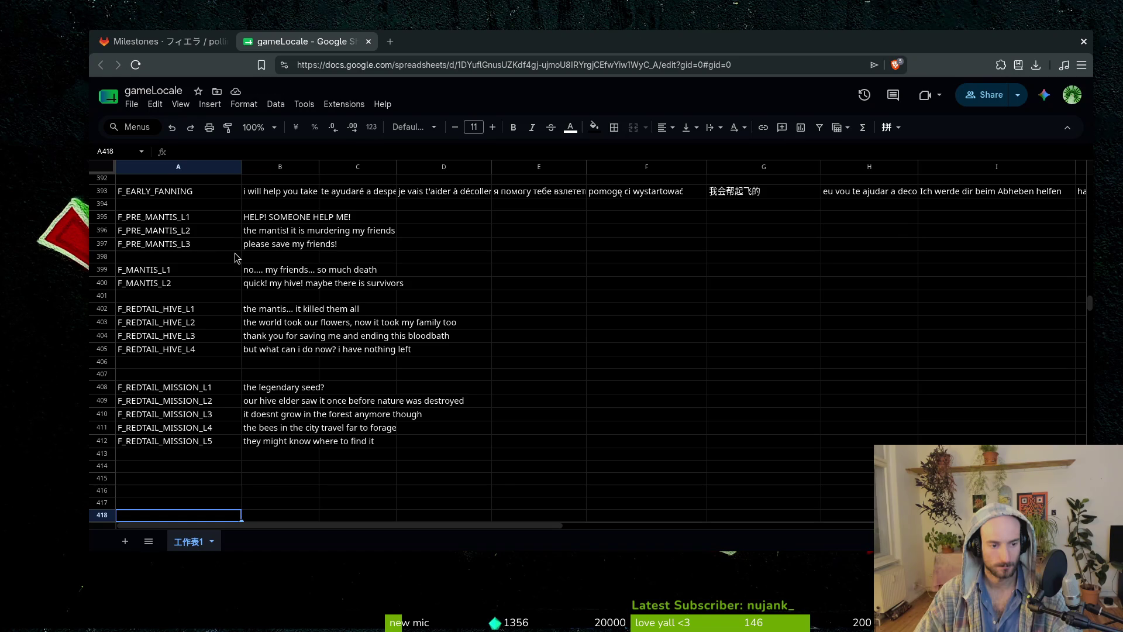
key("Up")
key("Up")
key("Up")
type("F_")
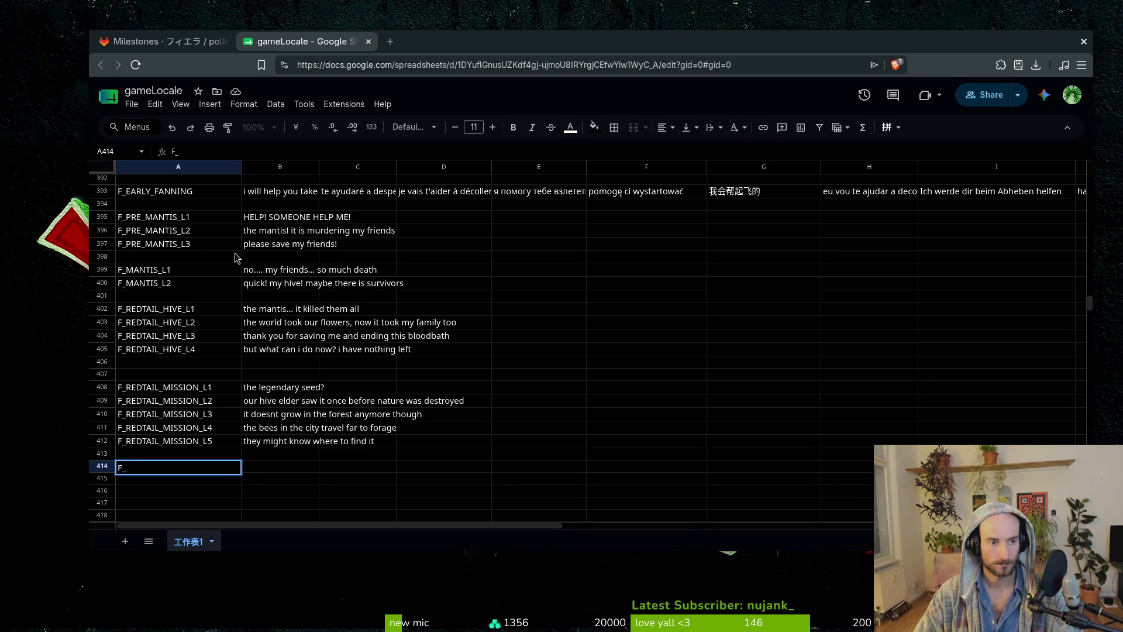
type("REDTAIL_FANNING")
key("Tab")
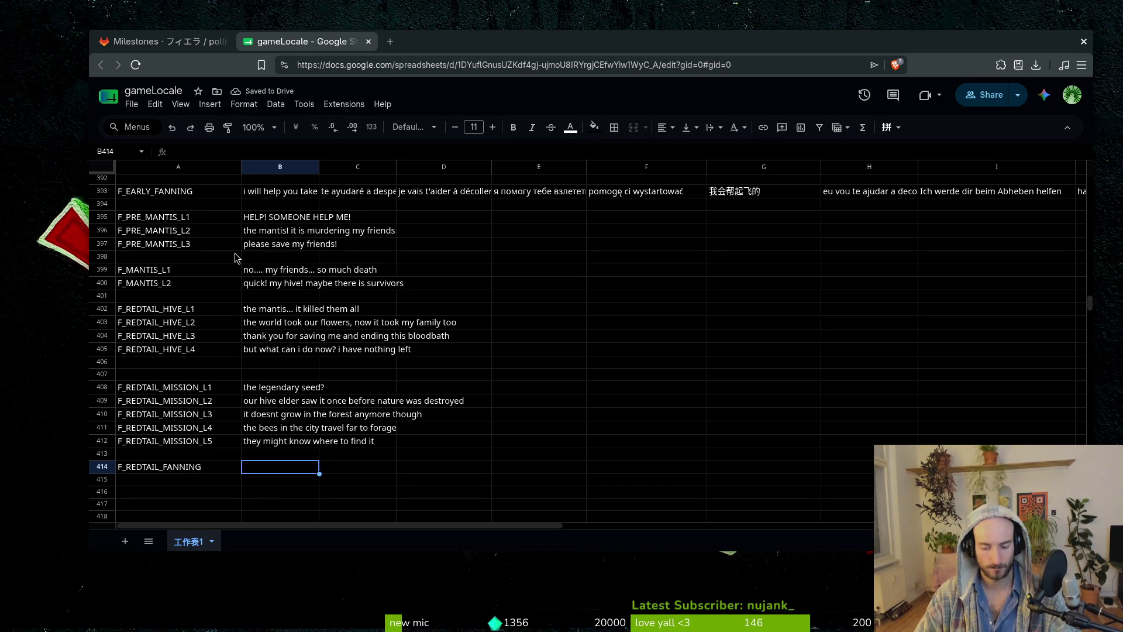
type("than")
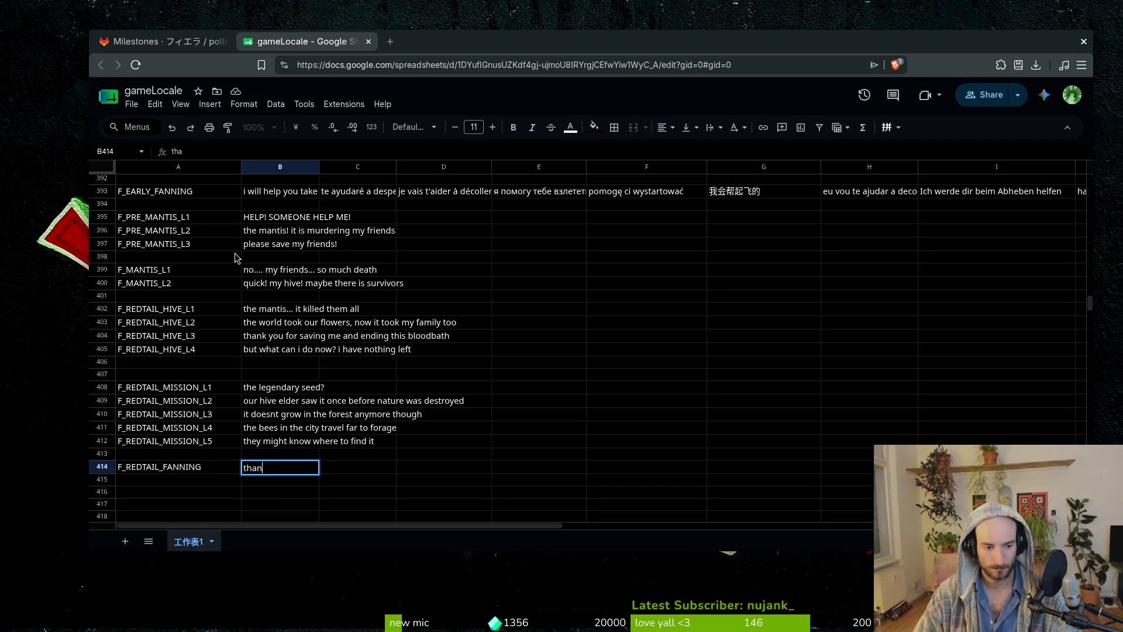
type("ks for everything")
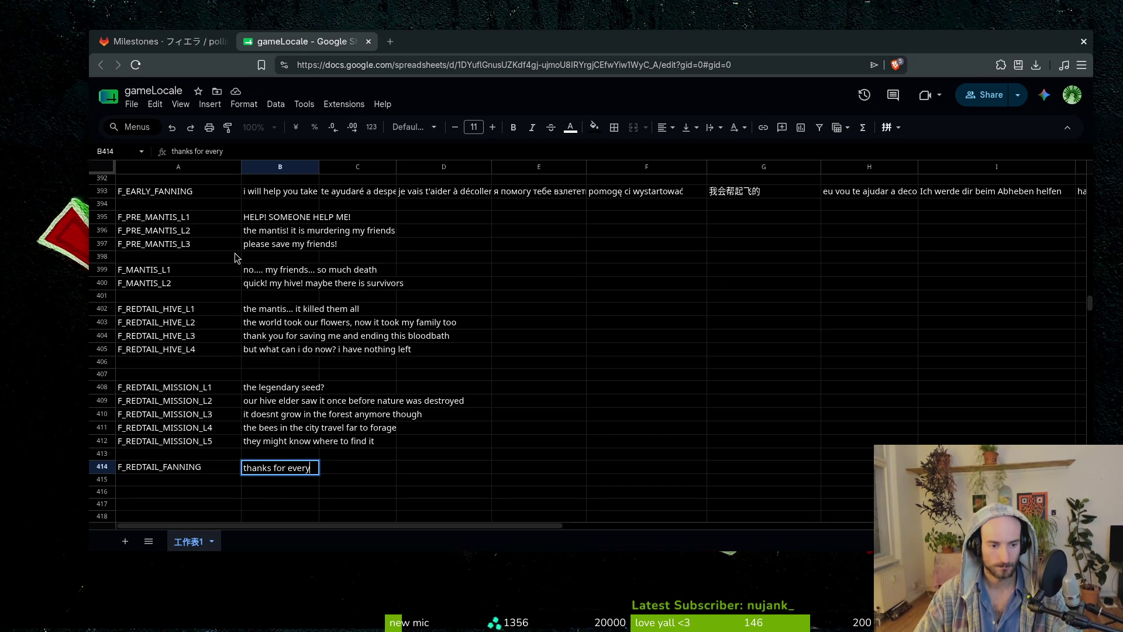
key("Return")
key("Up")
key("Up")
key("Up")
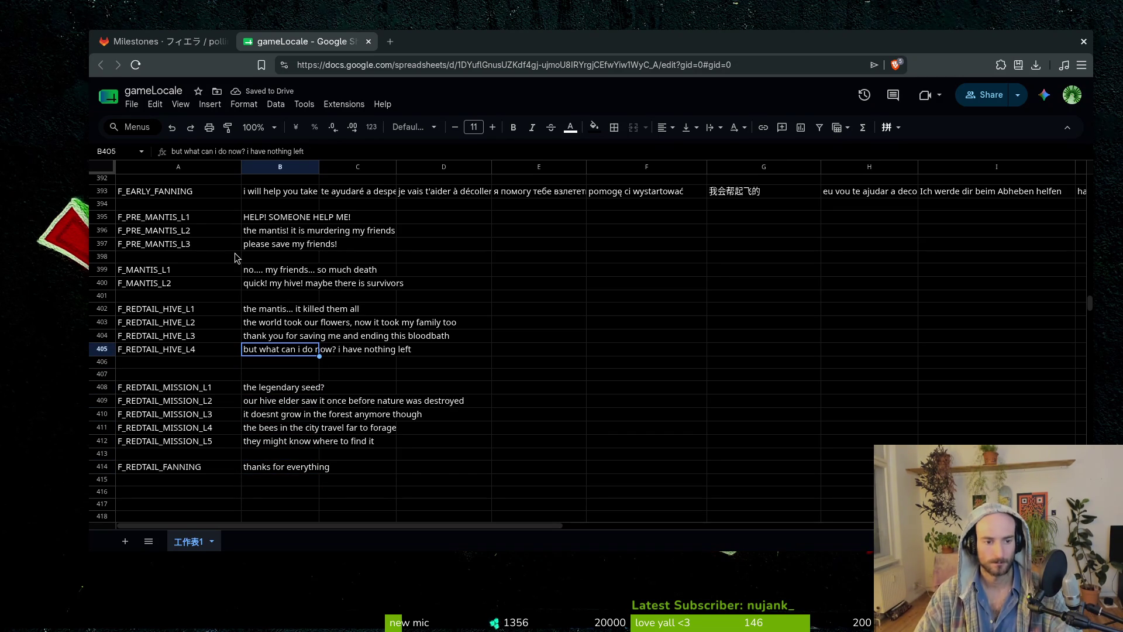
Add F_REDTAIL_HIVE_L5 in A406 with the line 'can i come live with your colony'.
key("Left")
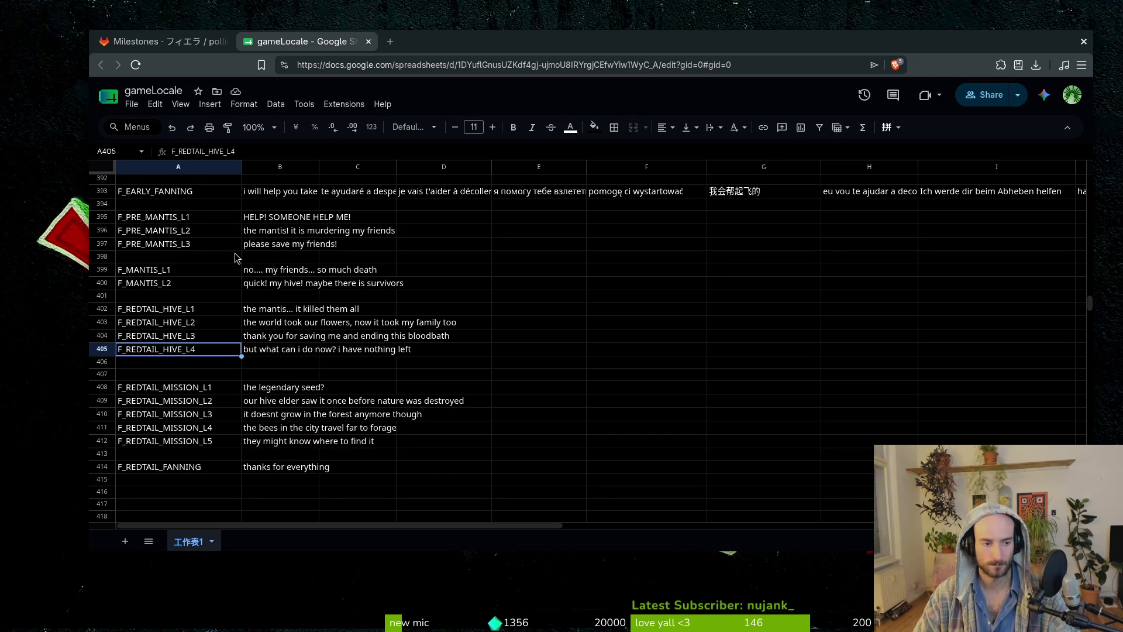
key("Down")
type("F_REDTAIL_HIVE_L4")
key("Return")
key("BackSpace")
type("5")
key("Tab")
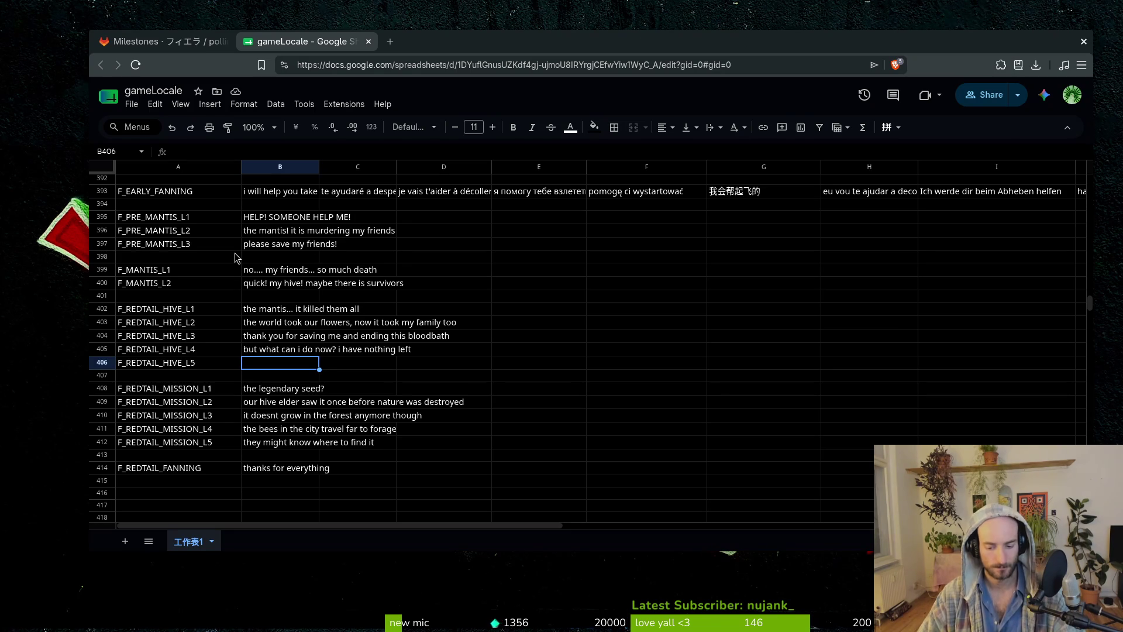
type("can i come live with your co")
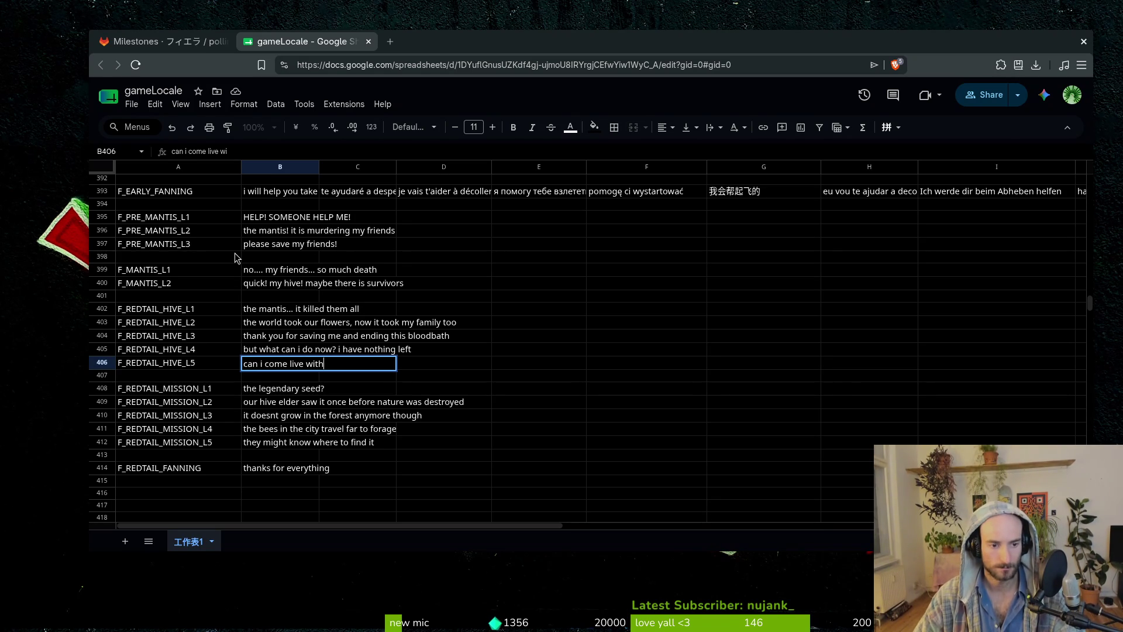
type("lony?")
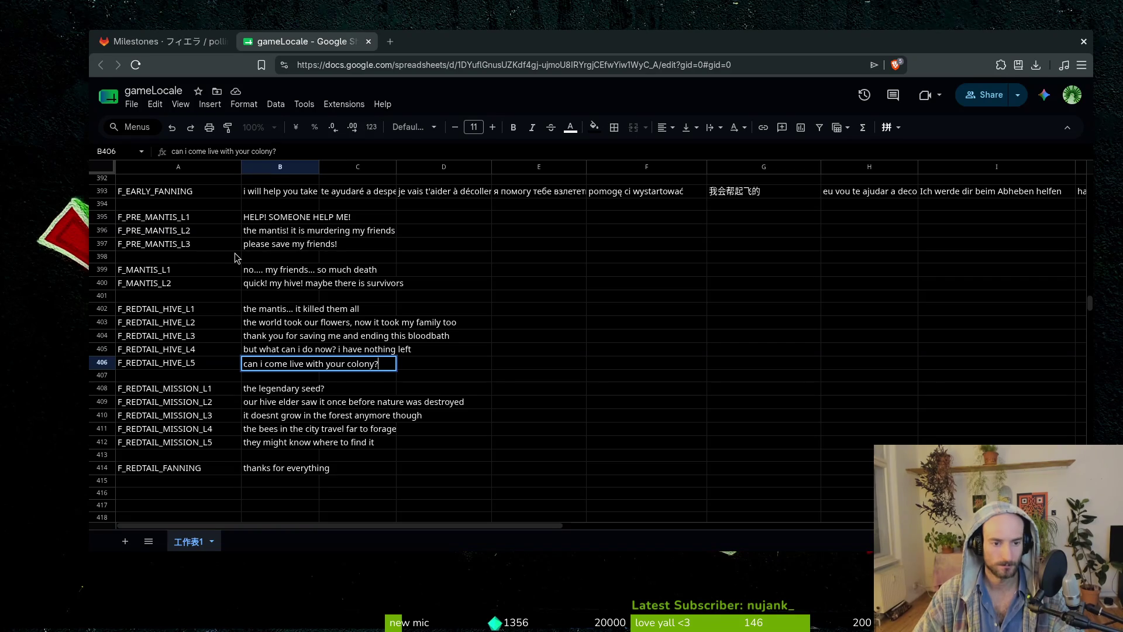
key("Return")
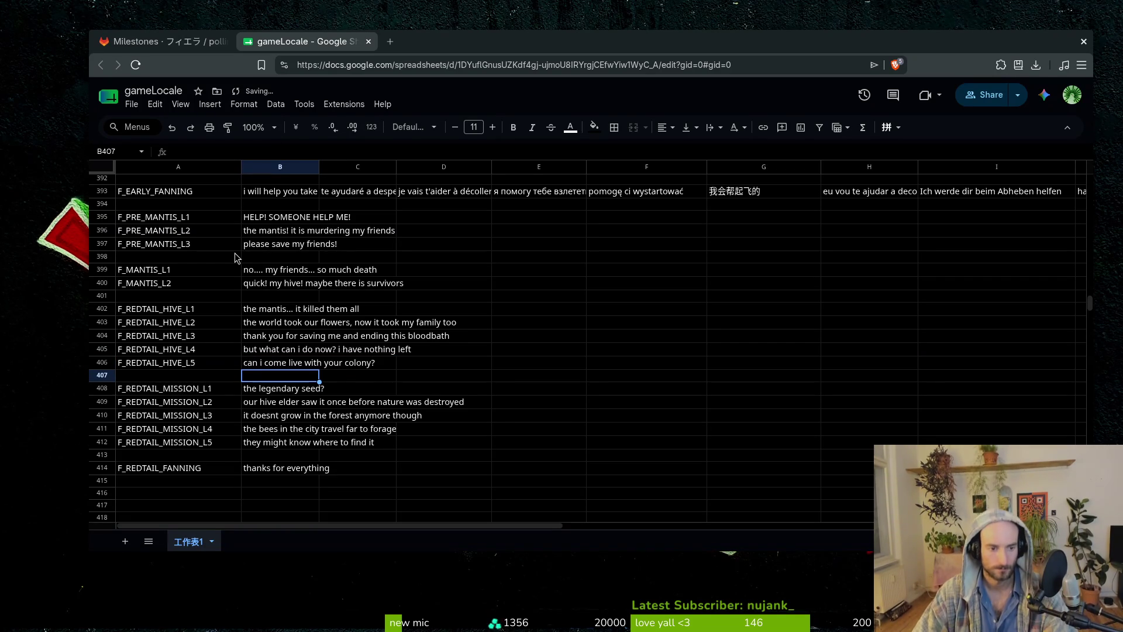
Copy the L5 key into A407, insert a row, and enter the reply 'ya really? thank you!'.
key("Down")
key("Up")
key("Up")
key("Left")
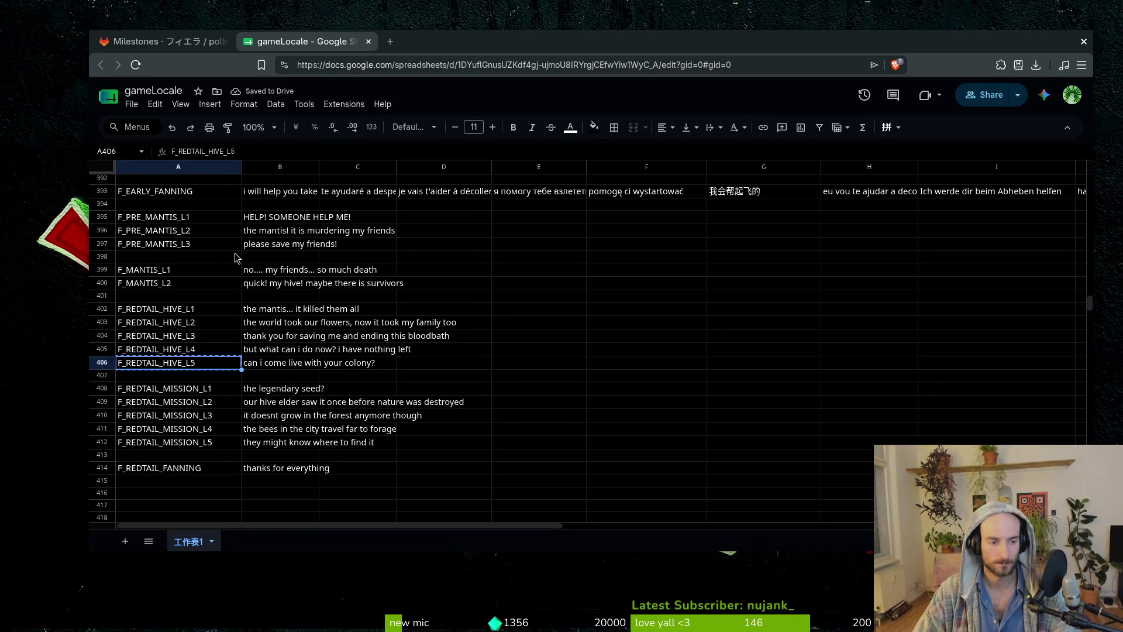
key("Down")
type("F_REDTAIL_HIVE_L5")
right_click(101, 378)
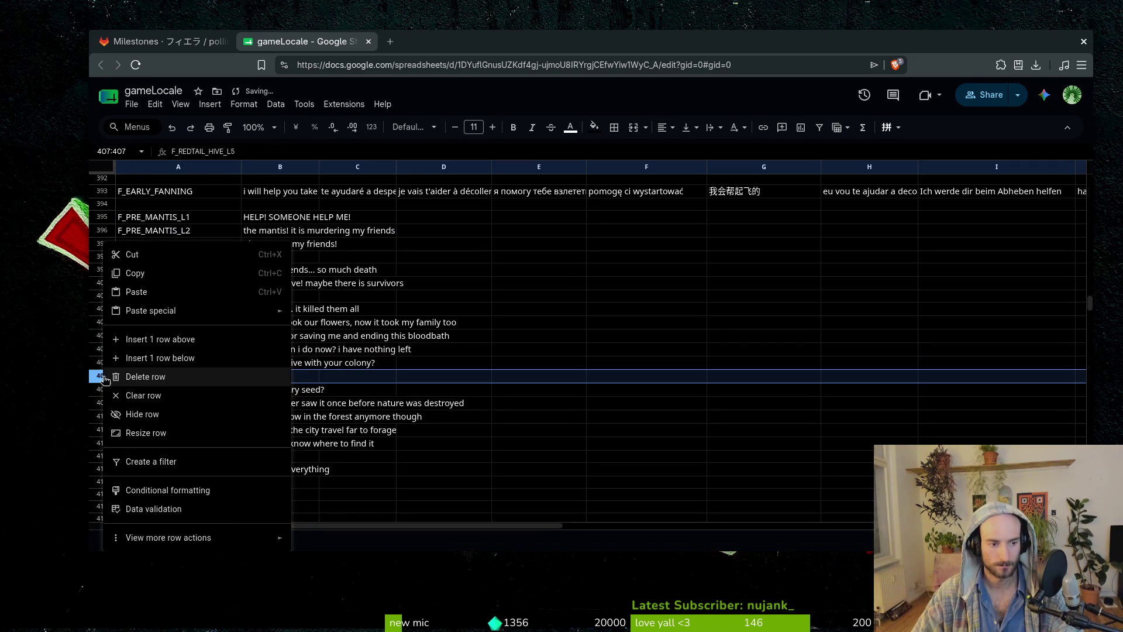
left_click(193, 358)
left_click(246, 377)
type("ya really?")
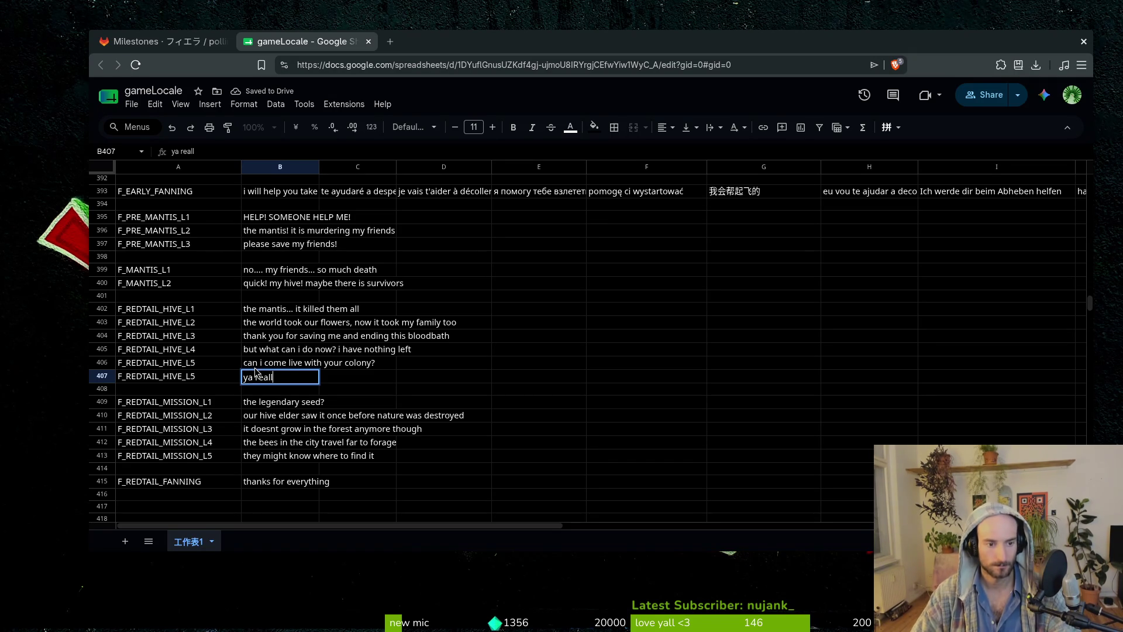
type(" thank ou")
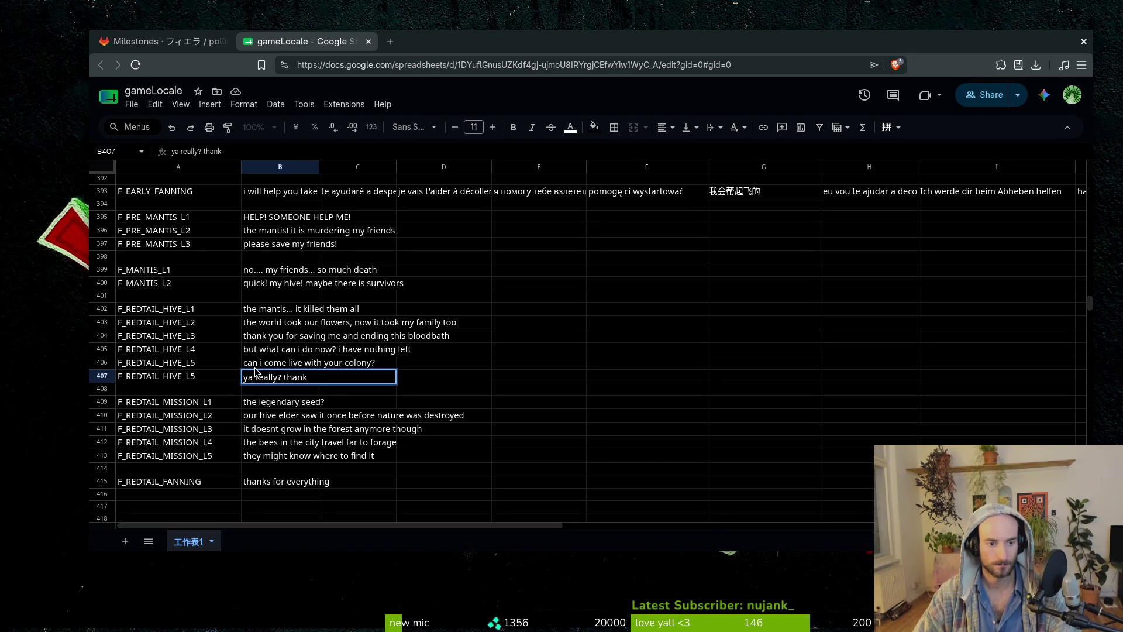
key("BackSpace")
type("you!")
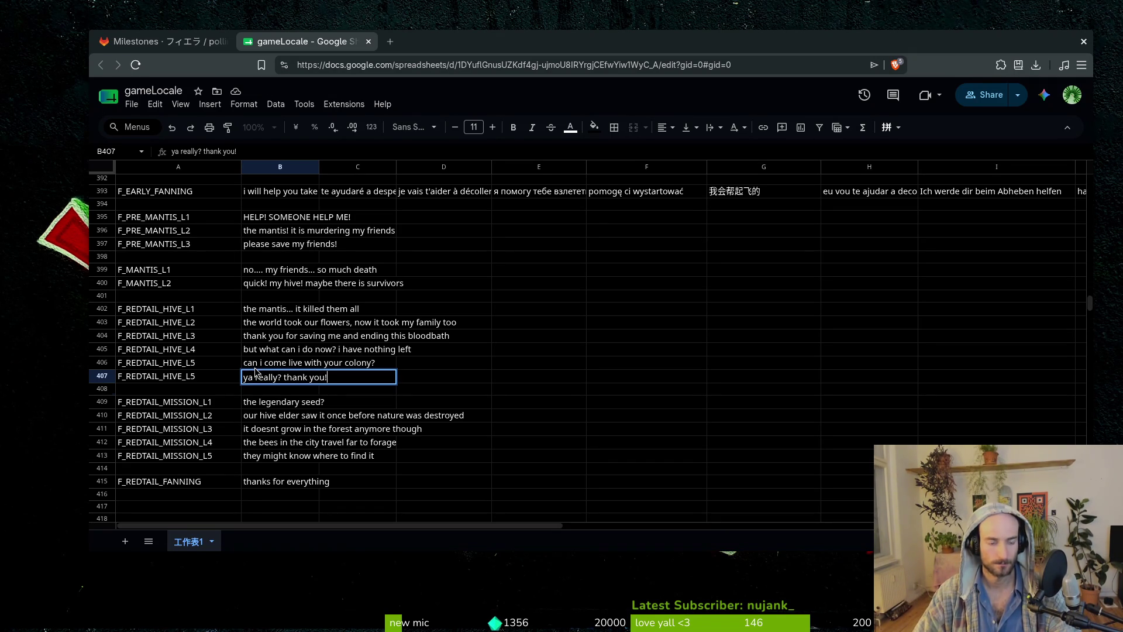
key("Return")
Rename the key in A407 to F_REDTAIL_HIVE_L6.
left_click(211, 376)
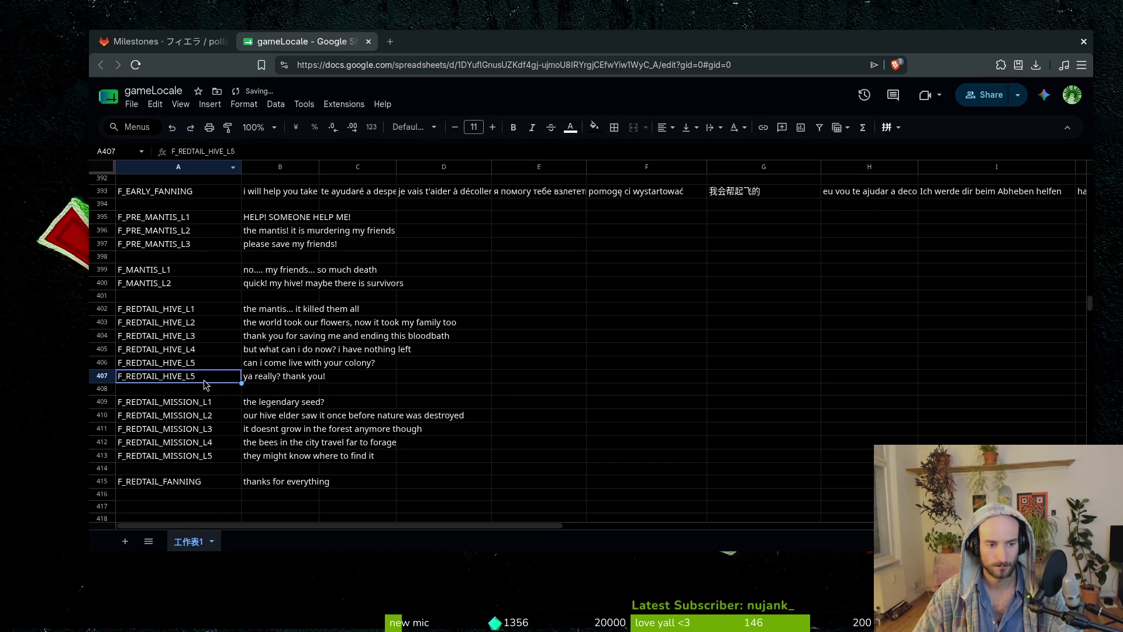
key("Return")
type("6")
key("Return")
key("Down")
key("Down")
key("Down")
scroll(234, 363, "down", 5)
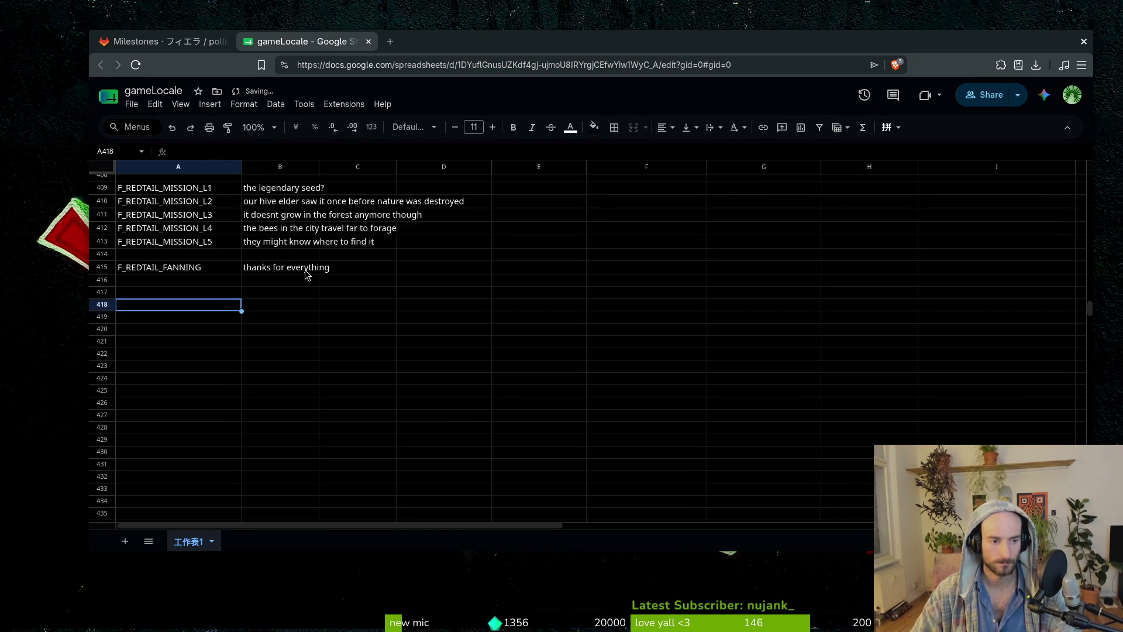
scroll(312, 408, "up", 6)
scroll(300, 401, "up", 7)
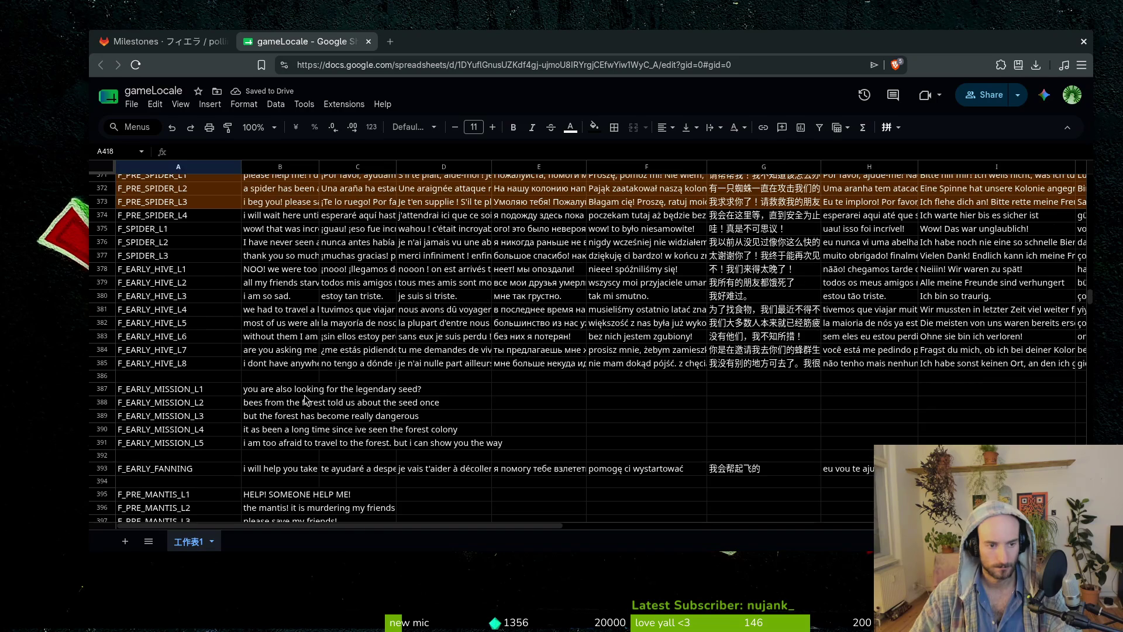
scroll(286, 403, "down", 10)
scroll(273, 391, "up", 9)
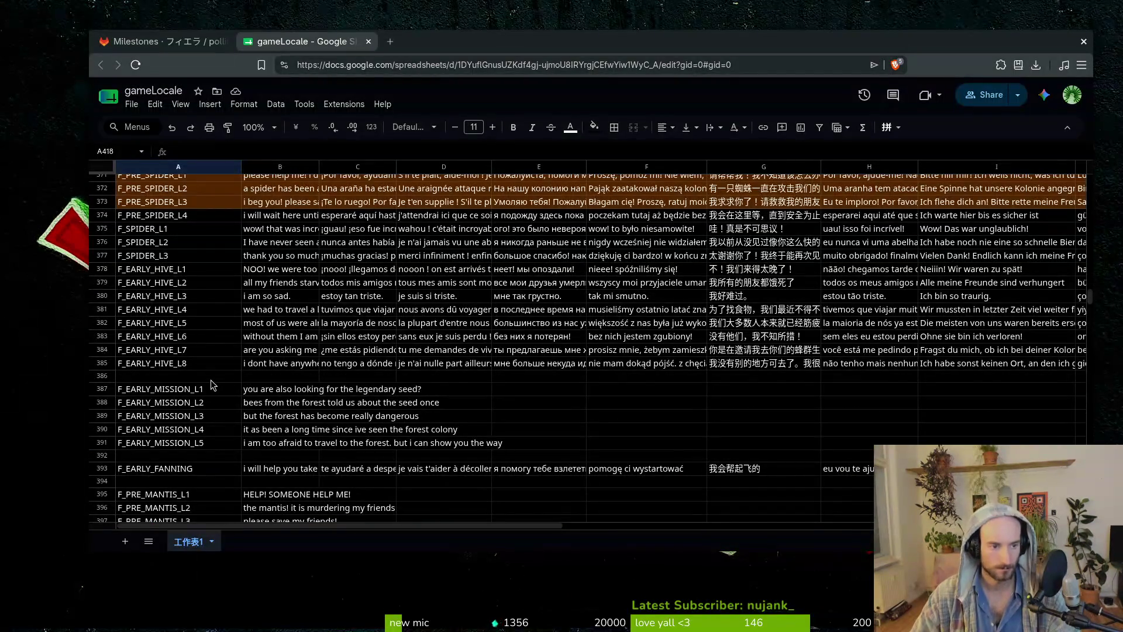
scroll(207, 374, "up", 3)
scroll(206, 374, "down", 5)
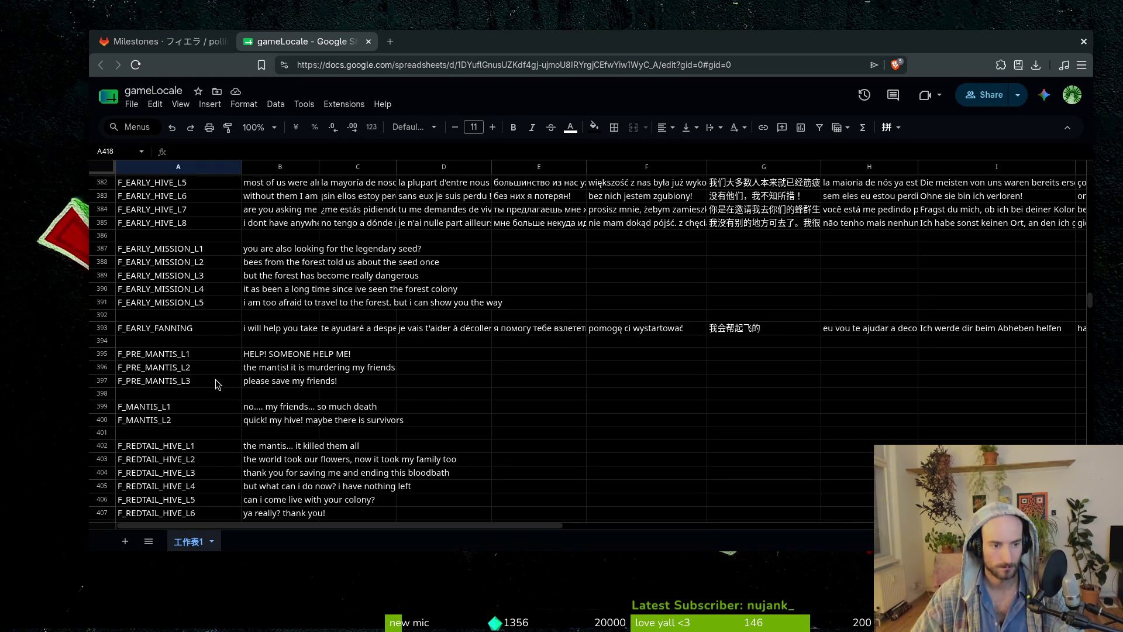
scroll(215, 381, "down", 3)
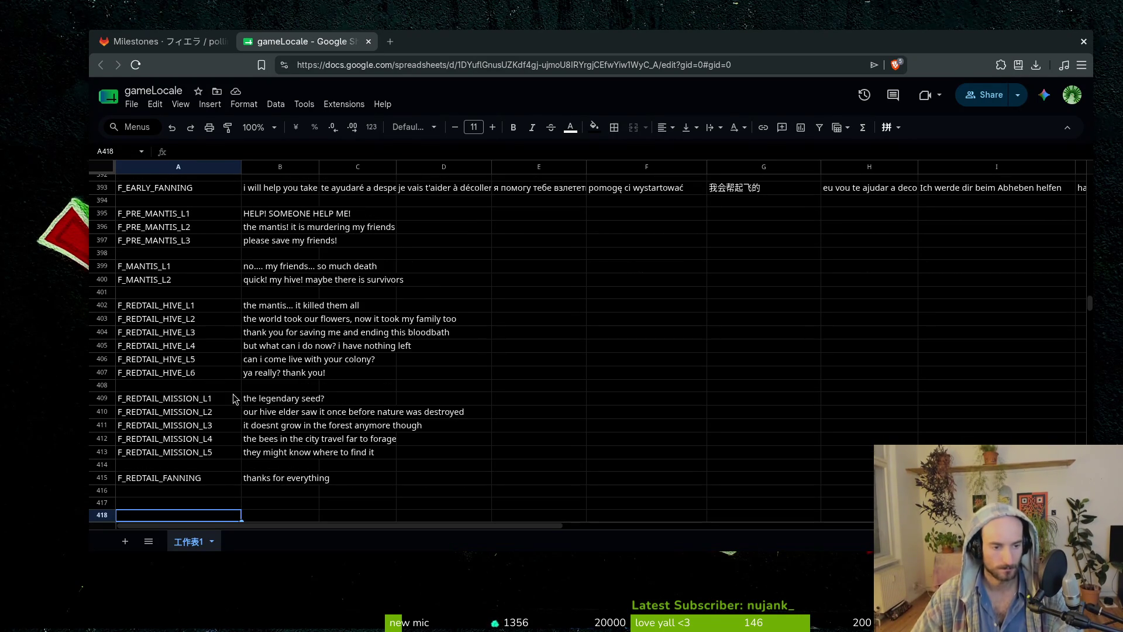
left_click(173, 504)
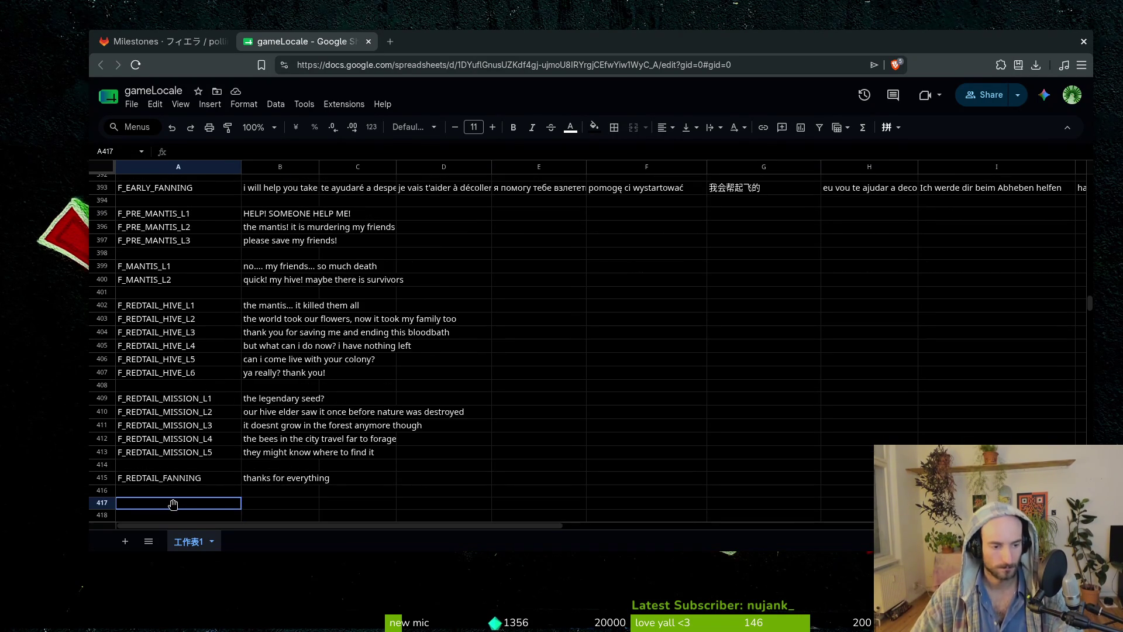
scroll(173, 504, "down", 3)
left_click(173, 377)
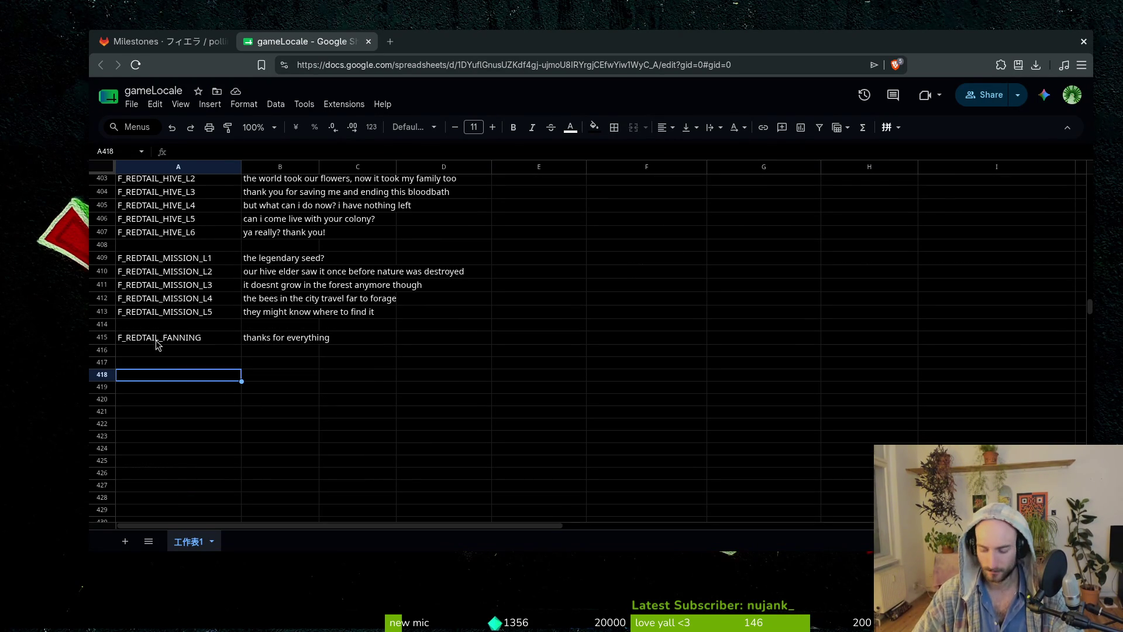
scroll(209, 342, "up", 6)
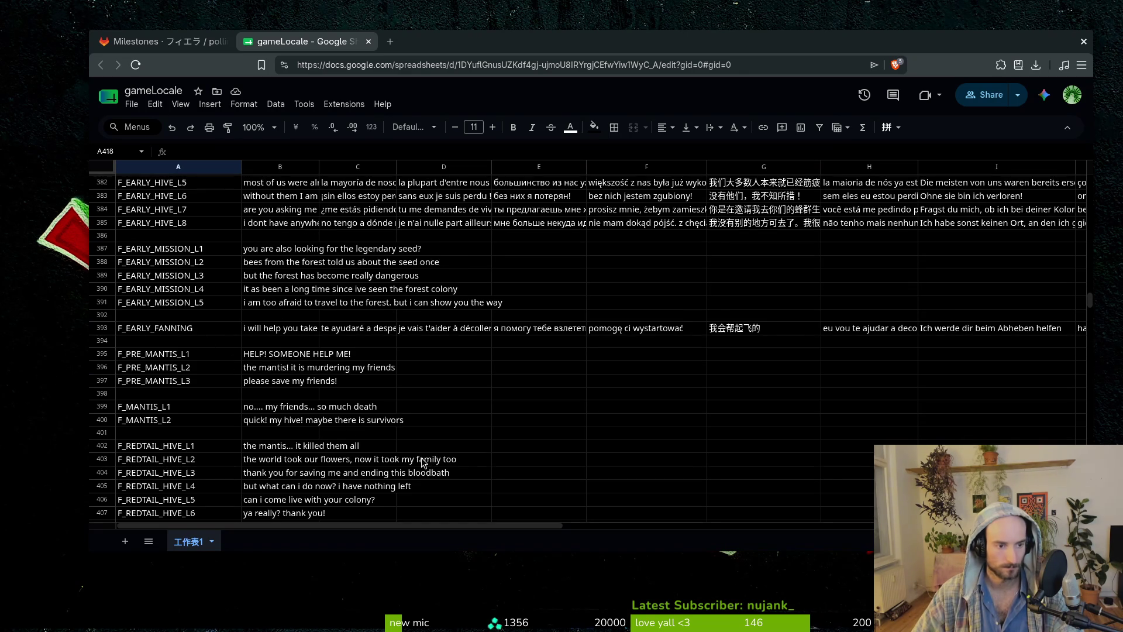
scroll(319, 413, "down", 5)
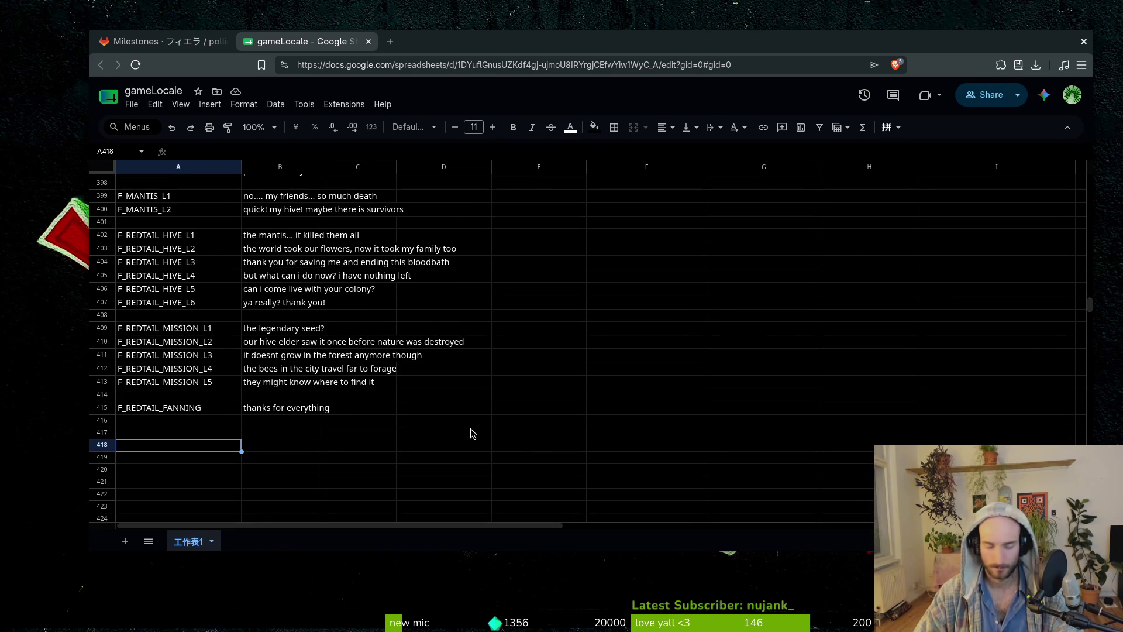
type("F_")
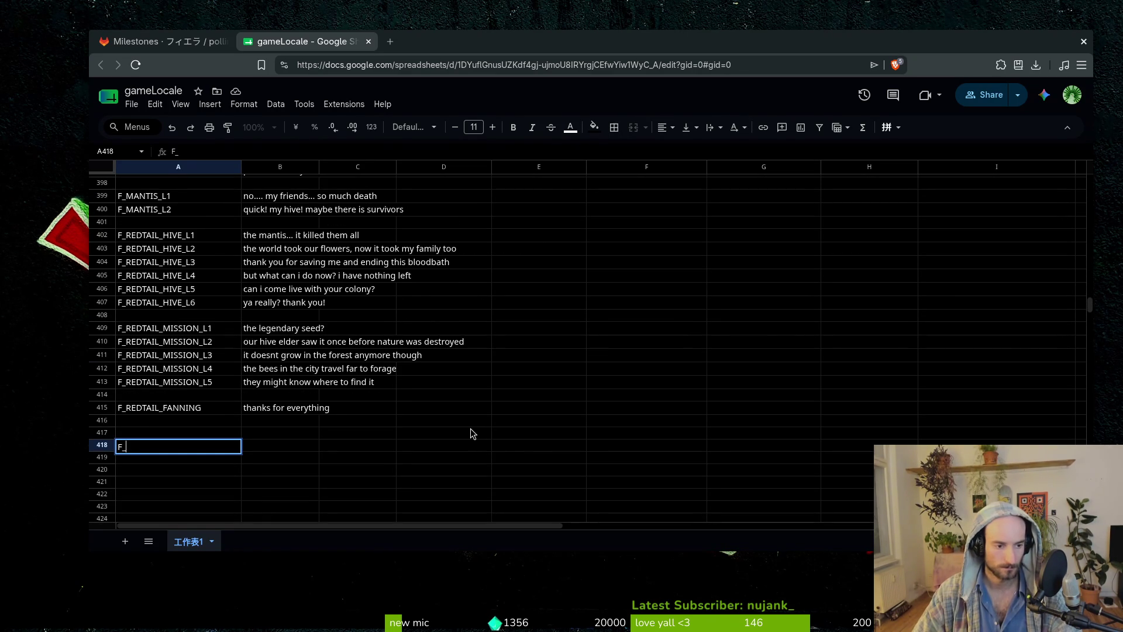
type("PRE")
Enter F_PRE_DRONE_L1 in A418 and paste copies of it into the rows below.
scroll(347, 442, "up", 5)
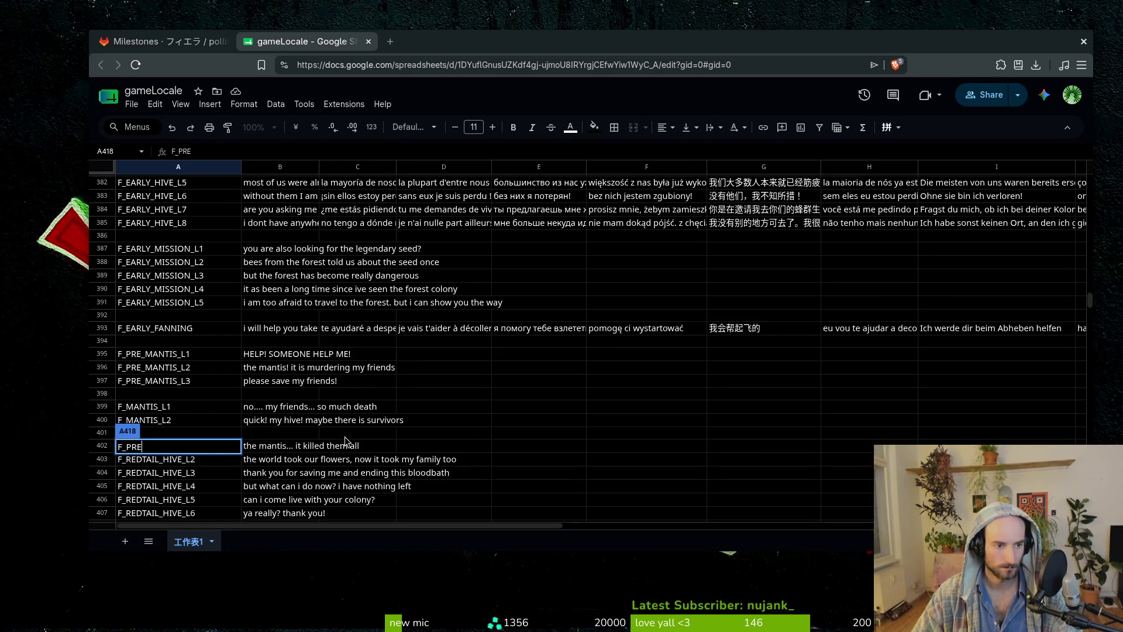
scroll(345, 440, "down", 5)
type("DRONE")
key("BackSpace")
key("BackSpace")
key("BackSpace")
type("_DRONE")
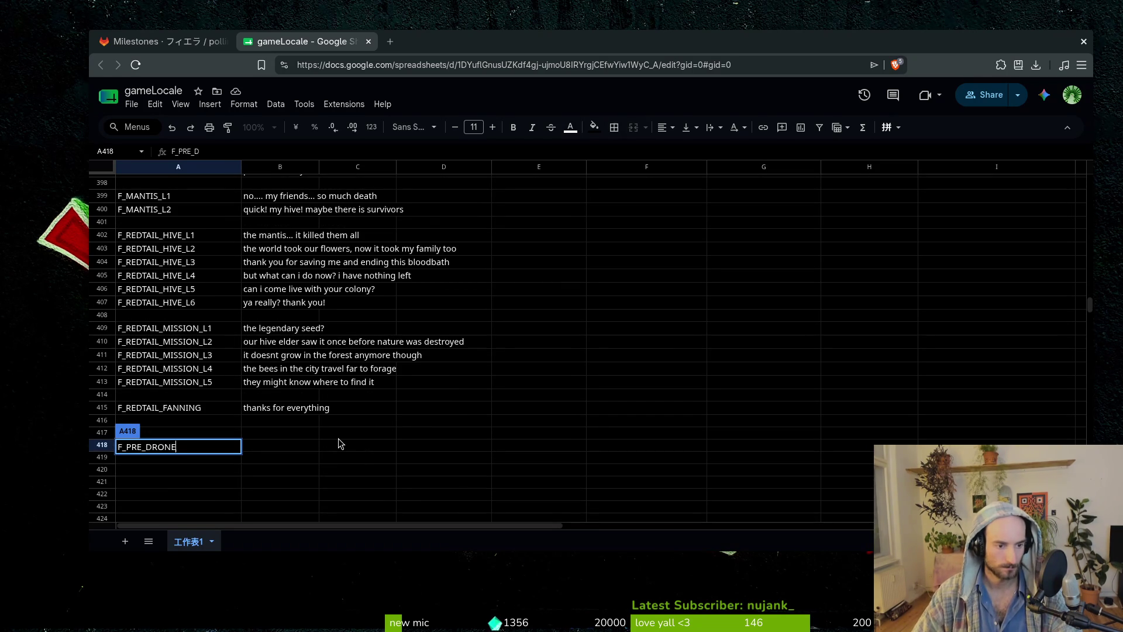
type("_L1")
key("Return")
key("Up")
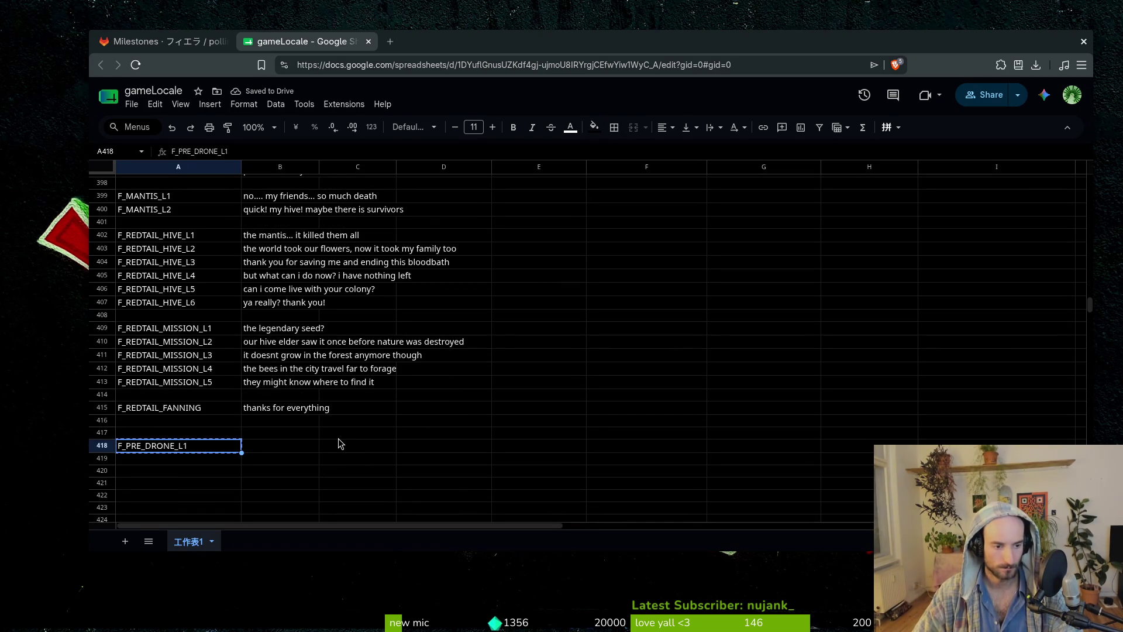
key("Down")
type("F_PRE_DRONE_L1")
key("Down")
type("F_PRE_DRONE_L1")
key("Down")
type("F_PRE_DRONE_L1")
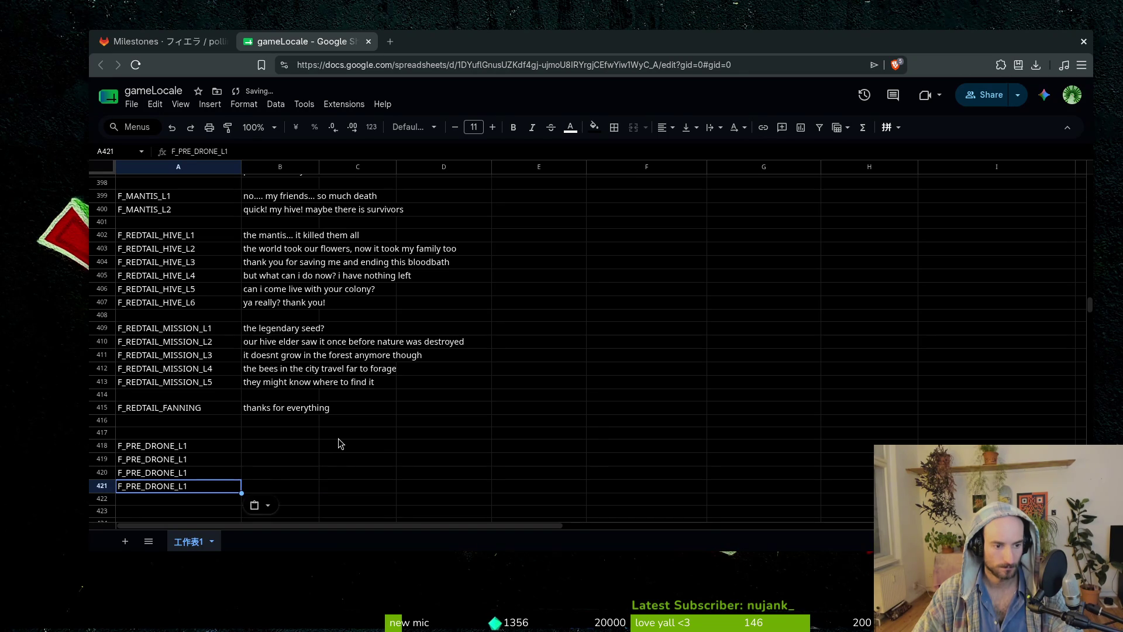
Renumber the copies to F_PRE_DRONE_L2 and F_PRE_DRONE_L3, clearing the surplus copy in A421.
key("Up")
key("Up")
key("Return")
key("BackSpace")
type("2")
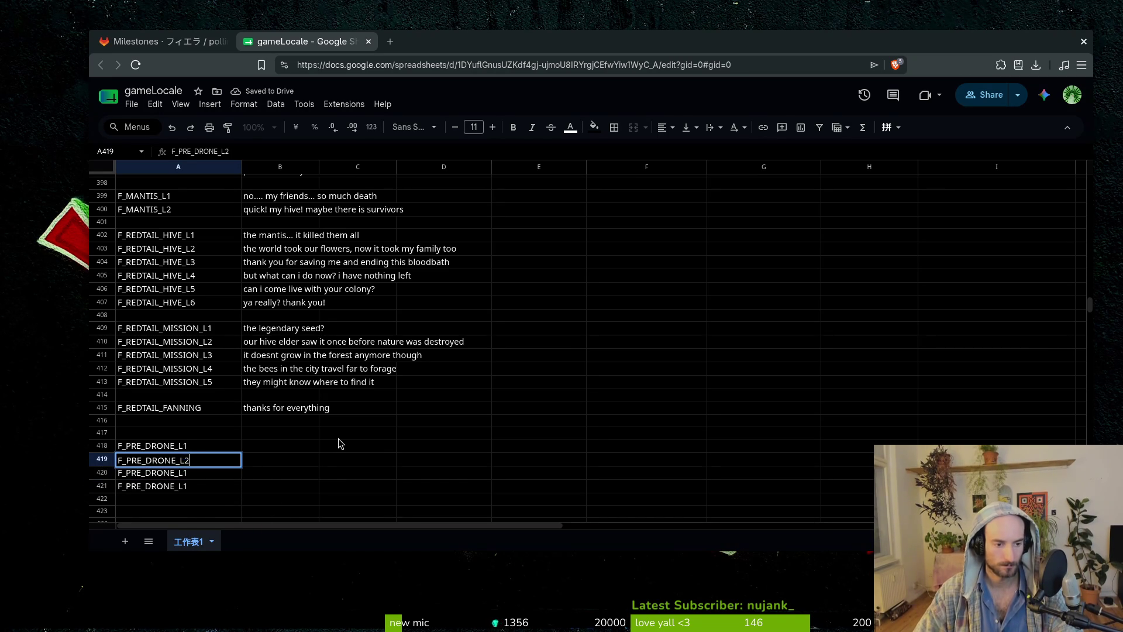
key("Return")
key("Return")
key("Escape")
key("Down")
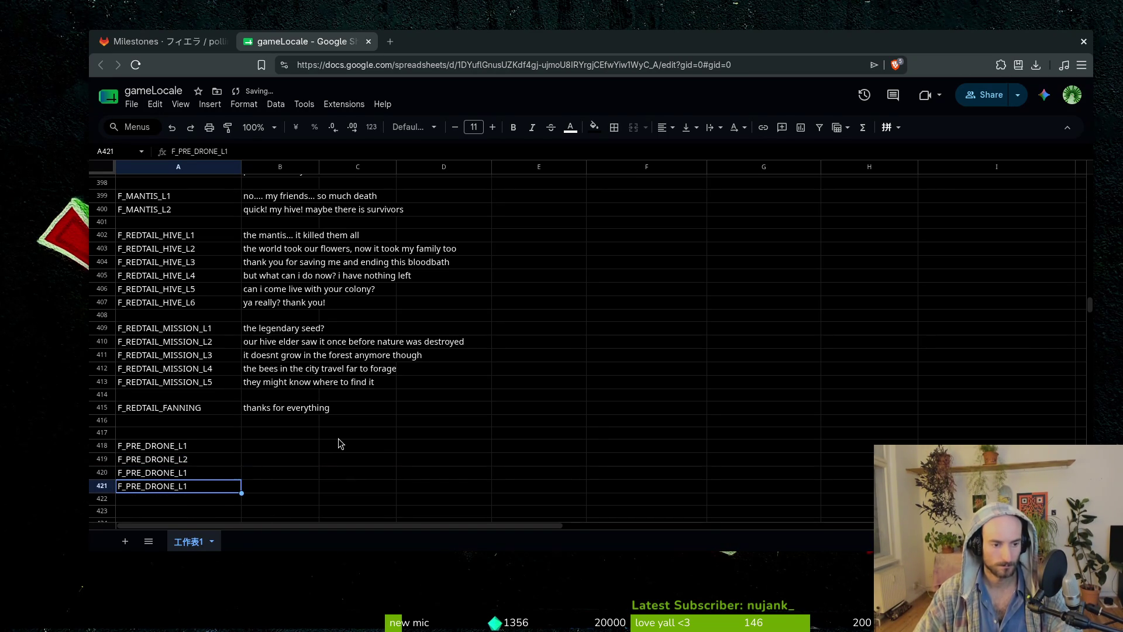
key("Delete")
key("Up")
key("Up")
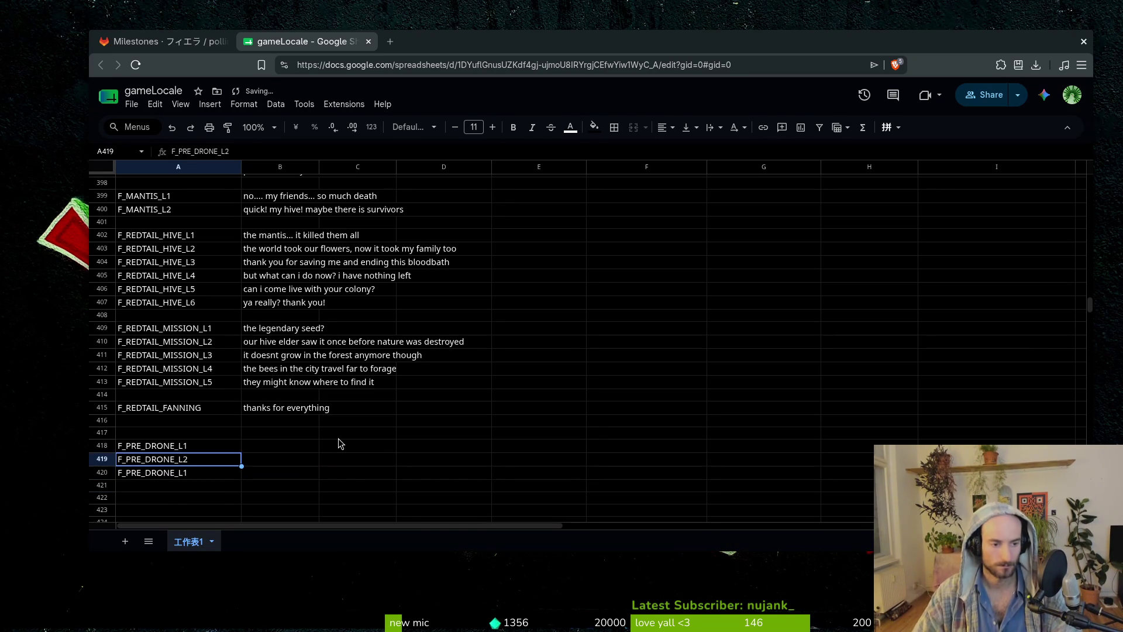
key("Down")
key("Return")
key("BackSpace")
type("3")
key("Return")
key("Up")
key("Up")
key("Up")
key("Right")
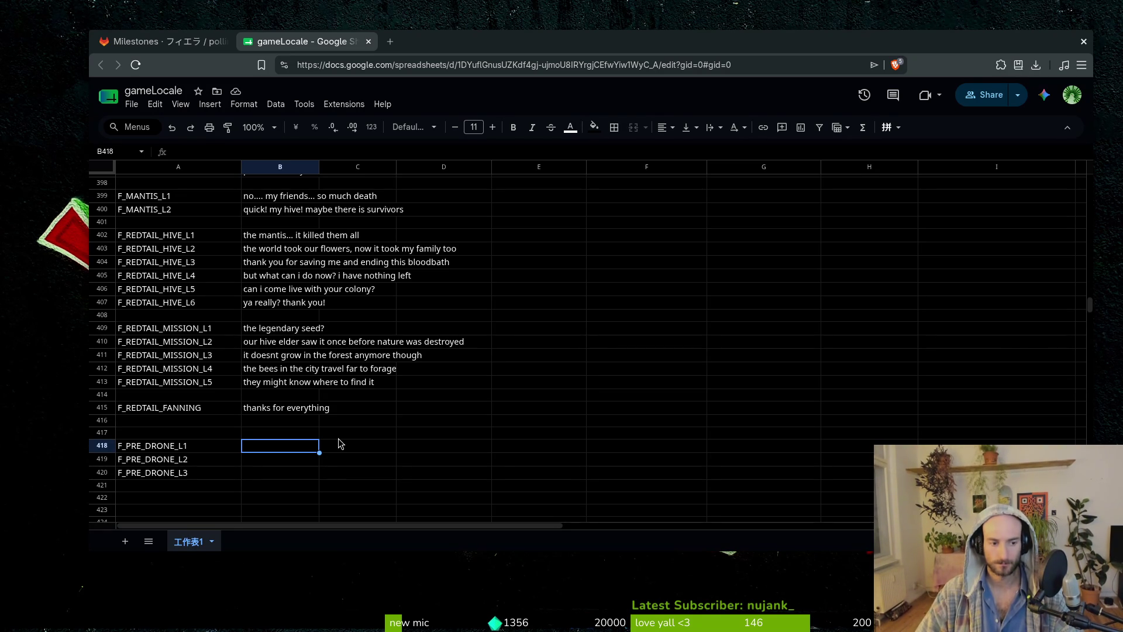
Review the F_PRE_DRONE_L1–L3 keys and their text cells in rows 418–420.
key("Down")
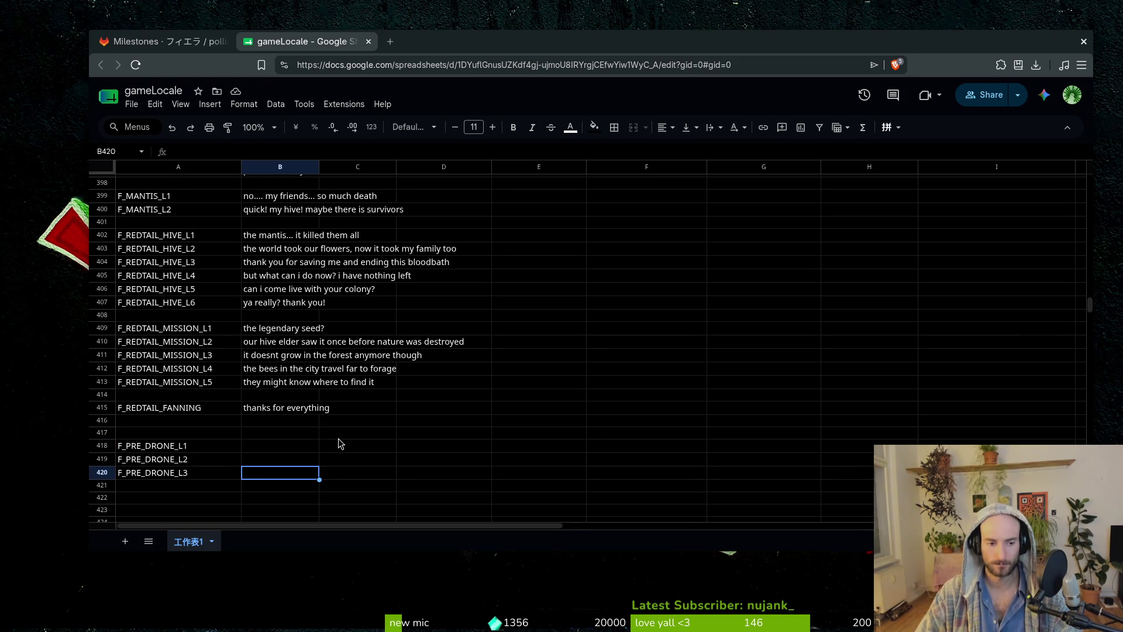
key("Up")
key("Left")
key("Down")
key("Down")
key("Down")
key("Up")
key("Up")
key("Up")
key("Down")
key("Up")
key("Down")
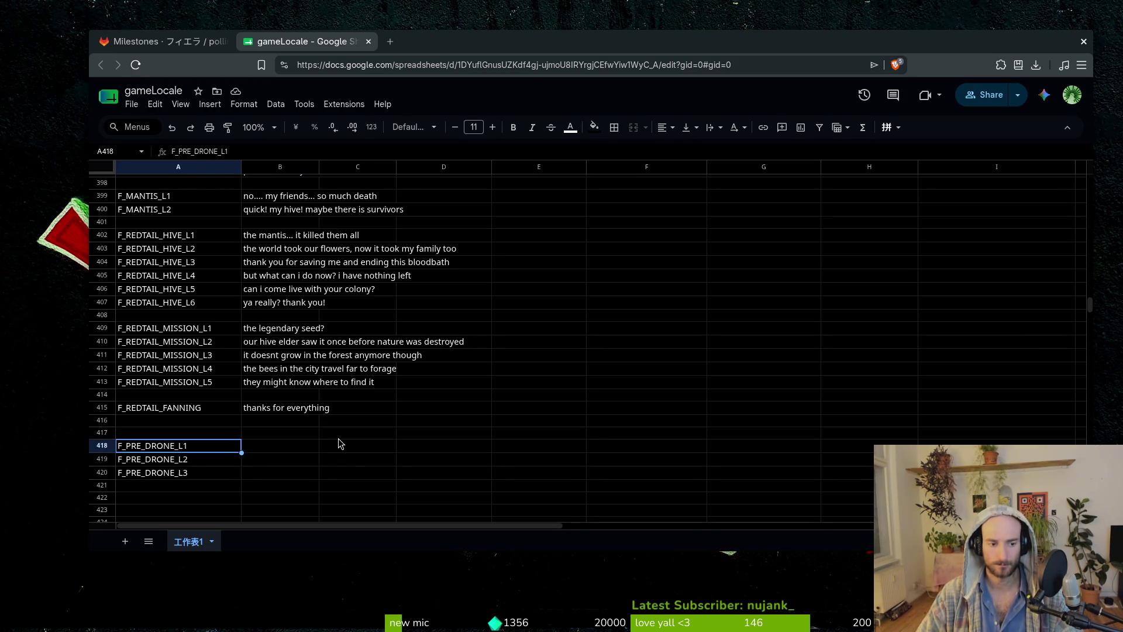
key("Up")
key("Down")
key("Down")
key("Up")
key("Up")
key("Right")
key("Down")
key("Down")
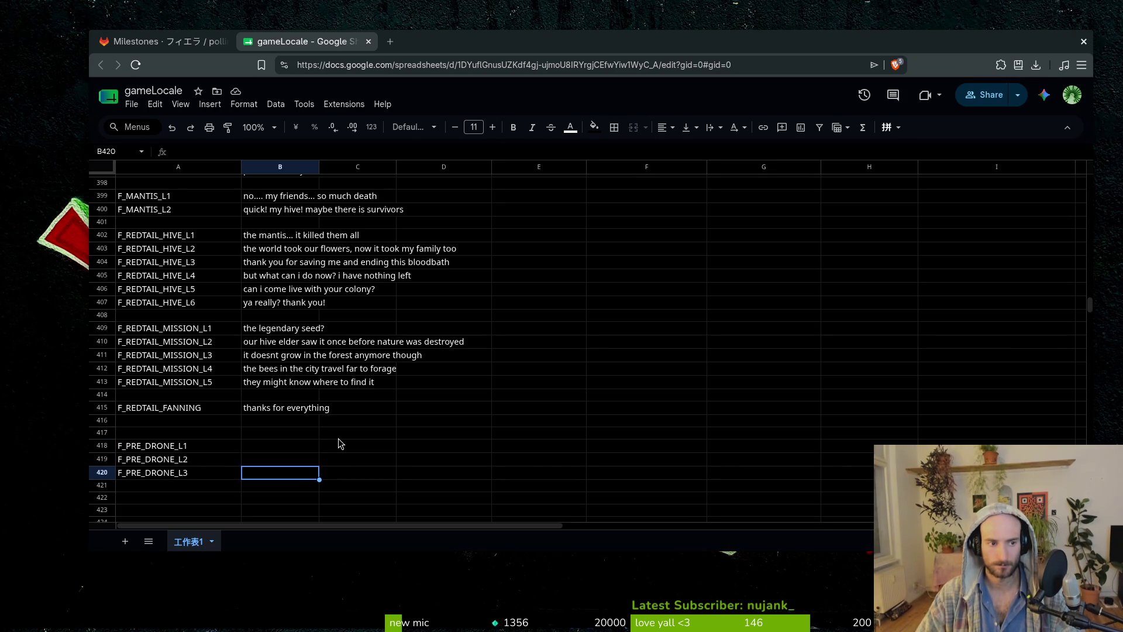
key("Left")
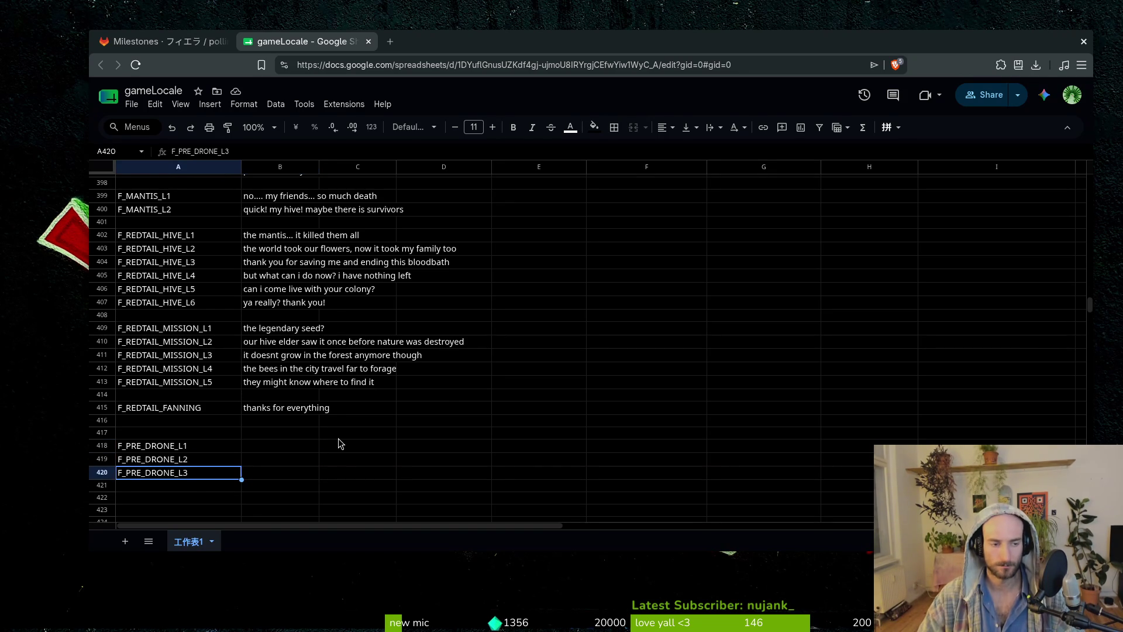
scroll(257, 411, "up", 3)
scroll(256, 411, "down", 5)
Enter F_DRONE_L1 in A422, leaving A421 blank, and paste copies below it.
key("Down")
key("Down")
type("F_DRONE_L1")
key("Return")
type("F_DRONE_L1")
key("Return")
type("F_DRONE_L1")
key("Up")
Renumber the copies in A423 and A424 to F_DRONE_L2 and F_DRONE_L3.
key("Return")
key("BackSpace")
type("2")
key("Return")
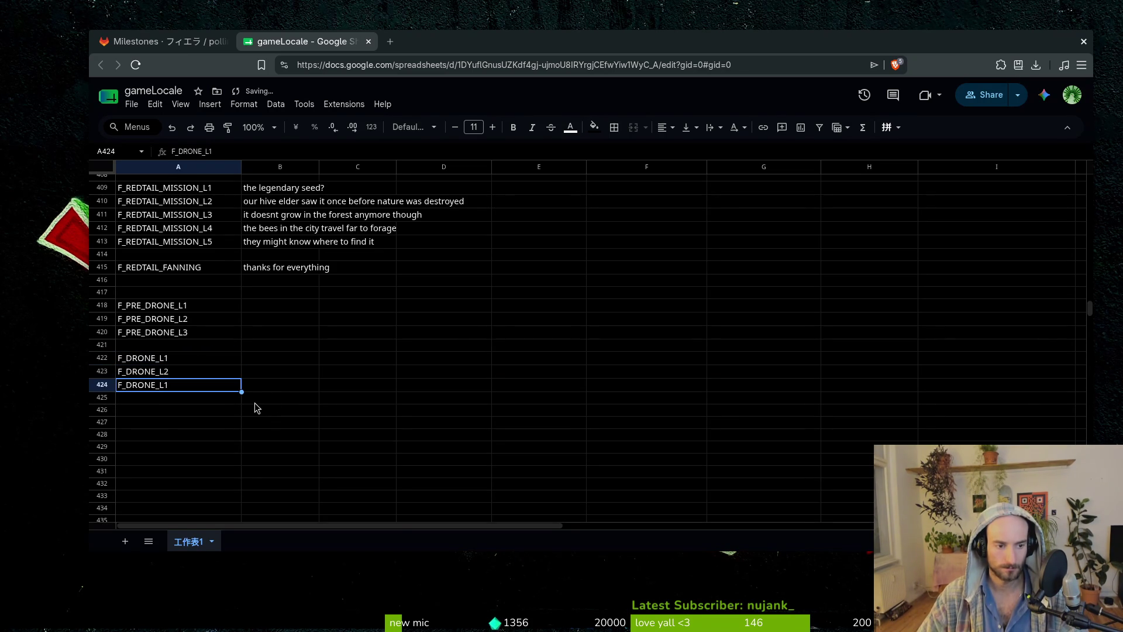
key("Return")
key("BackSpace")
type("3")
key("Return")
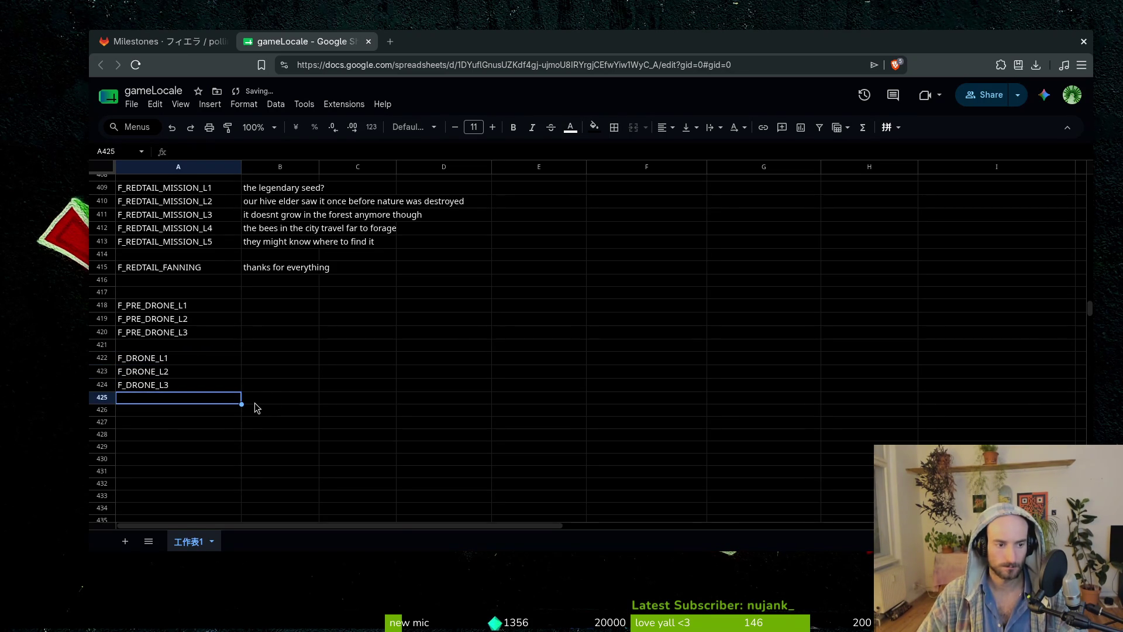
scroll(255, 408, "up", 5)
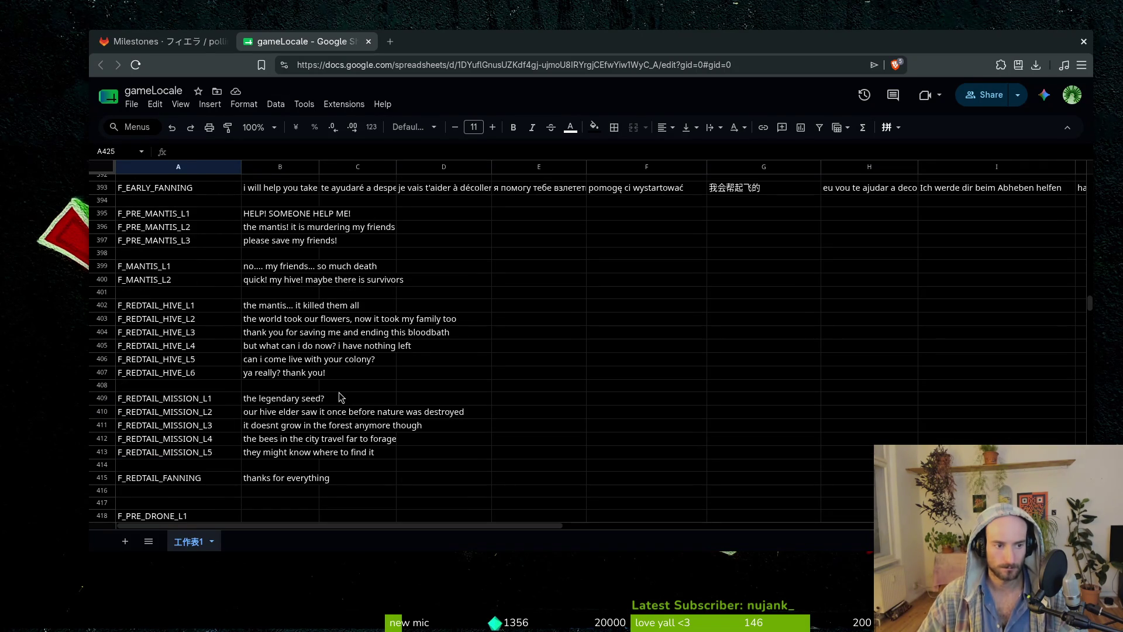
scroll(341, 397, "down", 7)
left_click(167, 353)
Enter the key F_HONEY_HIVE_L1 in A426.
key("Up")
type("F_HONEY_HIVE")
key("Return")
key("Up")
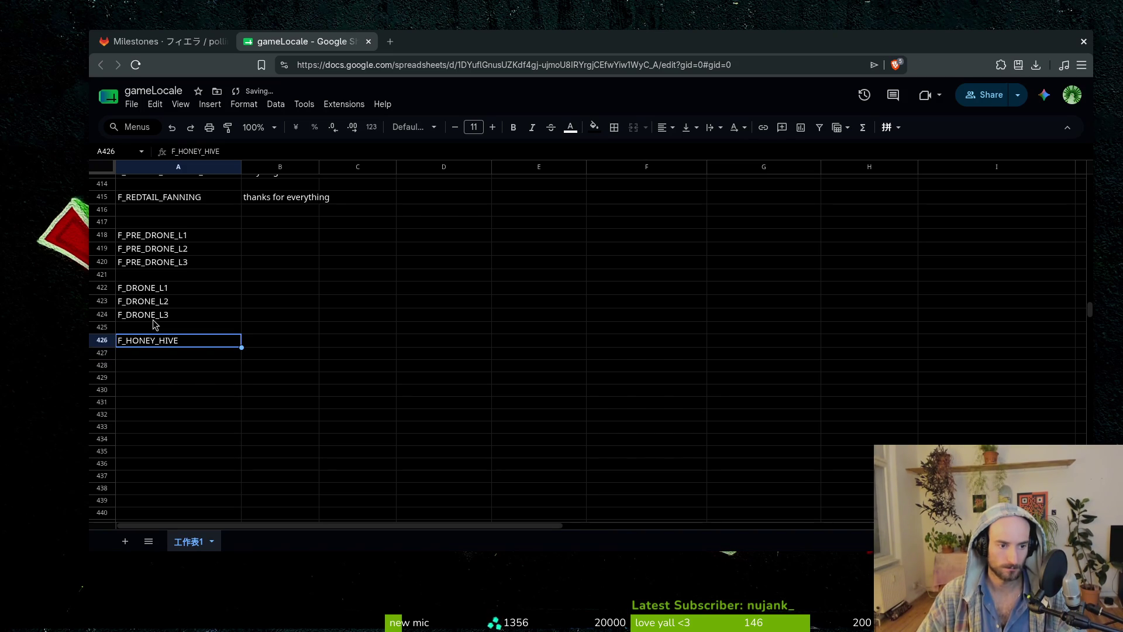
key("Return")
type("L1")
key("Return")
Copy F_HONEY_HIVE_L1 into cells A427 through A430.
key("Up")
key("ctrl+c")
key("Down")
key("ctrl+v")
key("Down")
key("ctrl+v")
key("Down")
key("ctrl+v")
key("Down")
key("ctrl+v")
key("Down")
key("ctrl+v")
Renumber the A427 and A428 copies to F_HONEY_HIVE_L2 and F_HONEY_HIVE_L3.
key("Up")
key("Up")
key("Up")
key("Return")
key("BackSpace")
type("2")
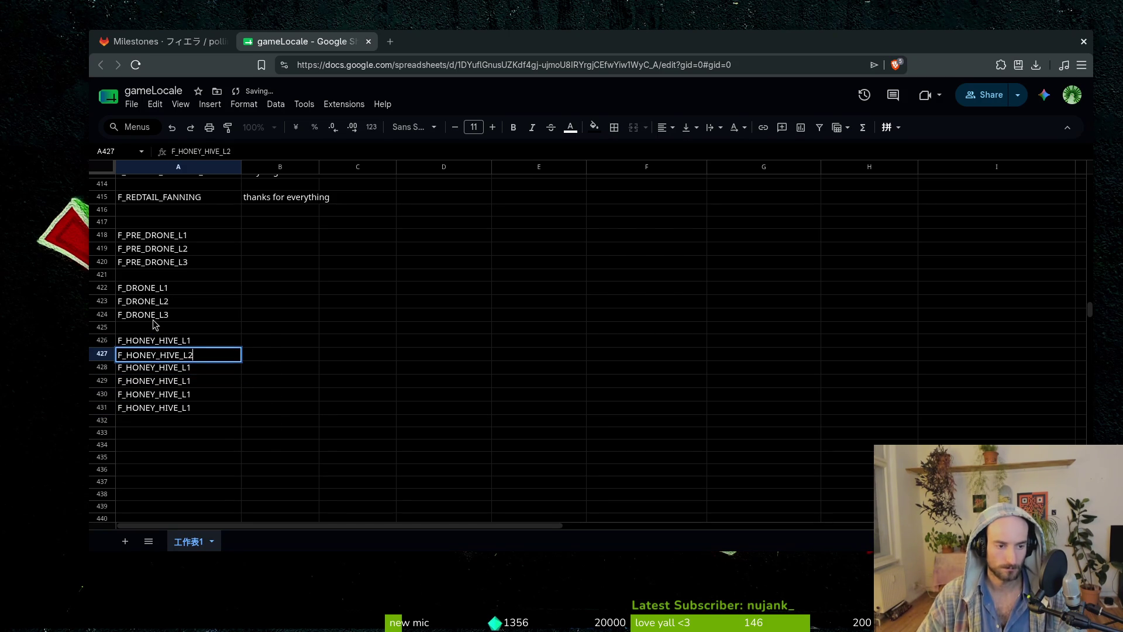
key("Return")
key("Return")
key("BackSpace")
type("3")
Renumber A429 and A430 to F_HONEY_HIVE_L4 and L5, clearing the surplus copy in A431.
key("Return")
key("Return")
key("BackSpace")
type("4")
key("Return")
key("Return")
key("BackSpace")
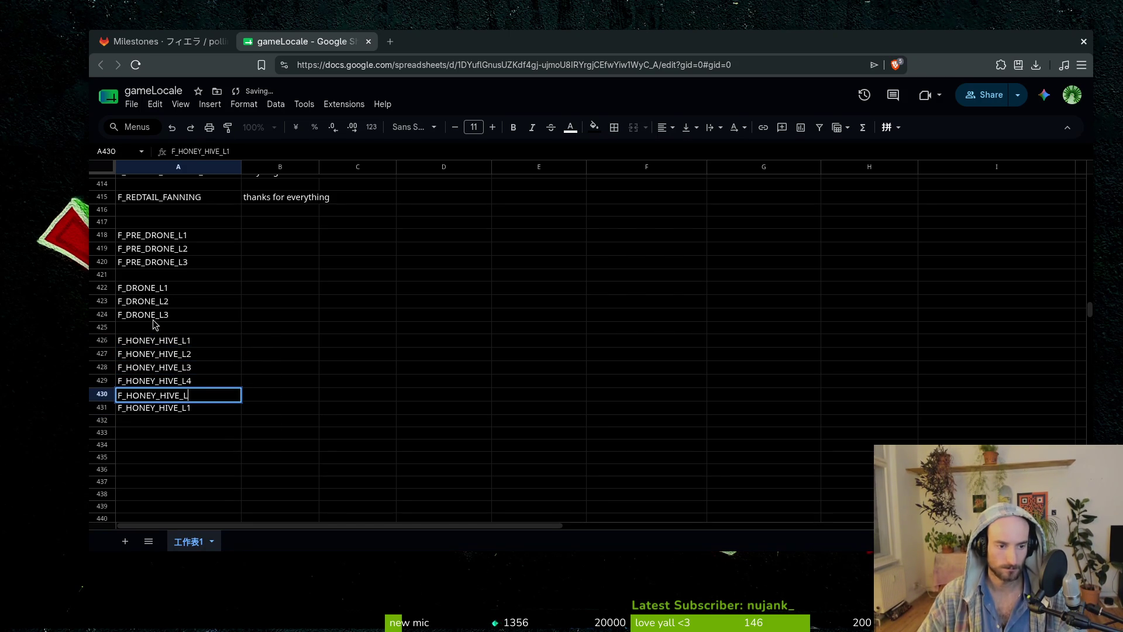
type("5")
key("Return")
key("Return")
key("BackSpace")
type("1")
key("Escape")
key("Delete")
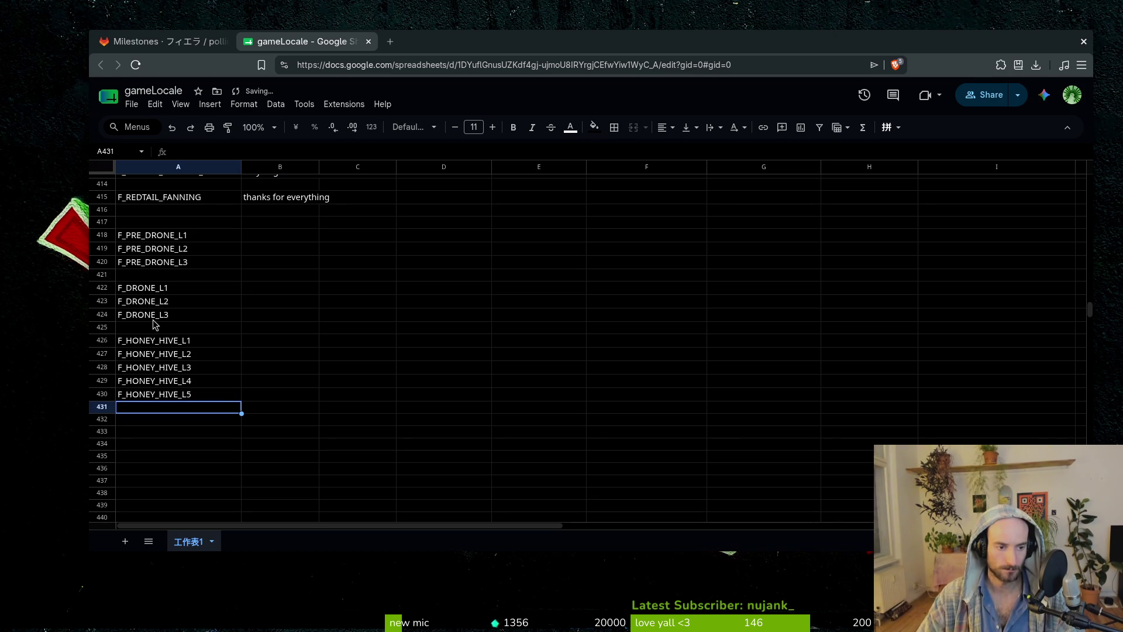
key("Up")
key("Up")
key("Up")
key("Down")
key("Down")
key("Down")
key("Down")
key("Down")
key("Down")
Enter F_HONEY_MISSION_L1 in A432 and paste it into A433 and A434.
type("F_HONEY_MISSION_L1")
key("Return")
key("Up")
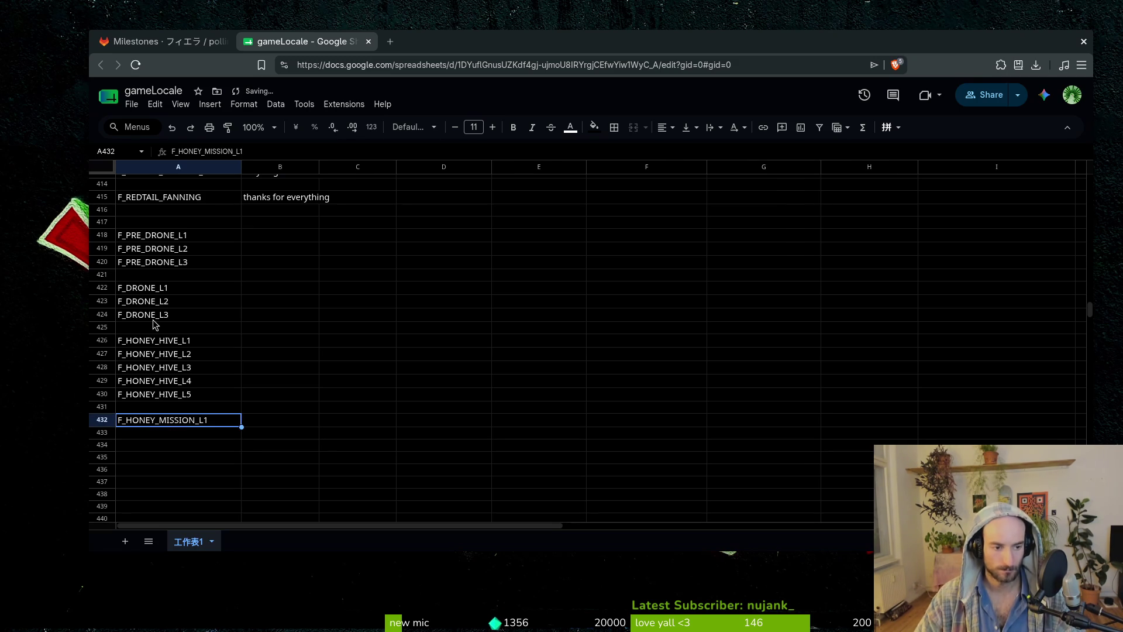
key("Down")
key("ctrl+v")
key("Down")
key("ctrl+v")
key("Down")
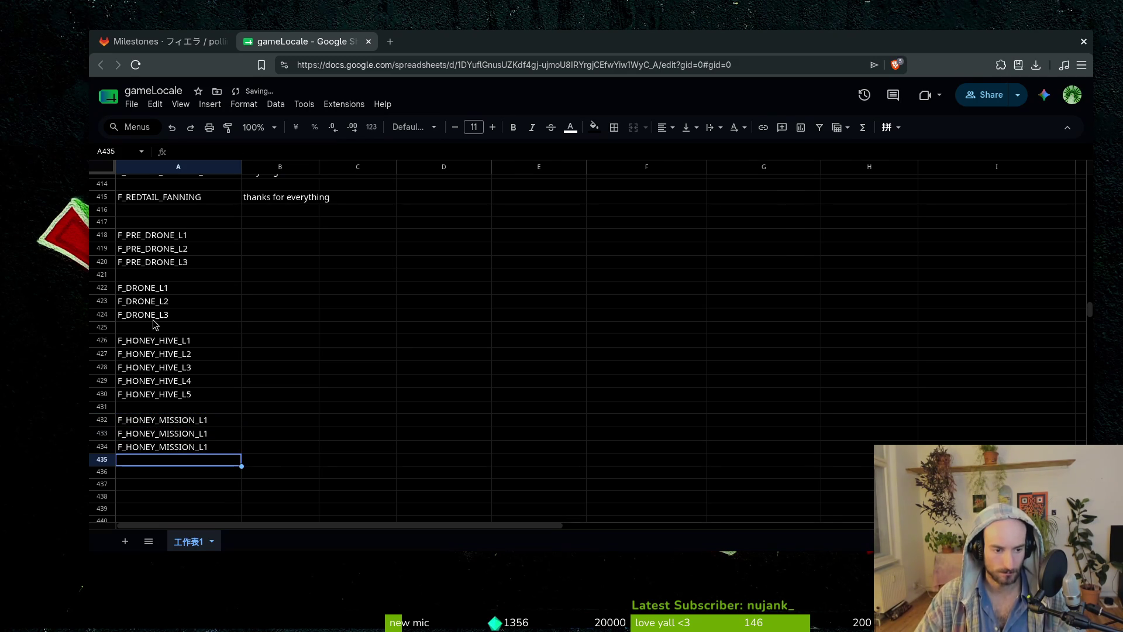
Renumber the A433 and A434 copies to F_HONEY_MISSION_L2 and F_HONEY_MISSION_L3.
key("Up")
key("Up")
key("Return")
key("BackSpace")
type("2")
key("Return")
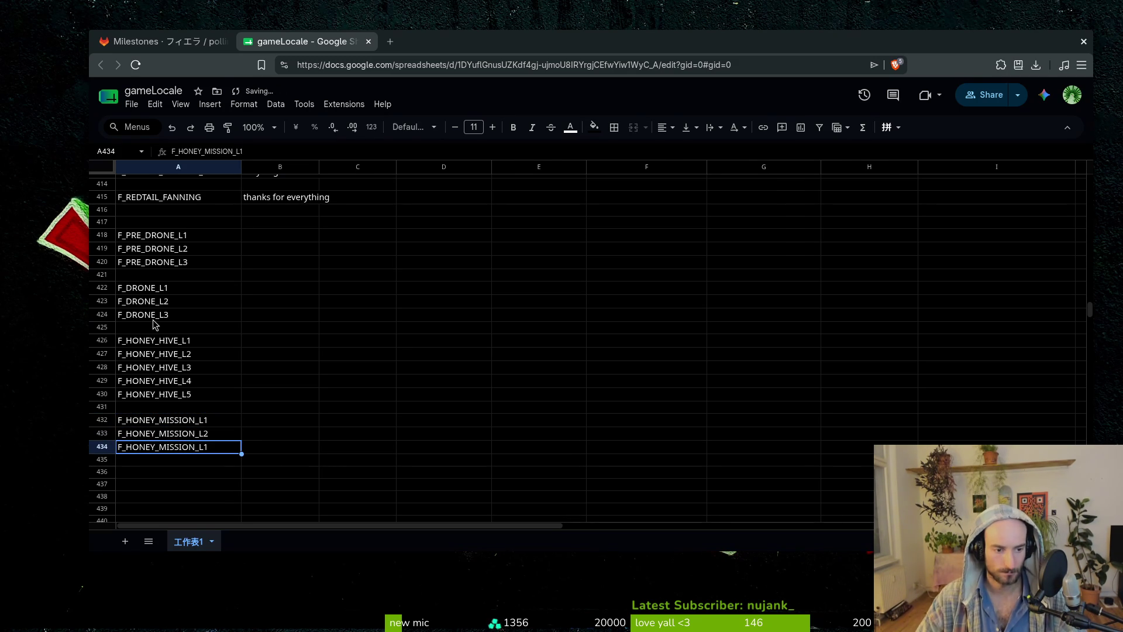
key("Return")
key("BackSpace")
type("3")
key("Return")
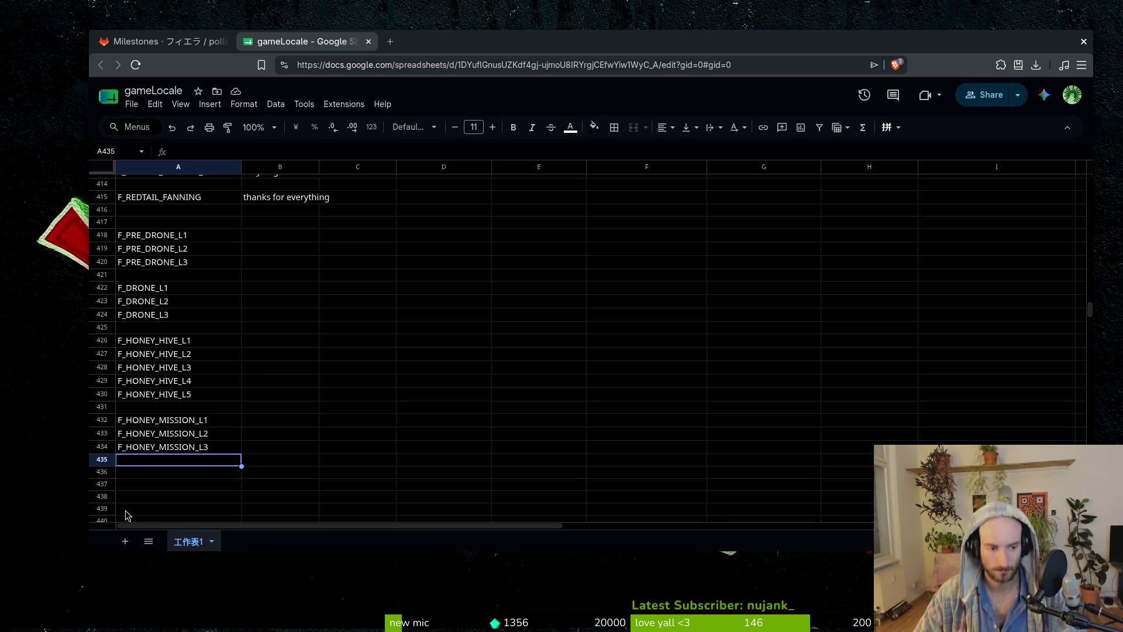
Open a terminal and cd into the gamedev/pollinate-or-die project folder.
scroll(161, 429, "up", 2)
scroll(169, 410, "down", 4)
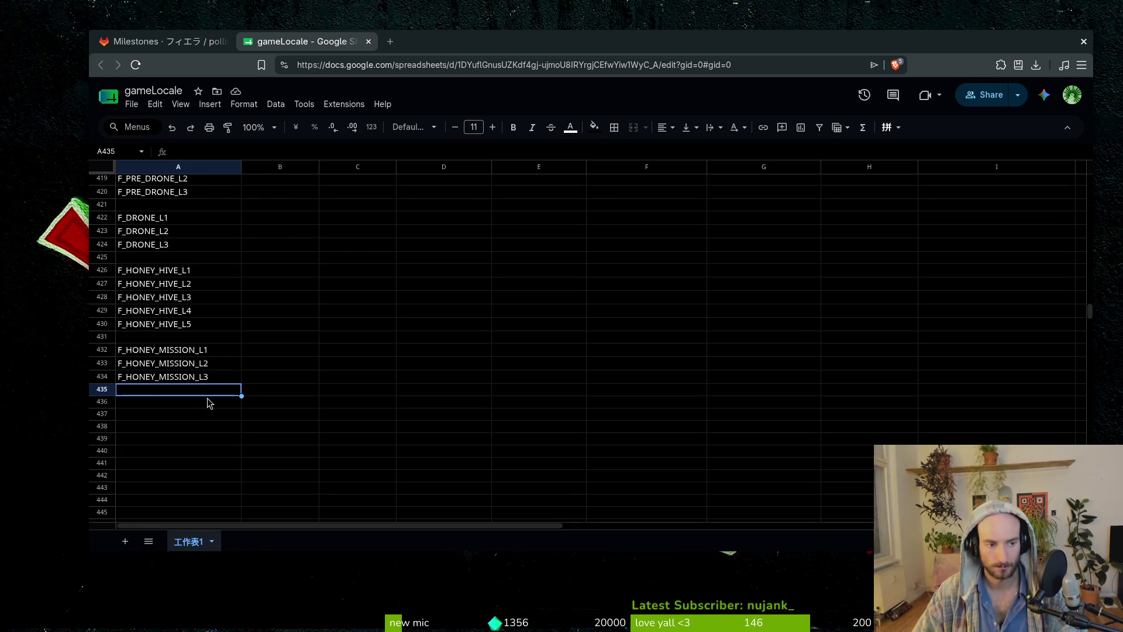
scroll(193, 359, "up", 6)
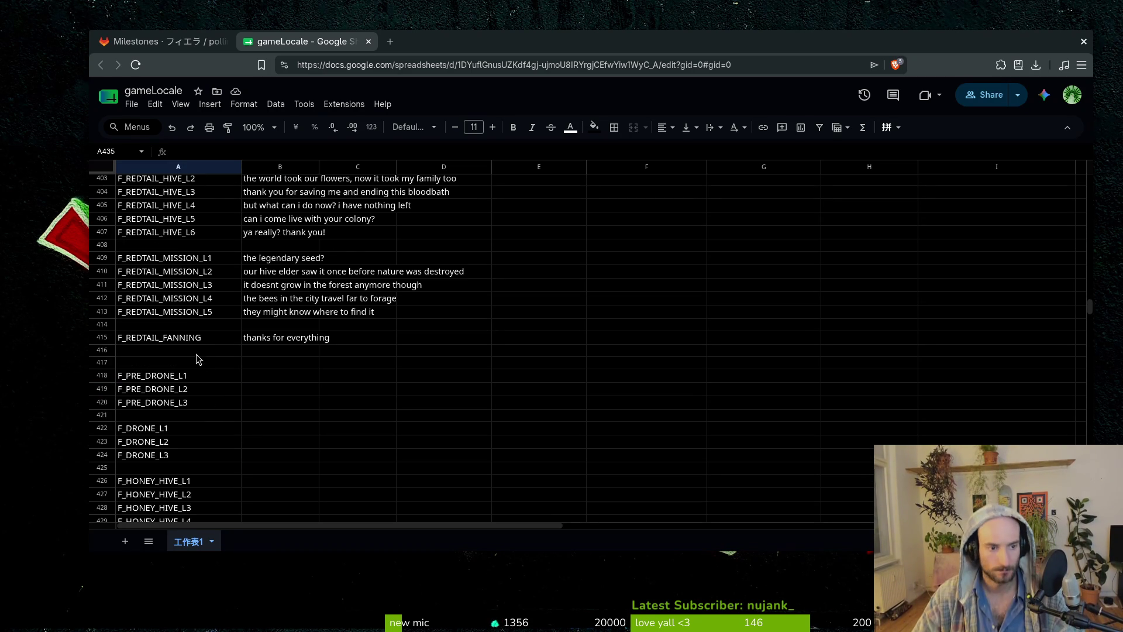
scroll(199, 380, "down", 4)
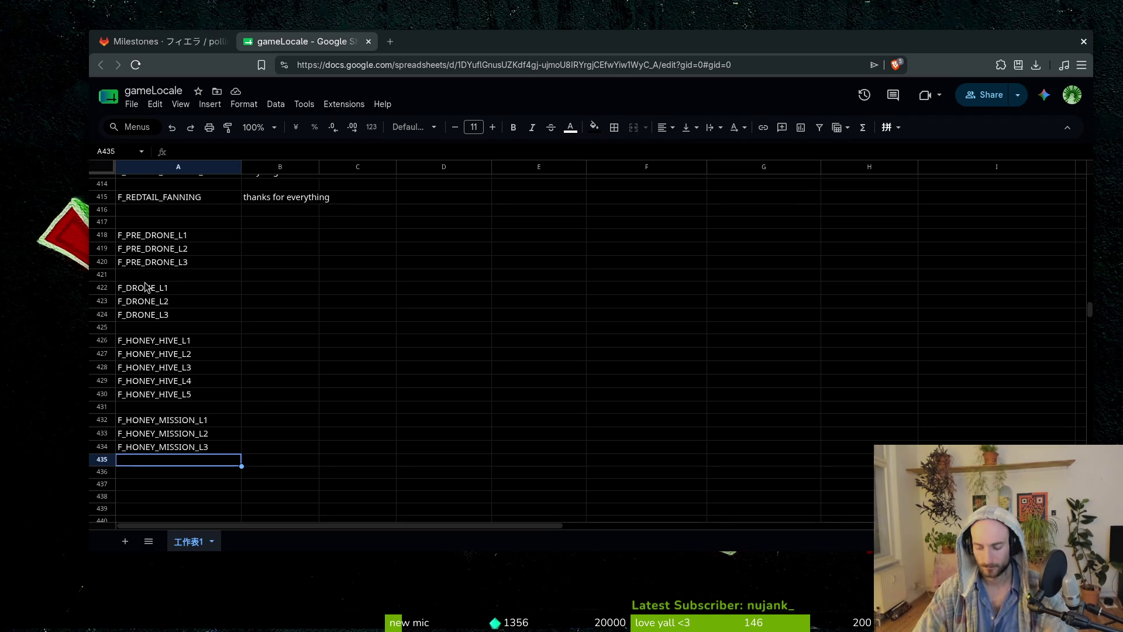
key("super")
key("ctrl+alt+t")
type("cd gamepo")
key("BackSpace")
key("BackSpace")
type("dev/poll")
key("Tab")
key("Return")
Launch nvim and open README.md from the file search.
type("n")
key("Return")
type("read")
key("Return")
left_click(29, 431)
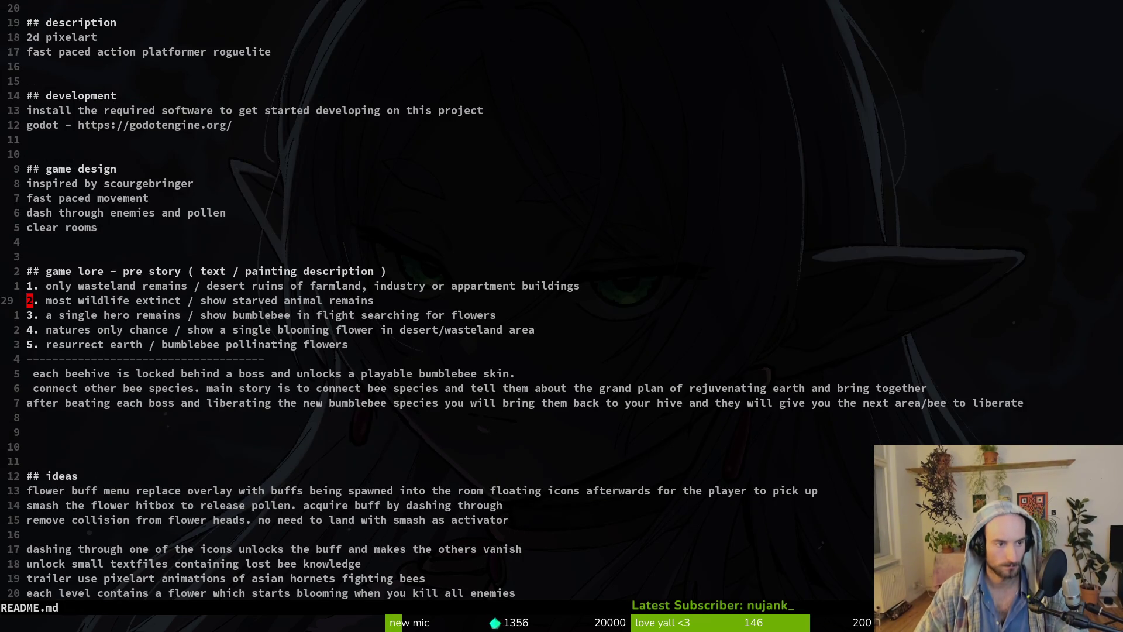
Delete the ## game design block and its leftover blank line, then save README.md.
key("j")
key("j")
key("j")
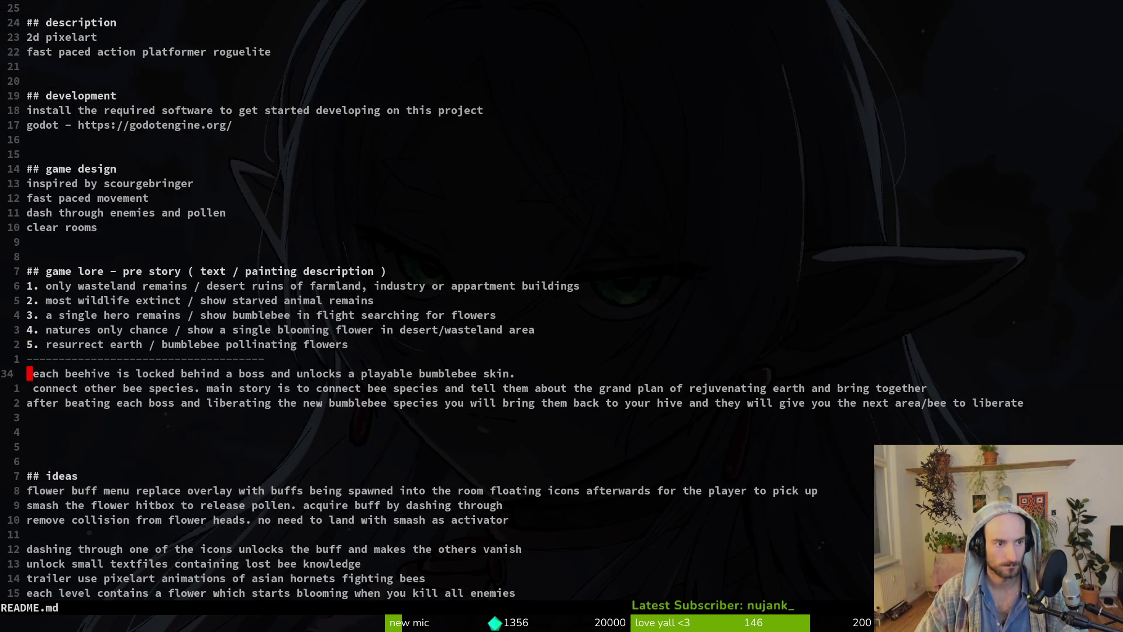
scroll(561, 316, "up", 3)
scroll(561, 316, "down", 5)
key("k")
key("braceleft")
key("k")
key("k")
key("V")
key("k")
key("k")
key("k")
key("k")
key("k")
type("d:w")
key("Return")
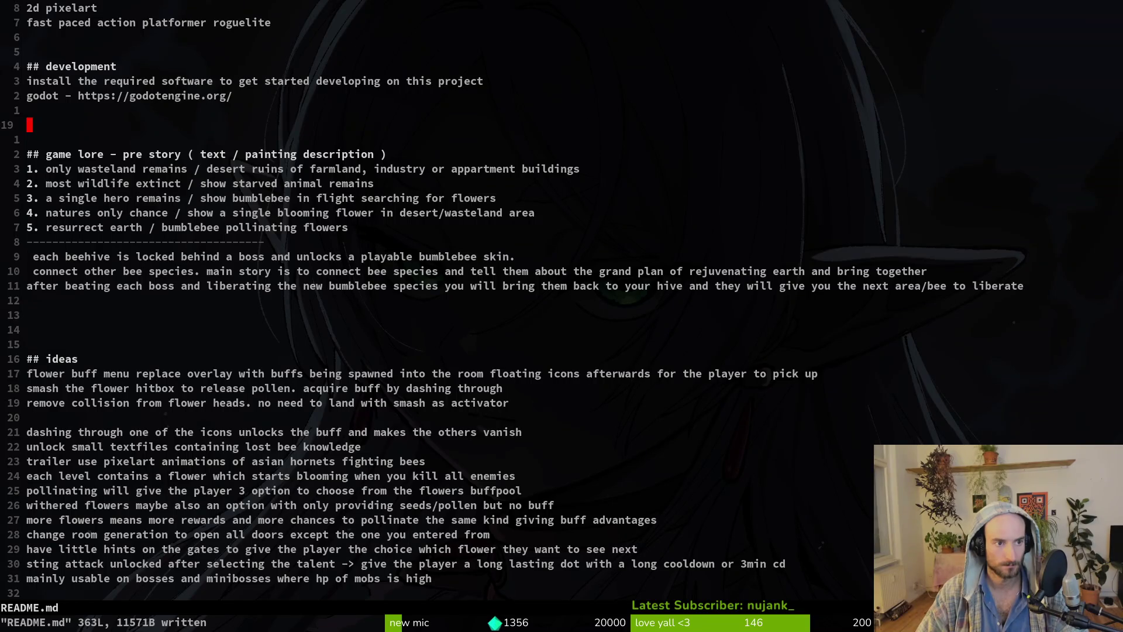
key("d")
key("d")
type(":w")
key("Return")
Remove the 'install the required software' line and rename the heading to '## development software'.
key("ctrl+u")
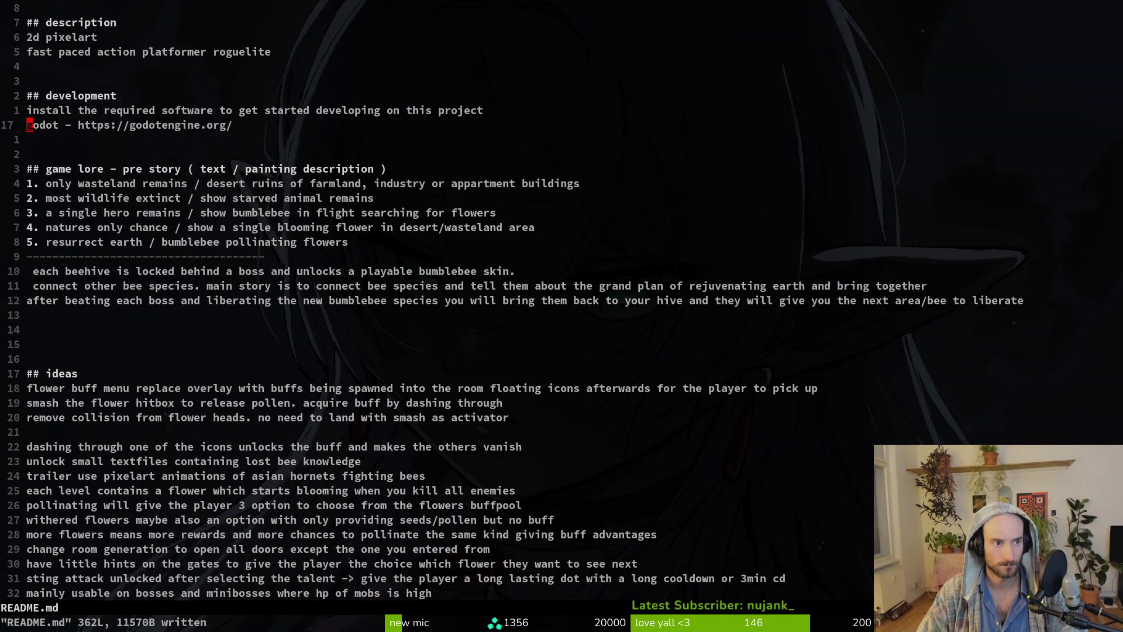
key("Down")
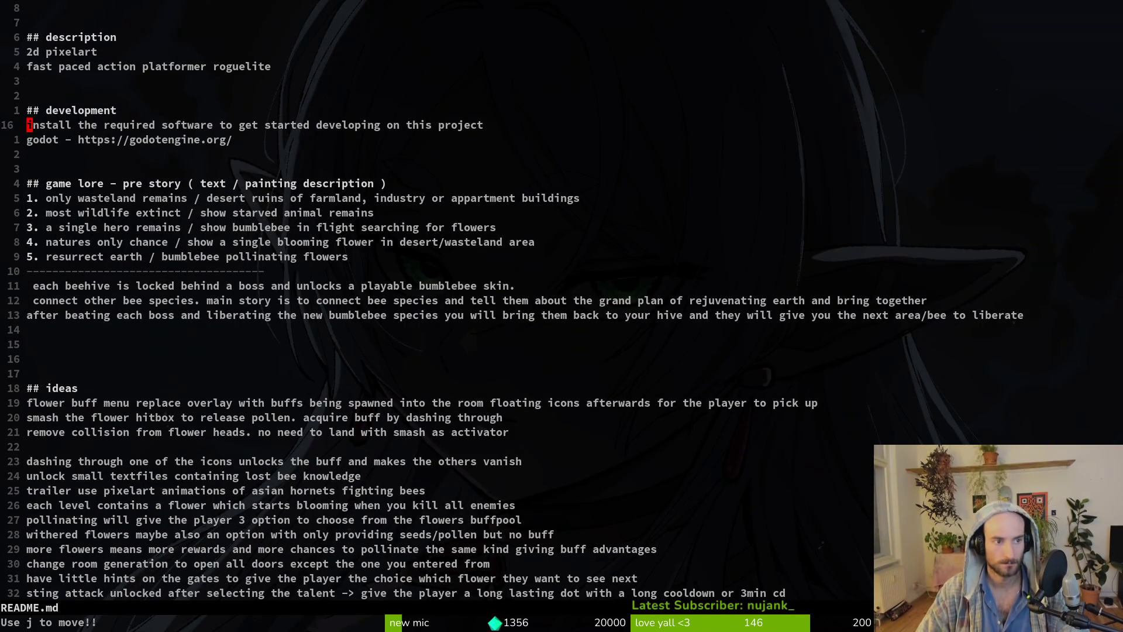
key("j")
key("k")
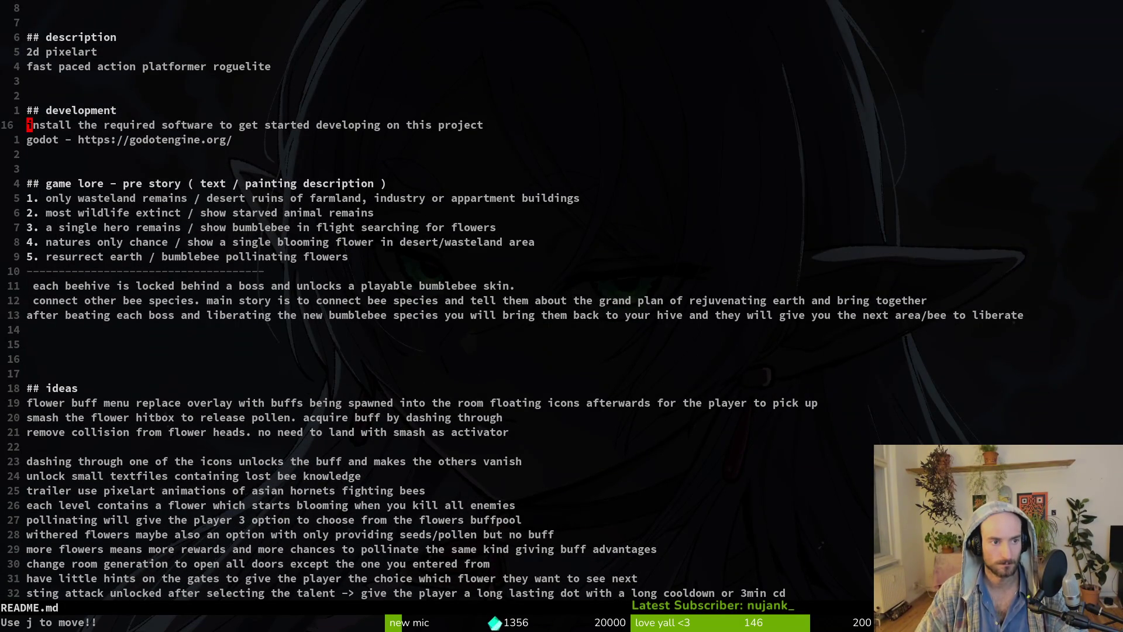
key("d")
key("d")
type("kA softwar")
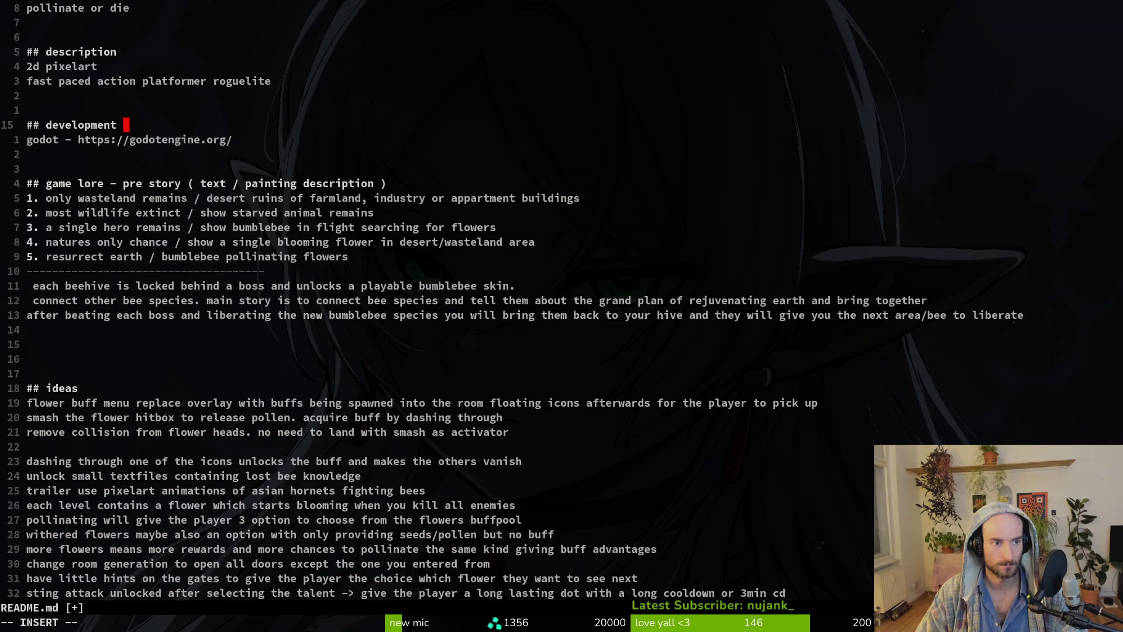
type("e")
key("Escape")
Add aseprite and ableton lines under development software and save.
type("joaseprite")
key("Return")
key("Escape")
type(":w")
key("Return")
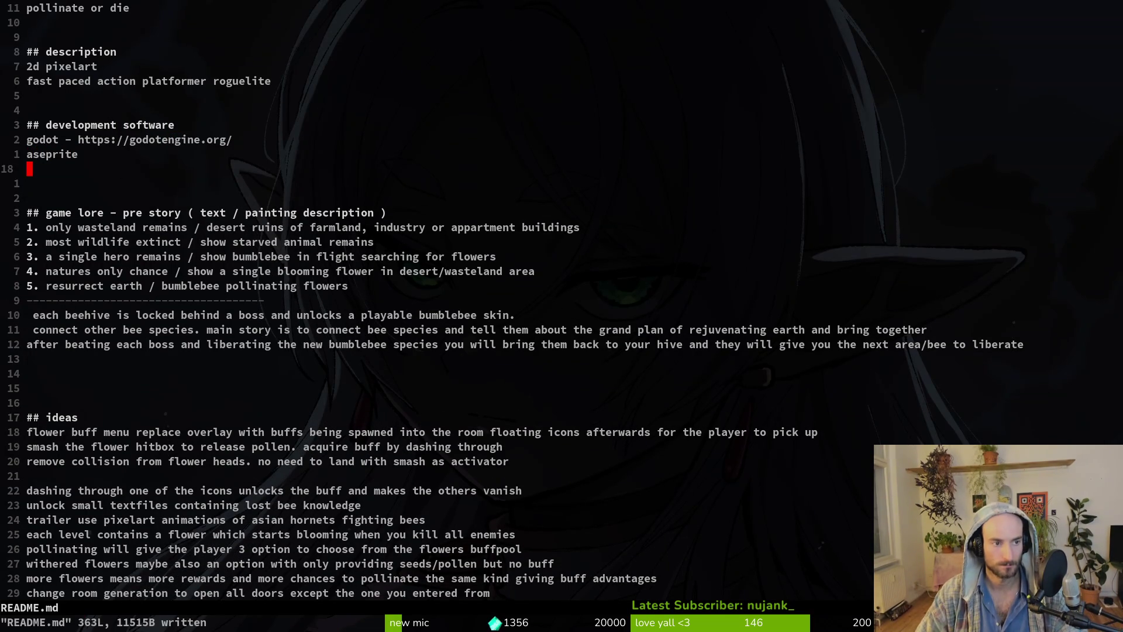
type("iableton")
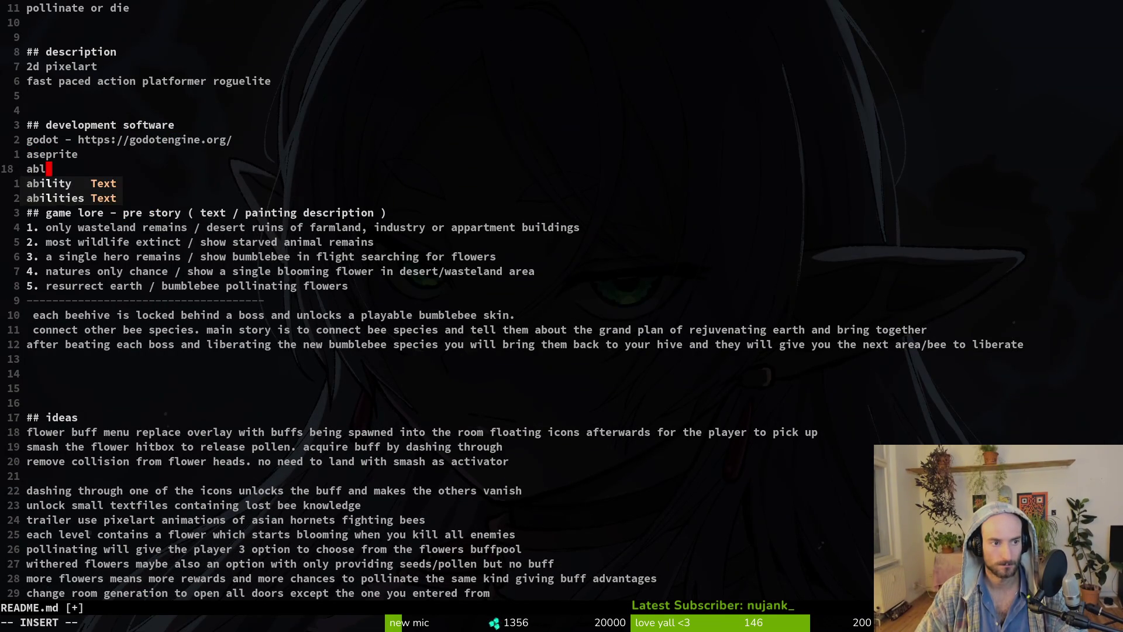
key("Escape")
type(":w")
key("Return")
Open a blank separator and a fresh line after the 'after beating each boss' lore line.
key("j")
key("j")
key("j")
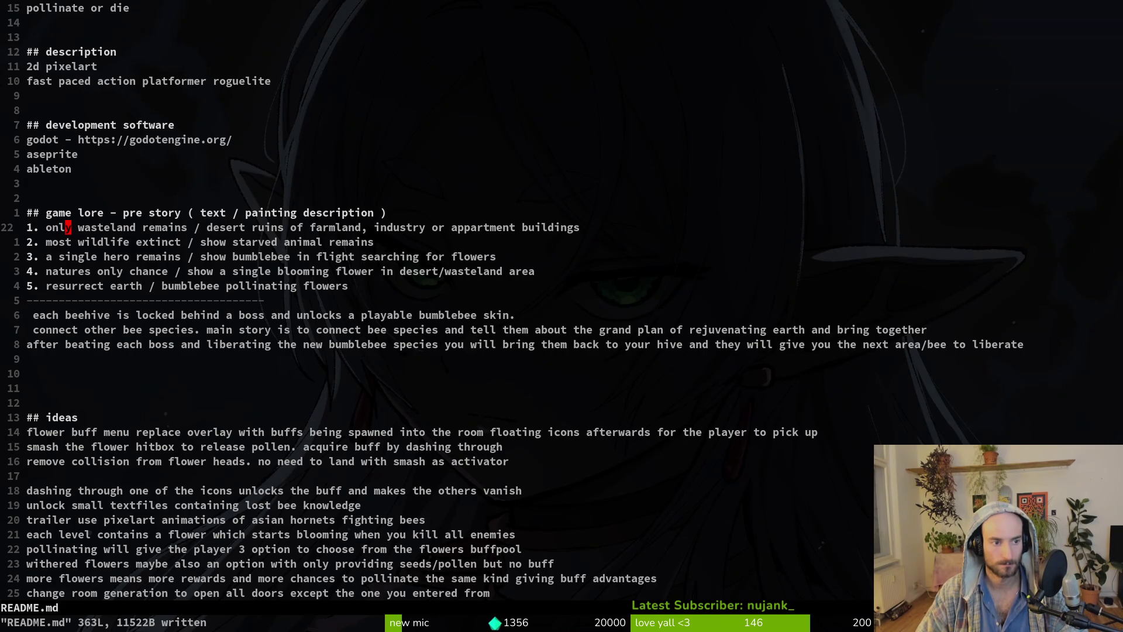
key("j")
key("j")
key("j")
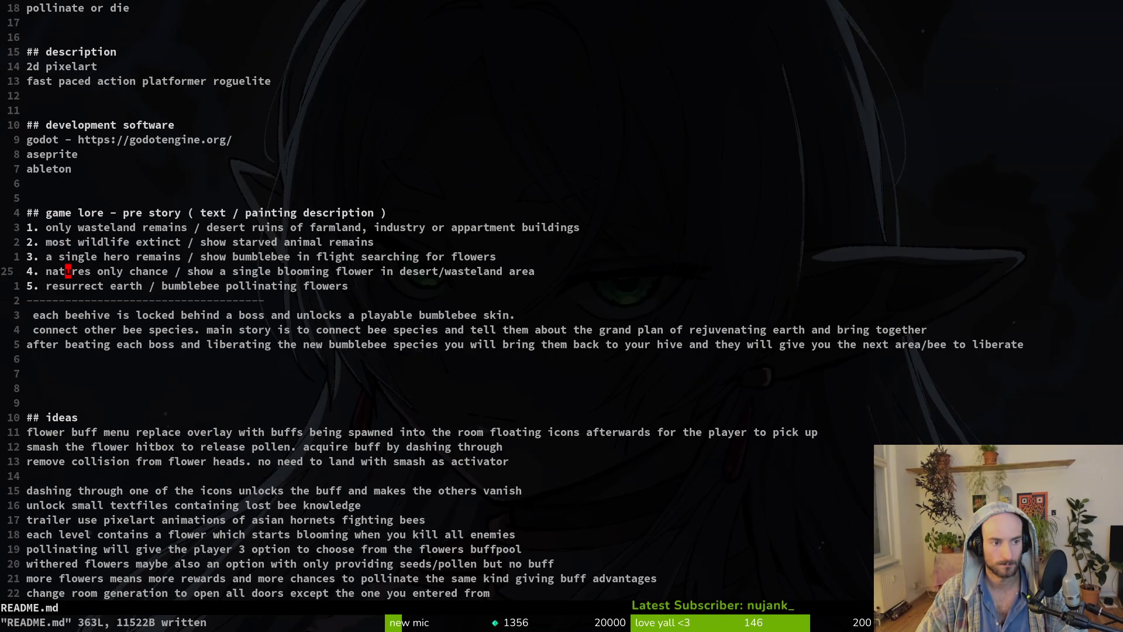
key("Down")
key("j")
key("j")
key("j")
key("k")
key("k")
key("k")
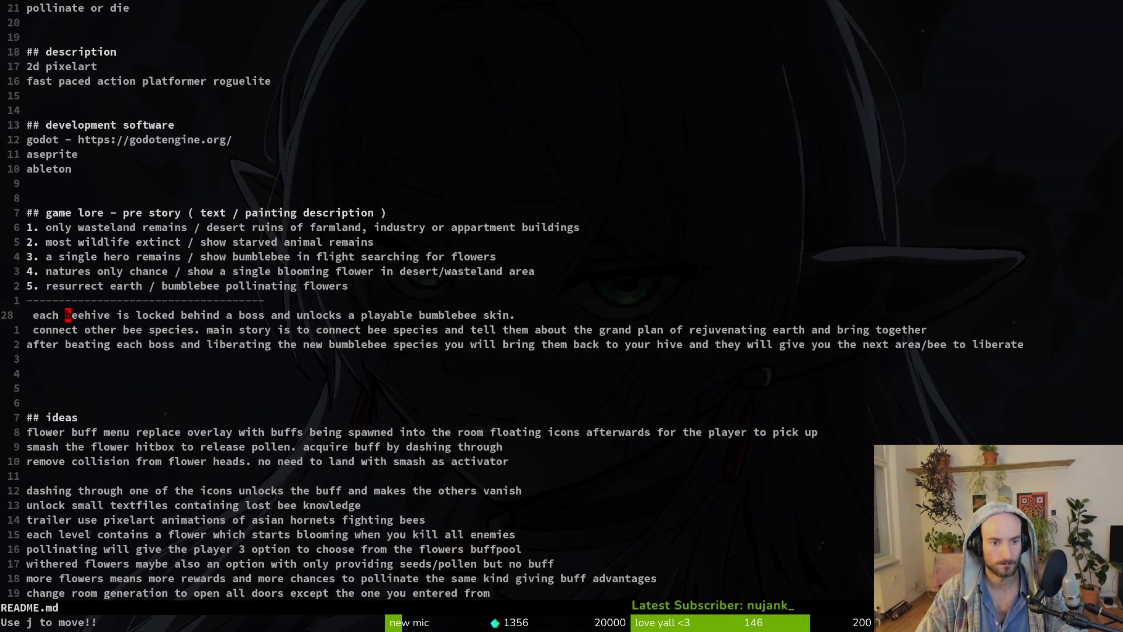
key("j")
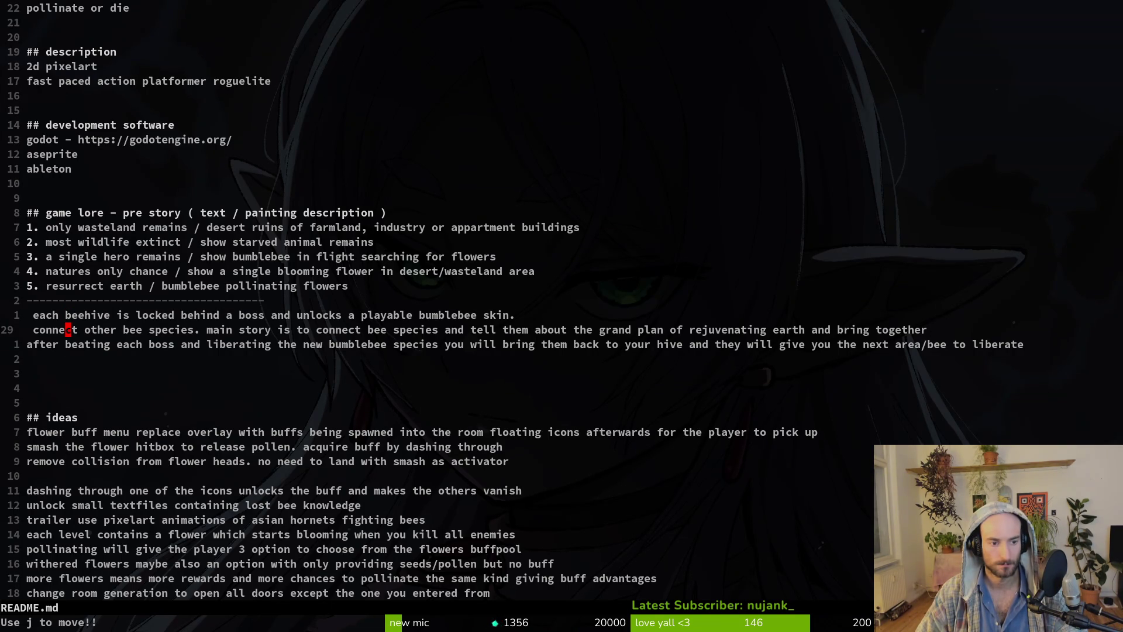
key("j")
key("o")
key("BackSpace")
key("Return")
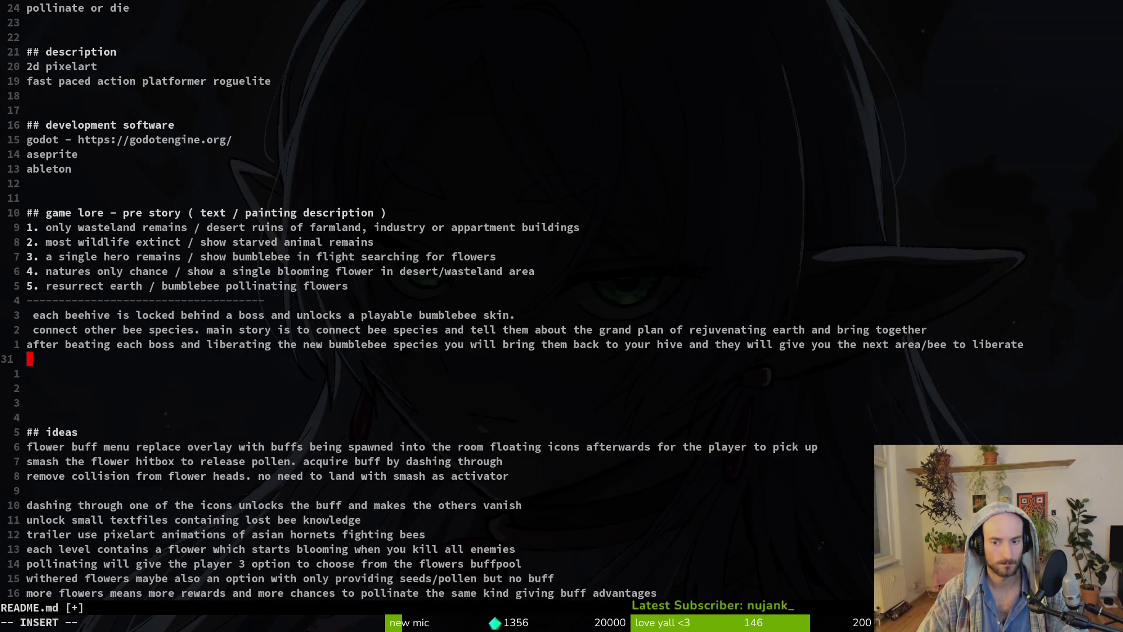
Write the line 'find the legendary seed to rejuvenate earth'.
key("Return")
type("fin")
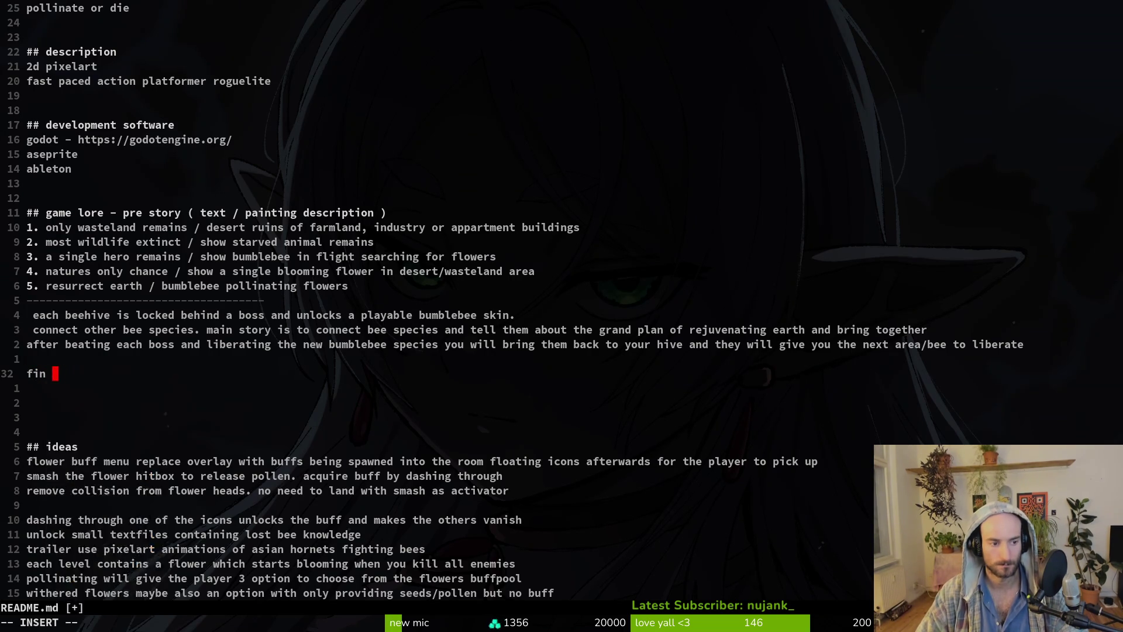
type("d the legendar")
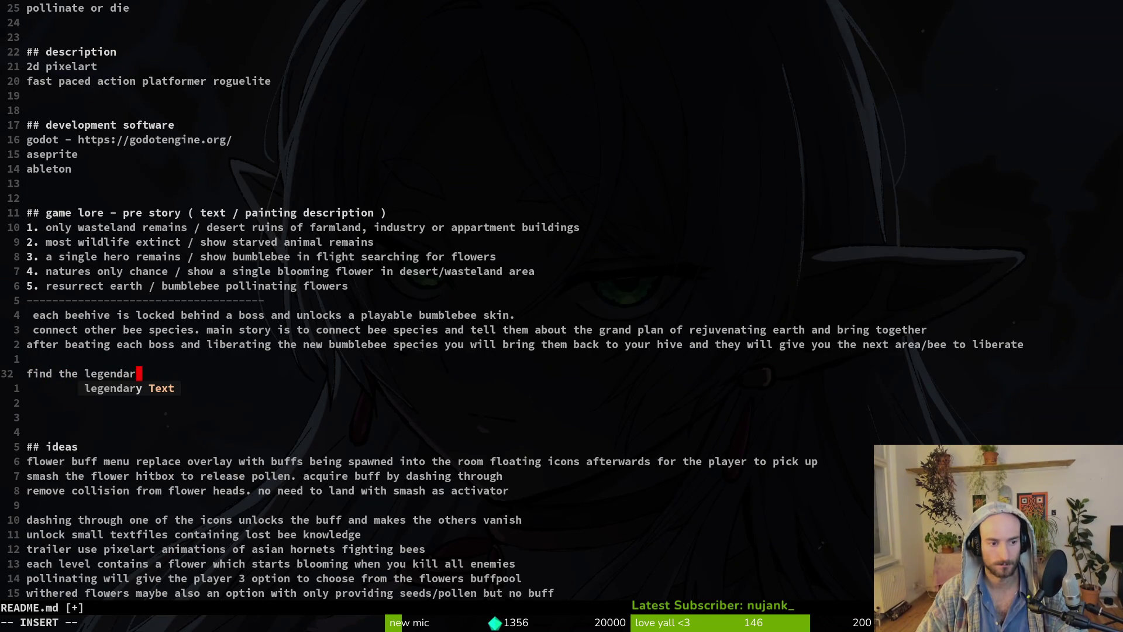
type("y seed to")
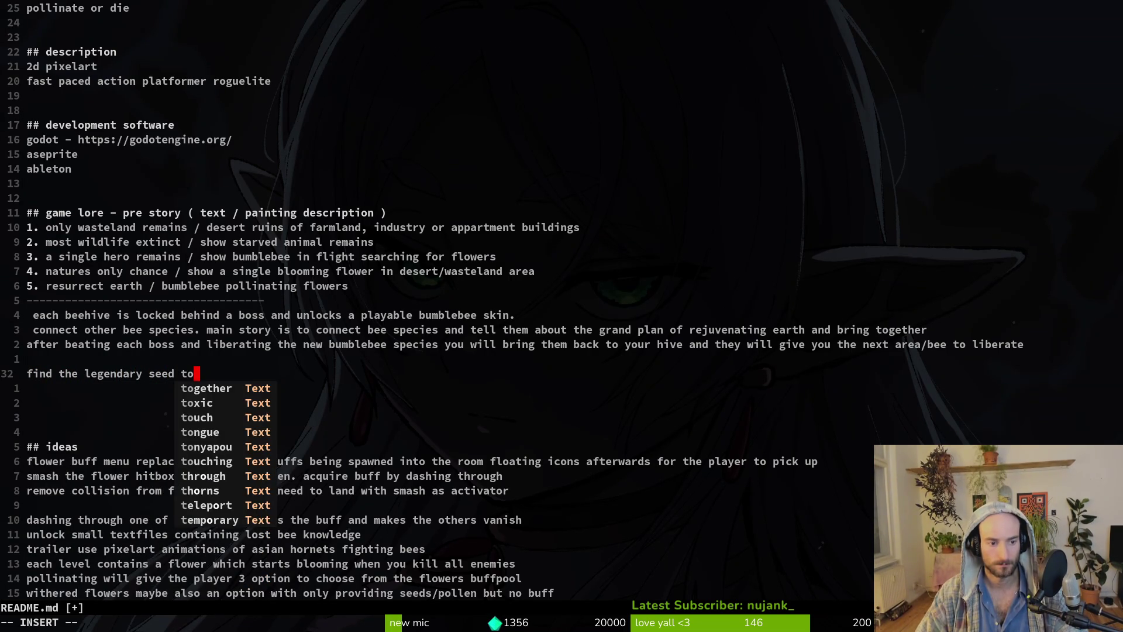
type(" rejuvenate earth")
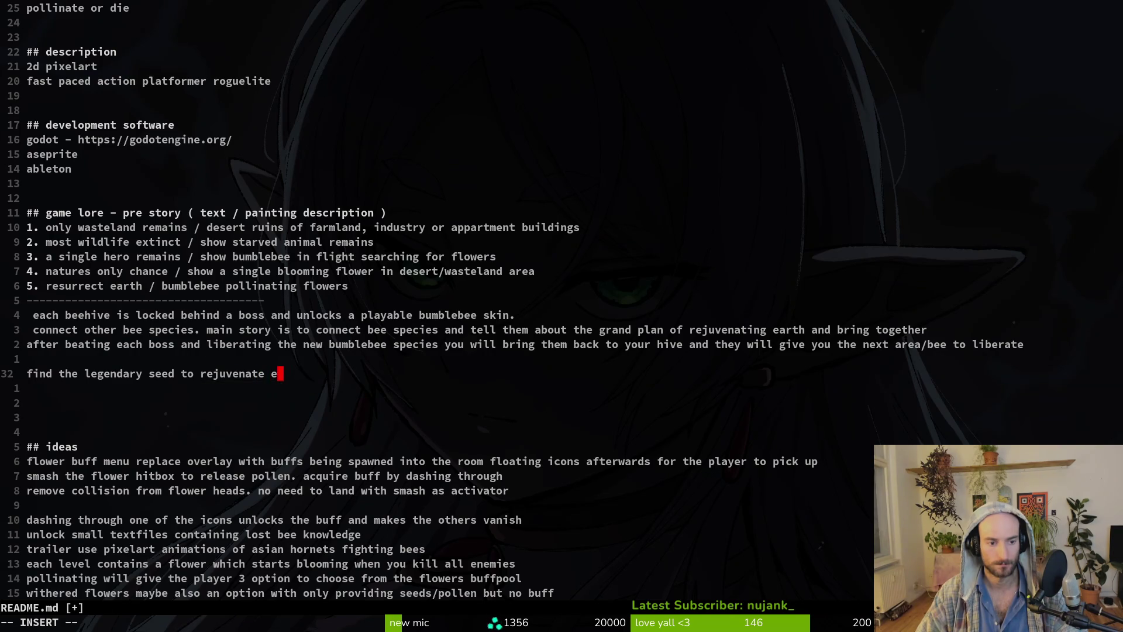
key("Escape")
key("Up")
key("k")
key("j")
Add a 'main story:' label above the legendary seed line.
key("O")
key("Return")
type("main story")
key("Escape")
key("k")
key("k")
key("j")
key("j")
type("A:")
key("Escape")
Add 'each boss liberates 1 bee species' below the seed line and begin a line selection.
key("k")
key("k")
key("k")
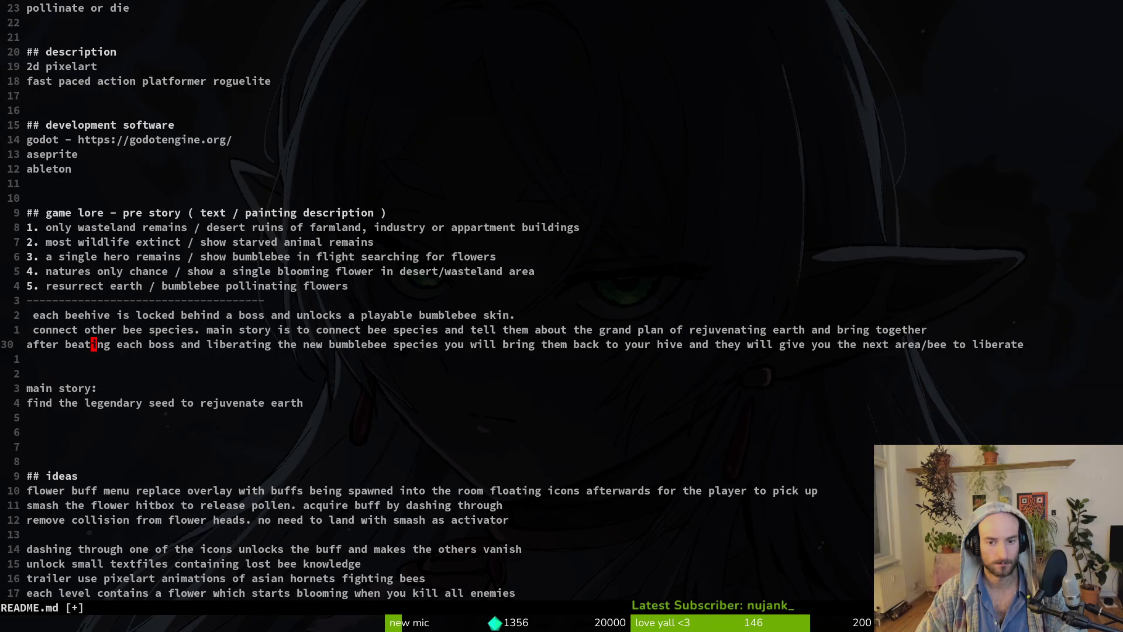
key("k")
key("k")
key("shift+v")
key("y")
key("j")
key("j")
key("j")
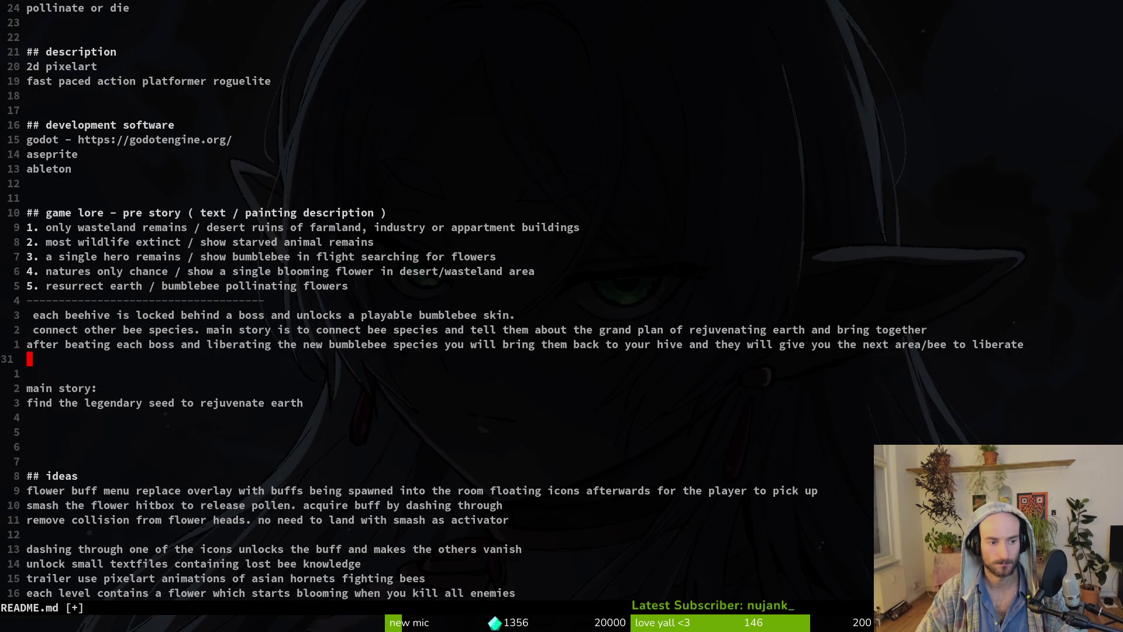
type("ounlock skins")
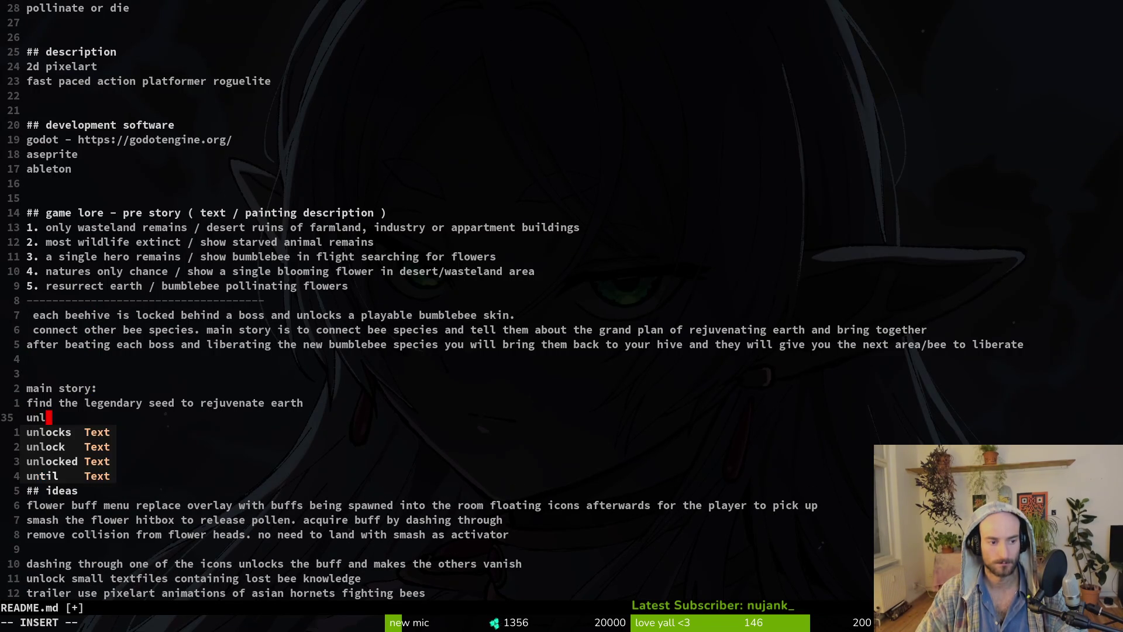
key("BackSpace")
key("BackSpace")
key("BackSpace")
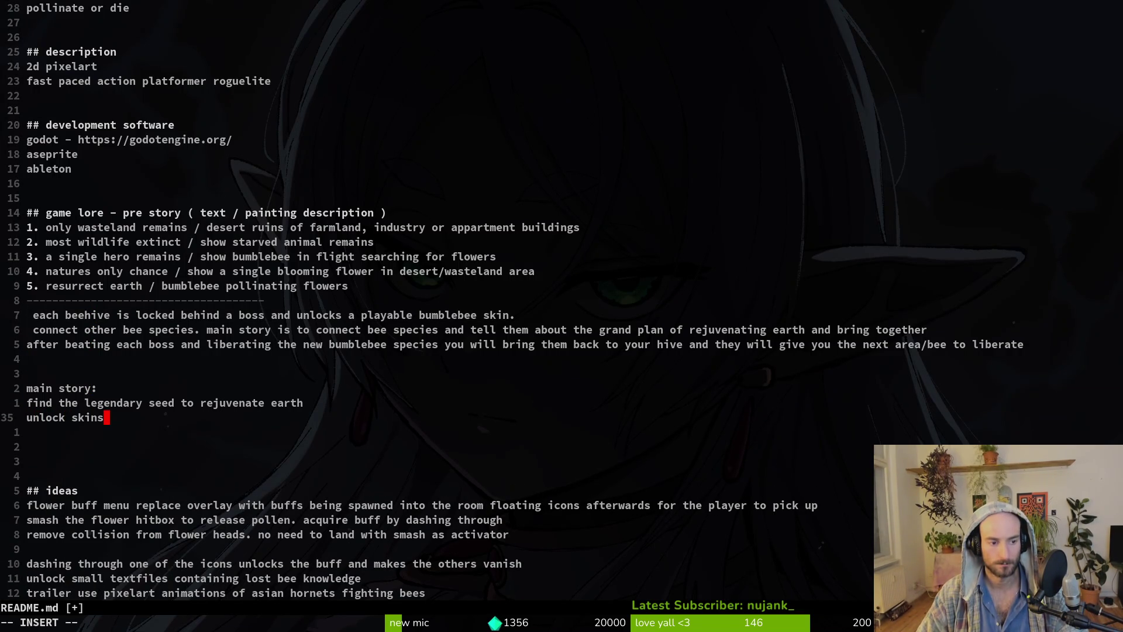
key("BackSpace")
key("BackSpace")
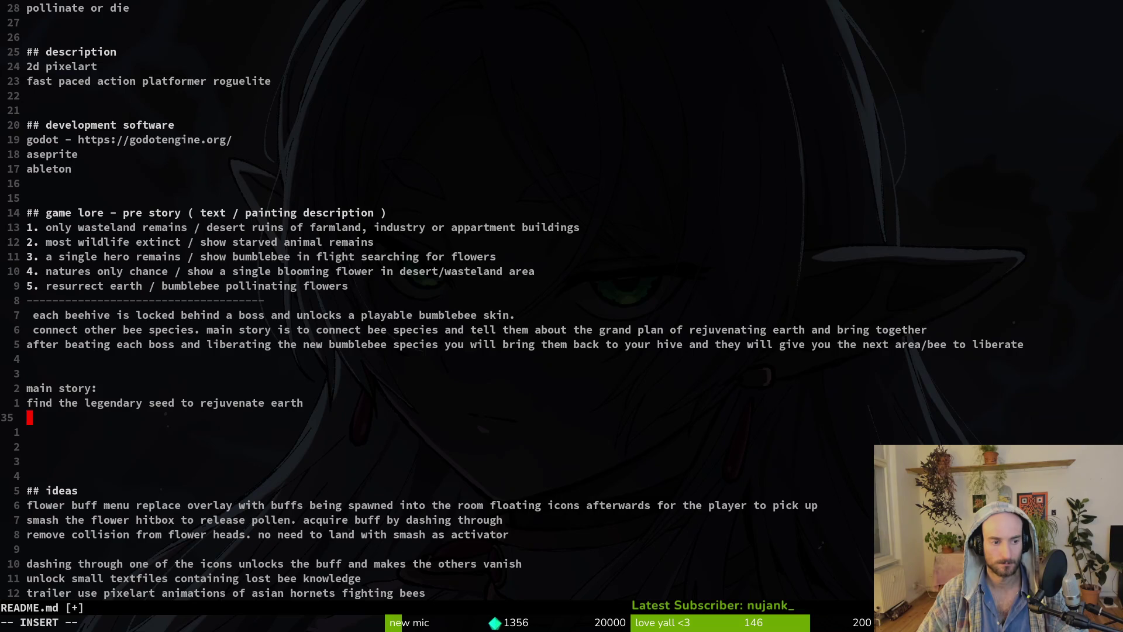
type("each boss")
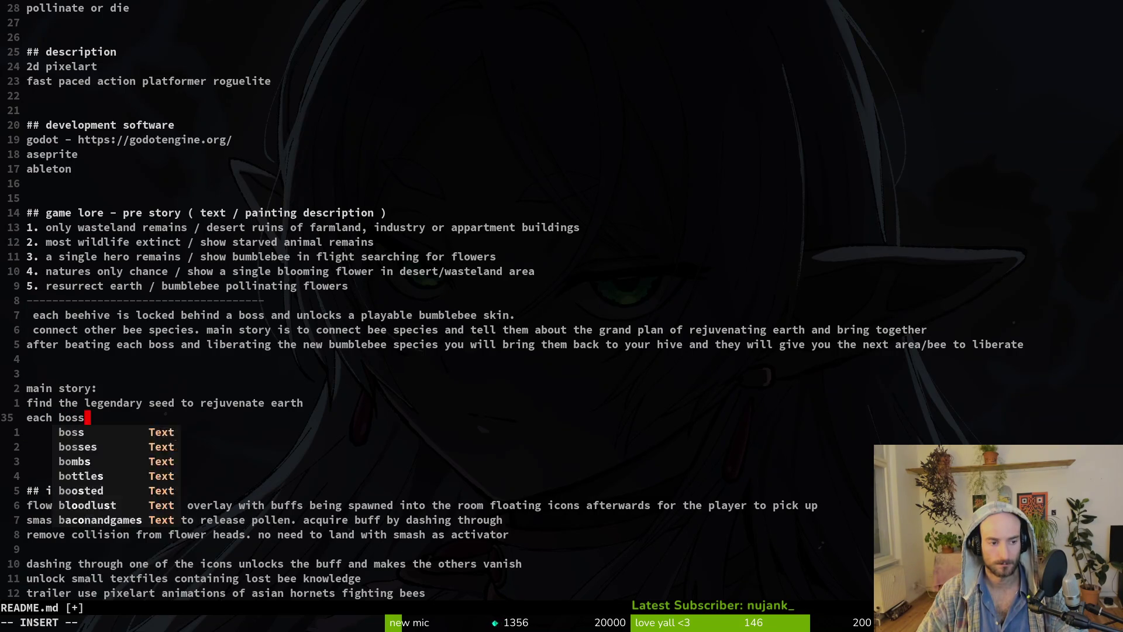
type(" liberates ")
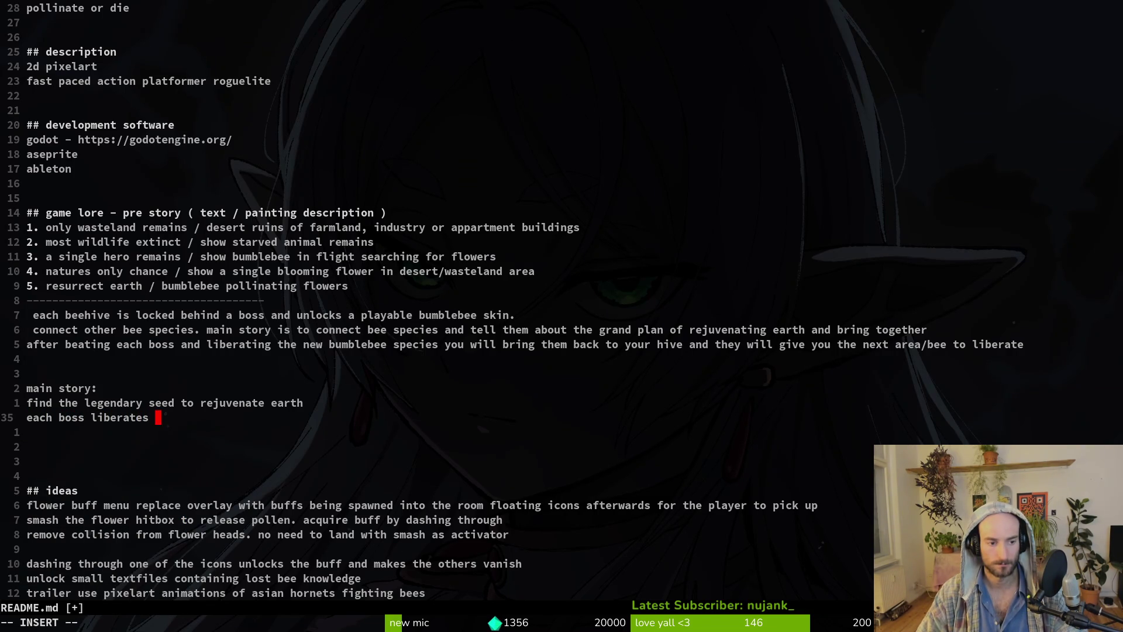
type("1 bee species")
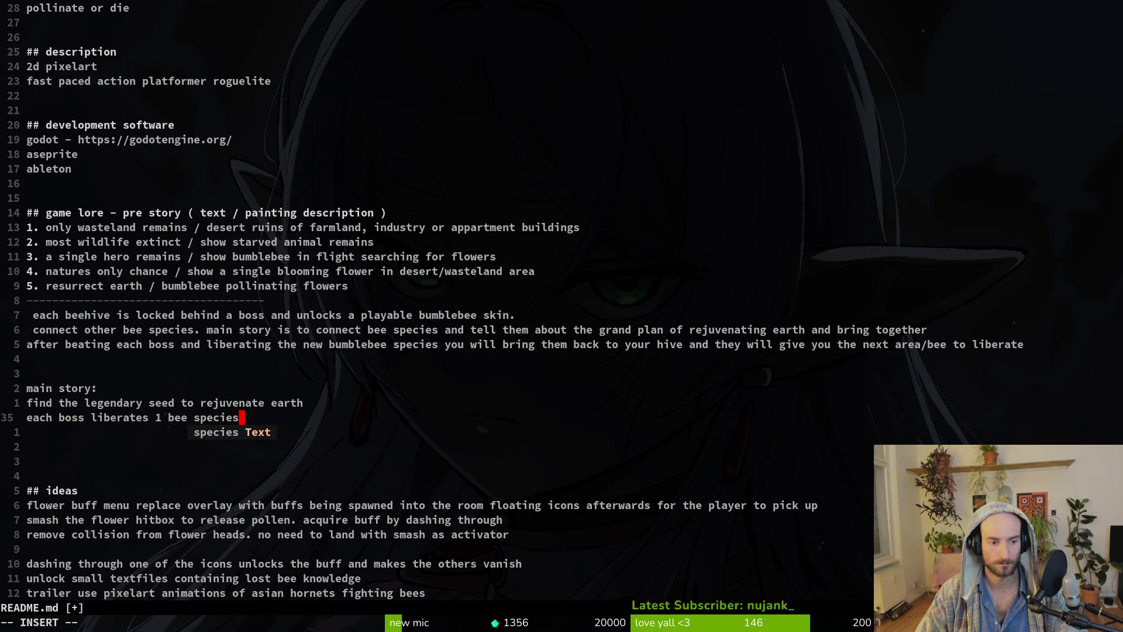
key("Escape")
key("k")
key("k")
key("k")
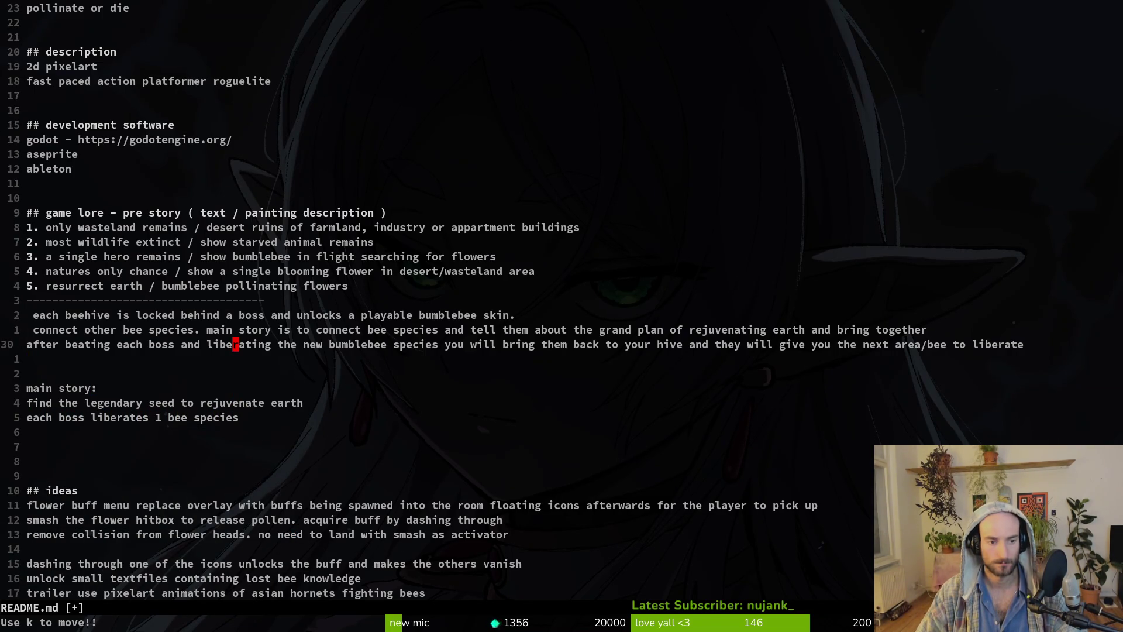
key("shift+v")
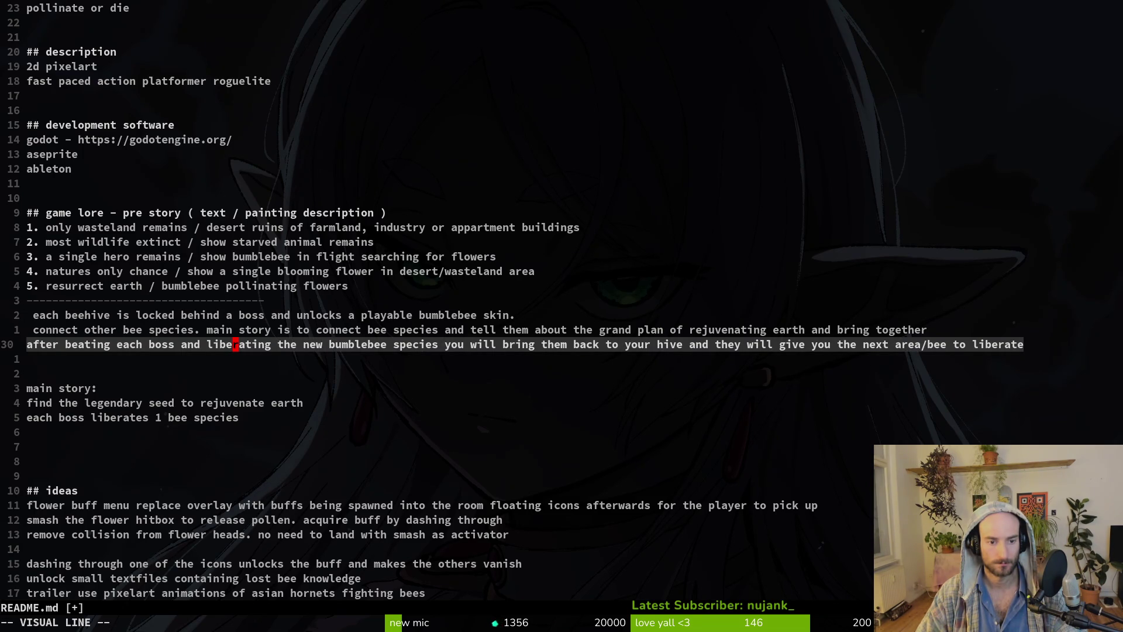
Delete the old story lines, numbered lore list and 'main story:' line, then save.
key("k")
key("k")
key("k")
key("d")
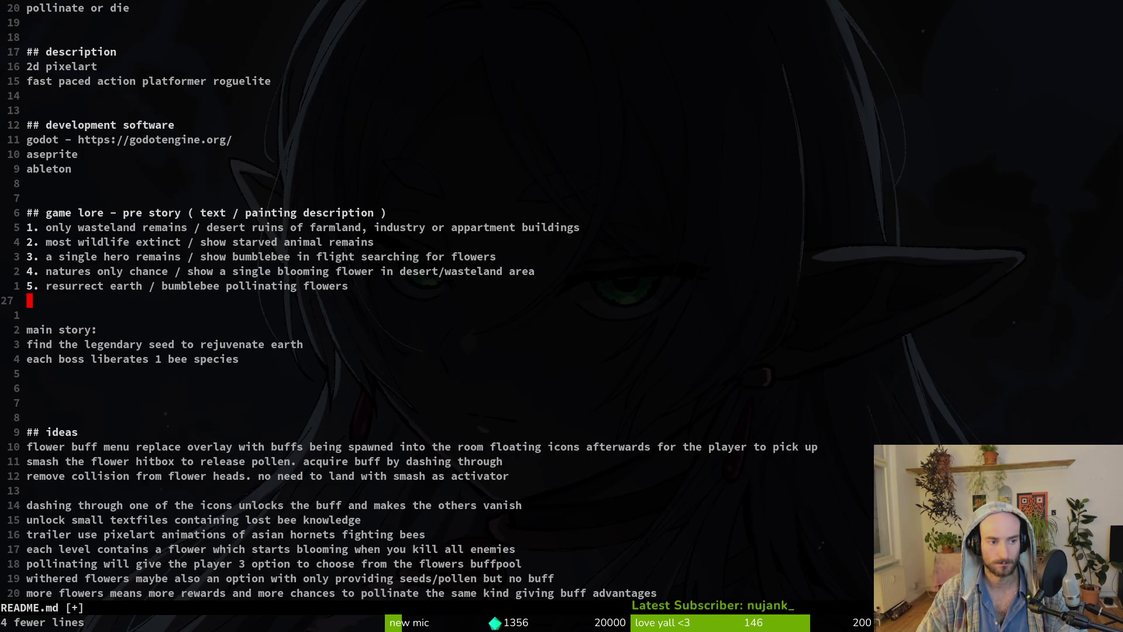
key("shift+v")
key("k")
key("k")
key("k")
key("k")
key("d")
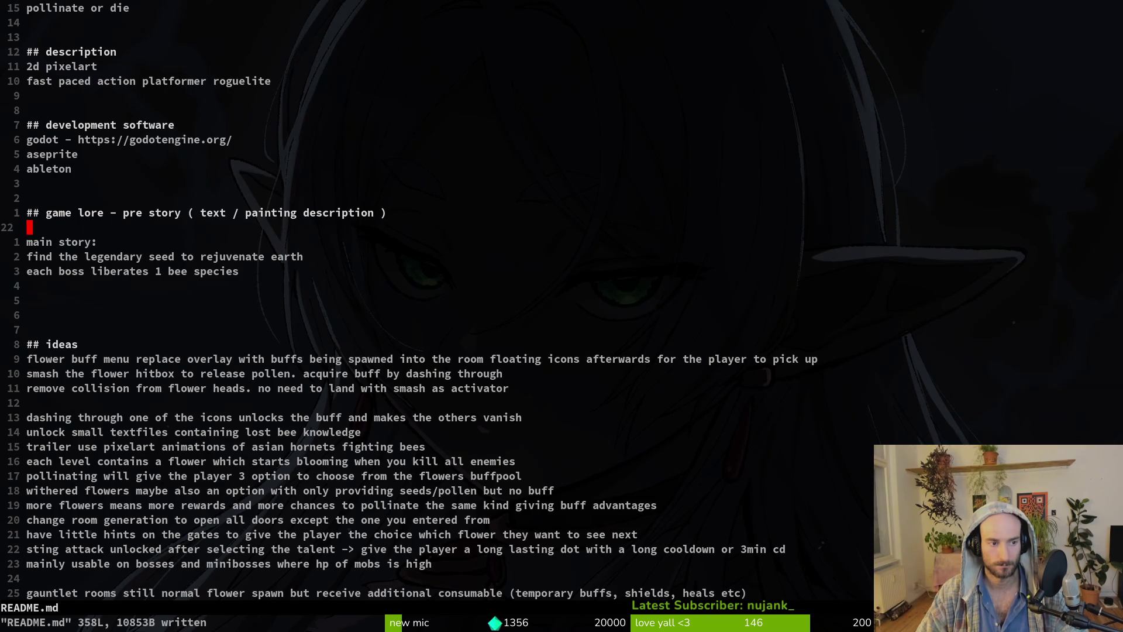
key("j")
key("d")
key("d")
type(":w")
key("Return")
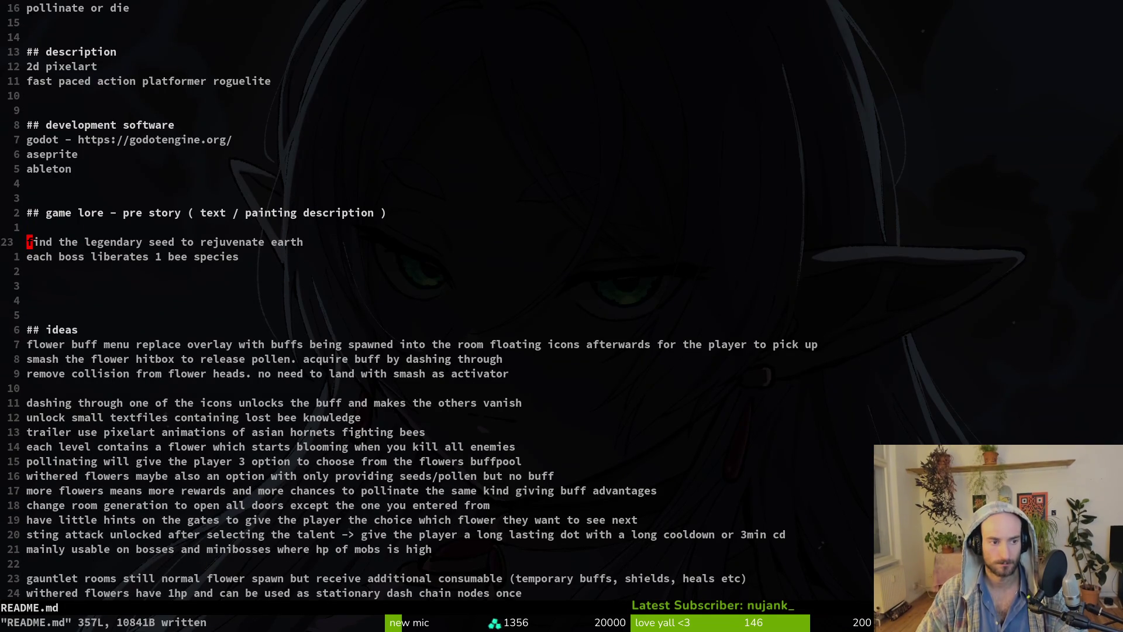
Insert blank spacing lines around the legendary seed and bee species lines and save.
key("o")
key("Escape")
type(":w")
key("Return")
key("j")
key("j")
key("o")
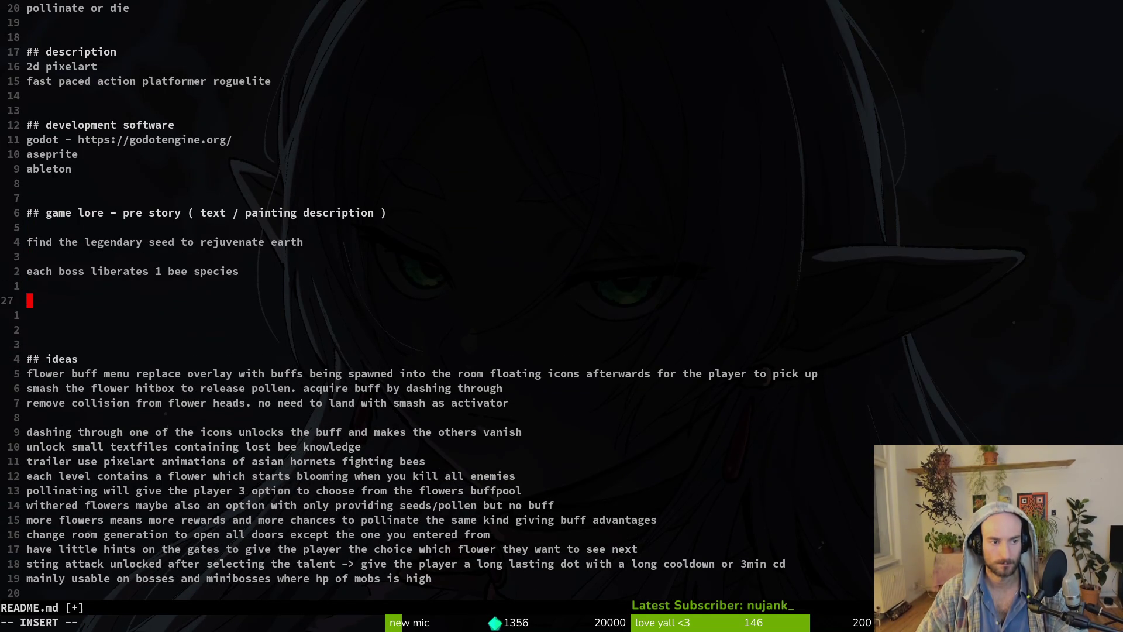
key("Escape")
Delete the description section (2d pixelart, action platformer roguelite) and save.
key("k")
key("k")
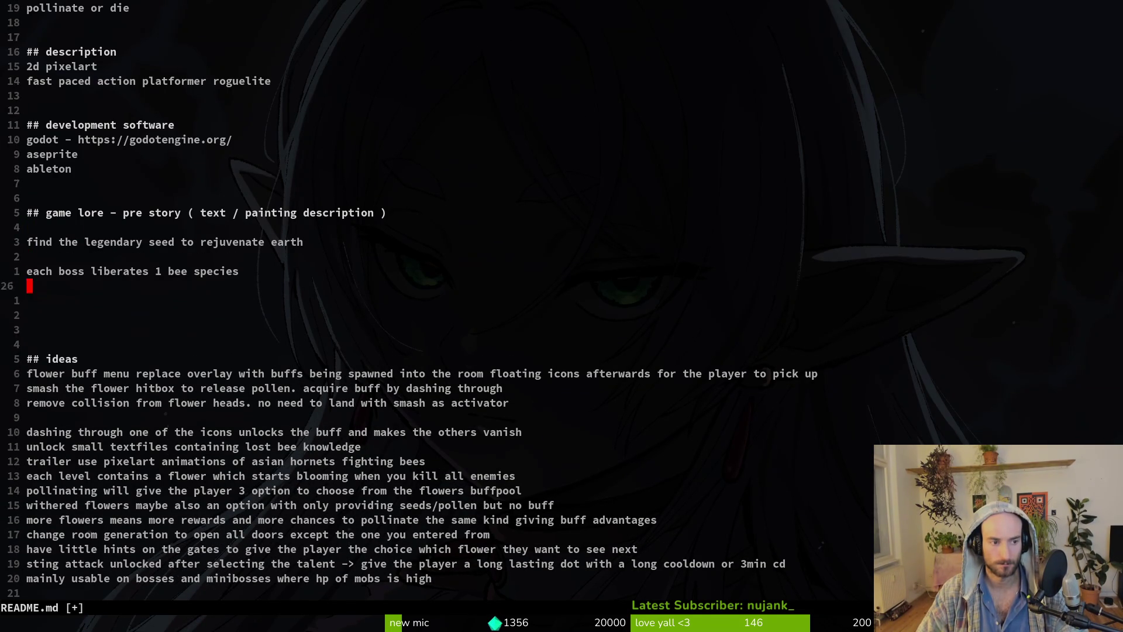
key("ctrl+d")
key("ctrl+d")
key("g")
key("g")
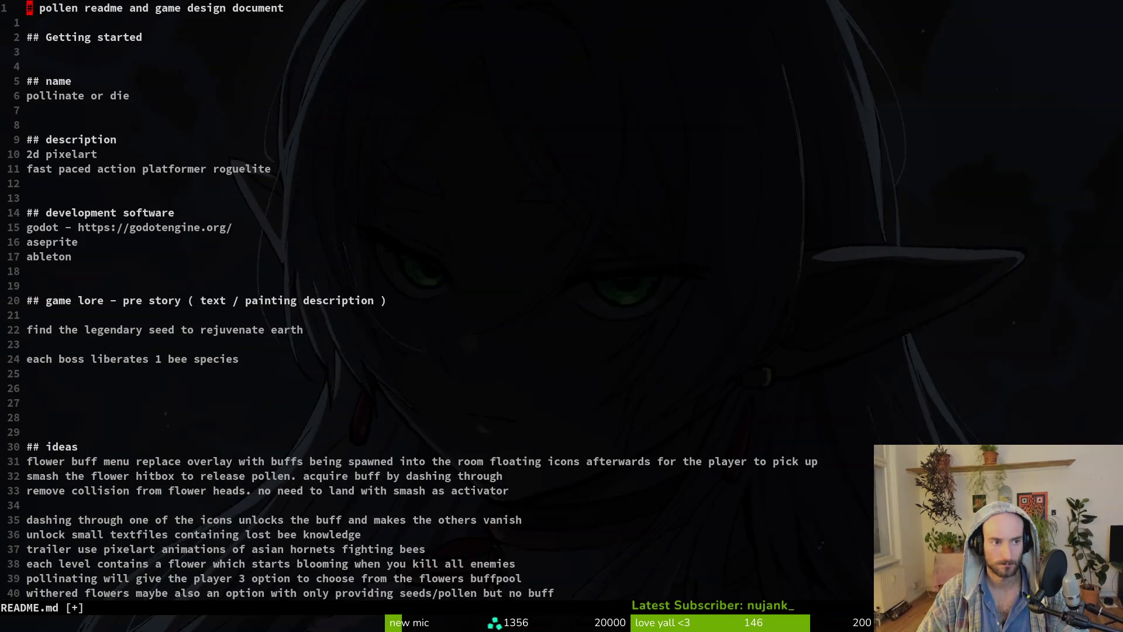
key("j")
key("j")
key("j")
key("j")
key("j")
key("j")
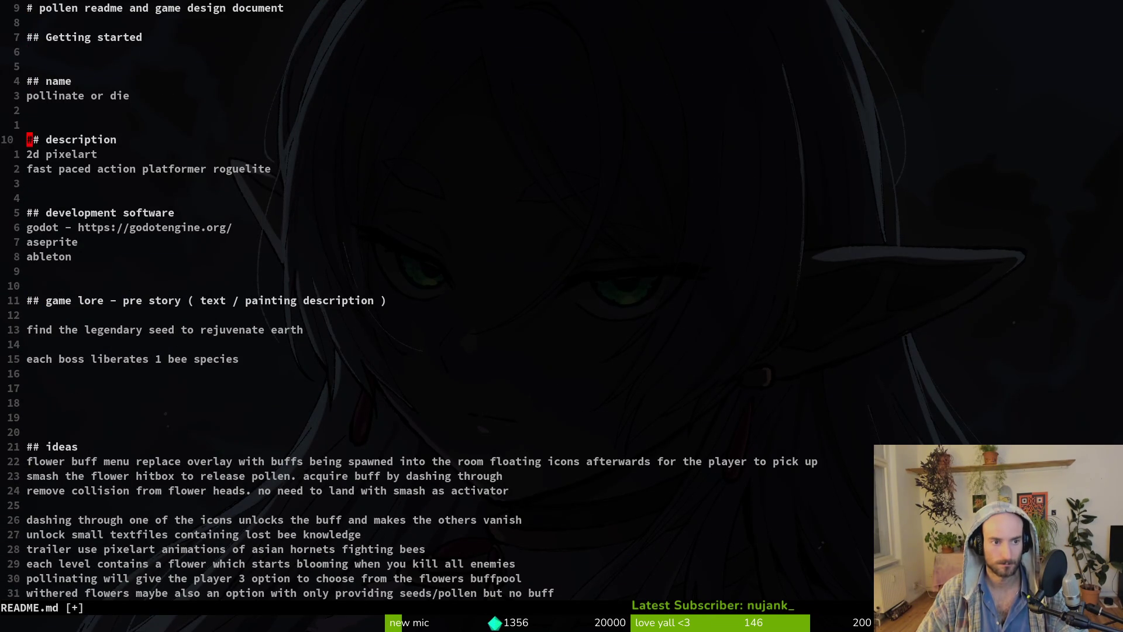
key("V")
key("j")
key("j")
key("j")
type("jd")
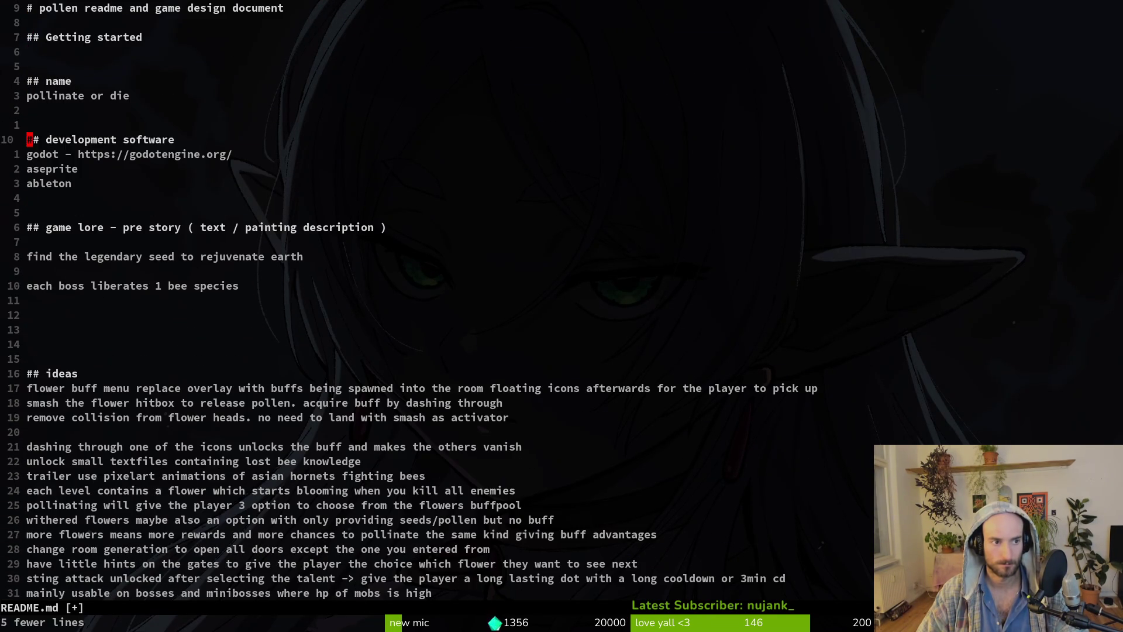
type(":w")
key("Return")
key("k")
key("k")
key("k")
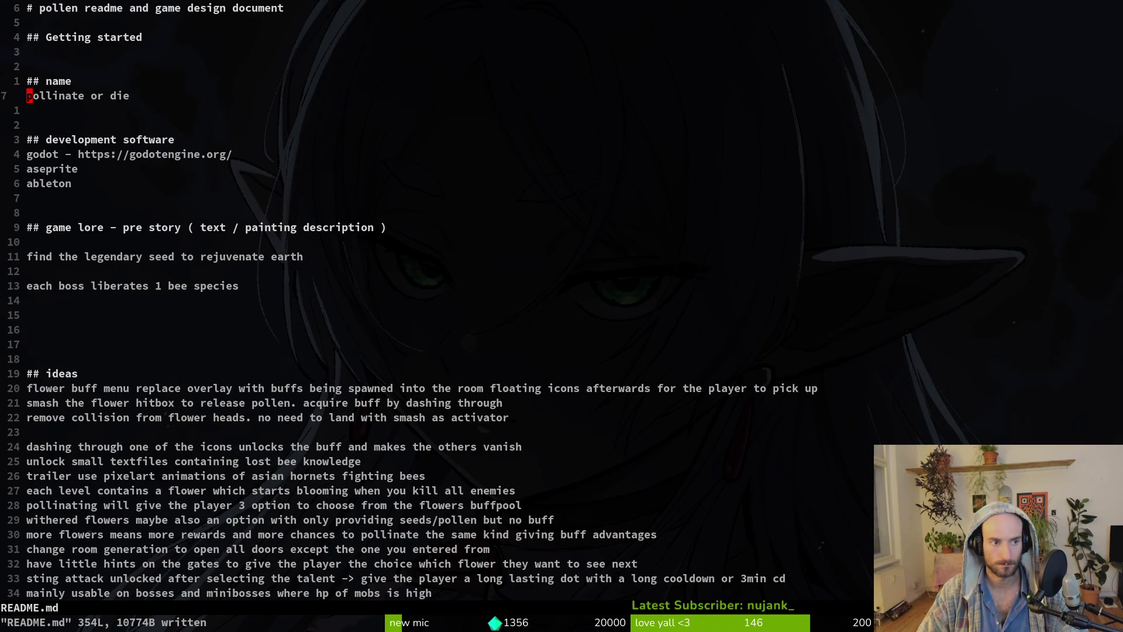
Undo and then redo the description deletion.
key("u")
key("ctrl+d")
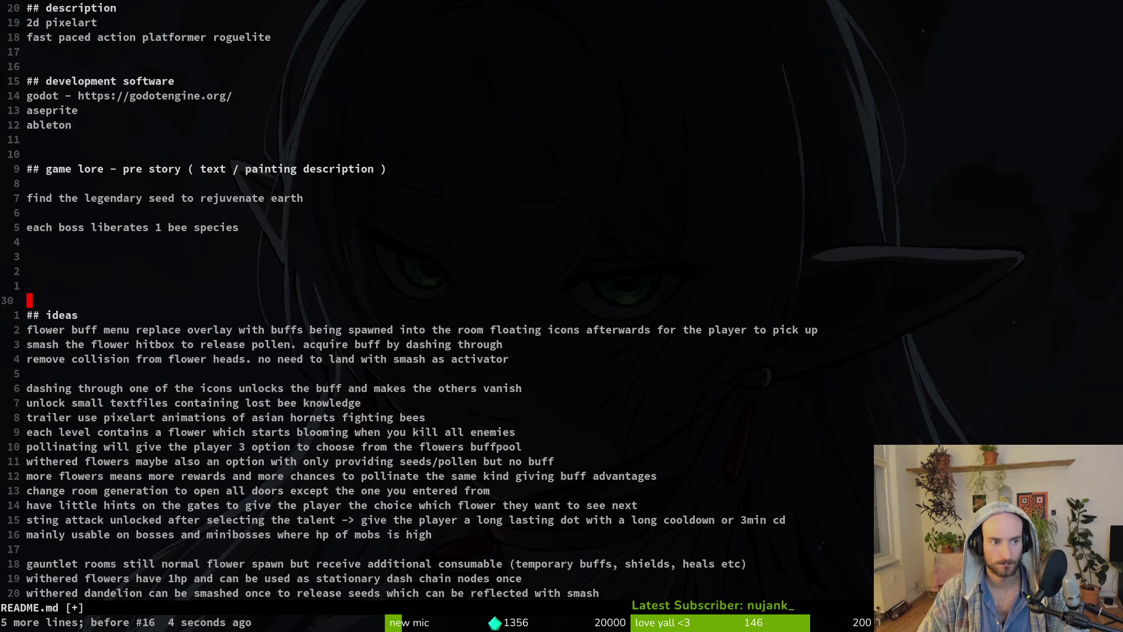
key("ctrl+u")
key("u")
key("ctrl+r")
key("ctrl+r")
key("ctrl+r")
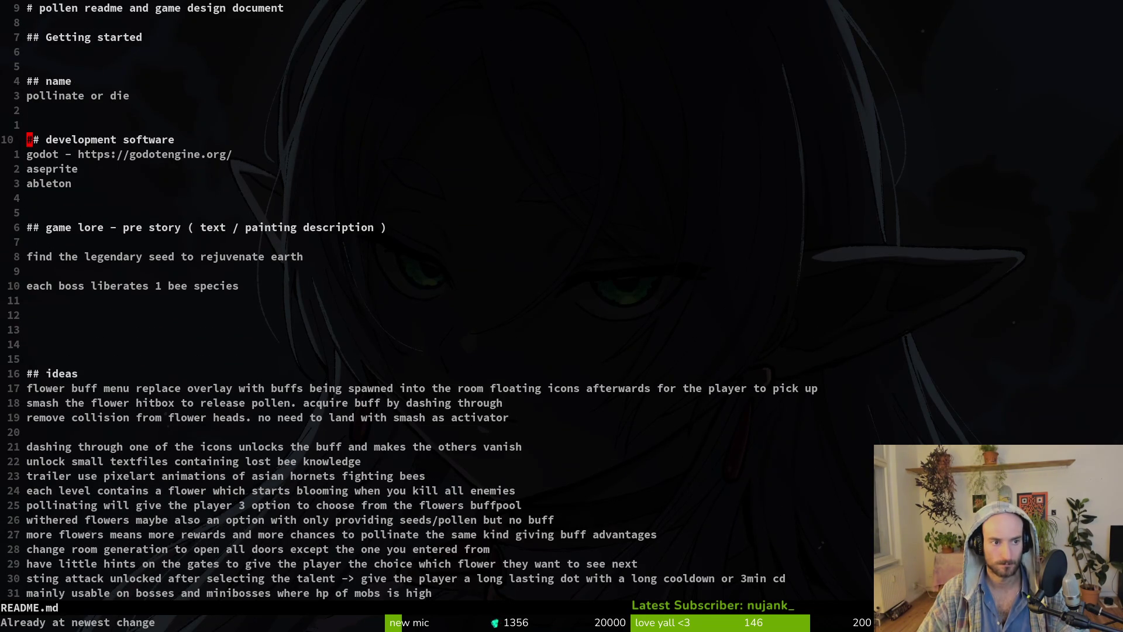
key("Down")
key("j")
key("j")
key("j")
key("j")
key("j")
key("j")
key("1")
key("9")
key("j")
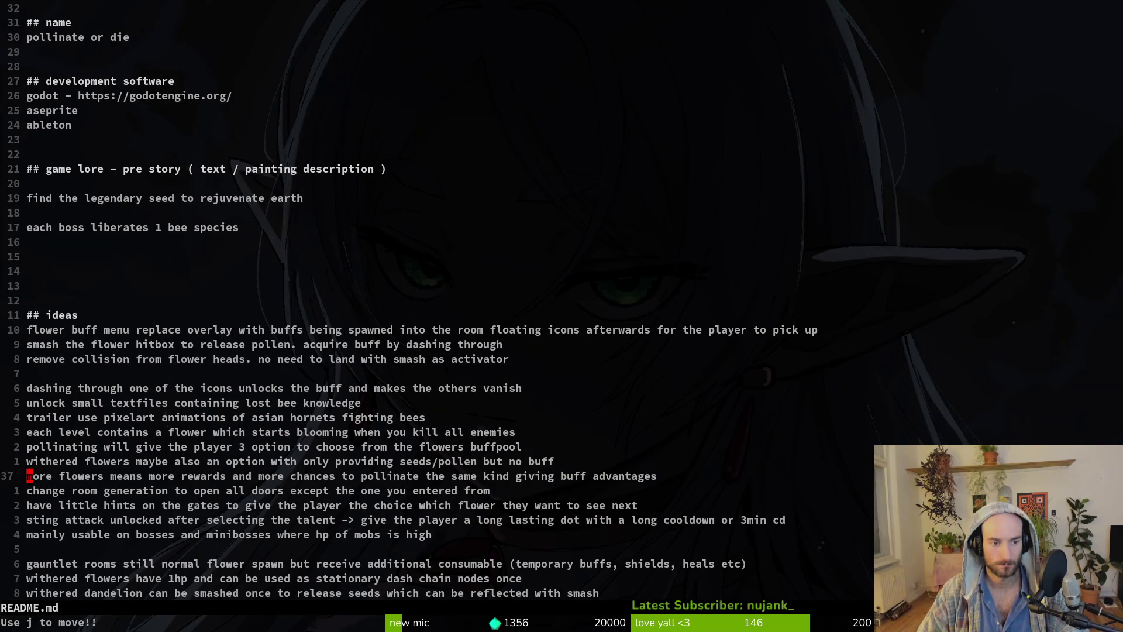
key("2")
key("0")
key("j")
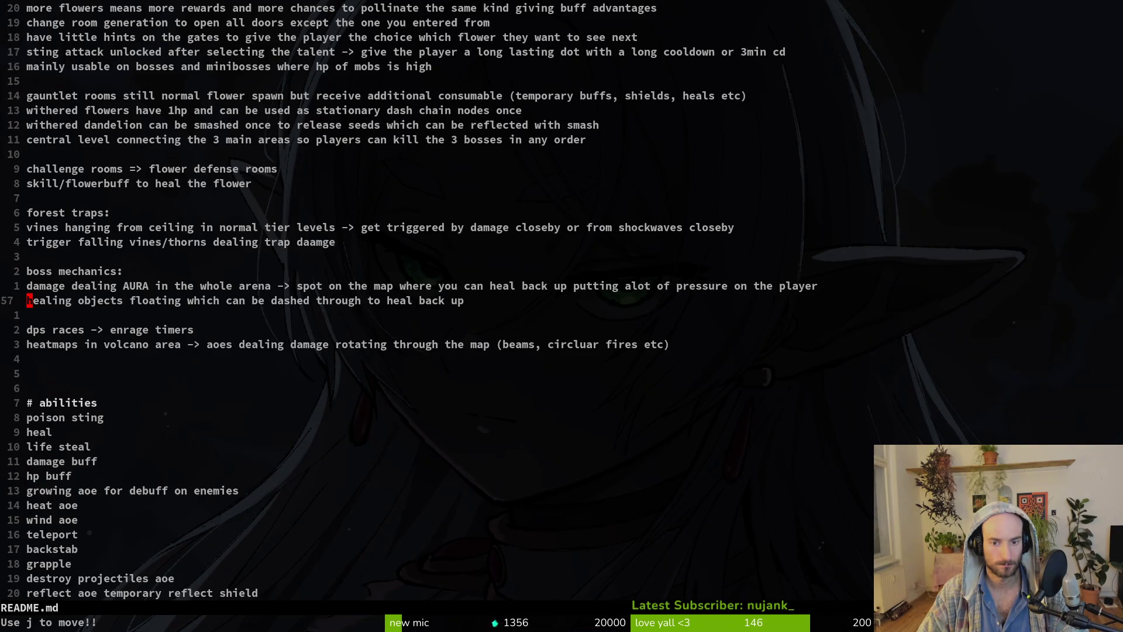
key("k")
key("k")
key("k")
key("k")
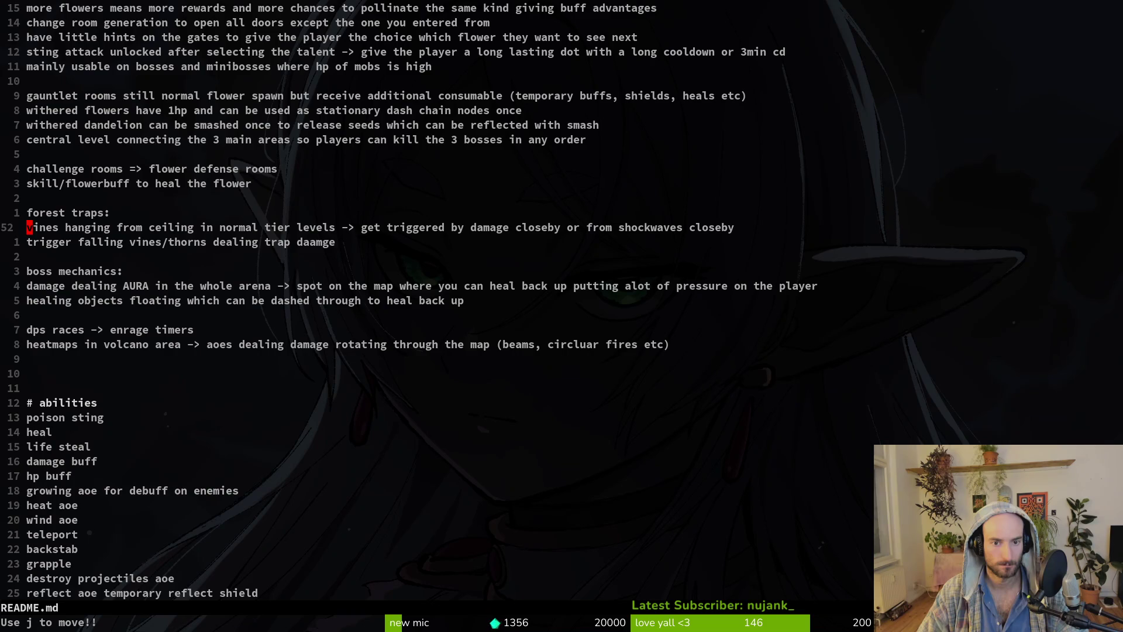
key("j")
key("j")
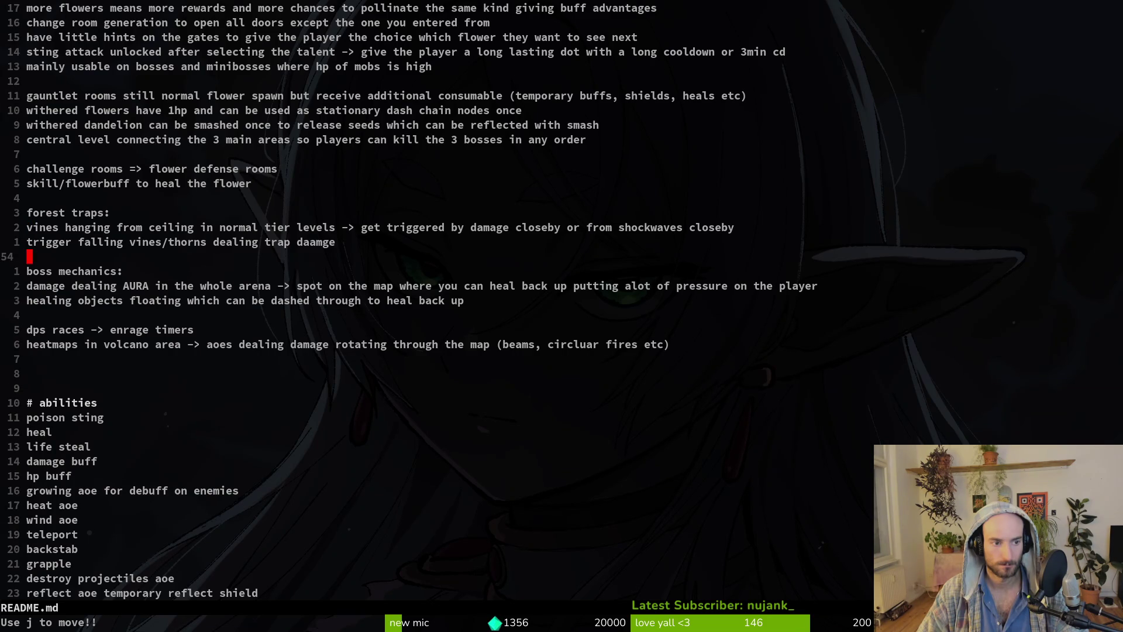
key("j")
key("j")
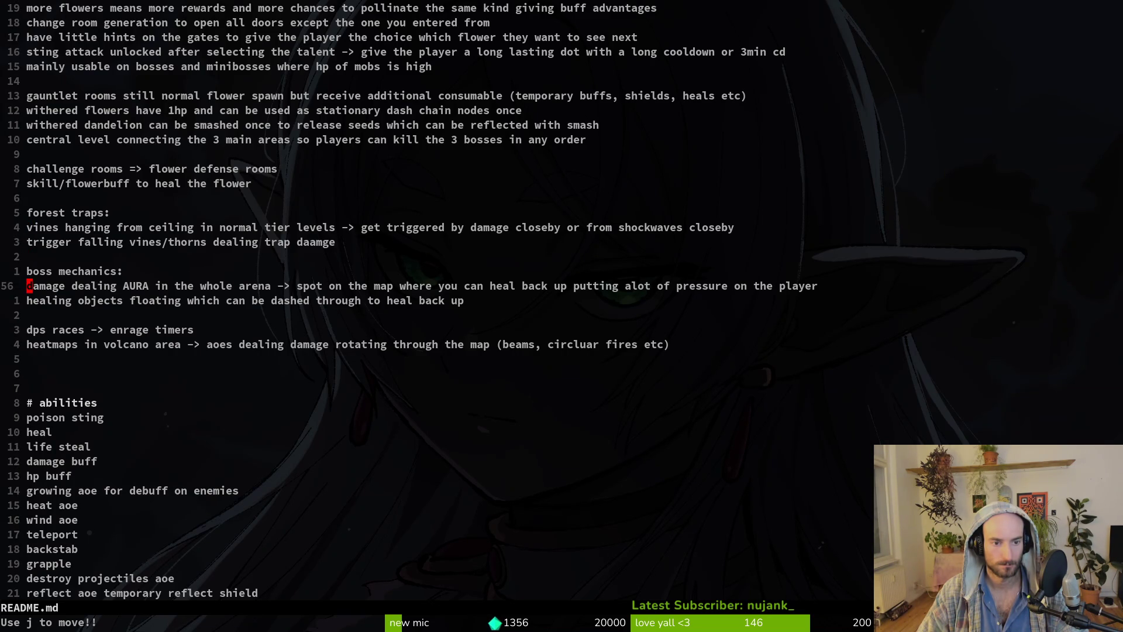
key("ctrl+u")
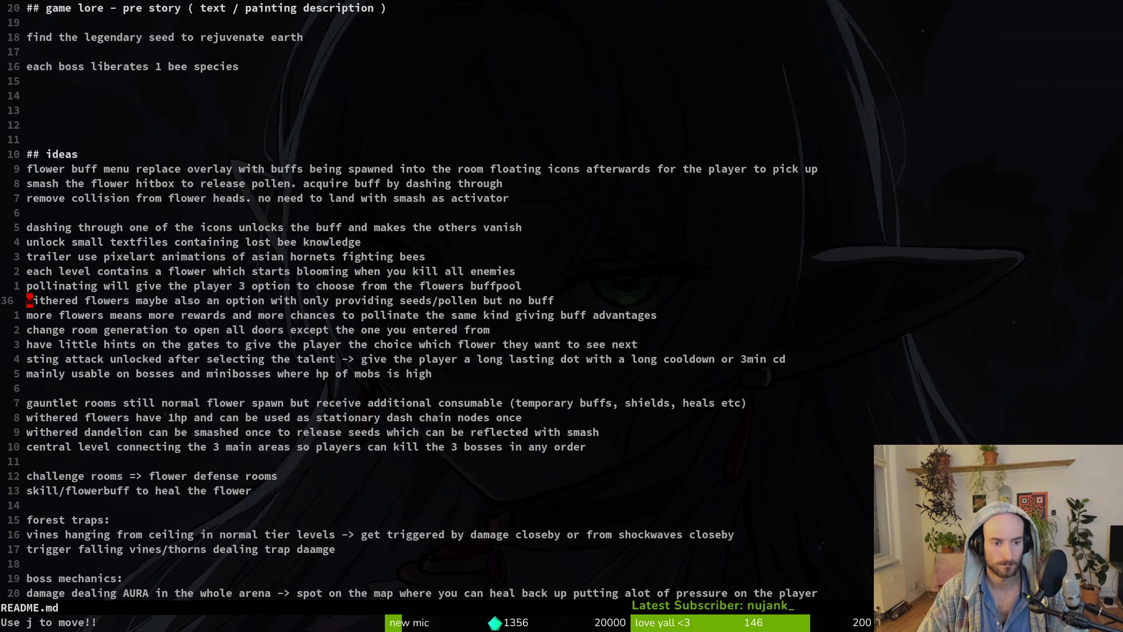
key("ctrl+d")
key("ctrl+d")
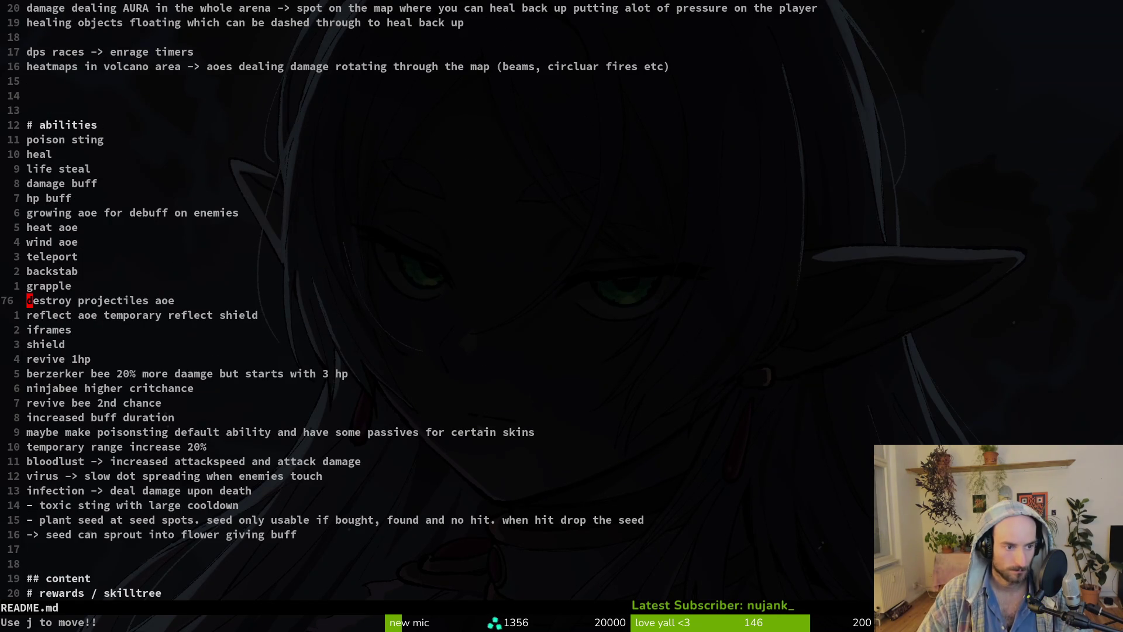
key("ctrl+d")
key("ctrl+u")
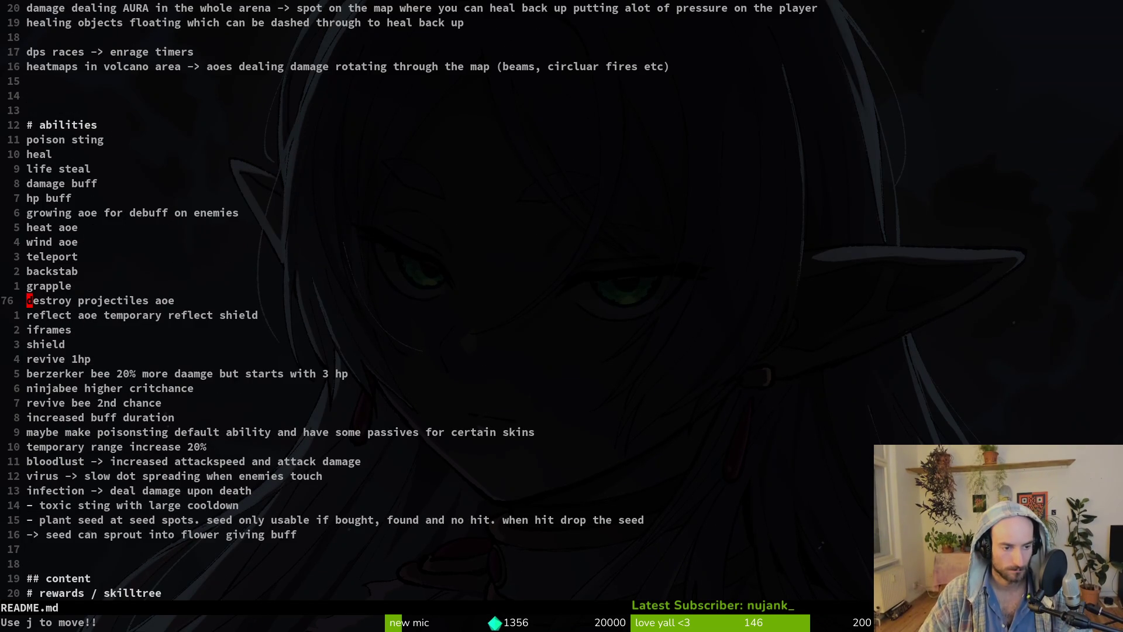
key("ctrl+d")
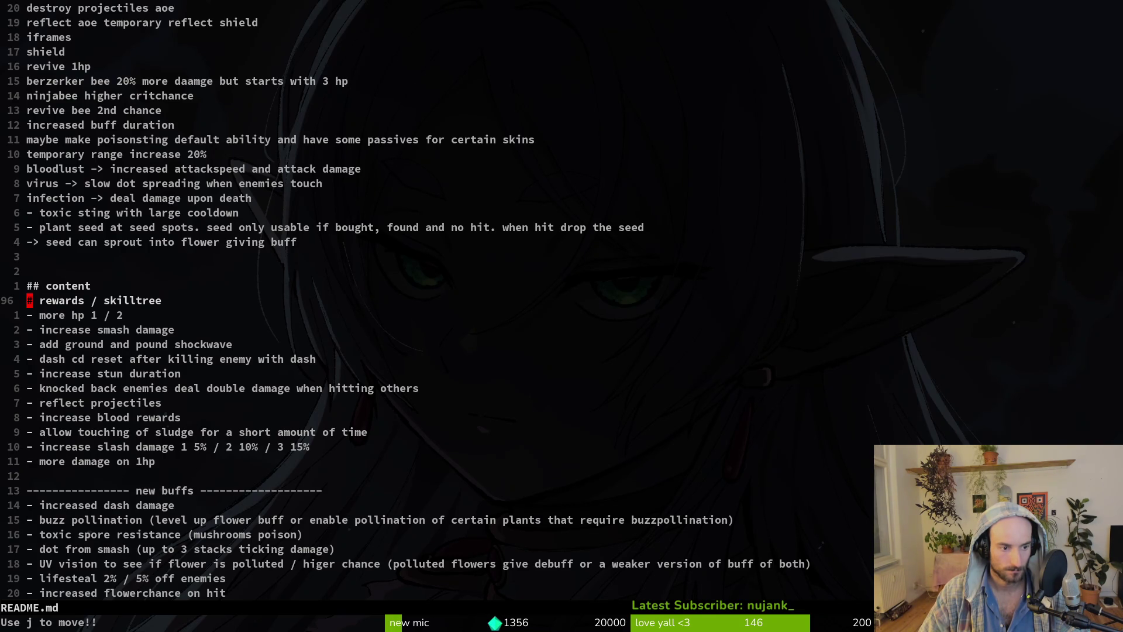
key("ctrl+d")
Delete the sludge-touching reward line from the skilltree list and save.
key("ctrl+u")
key("j")
key("j")
key("j")
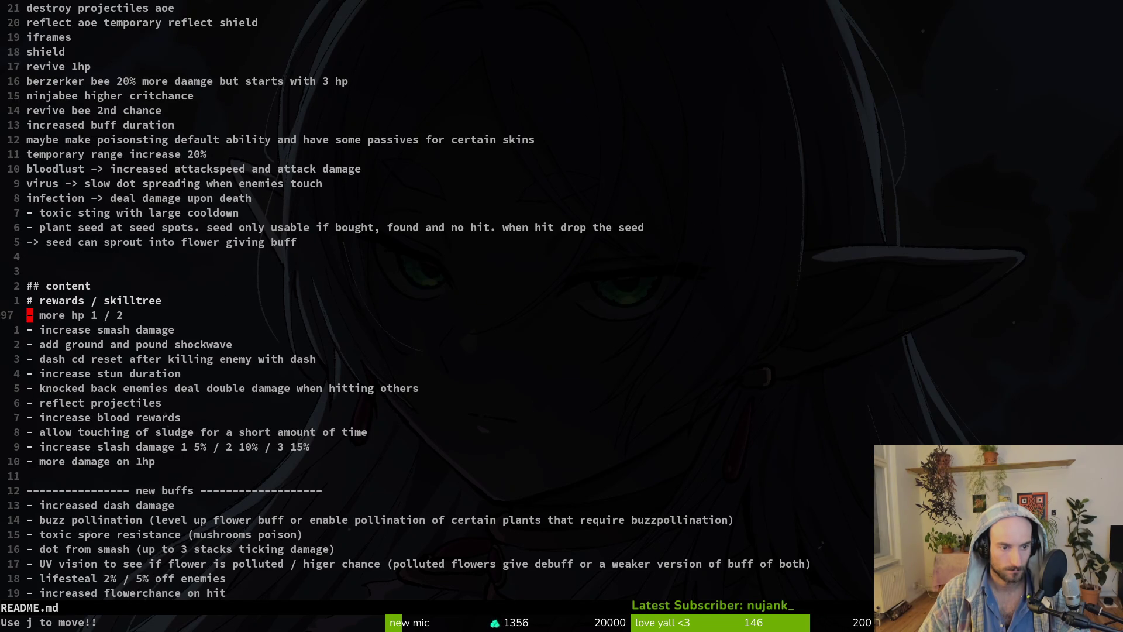
key("j")
key("j")
key("shift+v")
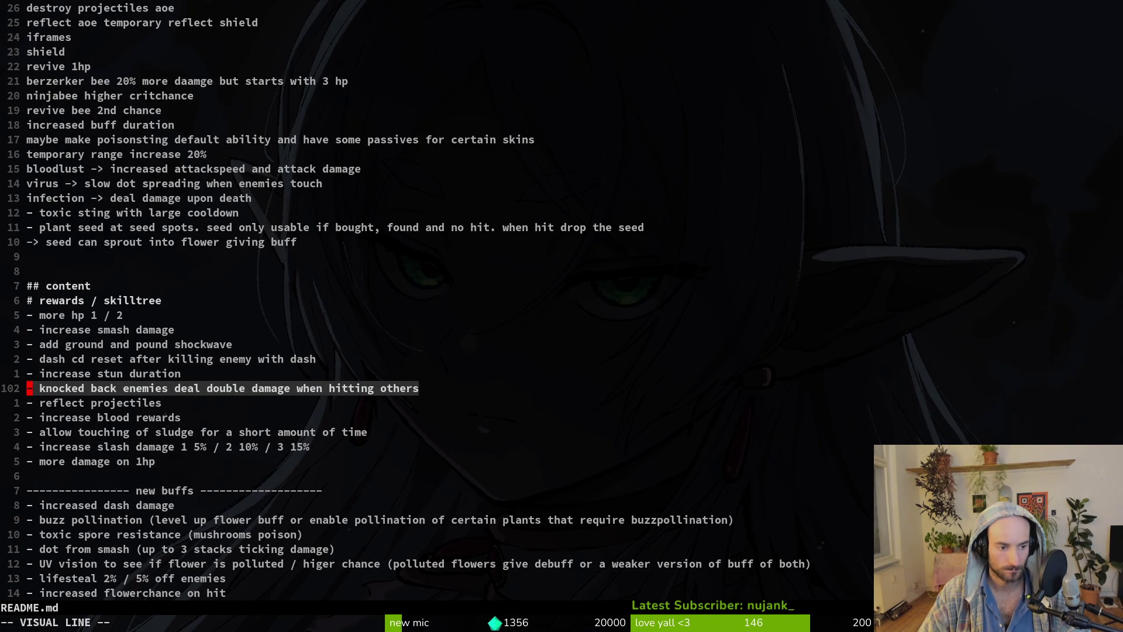
key("y")
key("k")
key("k")
key("k")
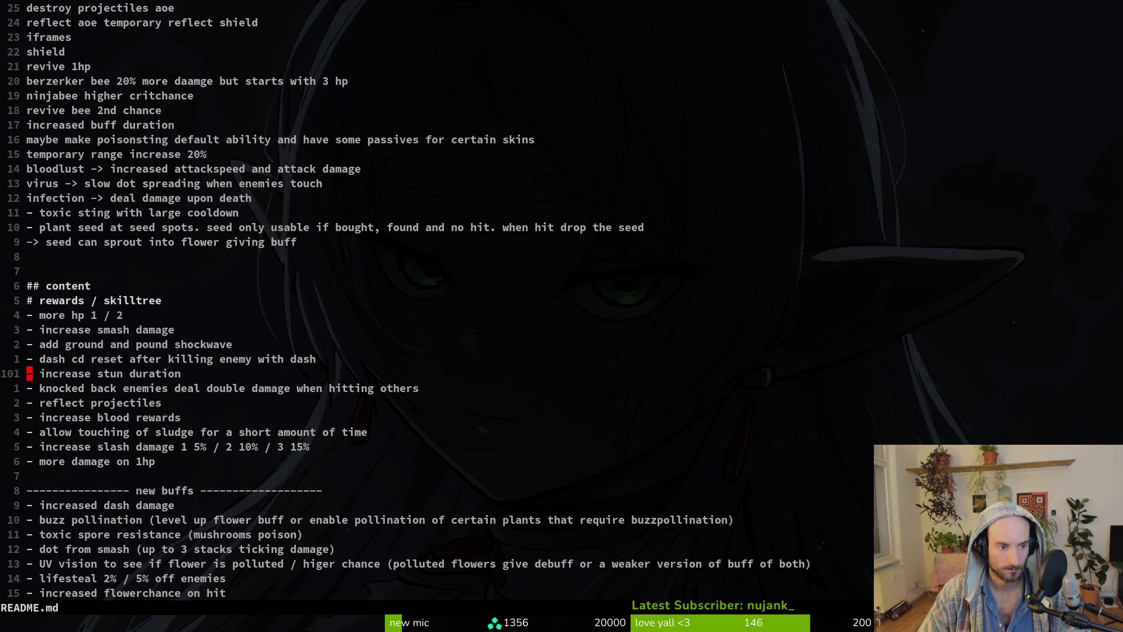
key("j")
key("j")
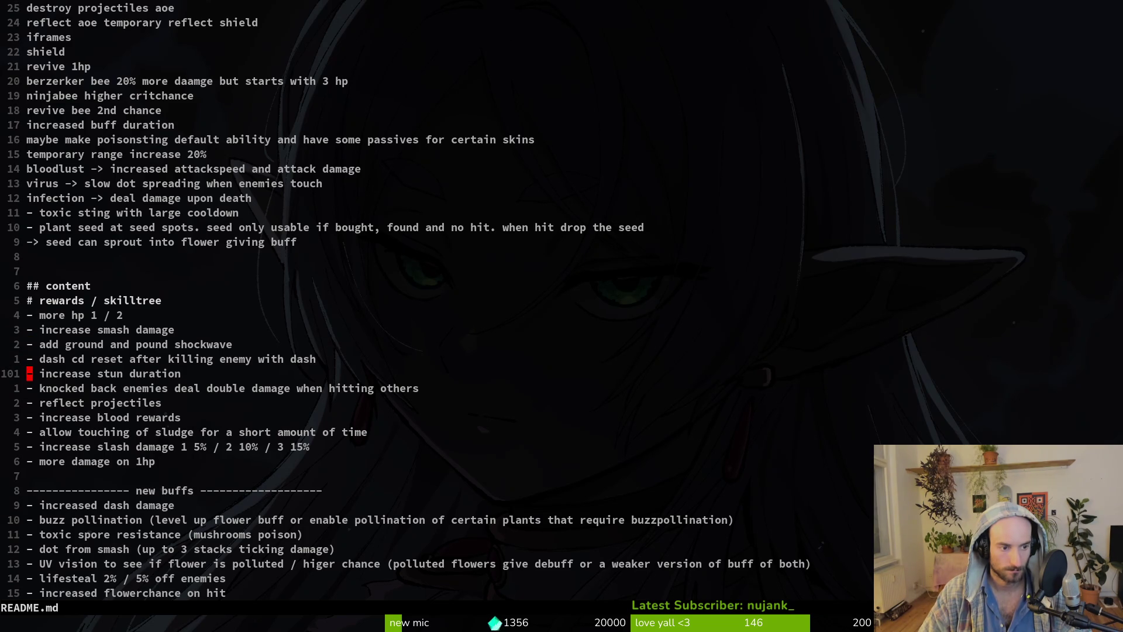
key("j")
key("j")
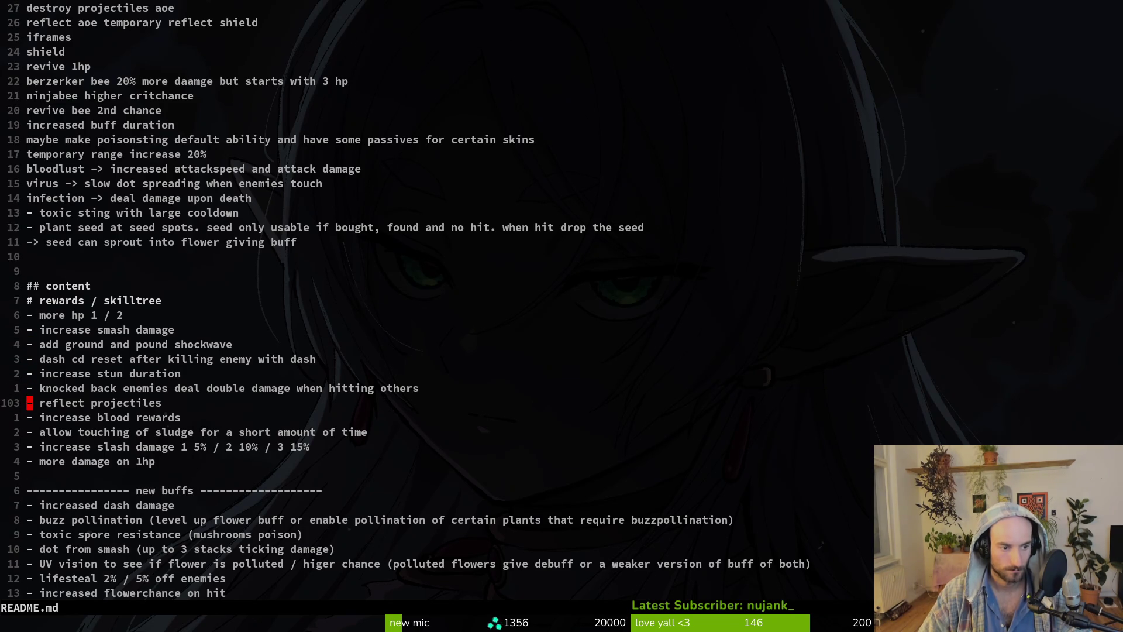
key("j")
key("j")
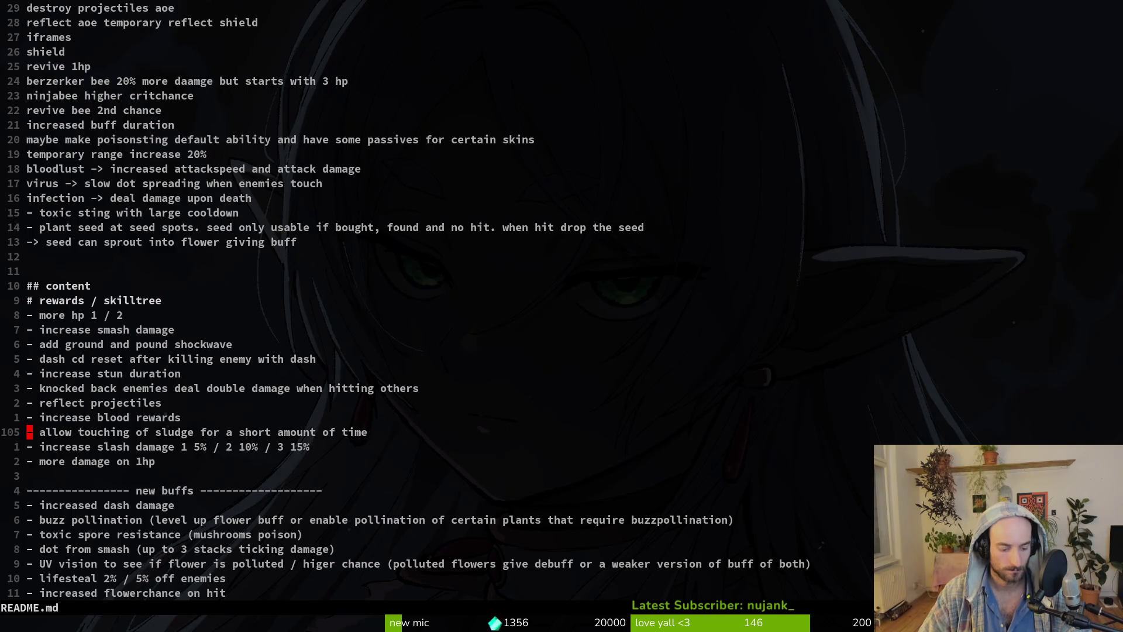
key("d")
key("d")
type(":w")
key("Return")
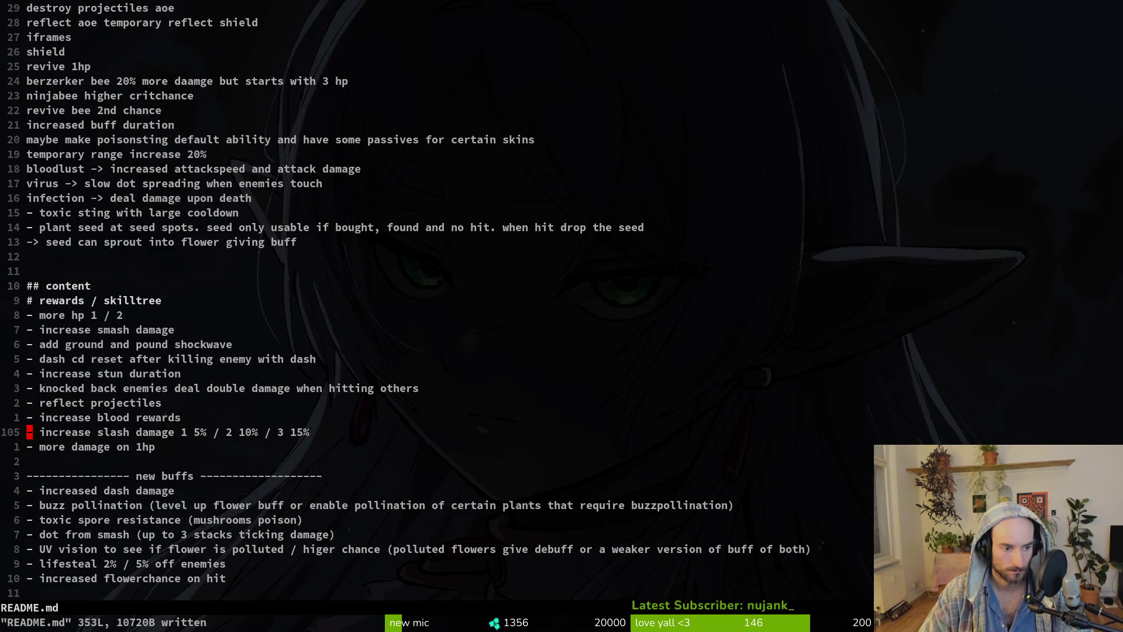
Strip the percentages after 'slash damage' and keep 'more damage on 1hp' as its own item.
key("w")
key("w")
key("w")
key("w")
key("w")
key("b")
key("D")
key("J")
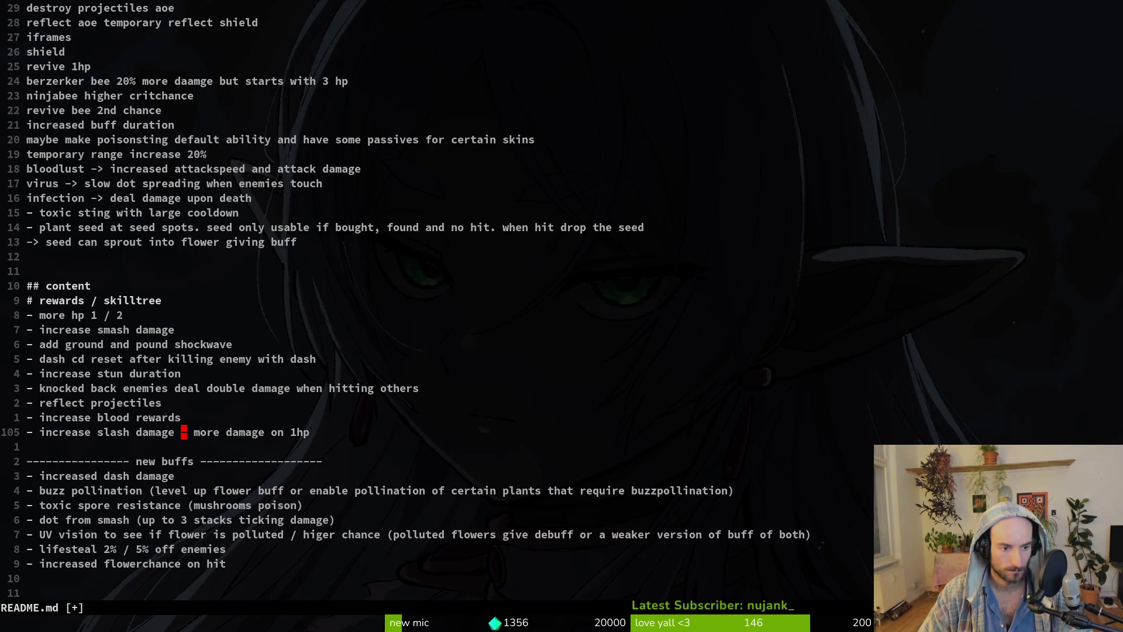
key("i")
key("Return")
key("Escape")
Add '- increased critchance' below the knocked-back enemies line and start another entry.
key("k")
key("k")
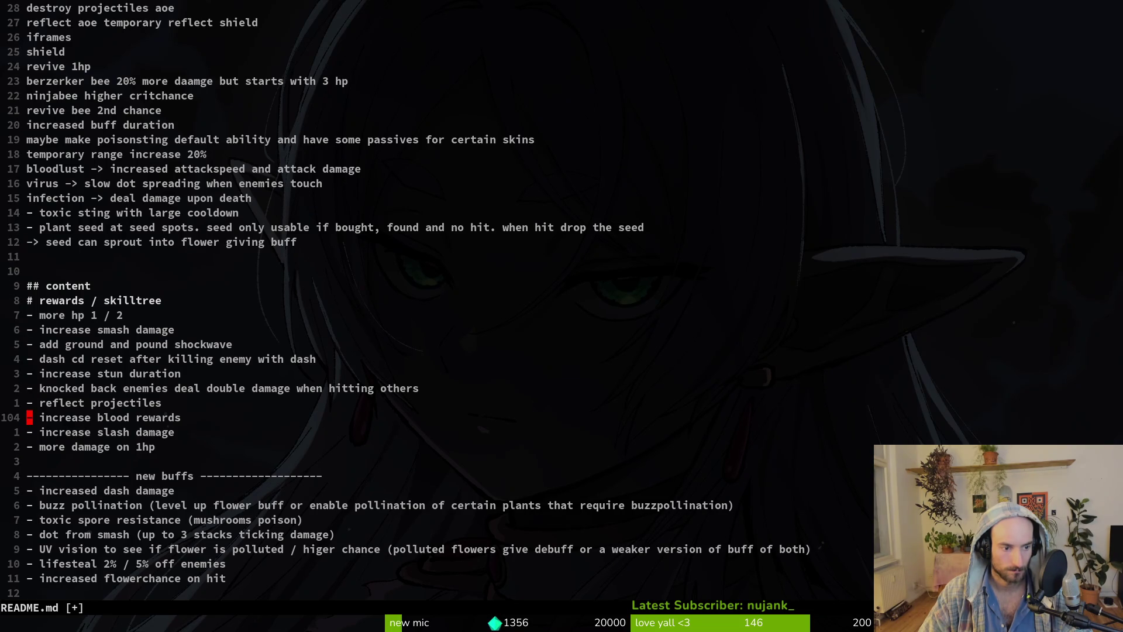
key("k")
key("k")
key("shift+v")
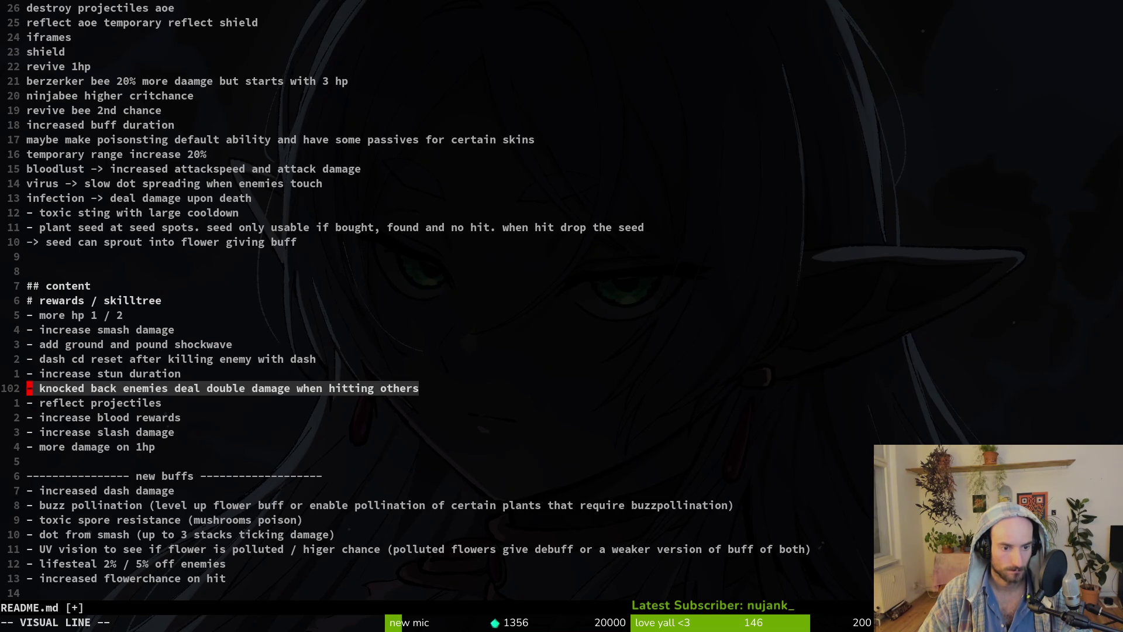
key("Escape")
type("o- increased critchance")
key("Return")
Add '- increased critical damage' after the critchance entry and save README.md.
key("BackSpace")
type("- incresae")
key("BackSpace")
key("BackSpace")
key("BackSpace")
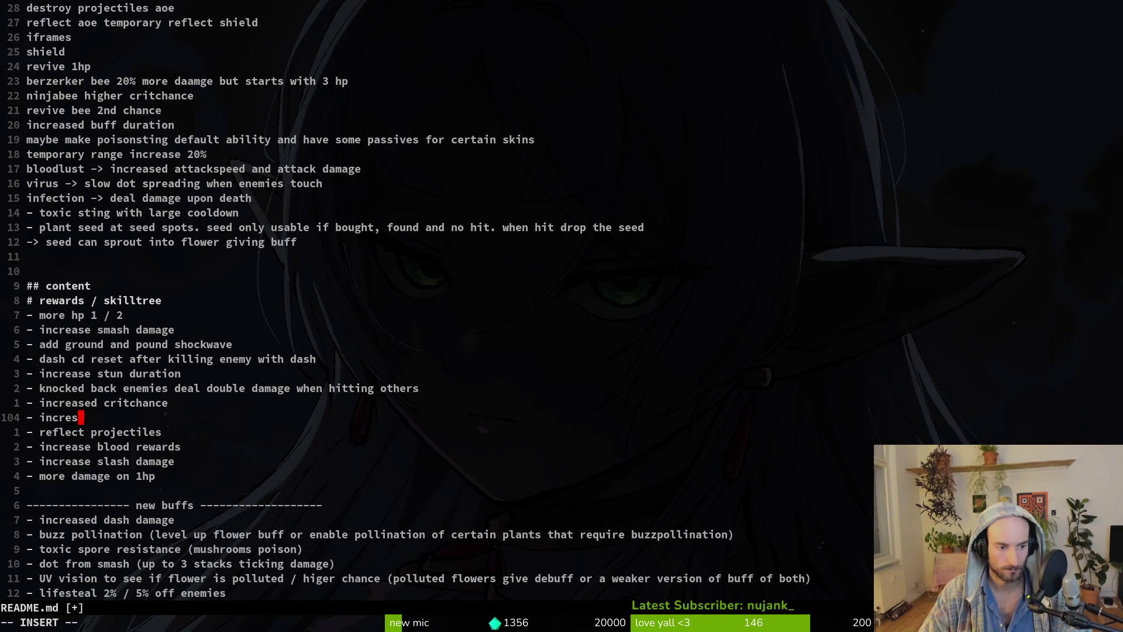
type("ased critical damage")
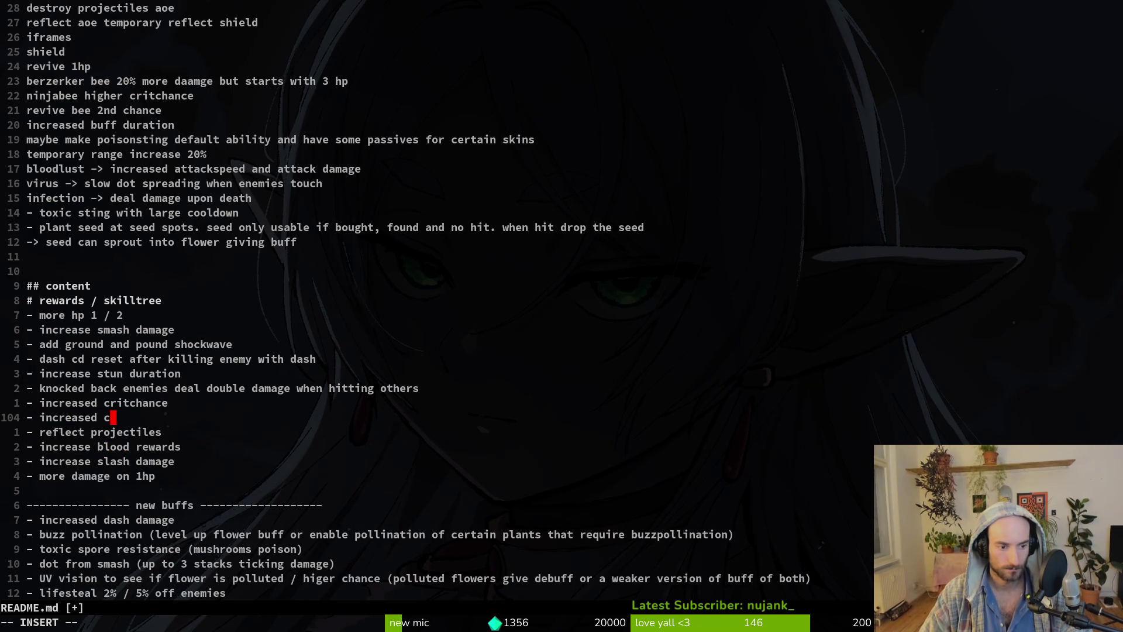
key("Escape")
type(":w")
key("Return")
key("Down")
Move the buzz pollination line up into the skilltree list.
key("j")
key("j")
key("j")
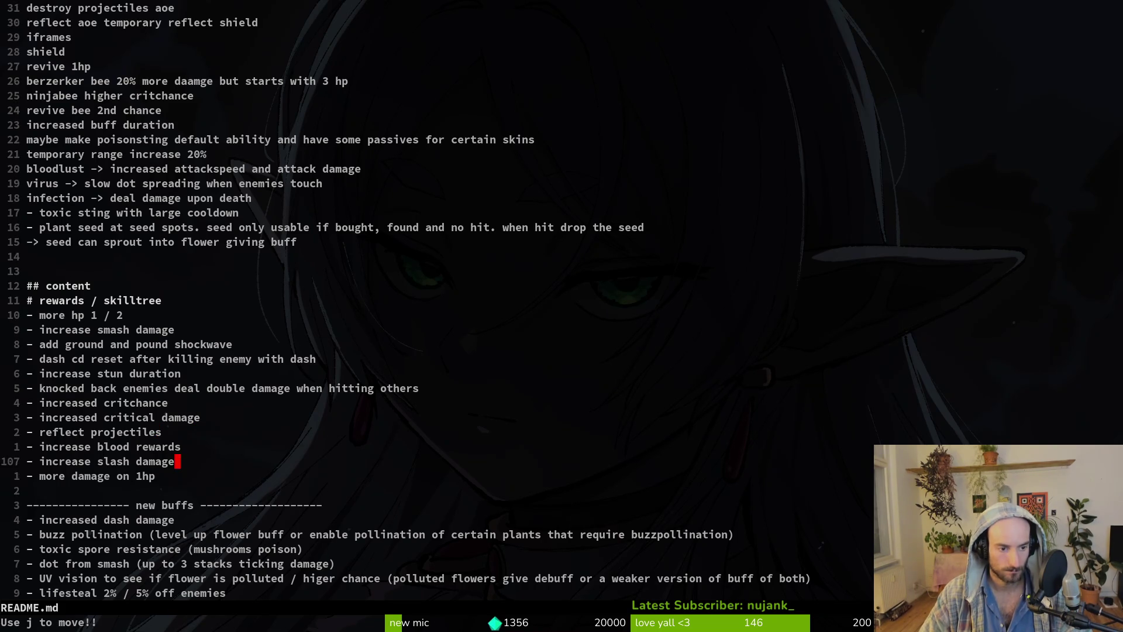
key("j")
key("j")
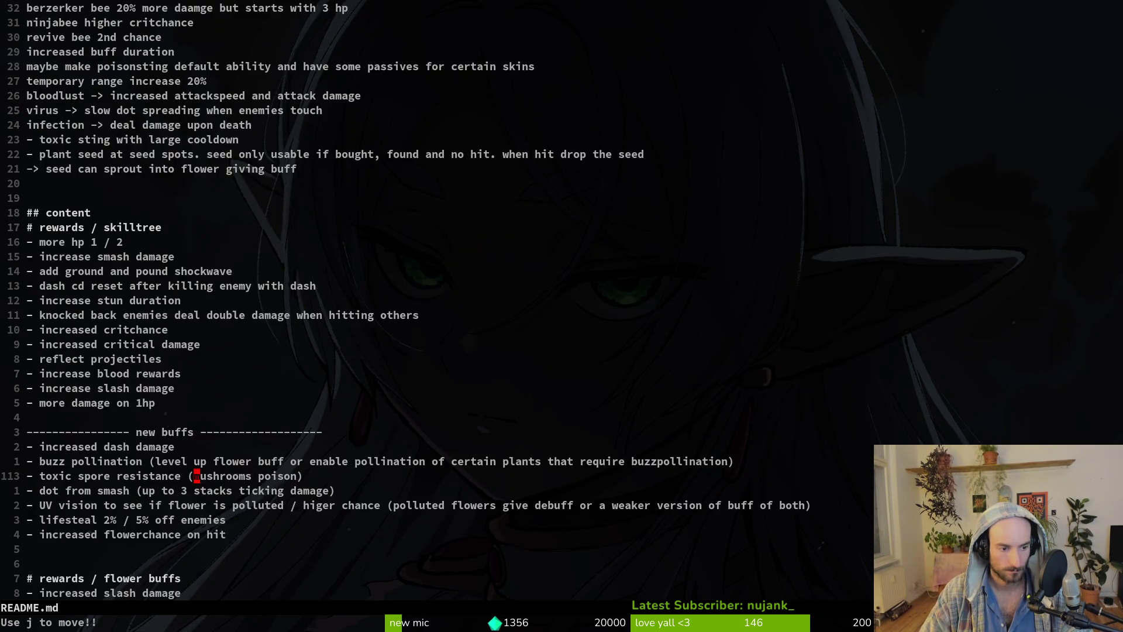
key("j")
key("j")
key("j")
key("k")
key("k")
key("k")
key("k")
key("k")
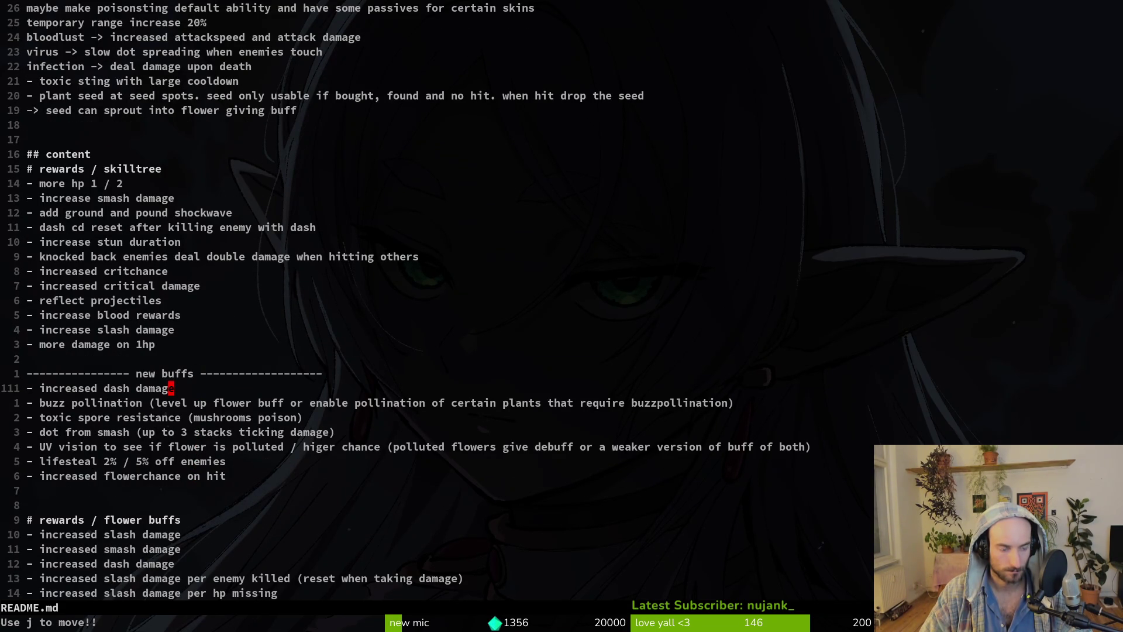
key("j")
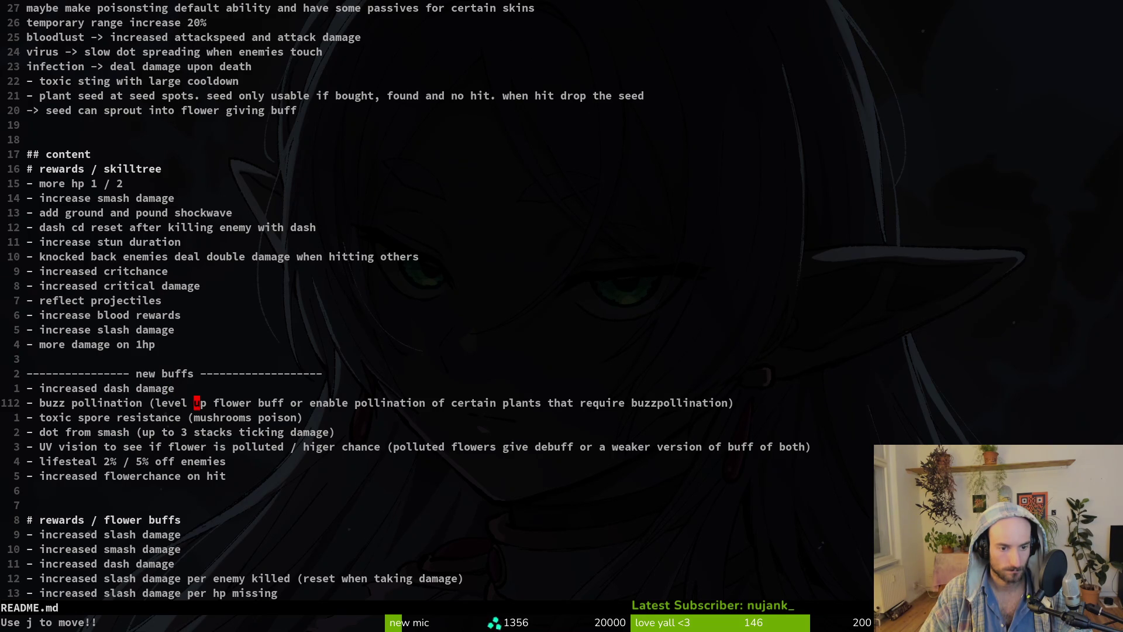
key("shift+v")
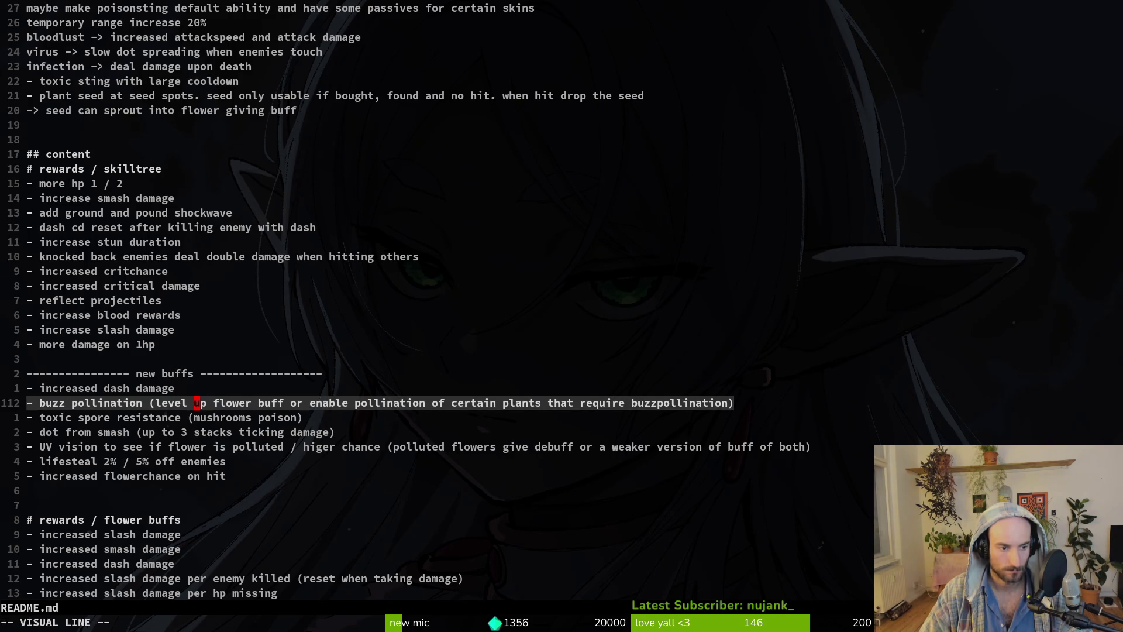
key("shift+k")
key("shift+k")
key("shift+k")
key("Escape")
Rewrite the start of buzz pollination's note to read '(3 instead of 2'.
key("h")
key("h")
key("h")
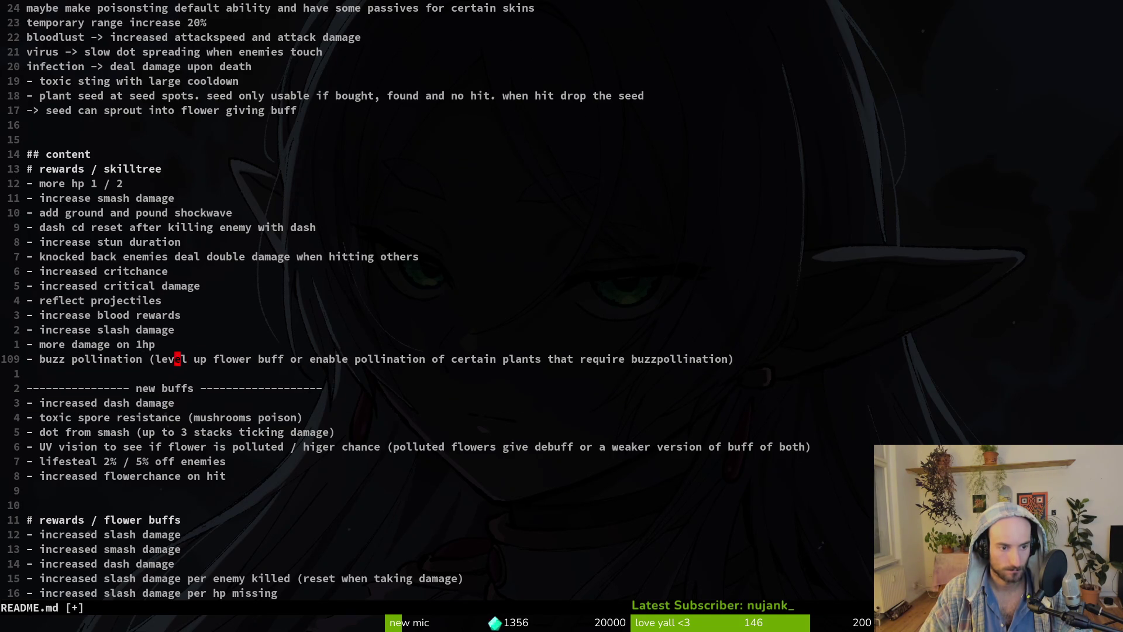
key("v")
key("$")
type("h")
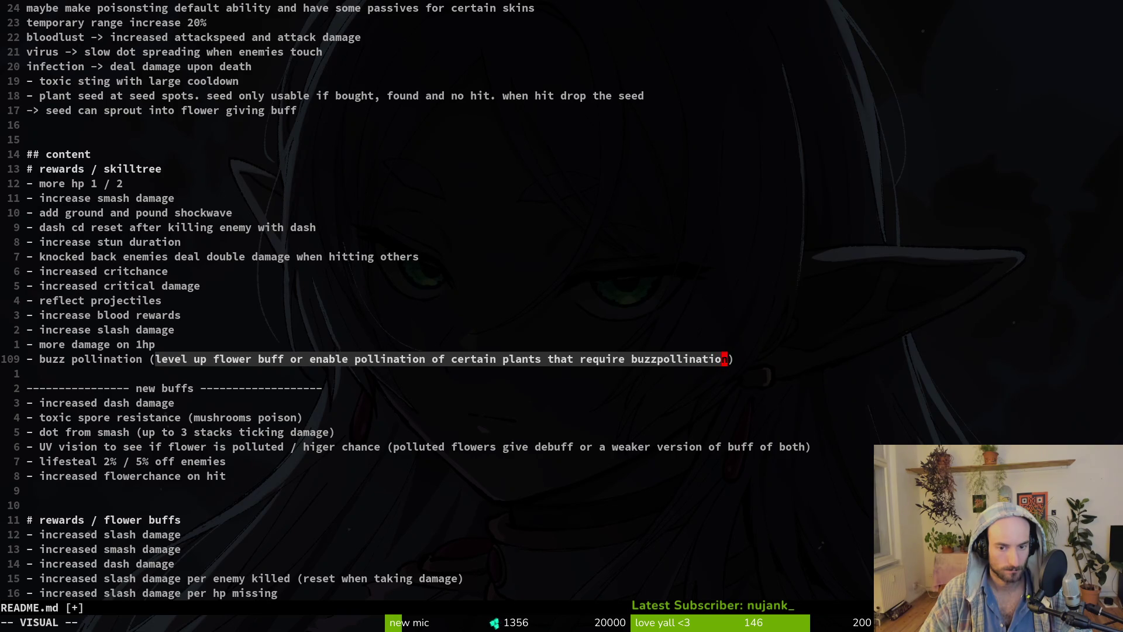
type("c2 in")
type("stead of e")
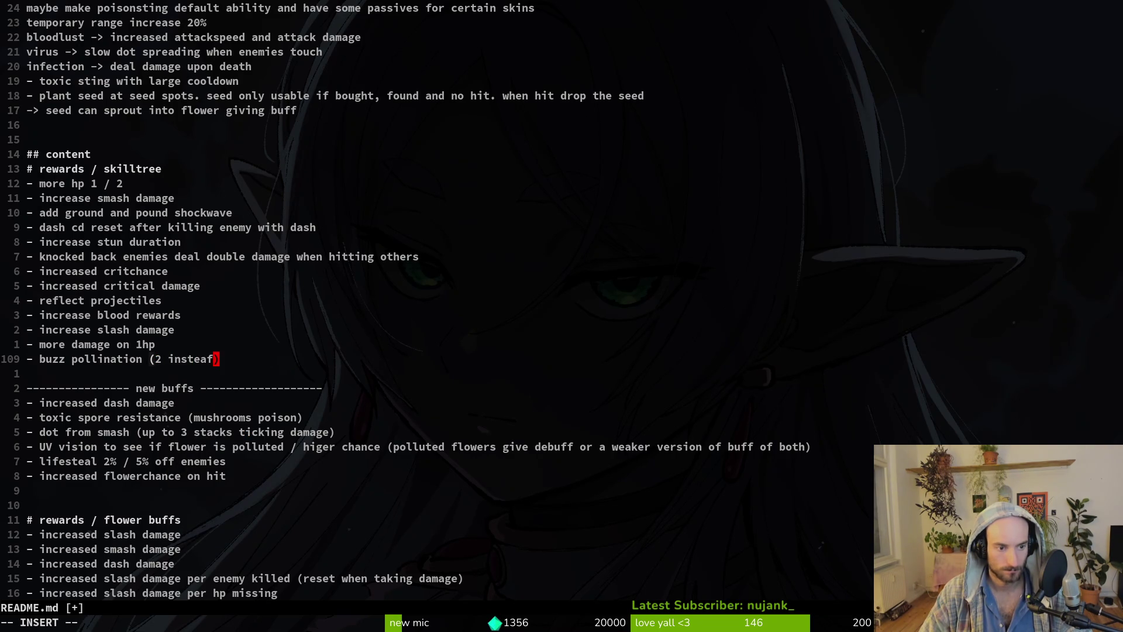
key("BackSpace")
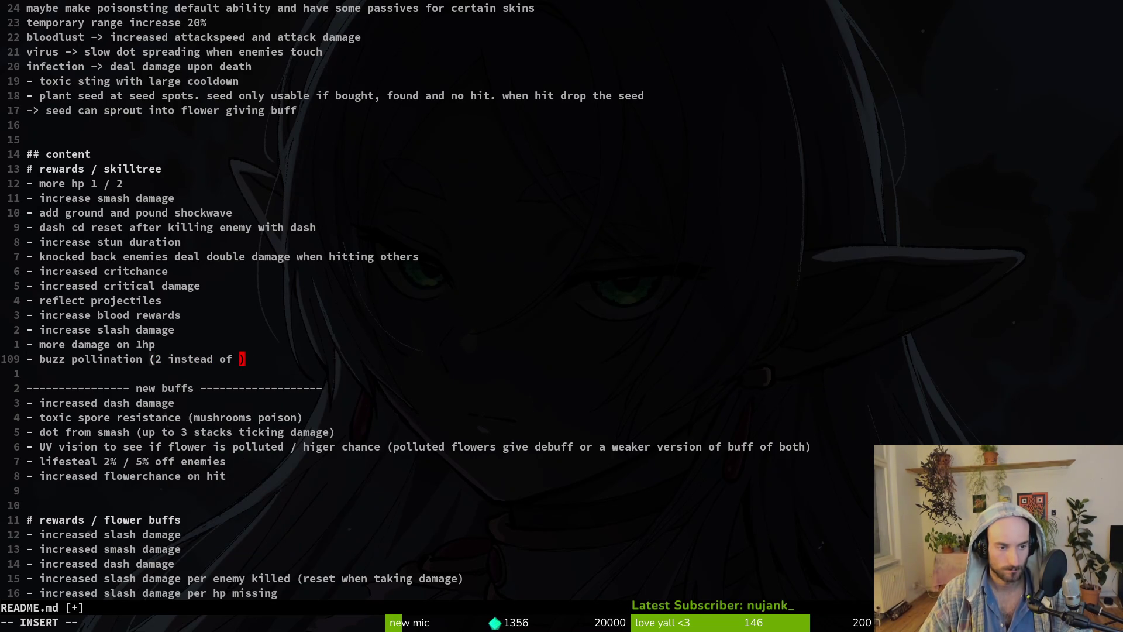
type("2")
key("Escape")
key("b")
key("b")
key("b")
type("ion (3")
key("Delete")
key("Escape")
Finish the note as '(3 instead of 2 flowerbuffs)' and save README.md.
key("dollar")
key("i")
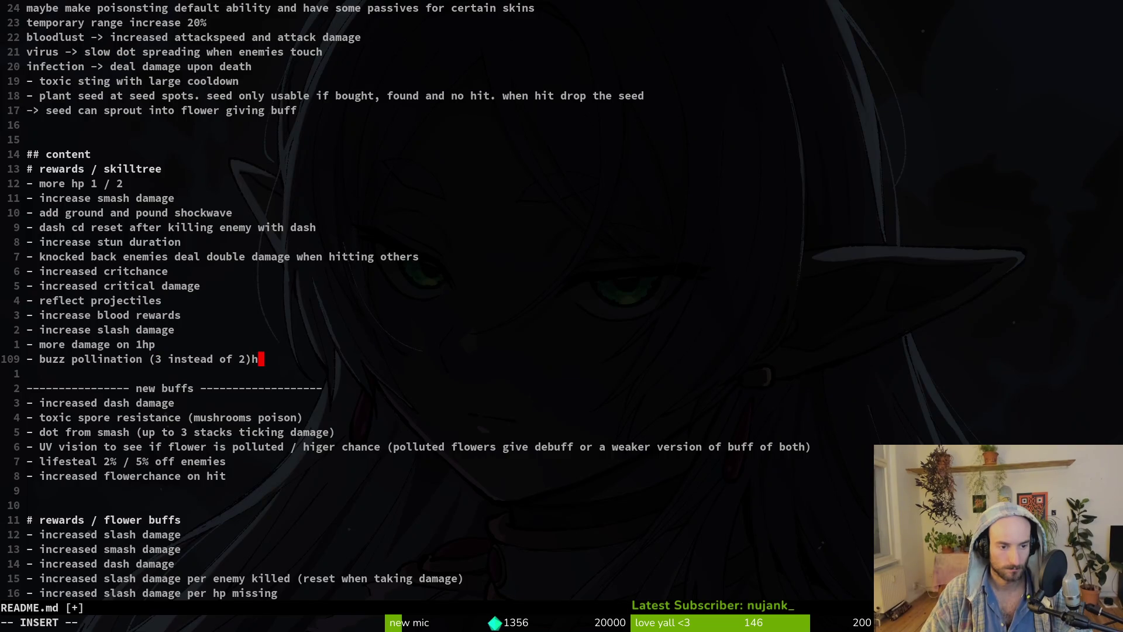
key("Escape")
type("a buffs")
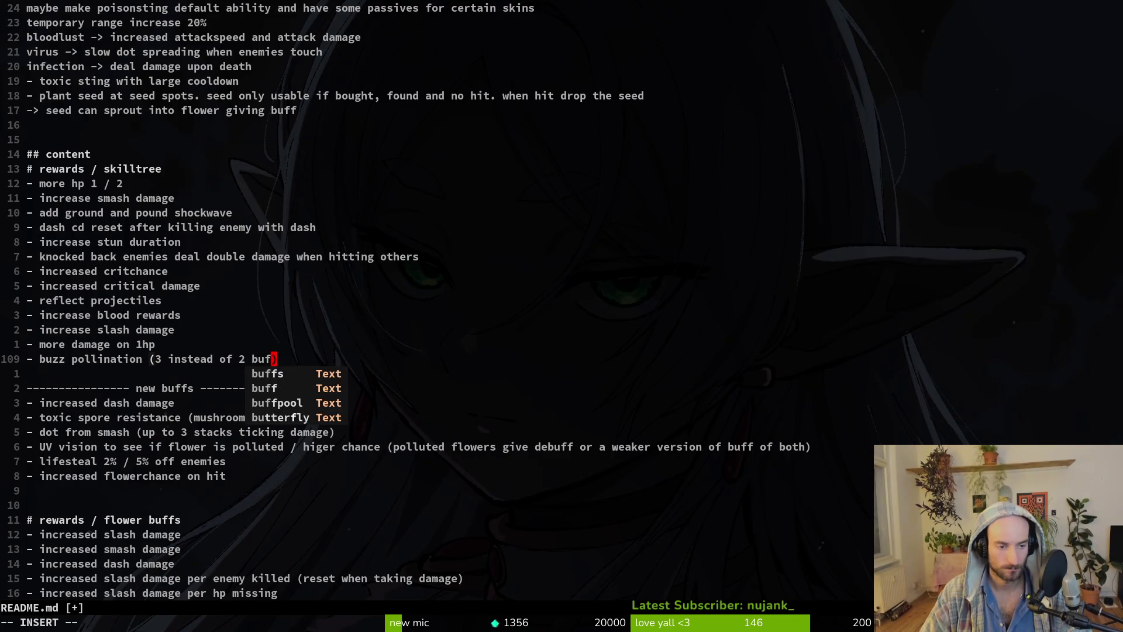
key("BackSpace")
key("BackSpace")
key("BackSpace")
key("BackSpace")
type("flwoer")
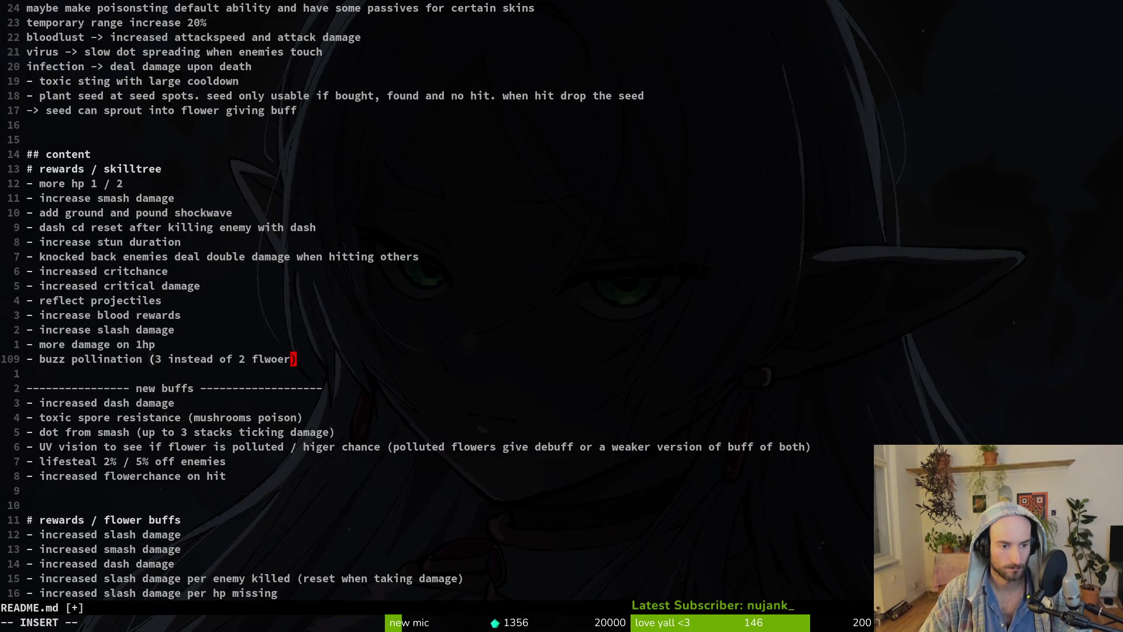
key("BackSpace")
key("BackSpace")
type("owerbuffs")
key("Escape")
type(":w")
key("Return")
key("j")
key("dollar")
key("j")
key("j")
key("j")
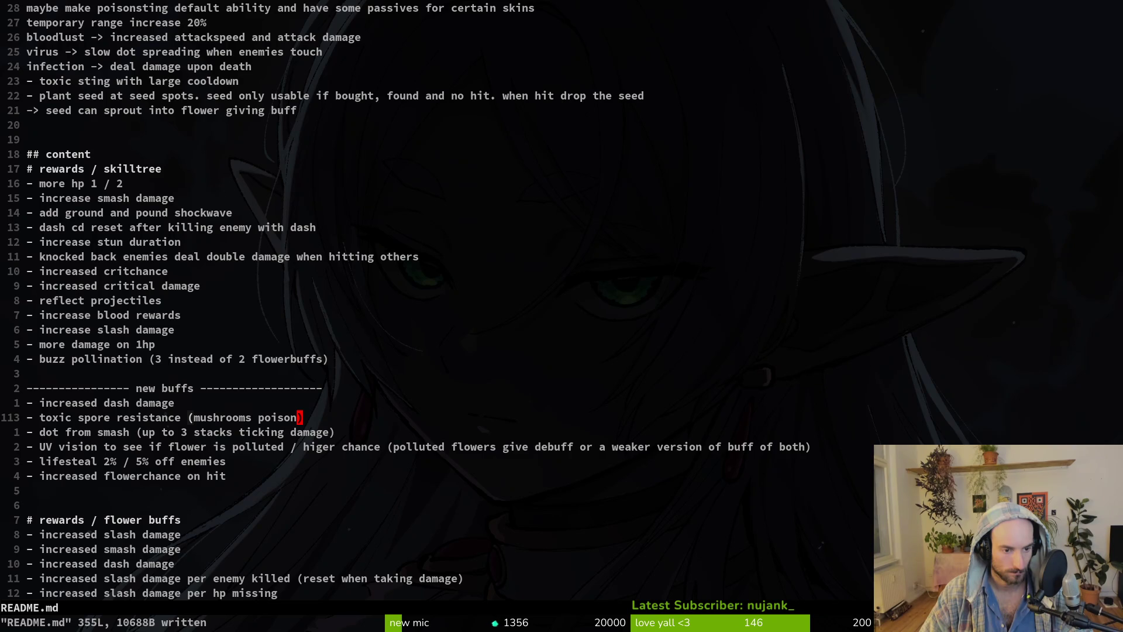
Delete the toxic spore resistance entry and move the dash and slash damage lines up toward smash damage.
key("d")
key("d")
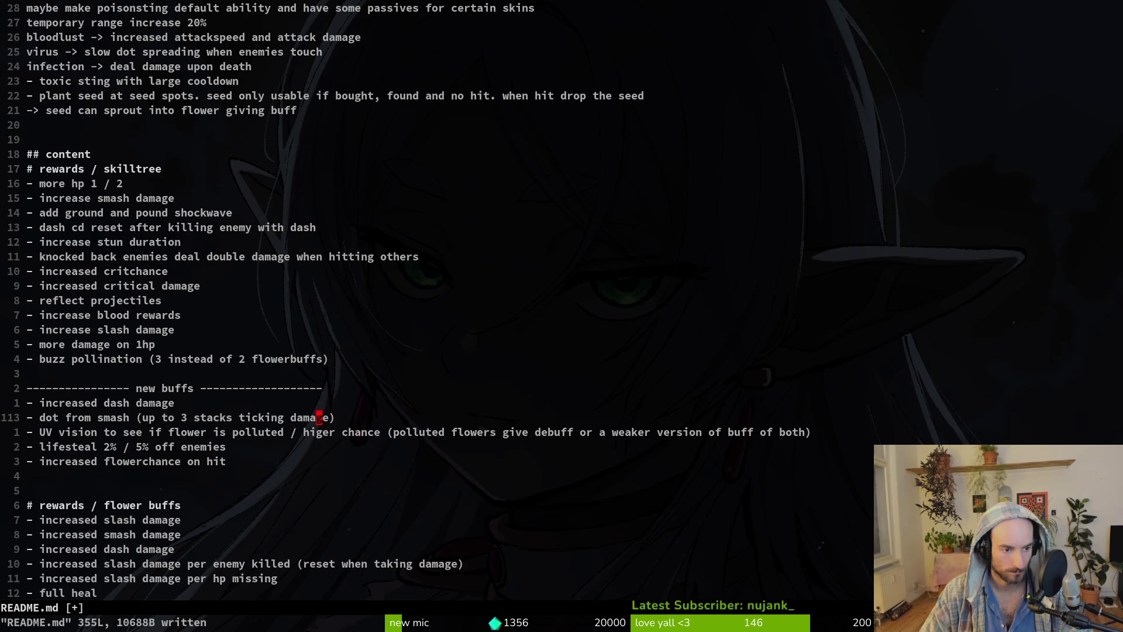
key("k")
key("shift+v")
key("shift+k")
key("shift+k")
key("Escape")
key("shift+v")
key("shift+k")
key("shift+k")
key("k")
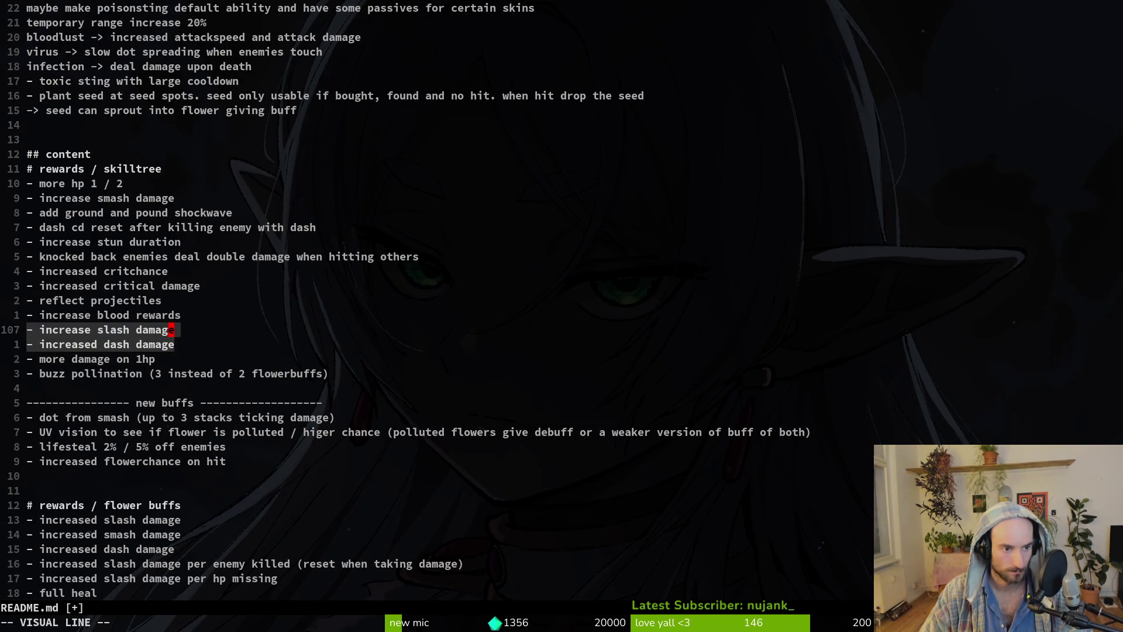
key("shift+k")
key("shift+k")
key("shift+k")
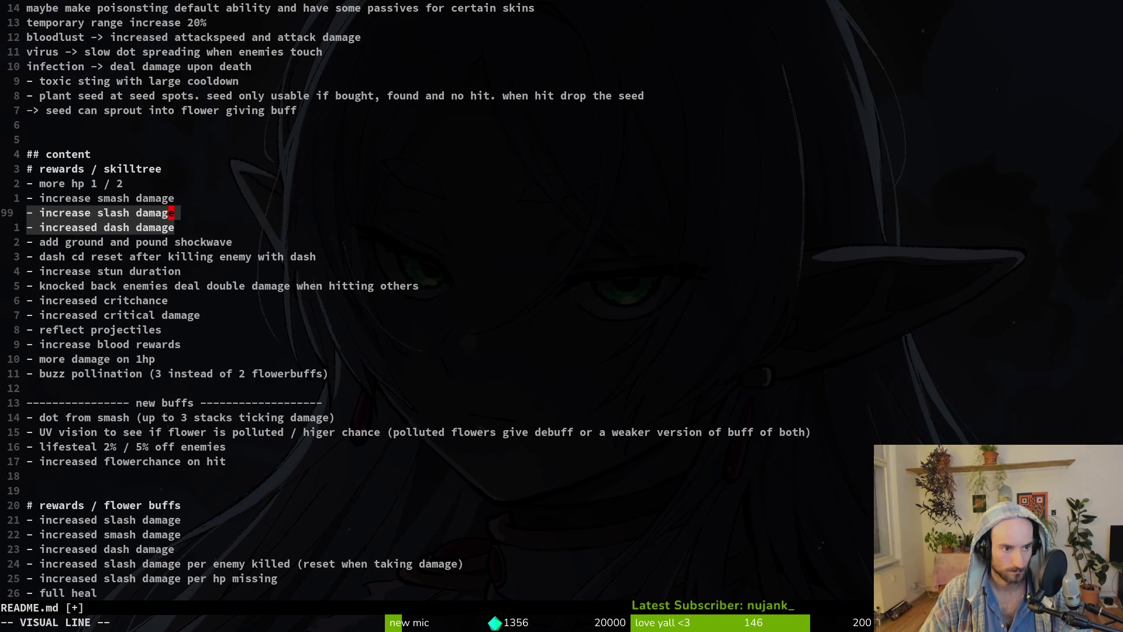
key("shift+k")
key("Escape")
type(":w")
key("Return")
Put increased dash damage directly below smash damage and save README.md.
key("j")
key("shift+v")
key("shift+j")
key("Escape")
type(":w")
key("Return")
key("1")
Delete the UV vision and dot-from-smash entries from the new buffs list and save.
key("6")
key("j")
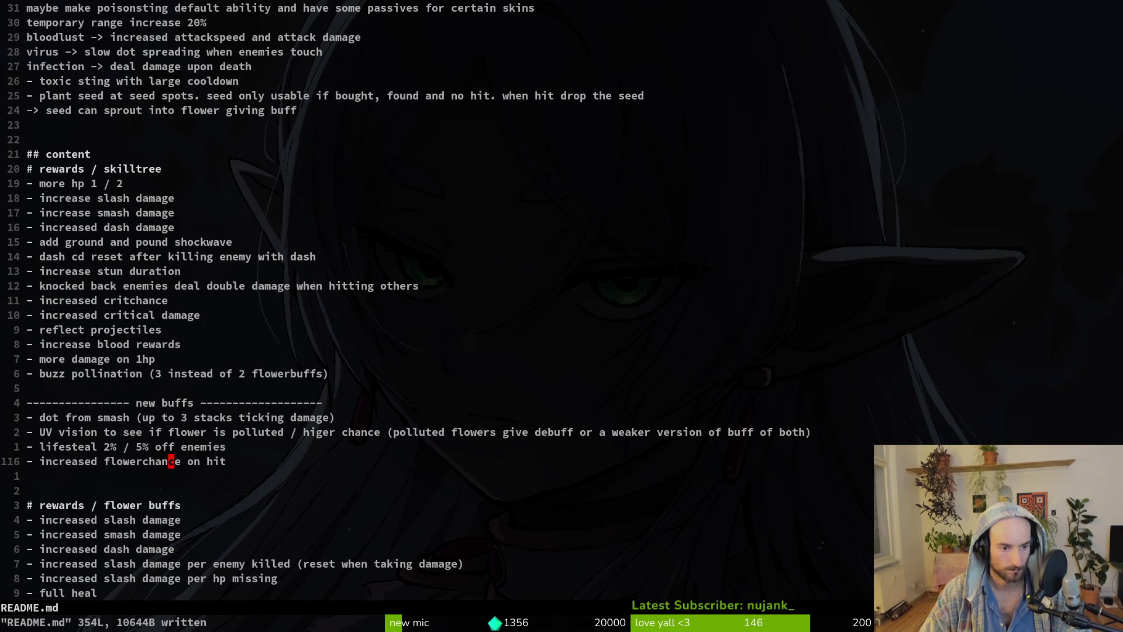
key("shift+v")
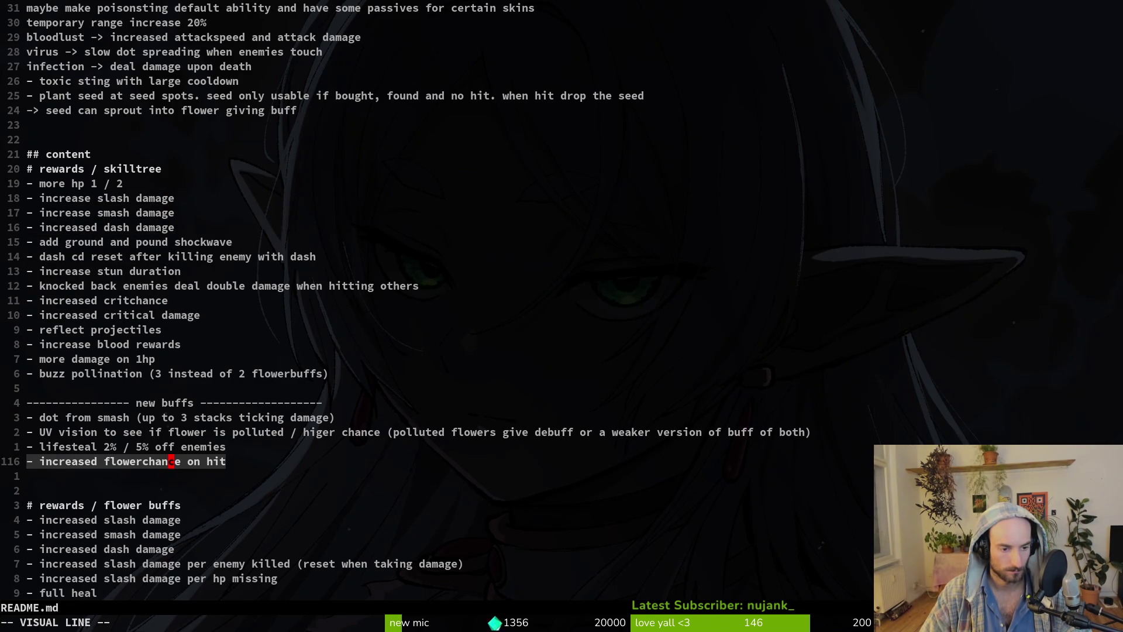
key("Escape")
key("k")
key("shift+v")
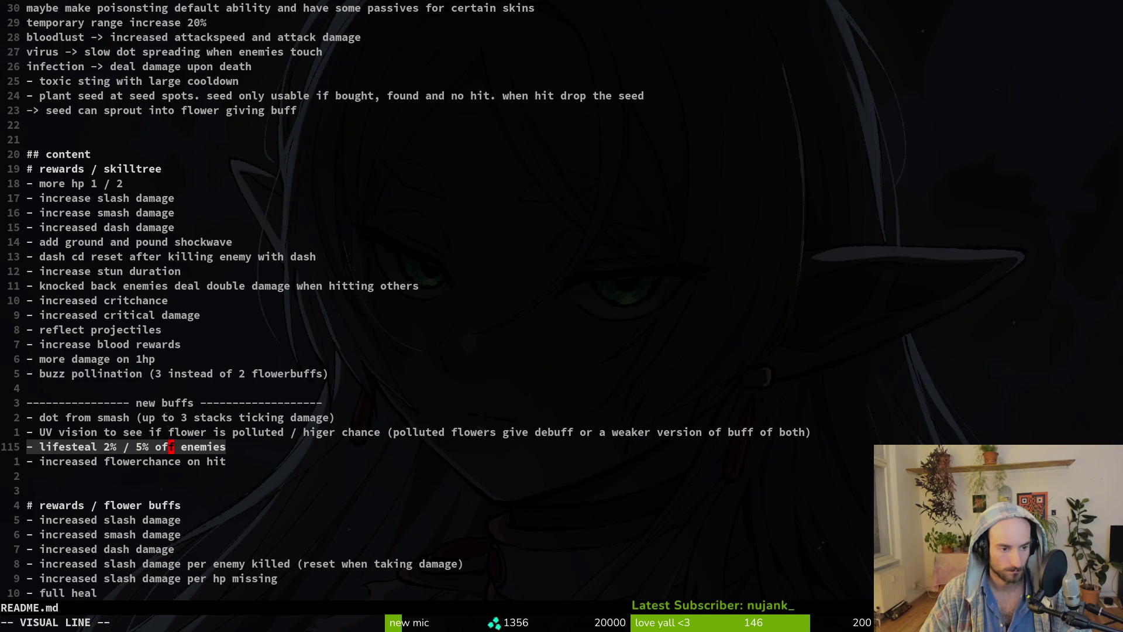
key("Escape")
key("k")
key("shift+v")
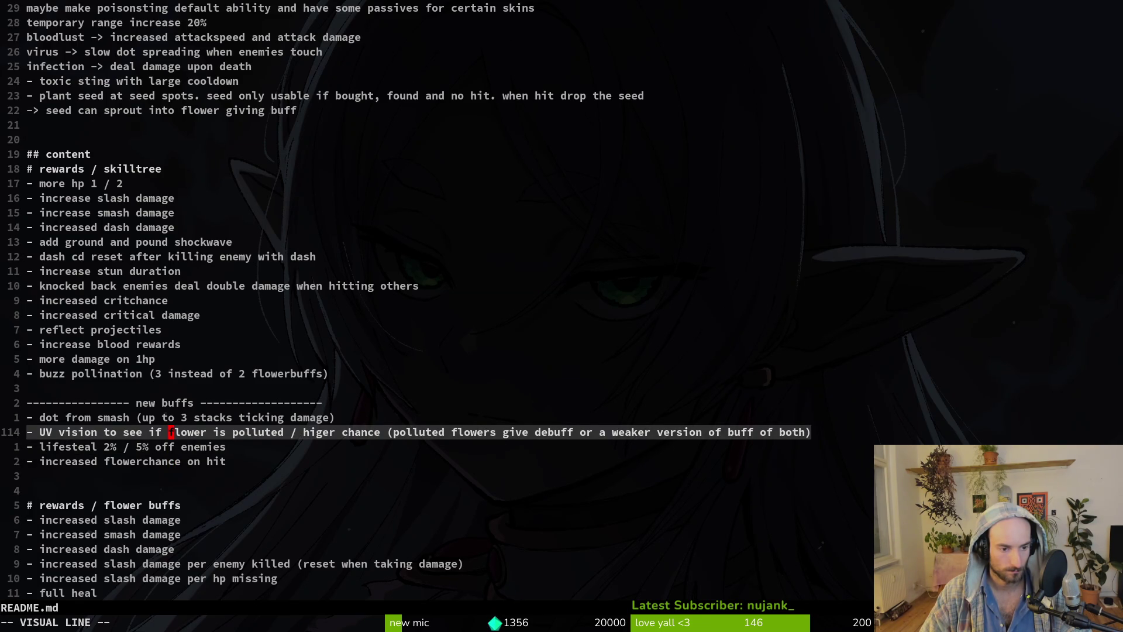
key("Escape")
key("d")
key("d")
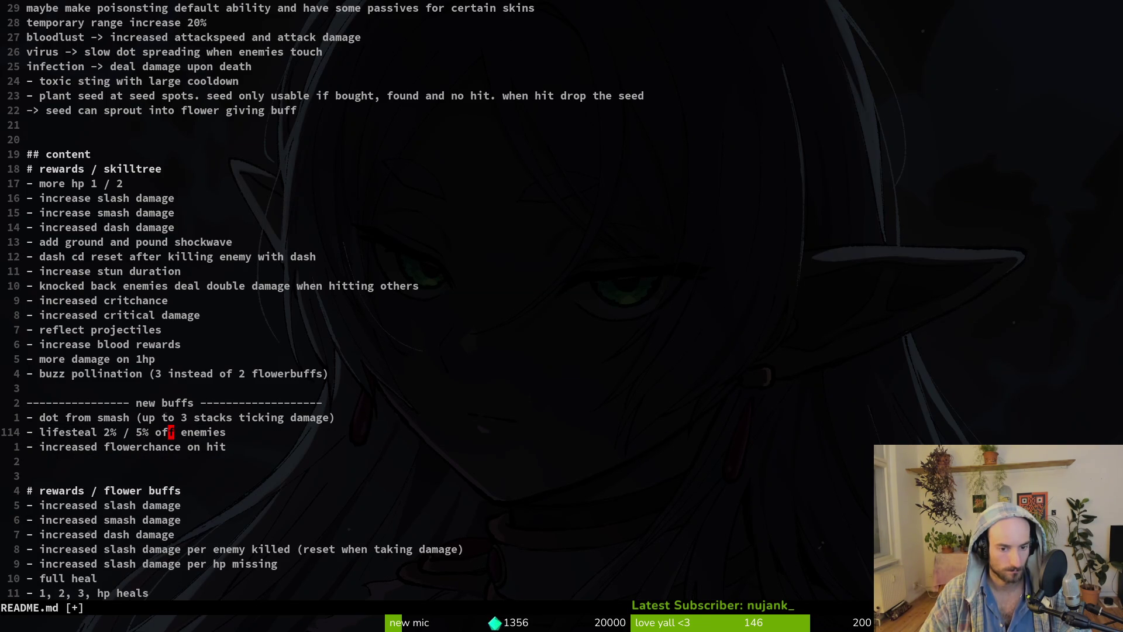
key("k")
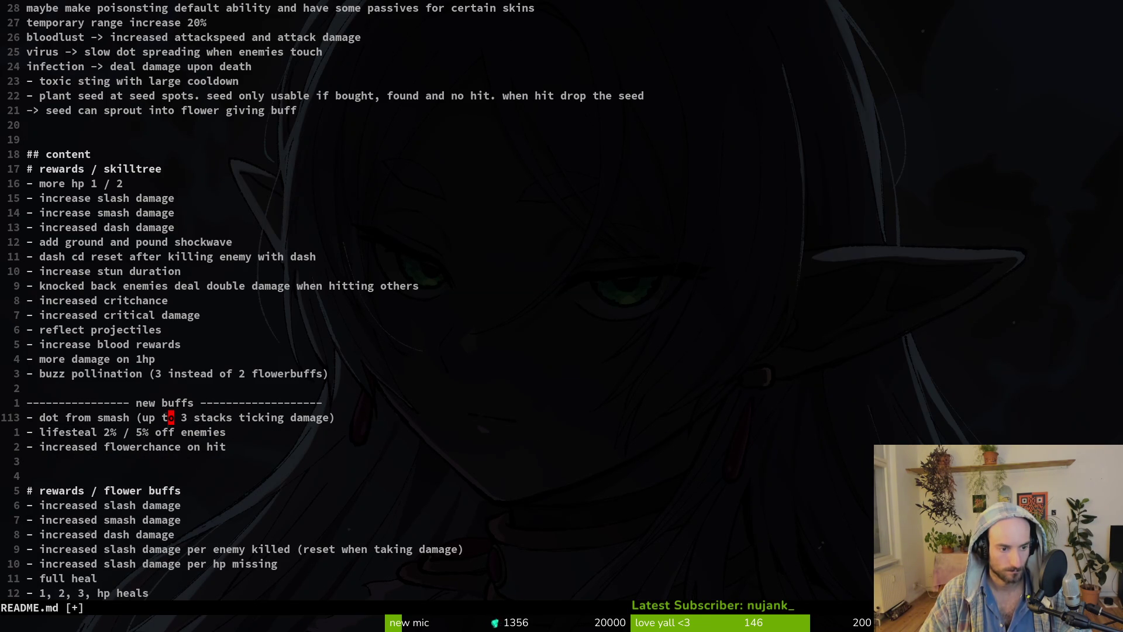
key("d")
key("d")
type(":w")
key("Return")
Remove '50%' so the flower buff reads 'damage increased by at 1hp'.
key("j")
key("j")
key("j")
key("j")
key("j")
key("j")
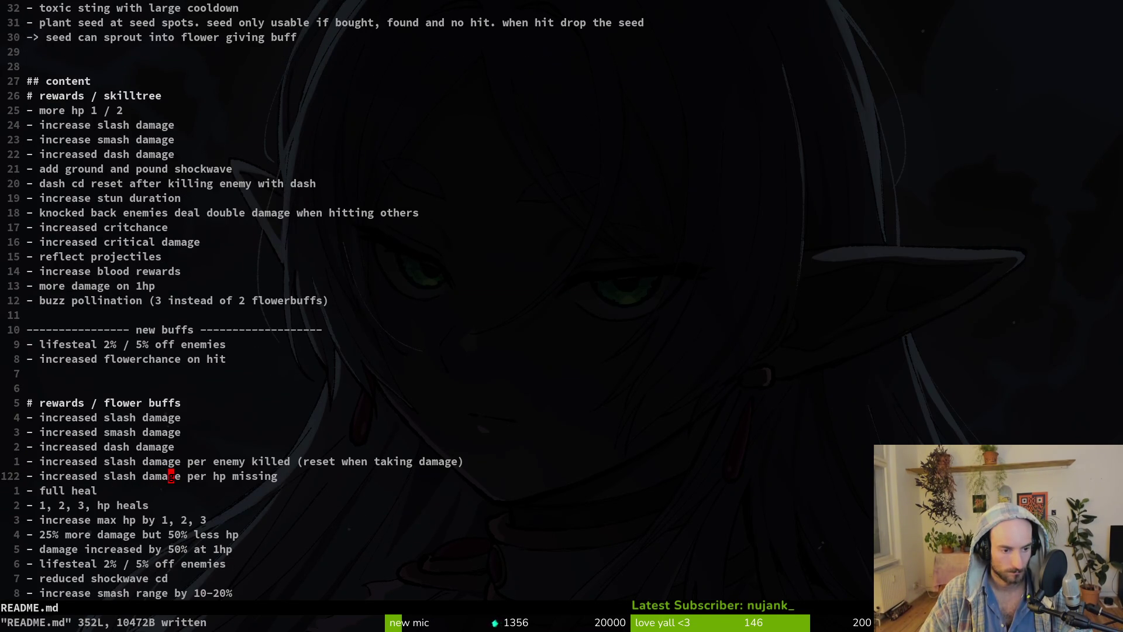
key("j")
key("j")
key("j")
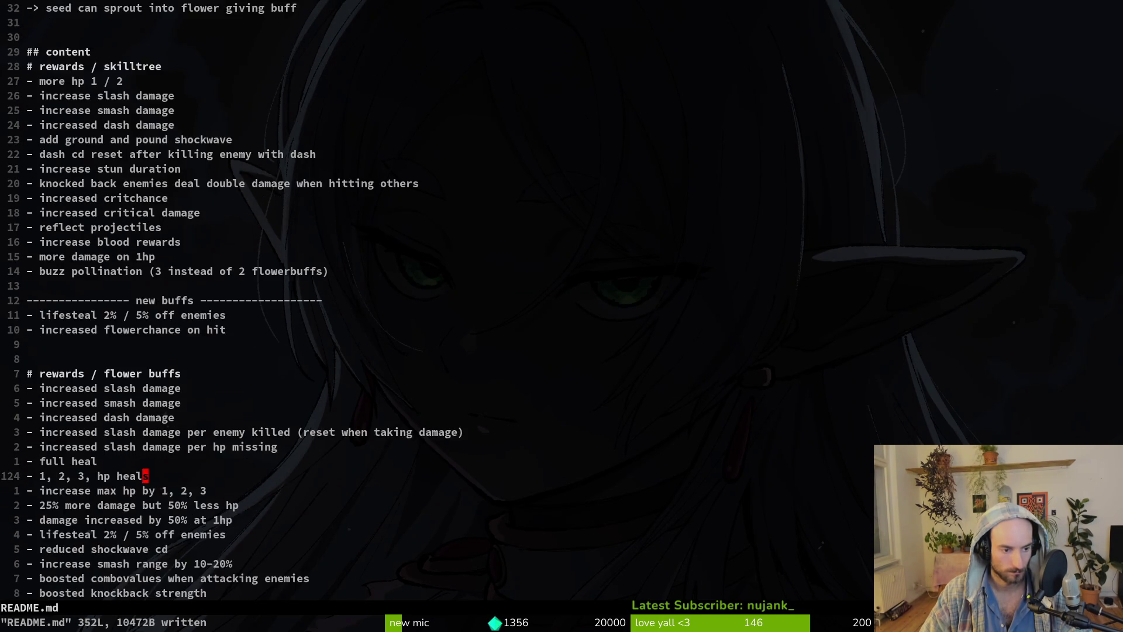
key("j")
key("j")
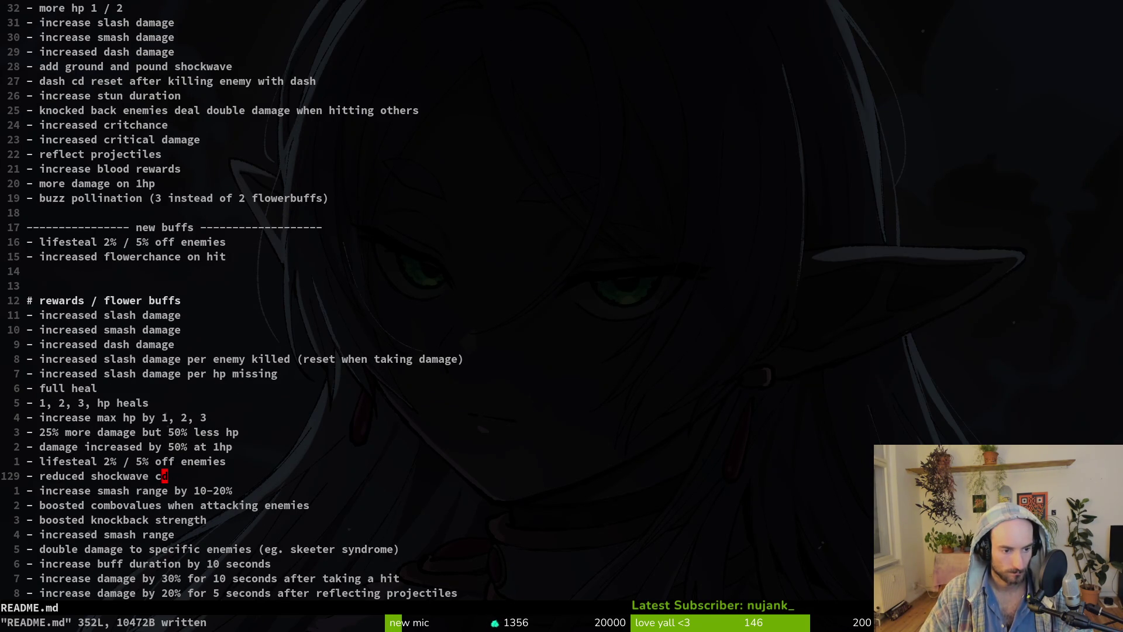
key("d")
key("d")
key("k")
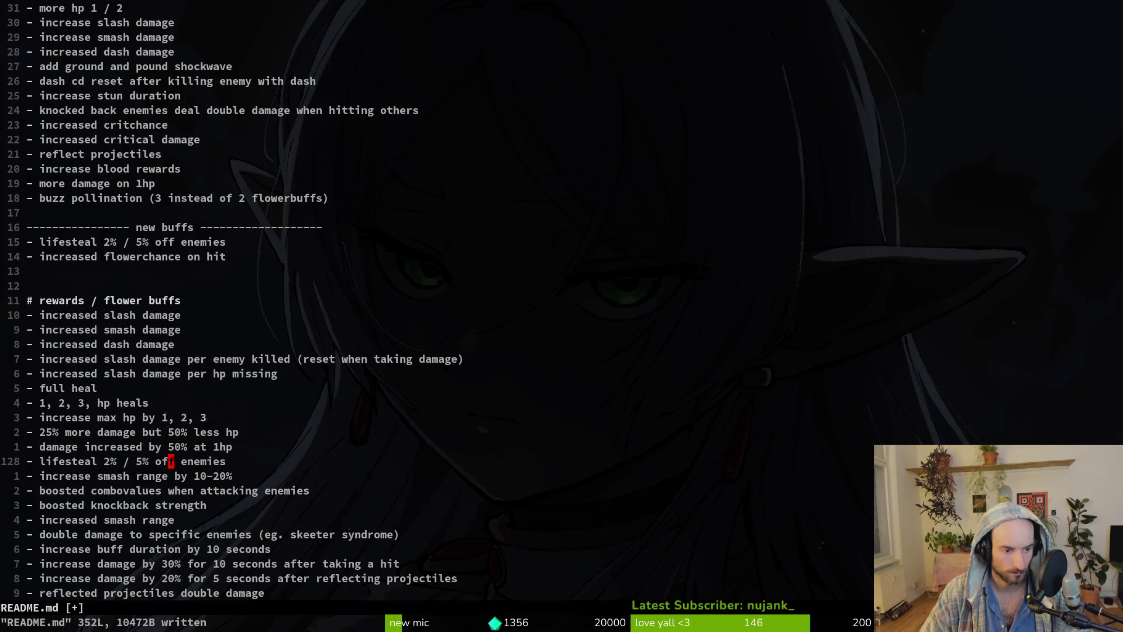
key("k")
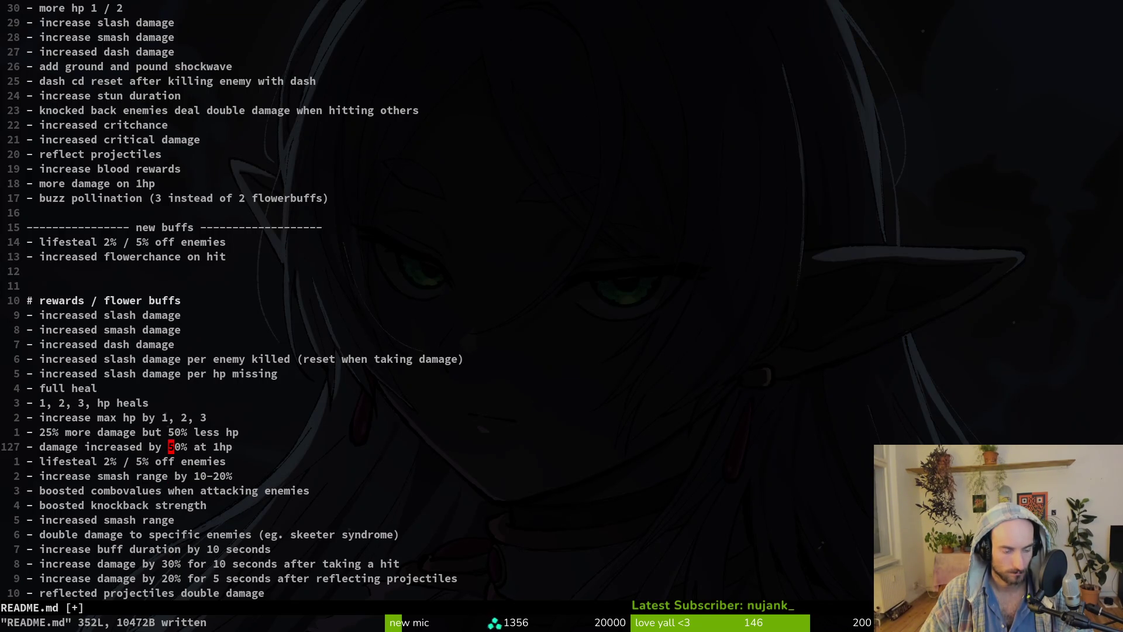
key("x")
key("x")
key("x")
key("k")
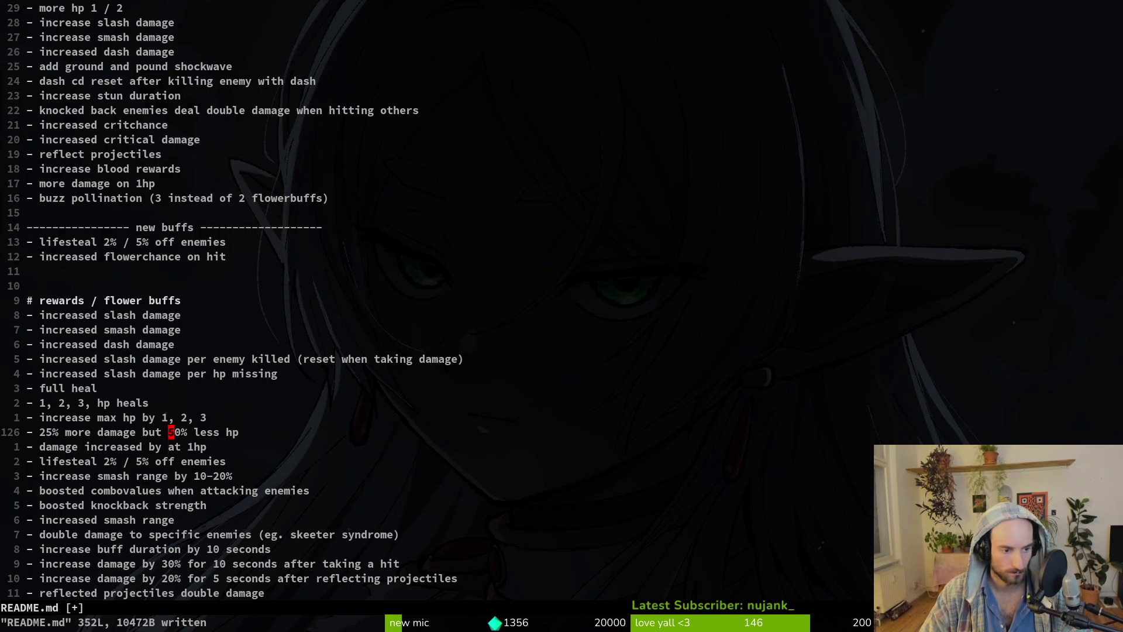
key("Down")
key("j")
key("j")
key("j")
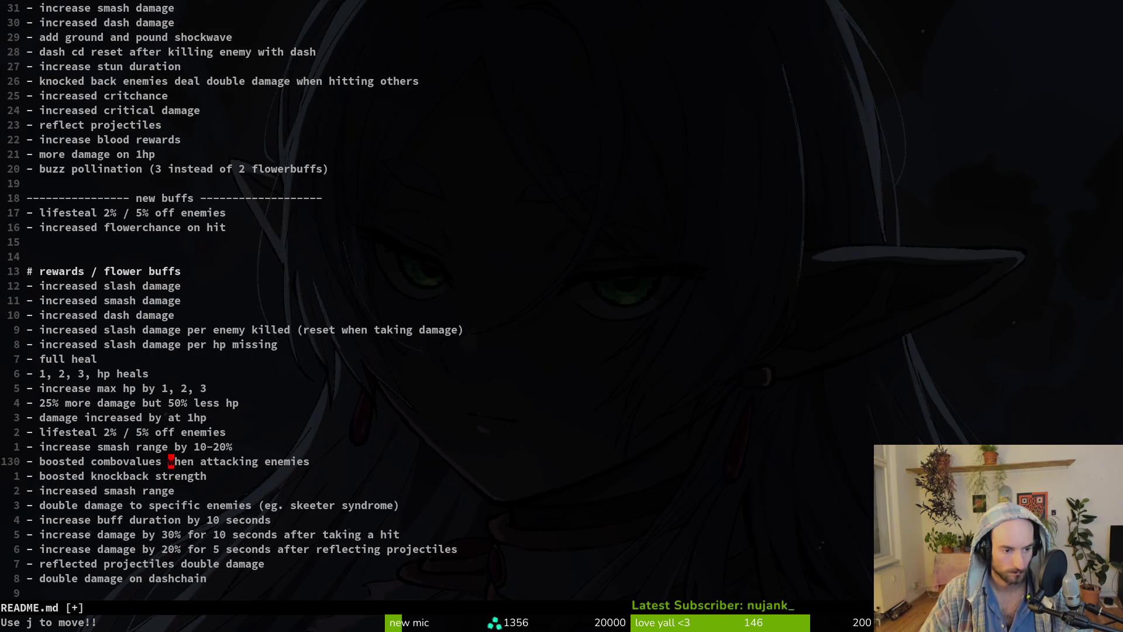
Browse the CopyQ clipboard history and close it without pasting.
key("super+v")
key("Down")
key("Down")
key("Down")
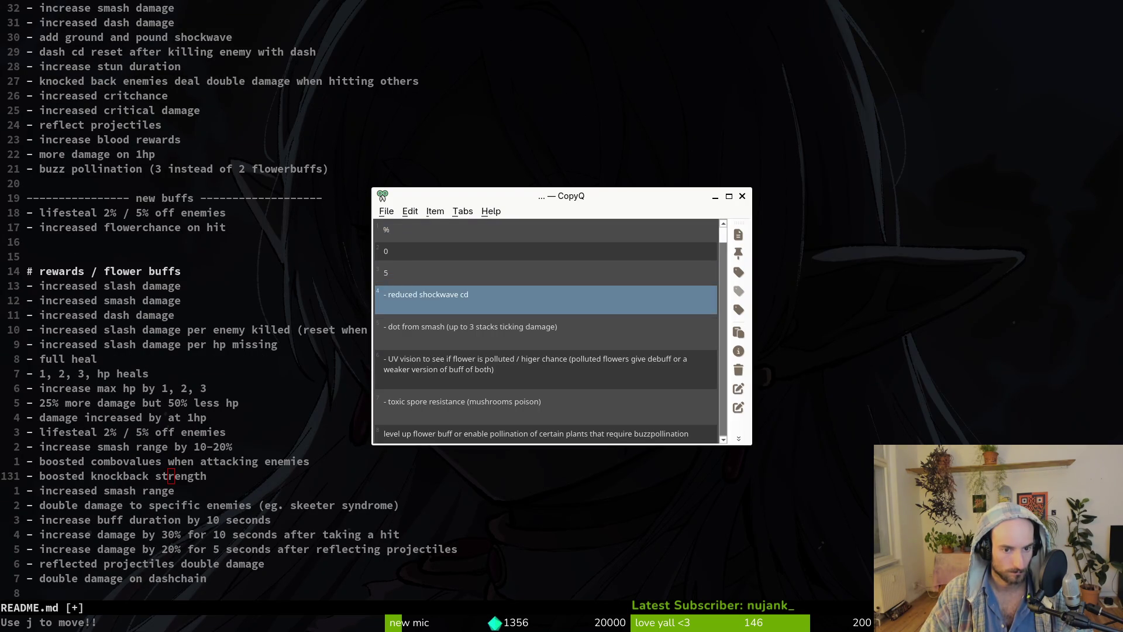
key("Down")
key("Down")
key("Down")
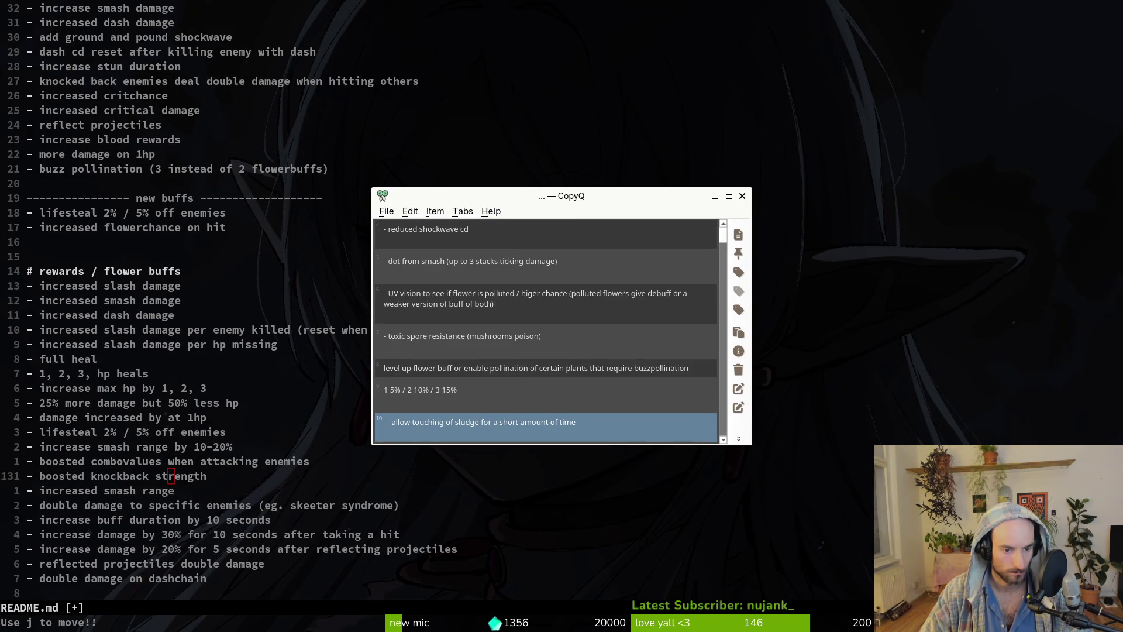
key("Up")
key("Up")
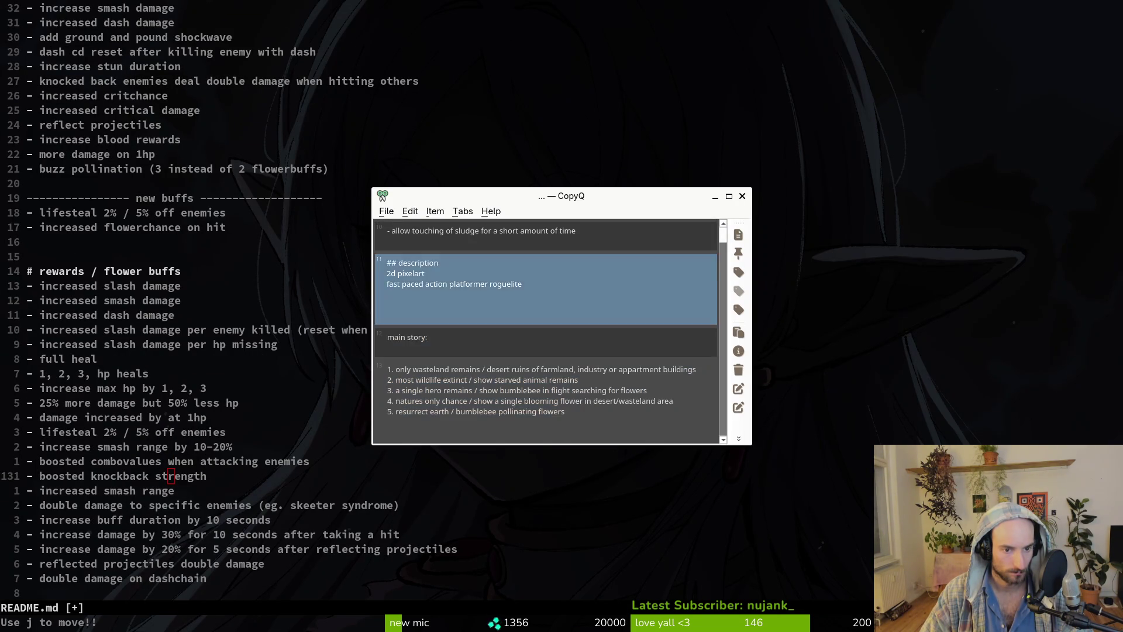
key("Up")
key("Up")
key("Down")
key("Escape")
Copy the knocked-back-enemies line from the skill tree buffs.
key("2")
key("0")
key("k")
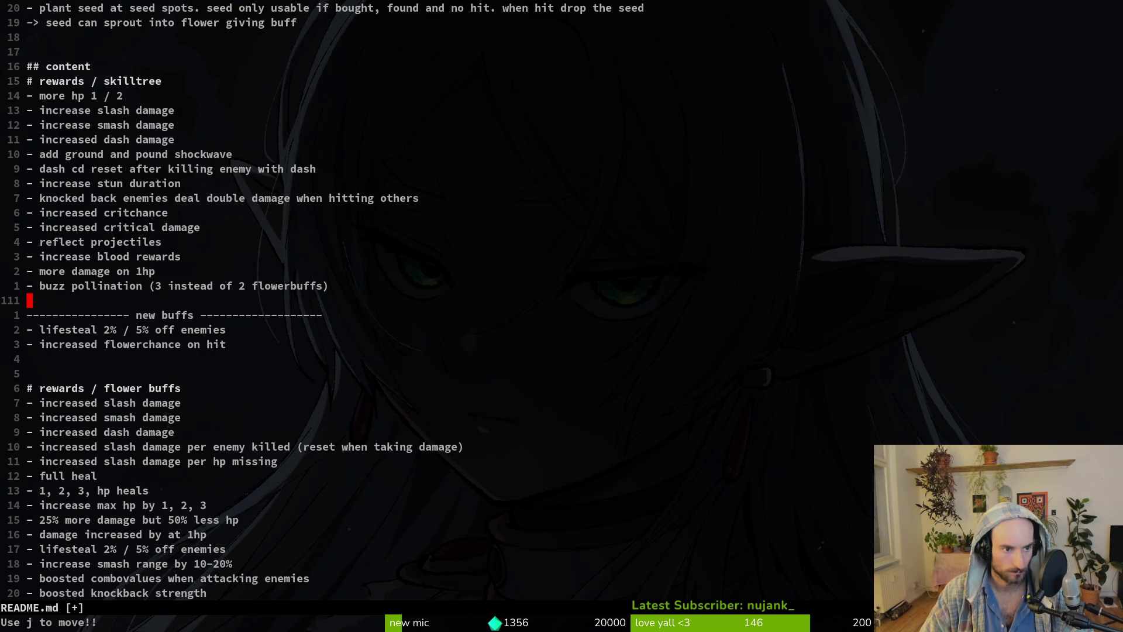
key("k")
key("7")
key("k")
key("j")
key("shift+v")
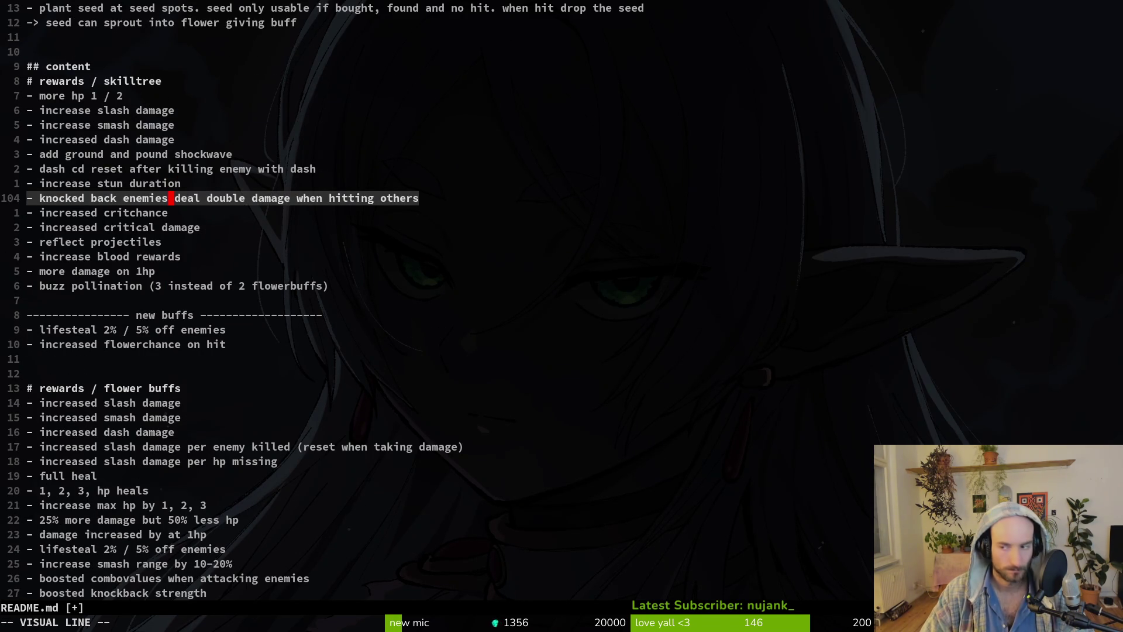
key("y")
Change the 30% after-hit damage buff duration from 10 to 5 seconds and save.
key("2")
key("0")
key("j")
key("j")
key("j")
key("j")
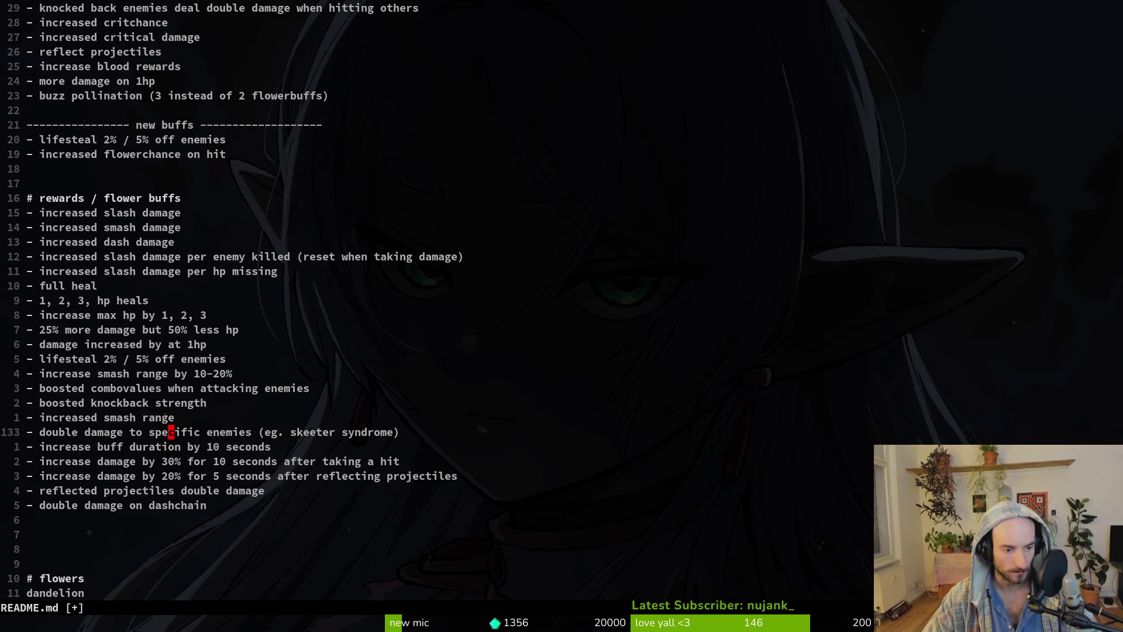
key("k")
key("k")
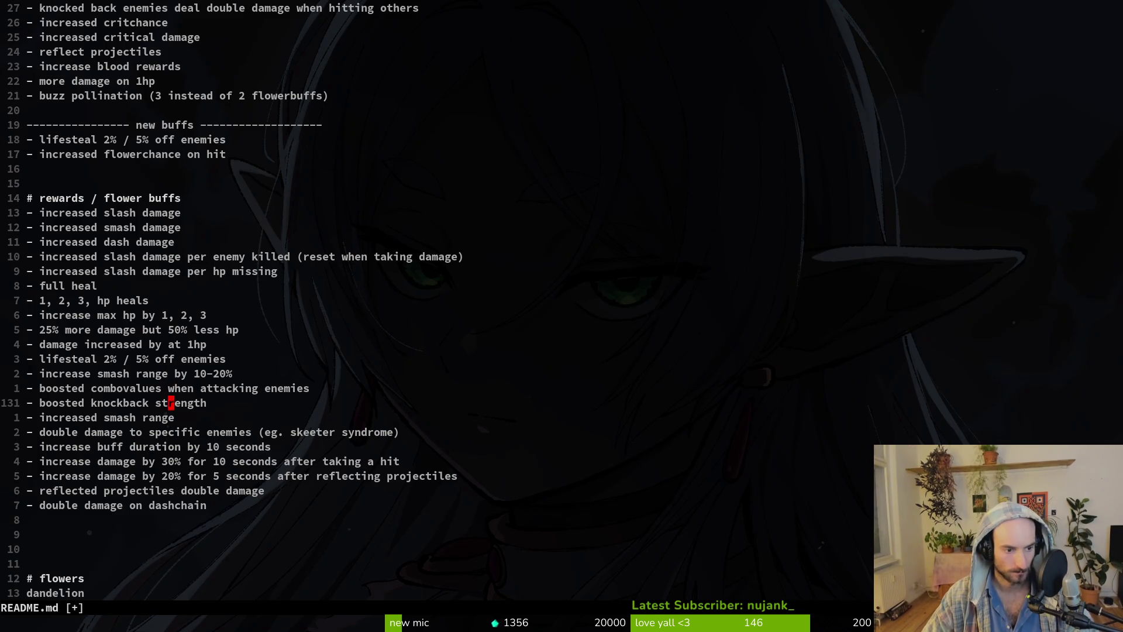
key("k")
key("j")
key("j")
key("j")
key("j")
key("j")
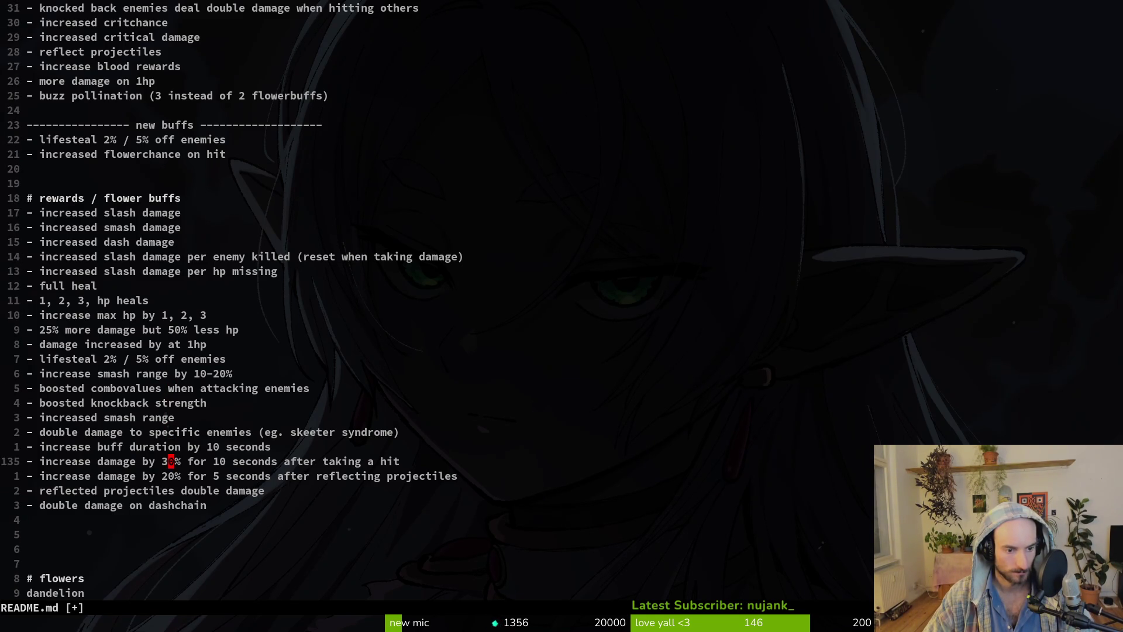
key("j")
key("k")
key("w")
key("w")
key("w")
type("cw5")
key("Escape")
type(":w")
key("Return")
key("j")
key("j")
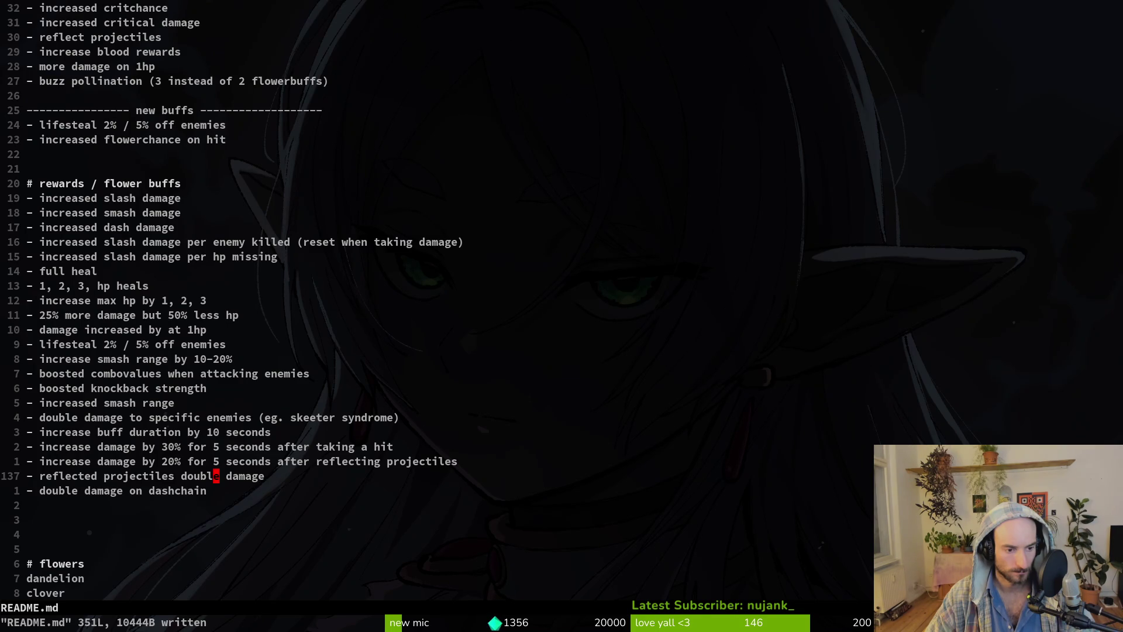
key("j")
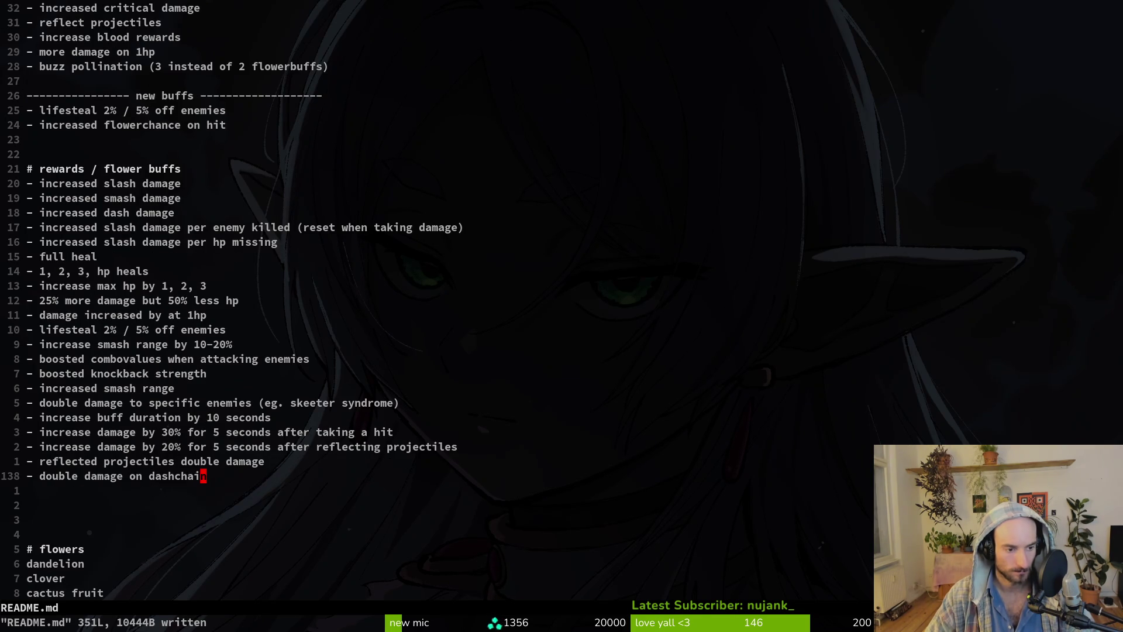
Locate the bee skins section, undoing an accidental deletion of the wasp line.
key("j")
key("j")
key("j")
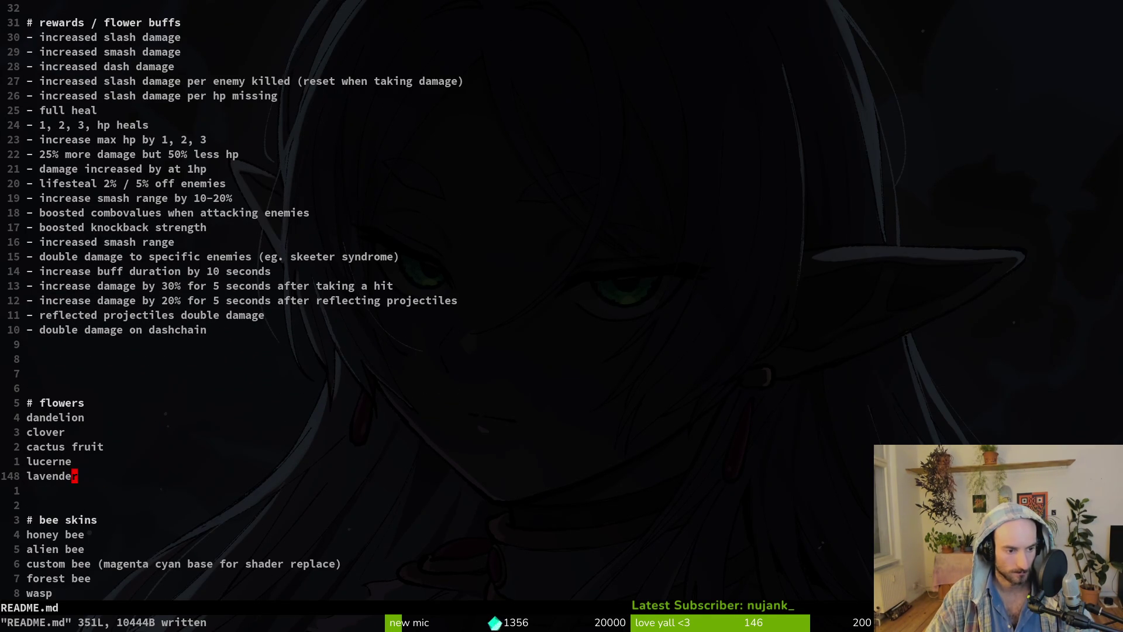
key("k")
key("k")
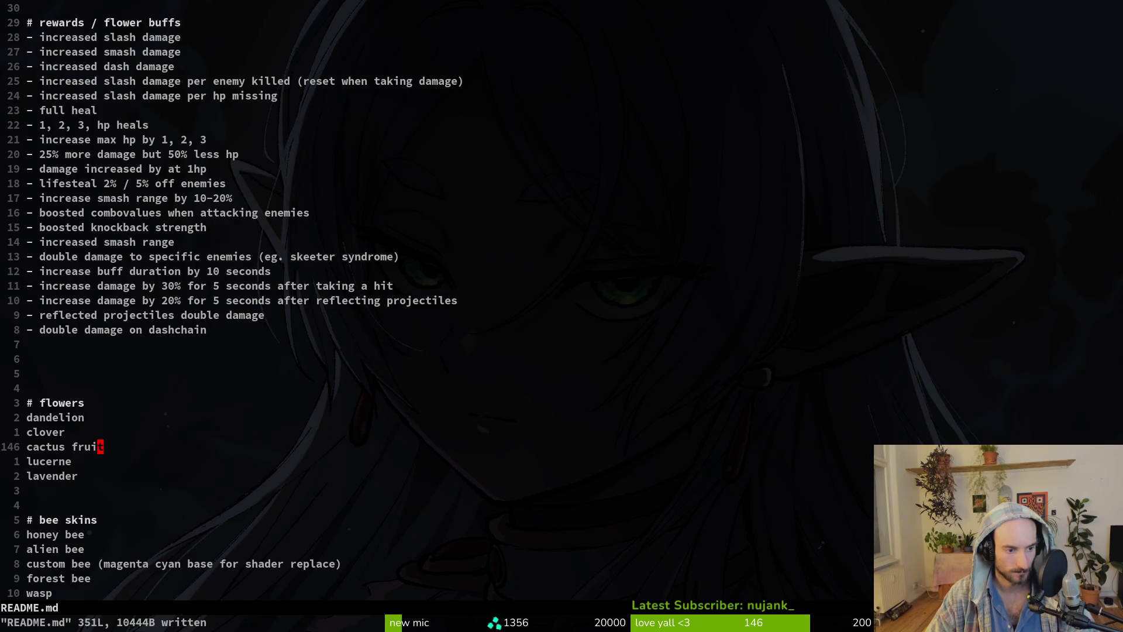
key("k")
key("j")
key("j")
key("j")
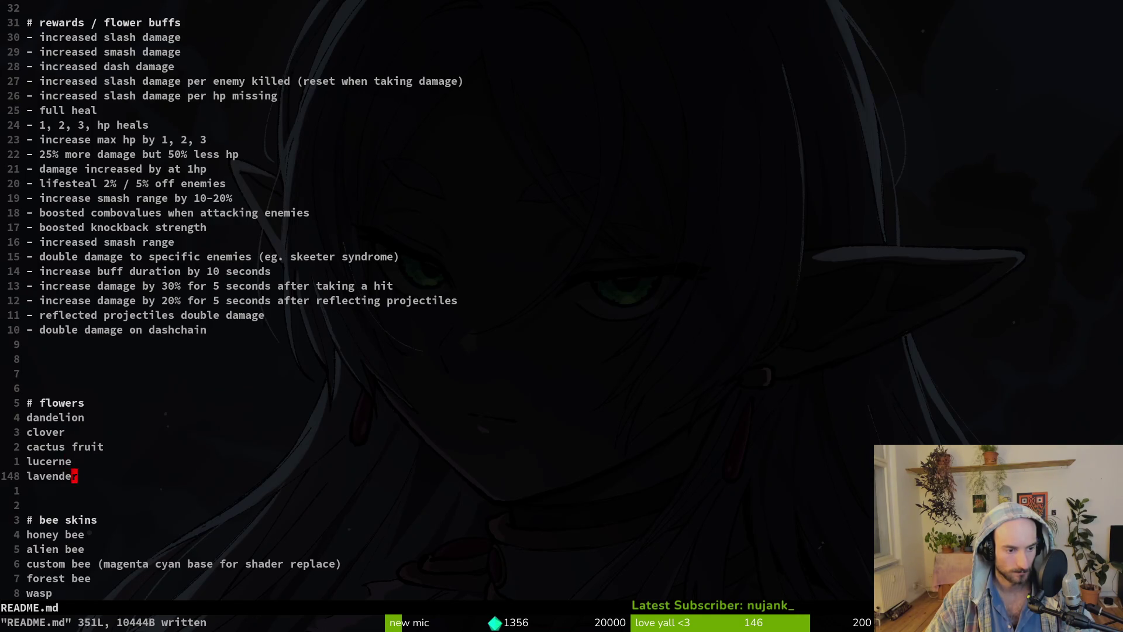
key("j")
key("j")
key("j")
key("j")
key("j")
key("j")
key("k")
key("k")
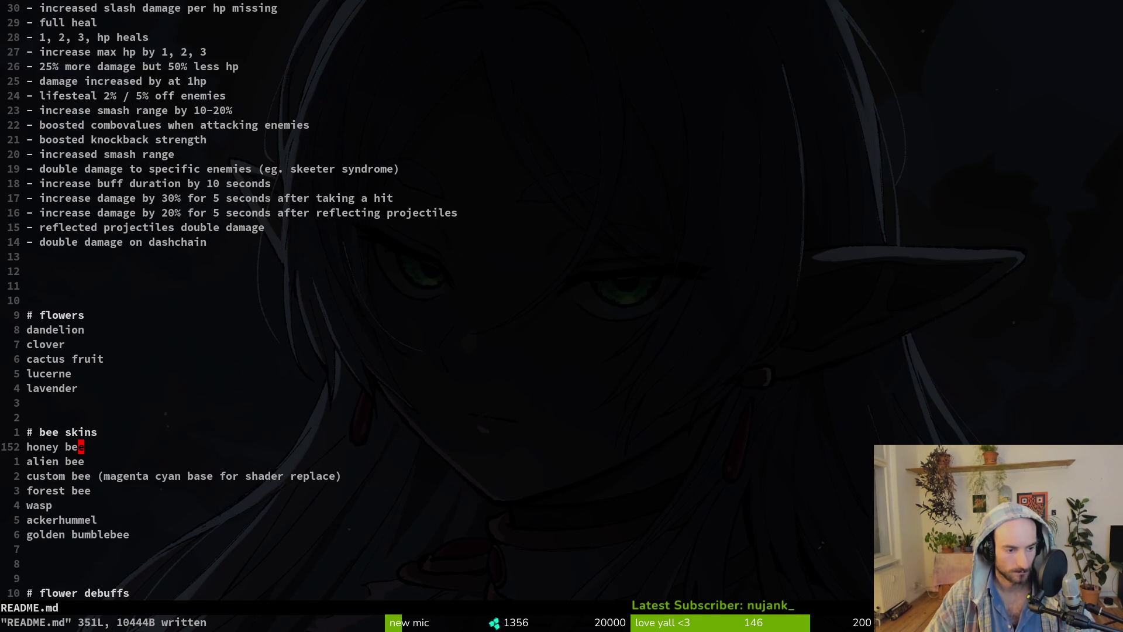
key("k")
key("shift+v")
key("j")
key("j")
key("j")
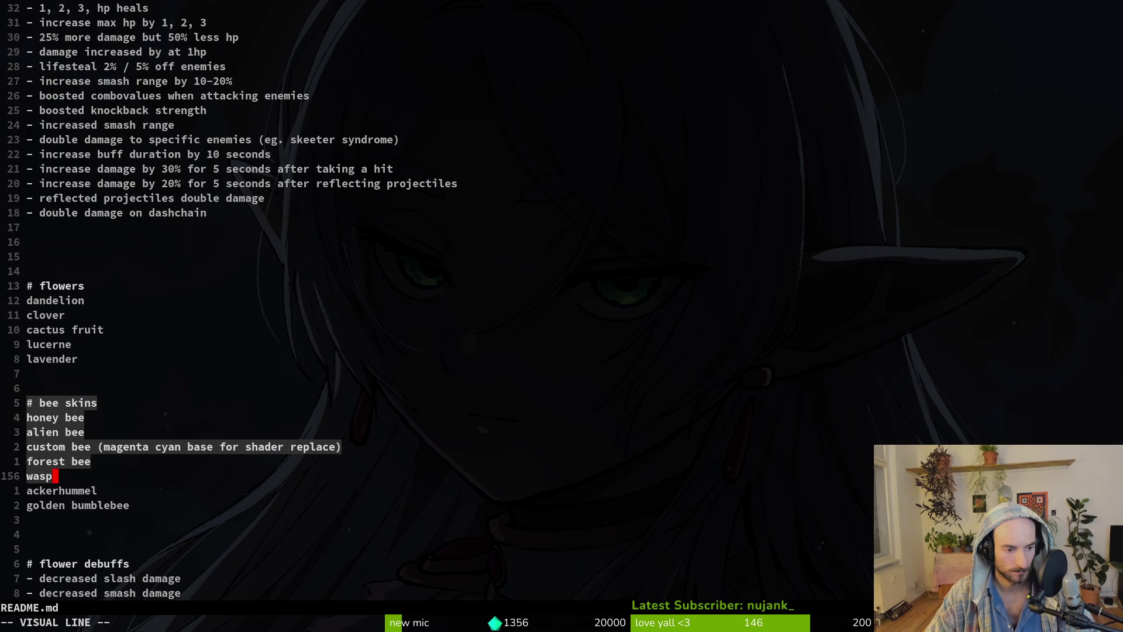
key("Escape")
key("k")
key("j")
key("d")
key("d")
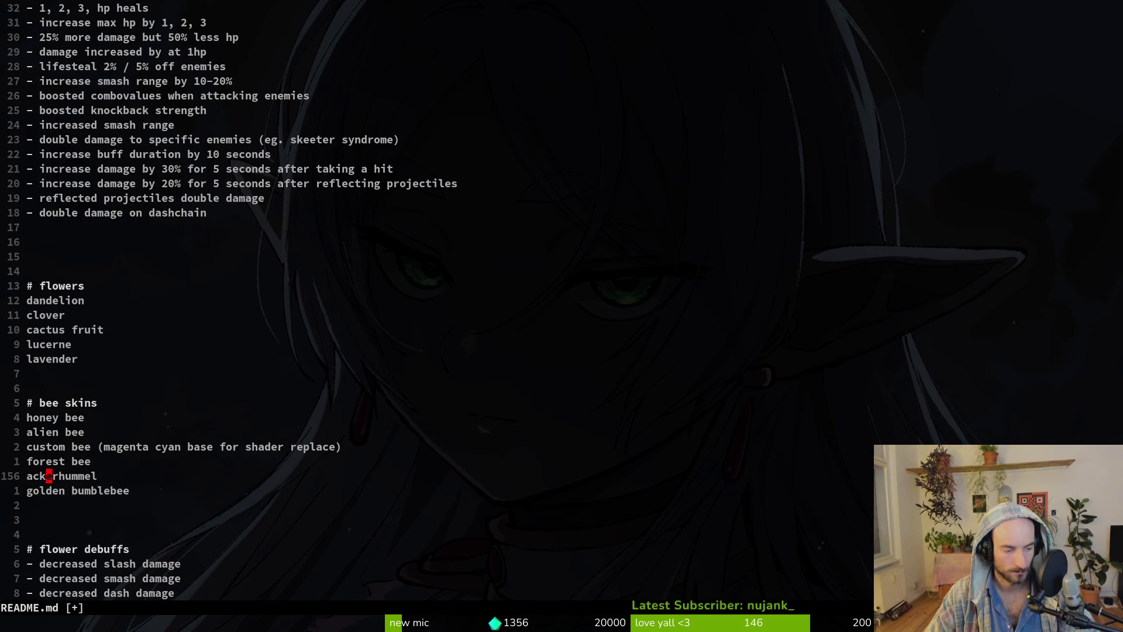
key("u")
Delete the bee skins heading through golden bumblebee and save README.md.
key("j")
key("j")
key("ctrl+e")
key("ctrl+e")
key("shift+v")
key("k")
key("k")
key("k")
key("k")
key("k")
key("k")
key("d")
key("d")
key("d")
key("d")
key("d")
type(":w")
key("Return")
key("j")
key("k")
Move down past the flower debuffs and bee decline causes to the blank line under rewards / consumables.
key("y")
key("y")
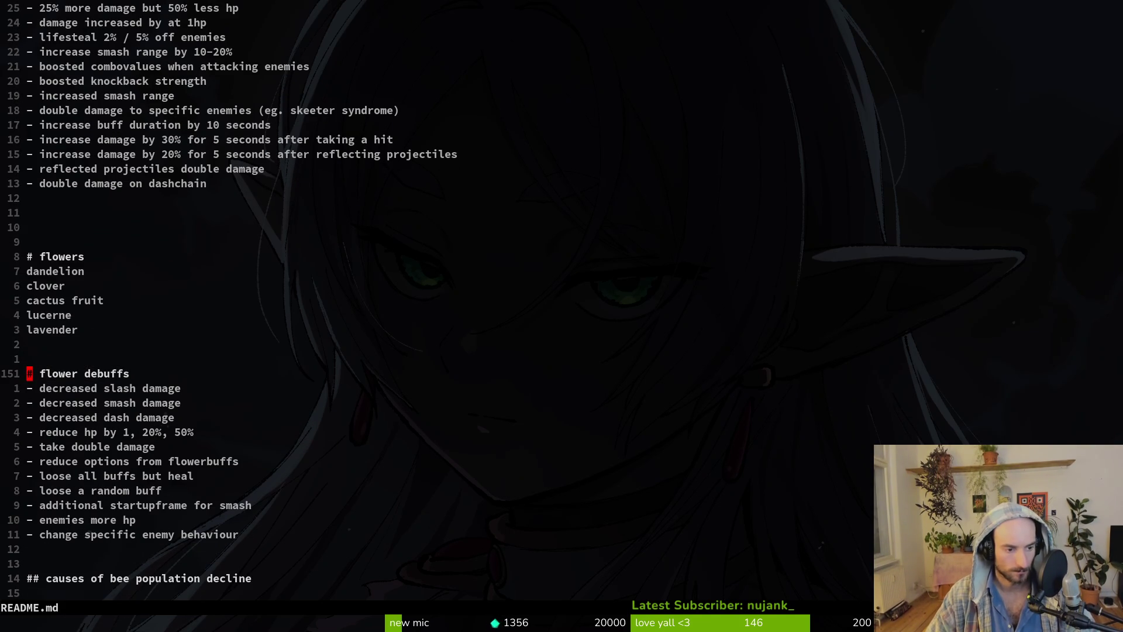
key("1")
key("8")
key("j")
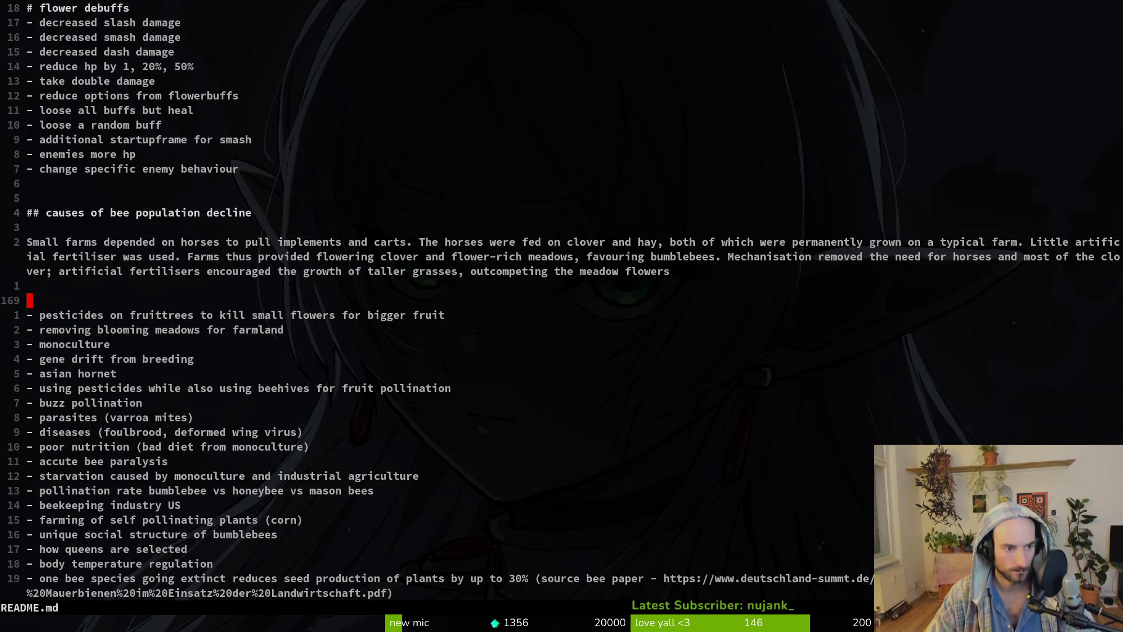
key("k")
key("k")
key("k")
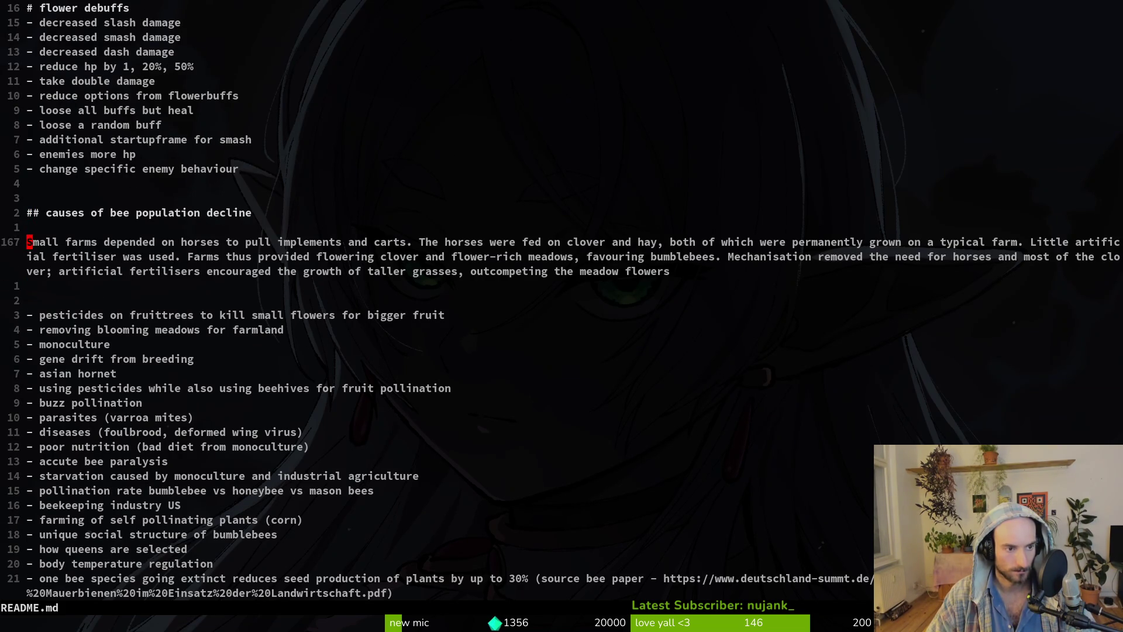
key("1")
key("8")
key("j")
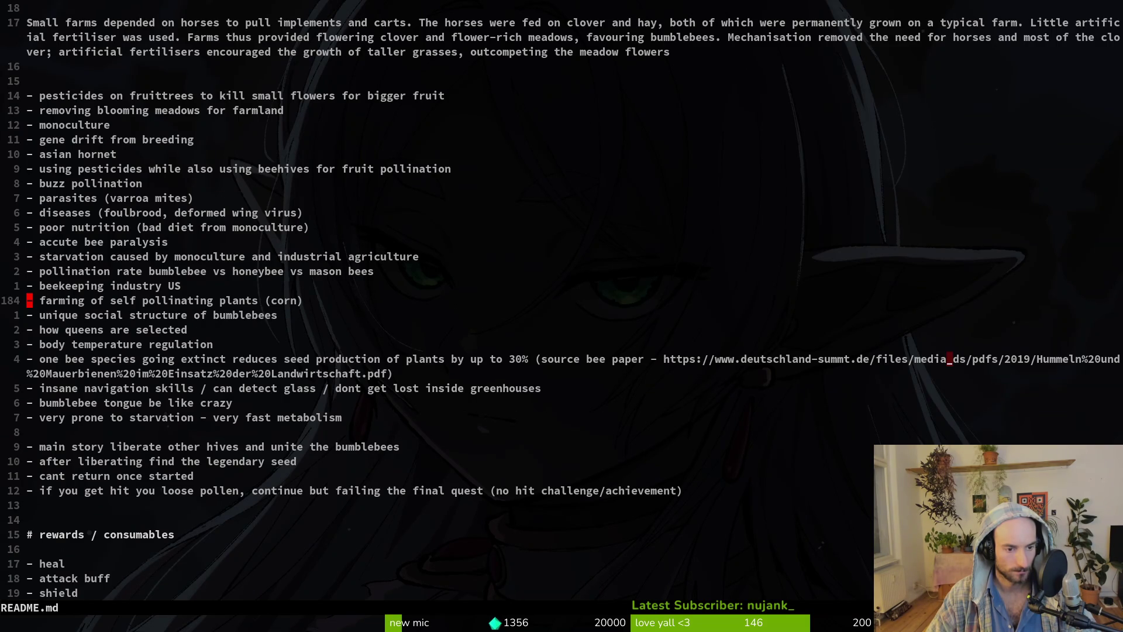
key("ctrl+d")
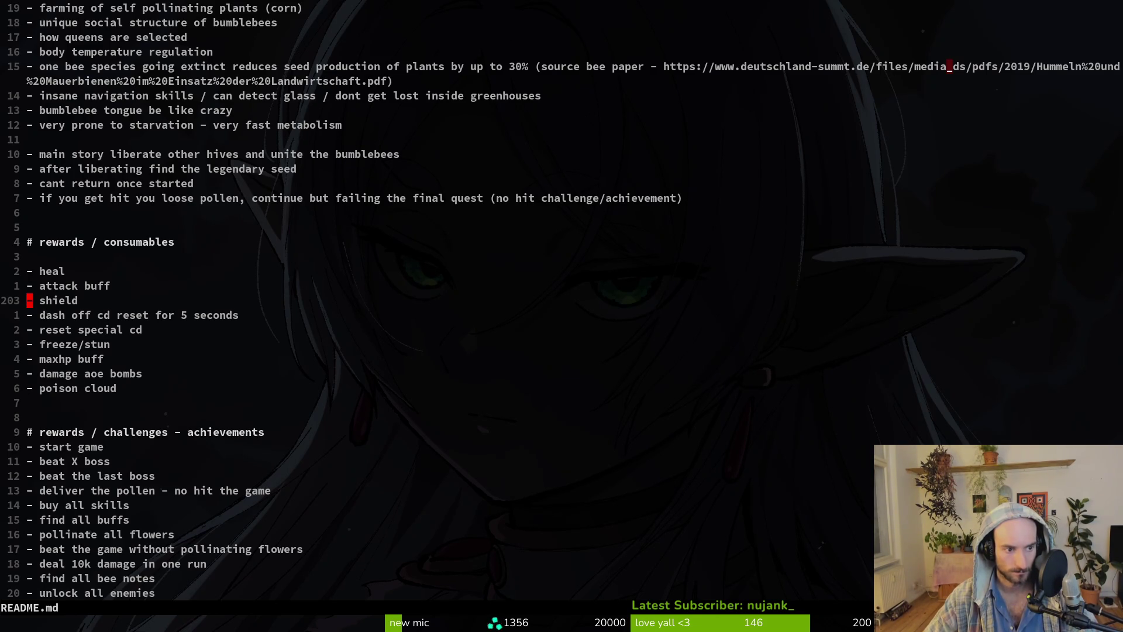
key("k")
key("k")
key("k")
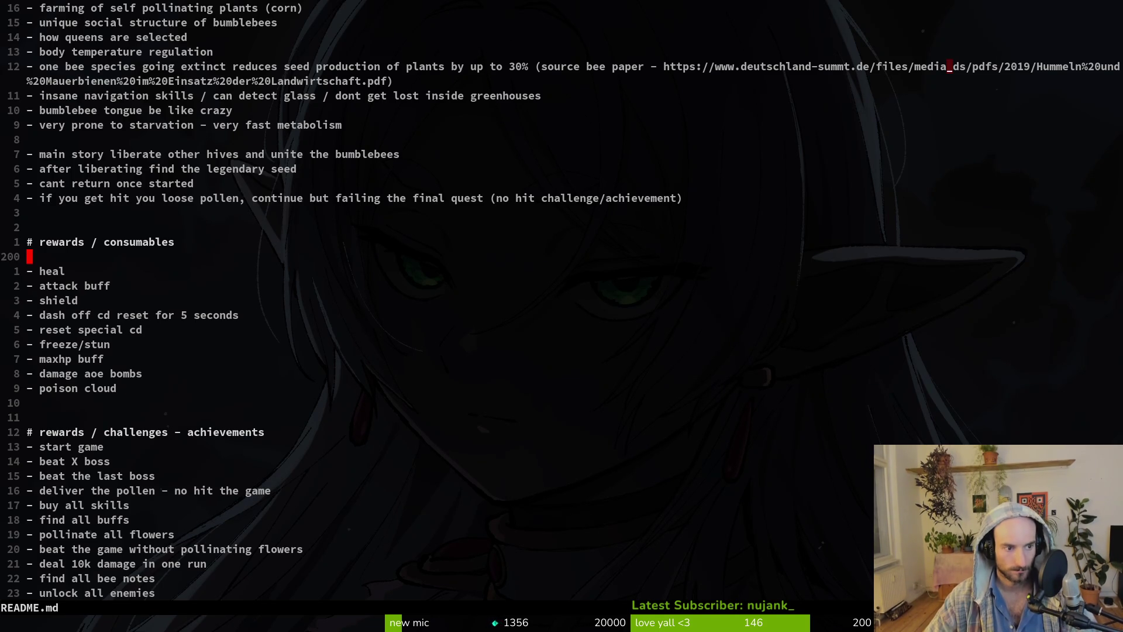
Delete the blank line under the rewards / consumables heading and save README.md with :w.
key("j")
key("k")
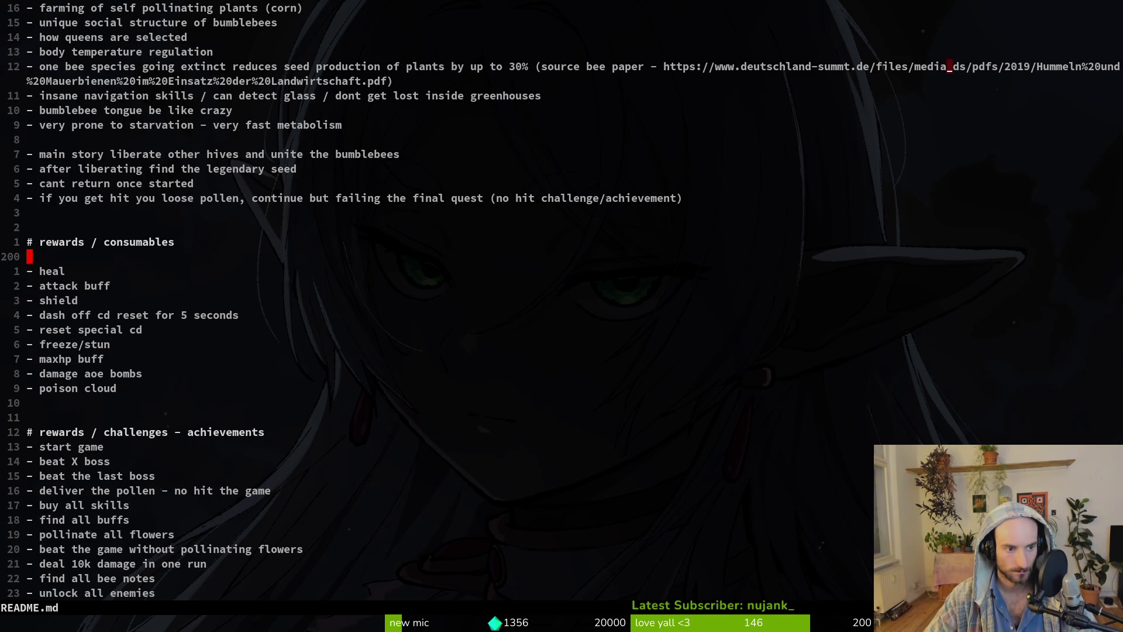
key("d")
key("d")
type(":w")
key("Return")
Select the shield line with V, then move back toward the abilities list.
key("j")
key("j")
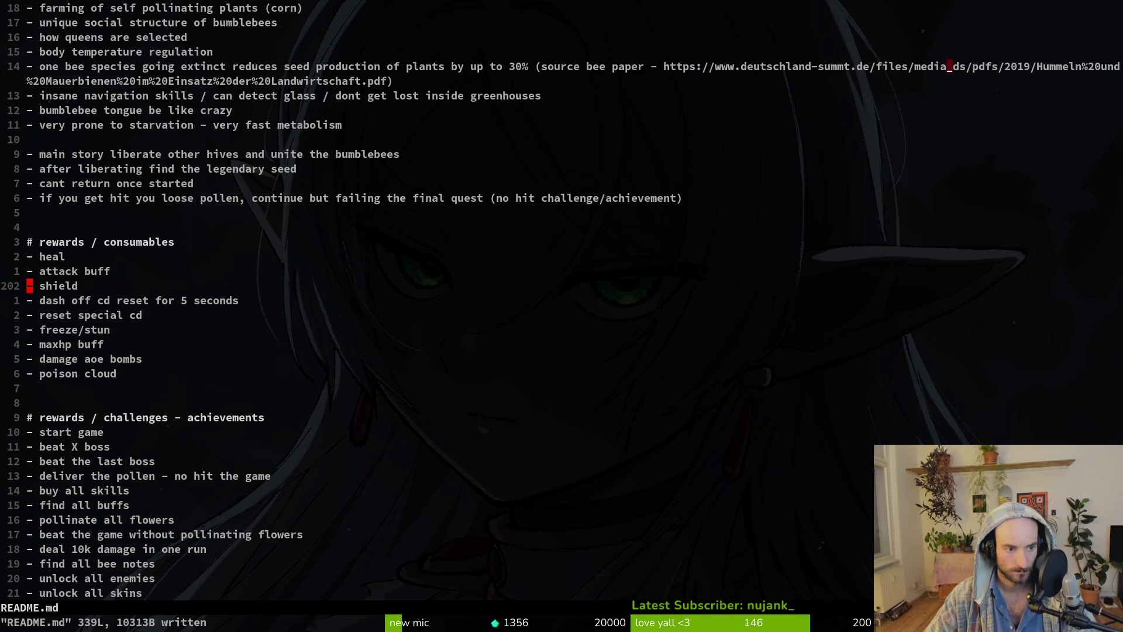
key("shift+v")
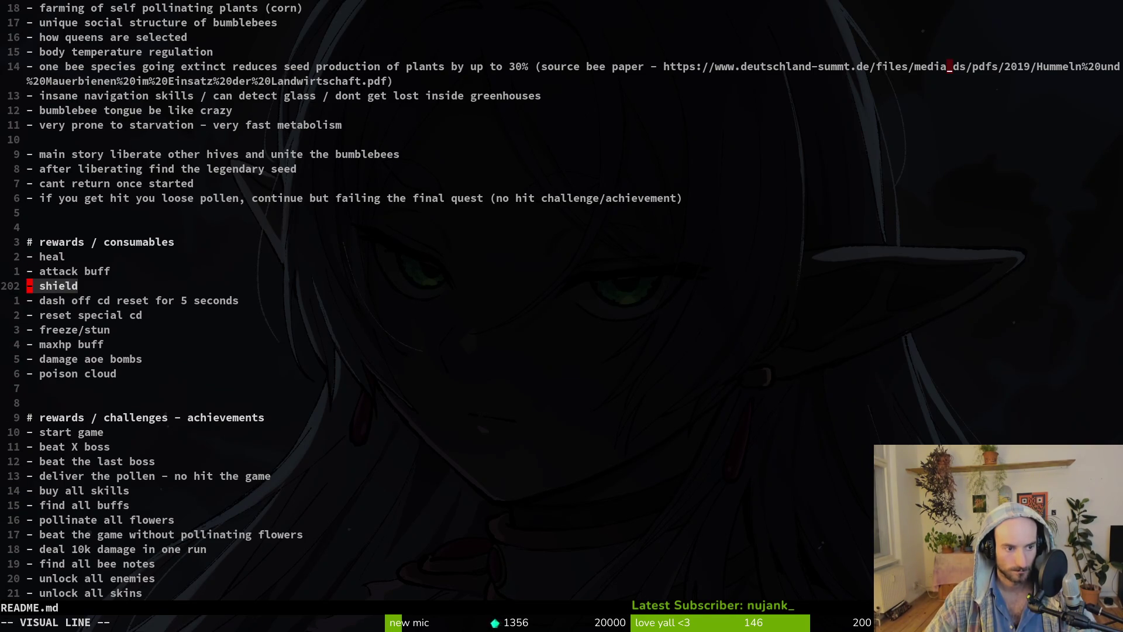
key("Escape")
key("j")
key("j")
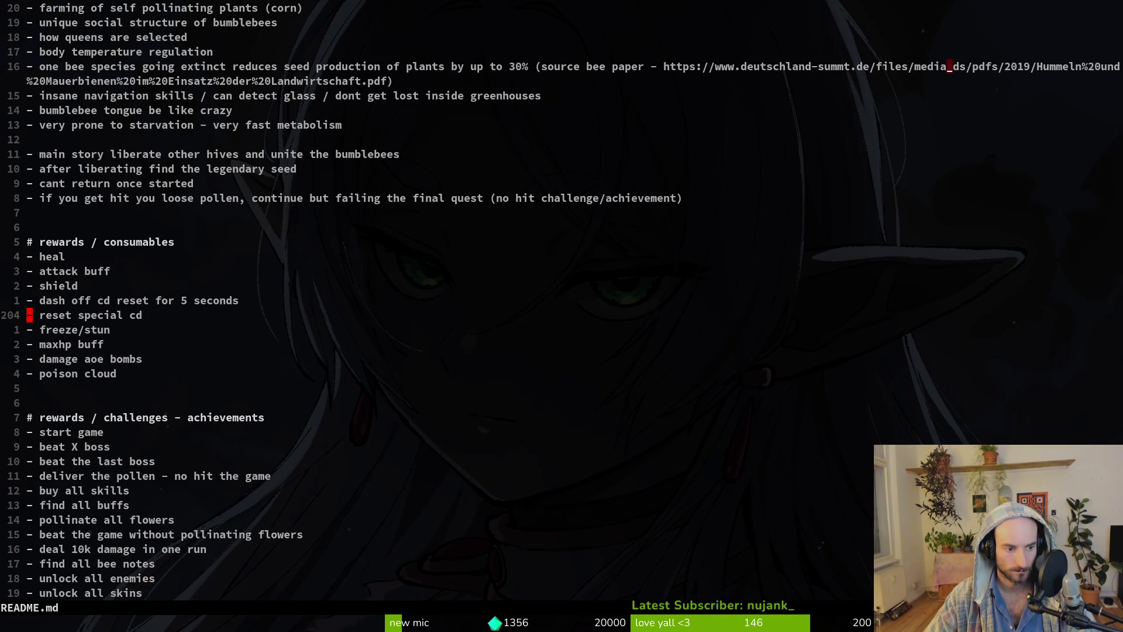
key("k")
key("k")
key("k")
key("k")
key("k")
key("k")
key("k")
key("k")
key("k")
key("j")
key("j")
key("j")
key("j")
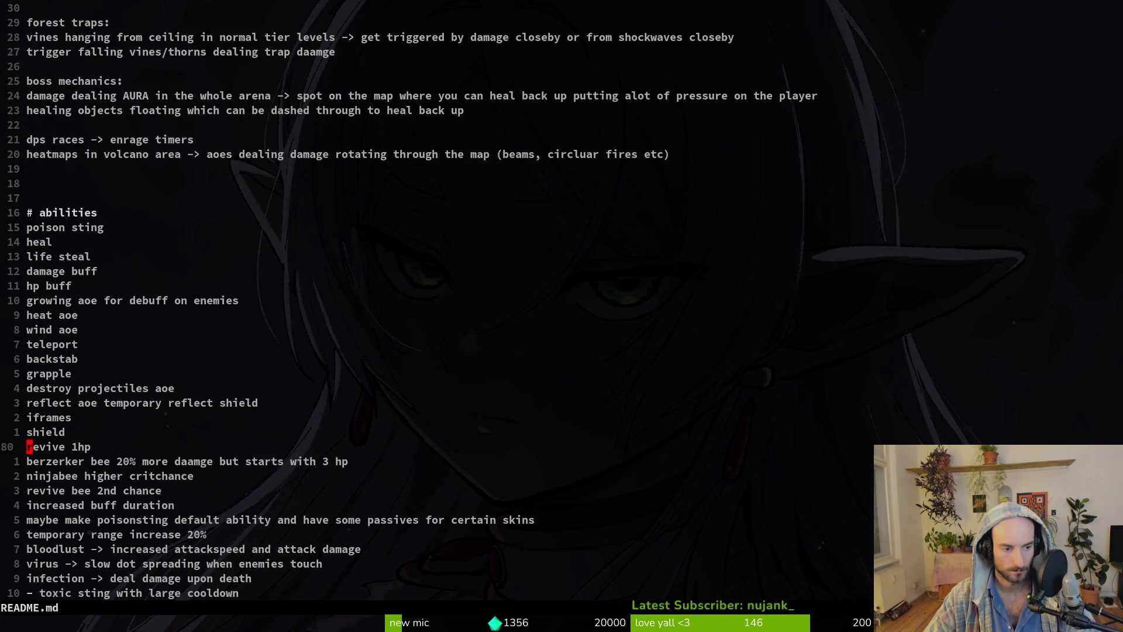
Step down the abilities list past berzerker bee, poisonsting, bloodlust and toxic sting to the plant seed line.
key("j")
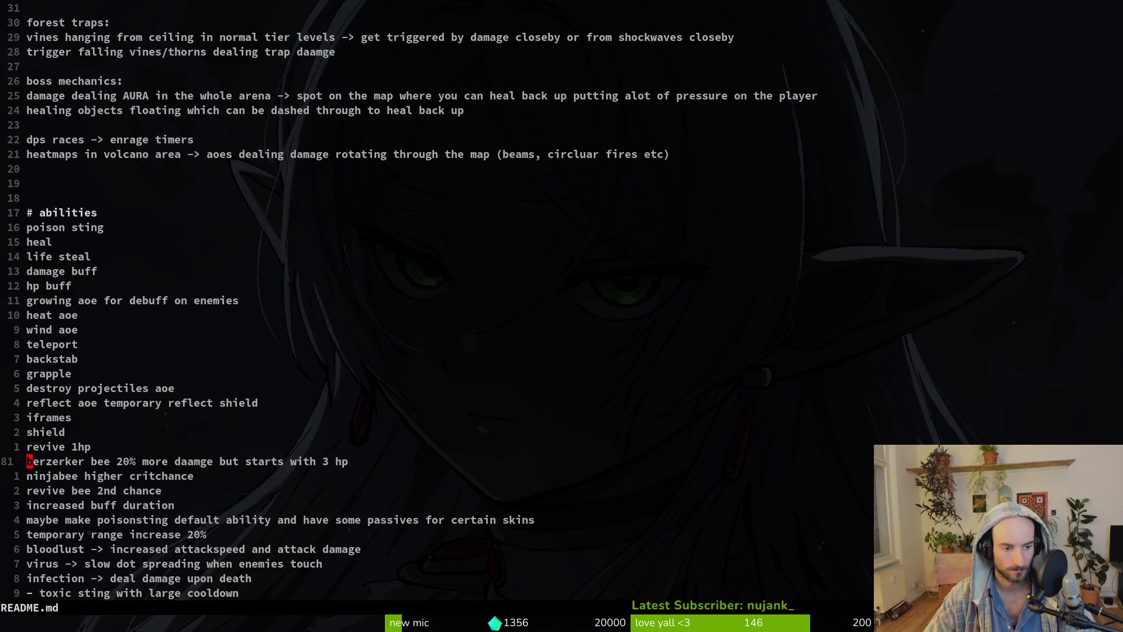
key("j")
key("k")
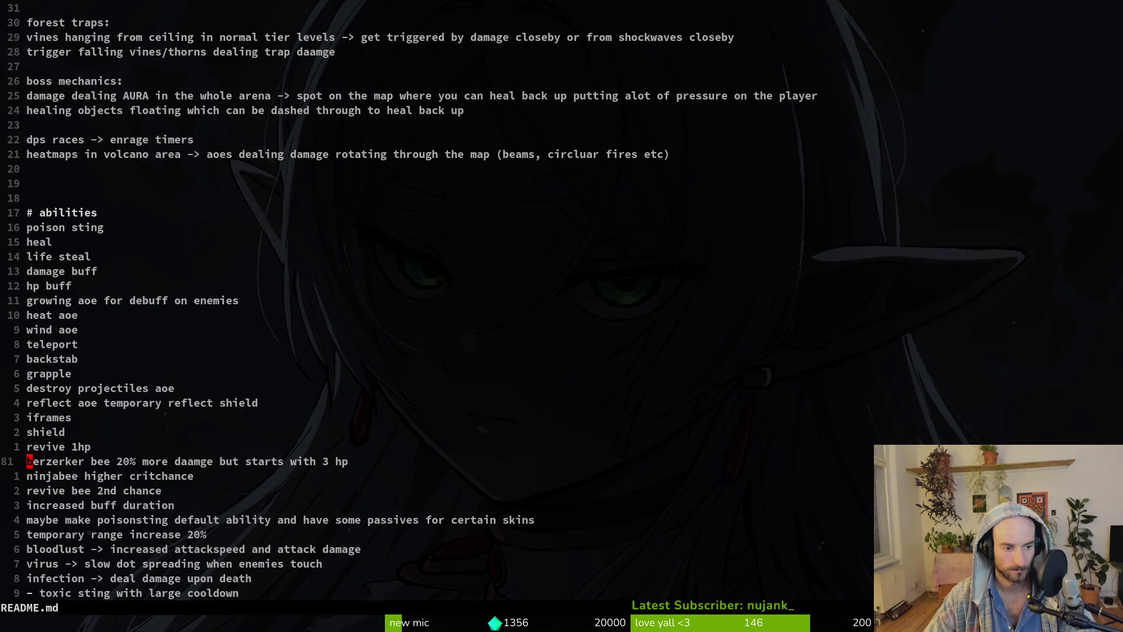
key("j")
key("j")
key("j")
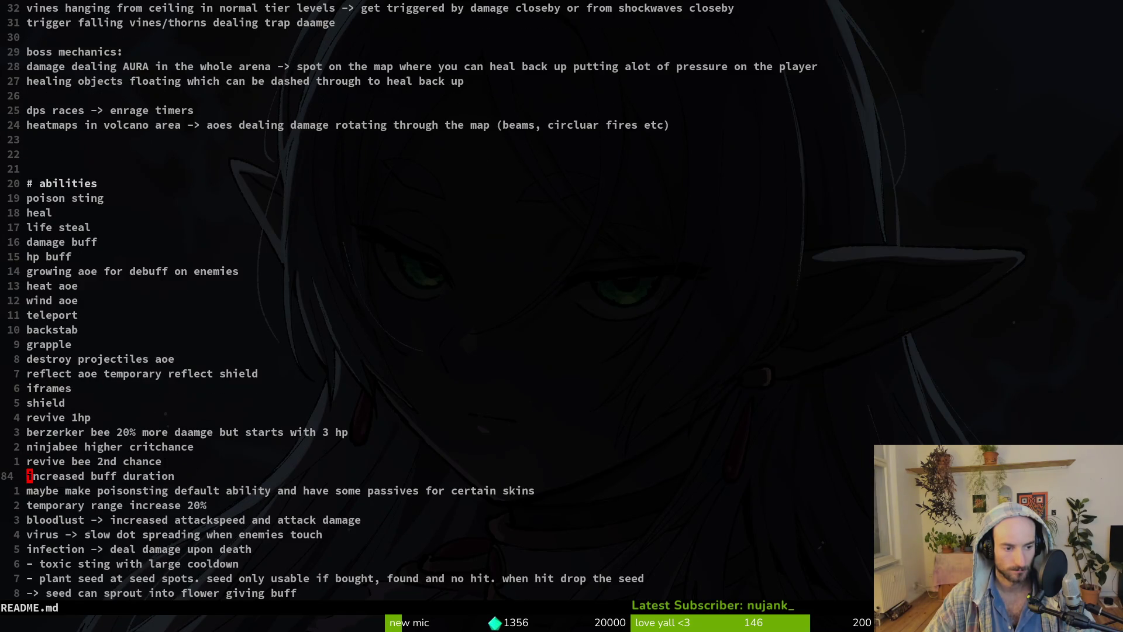
key("j")
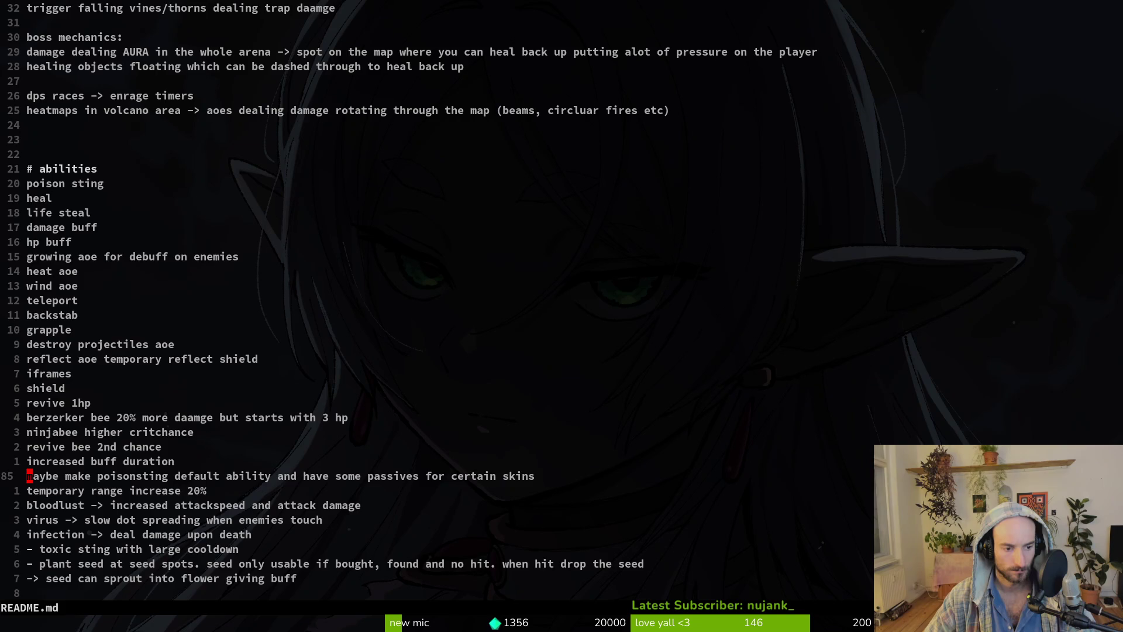
key("j")
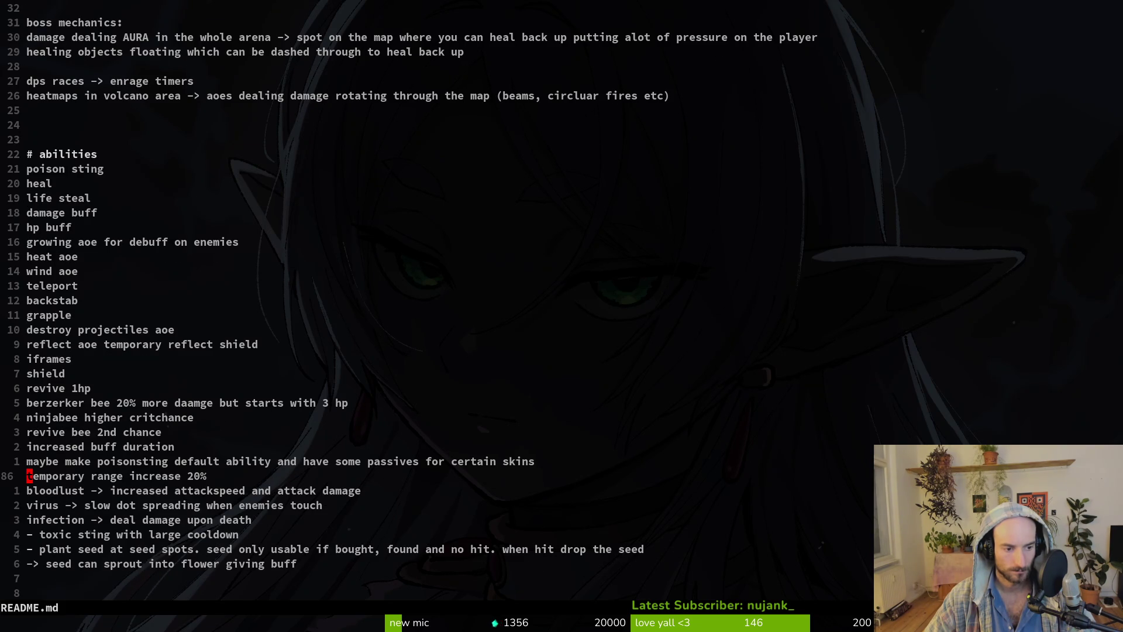
key("j")
key("j")
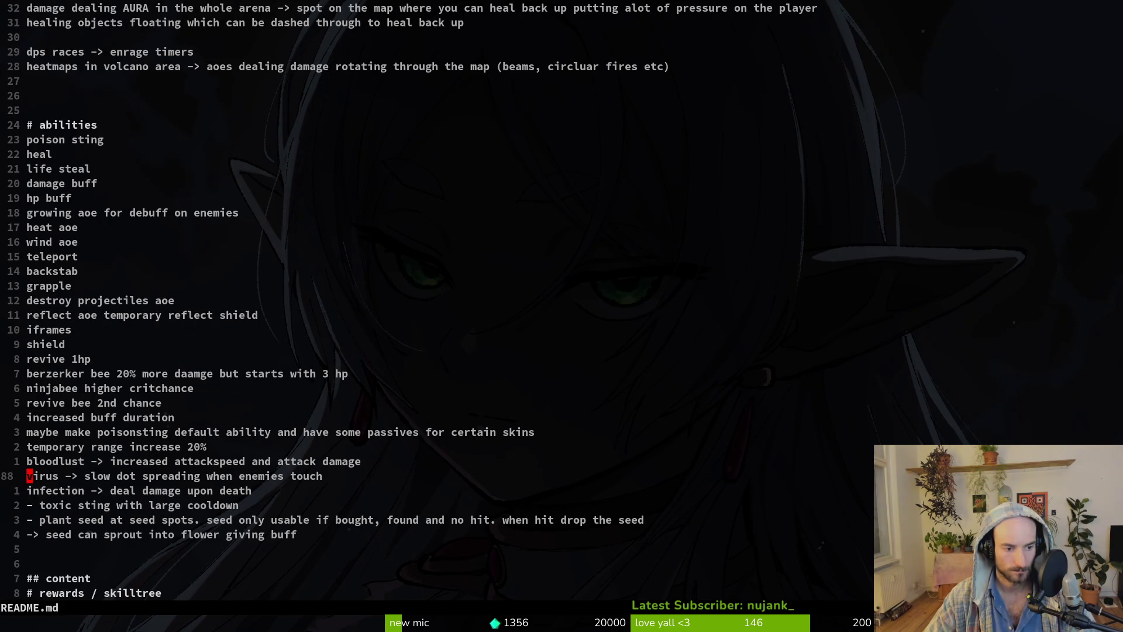
key("j")
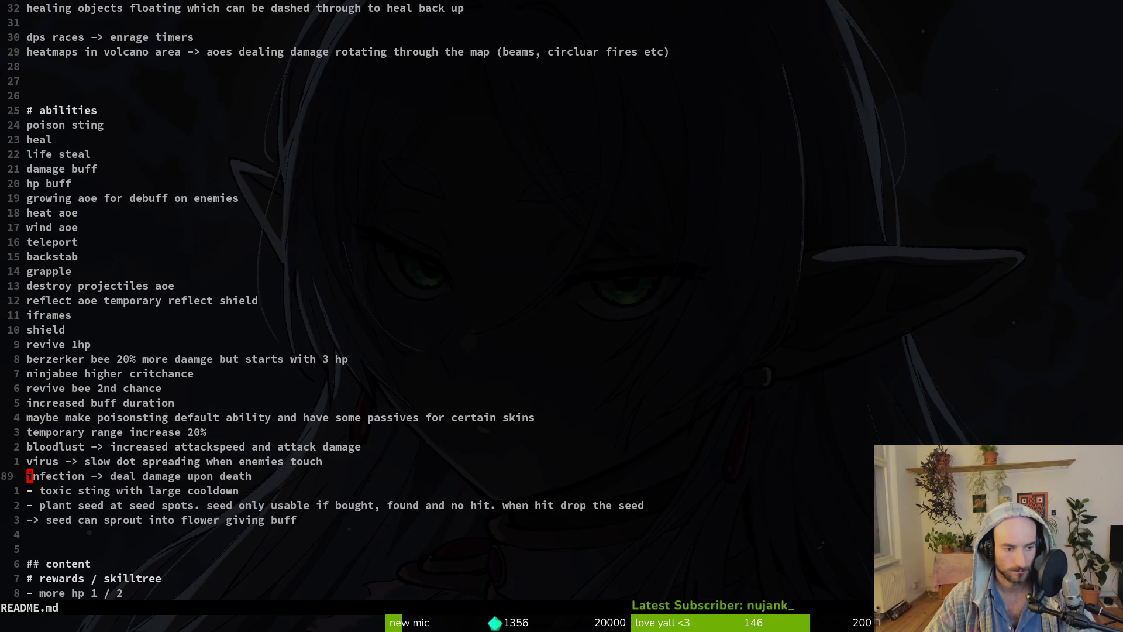
key("j")
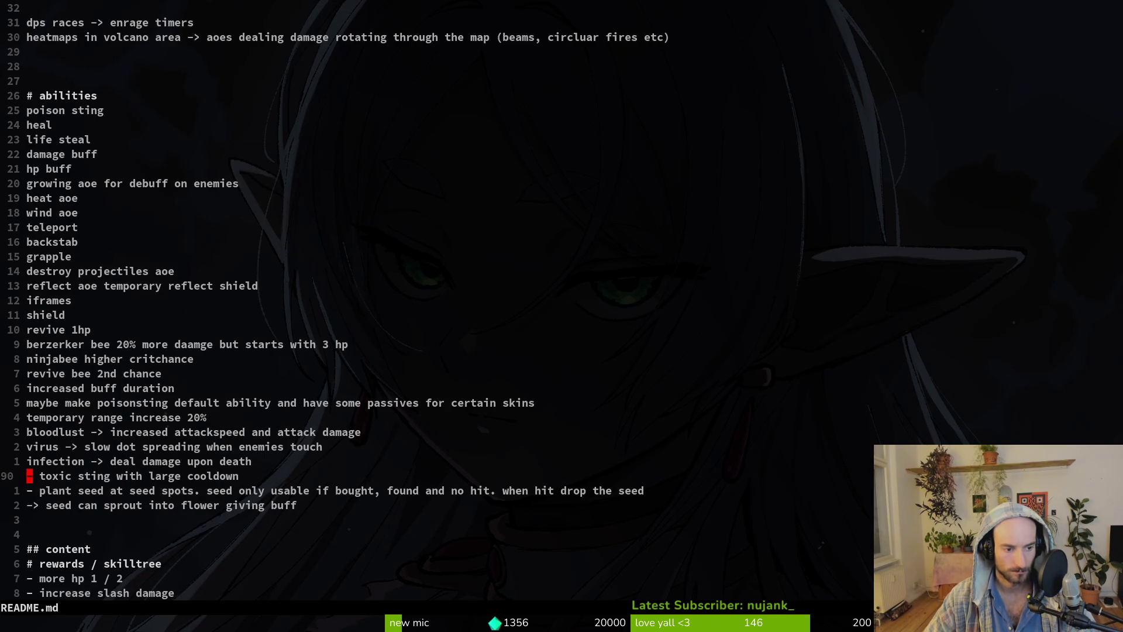
key("j")
key("j")
key("j")
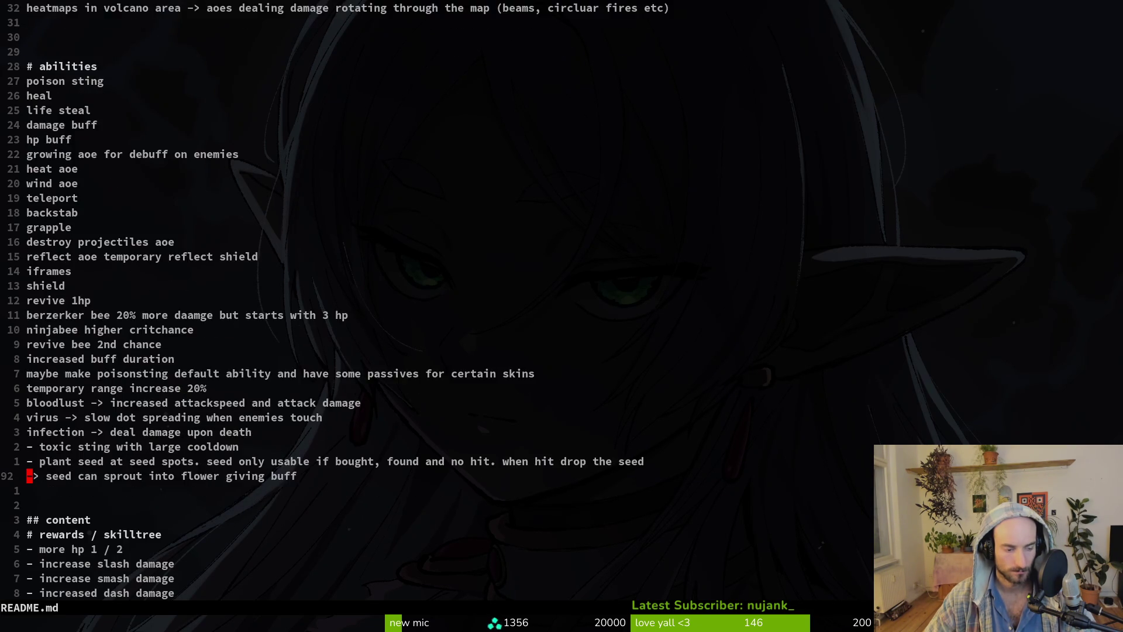
key("k")
key("k")
Cut the two seed-planting lines, save with :w, and jump down toward the flowers list.
key("ctrl+d")
type(":w")
key("Return")
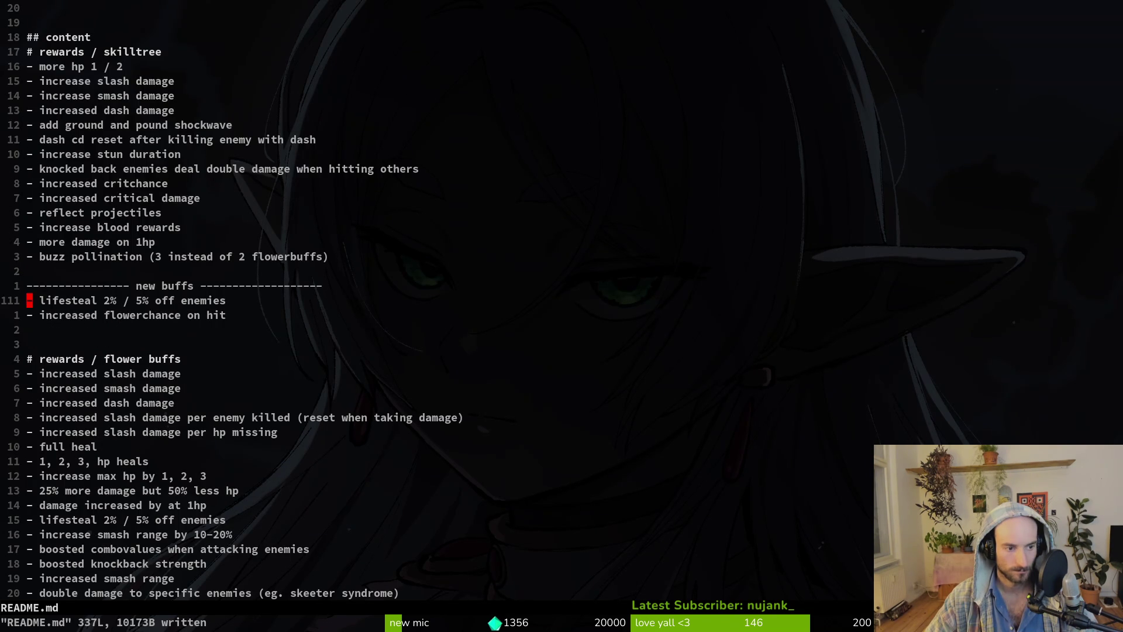
key("ctrl+d")
key("ctrl+d")
Paste the seed-planting lines under lavender with a blank line above them, and save.
key("k")
key("k")
key("k")
key("k")
key("k")
key("p")
key("O")
key("Escape")
type(":w")
key("Return")
key("j")
key("j")
key("j")
Add a '- poison cloud' entry to the consumables list and save.
scroll(562, 293, "down", 15)
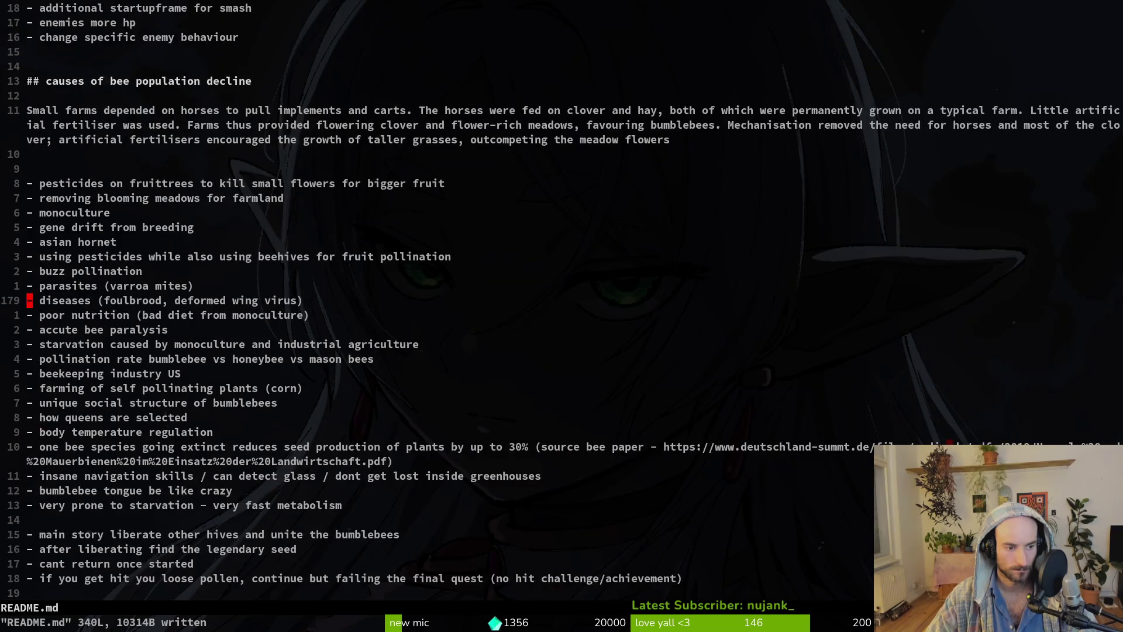
left_click(29, 300)
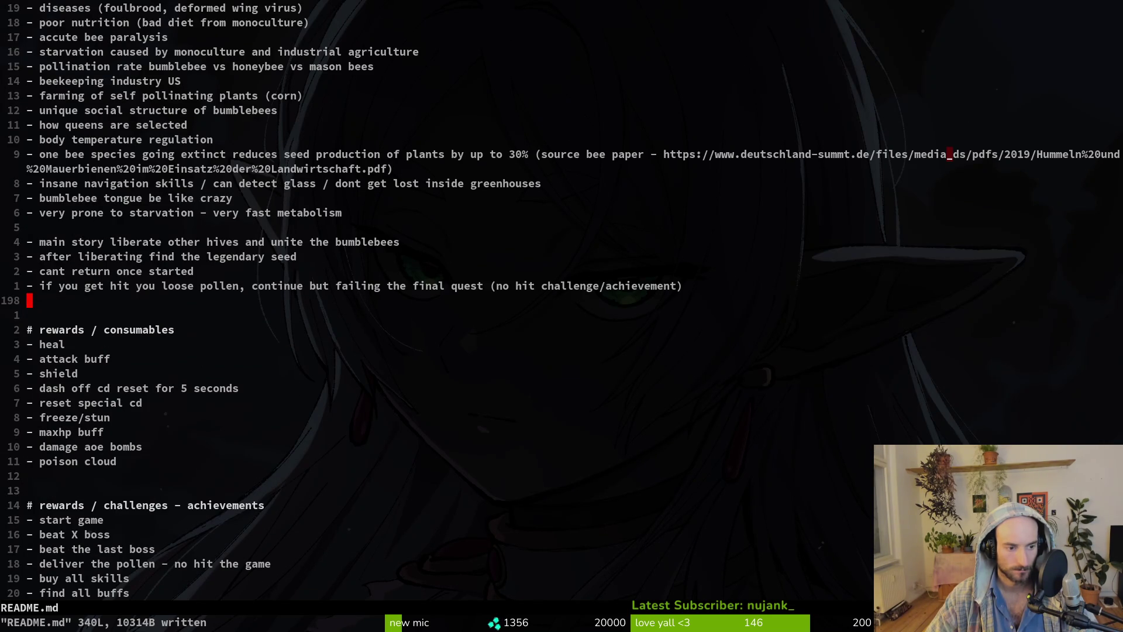
key("j")
key("j")
key("j")
key("j")
key("j")
key("j")
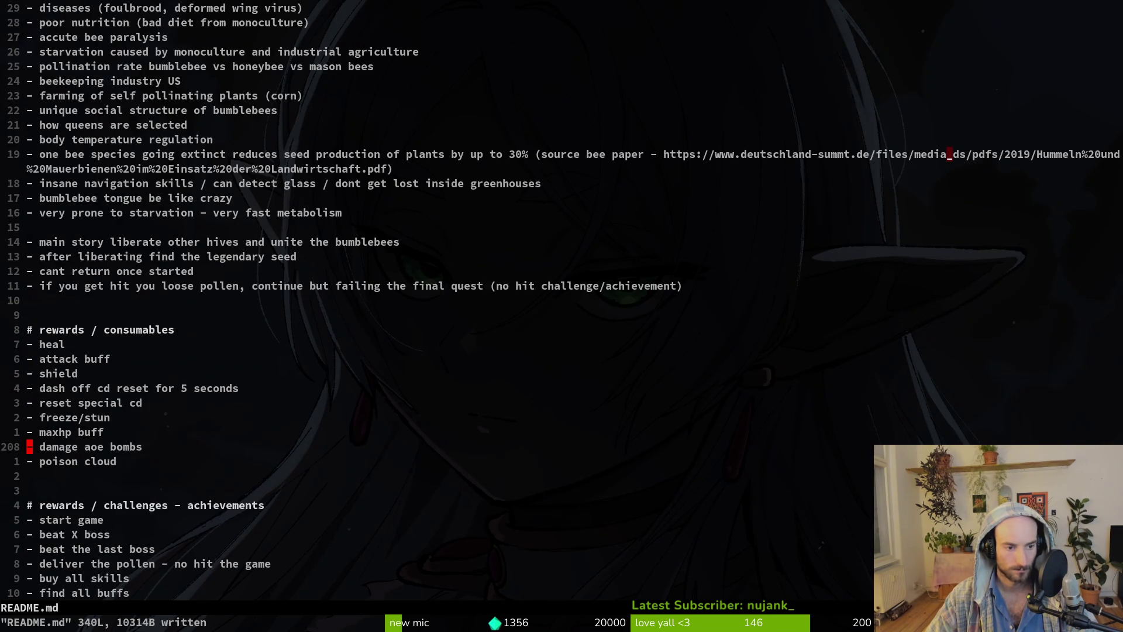
type("o- res")
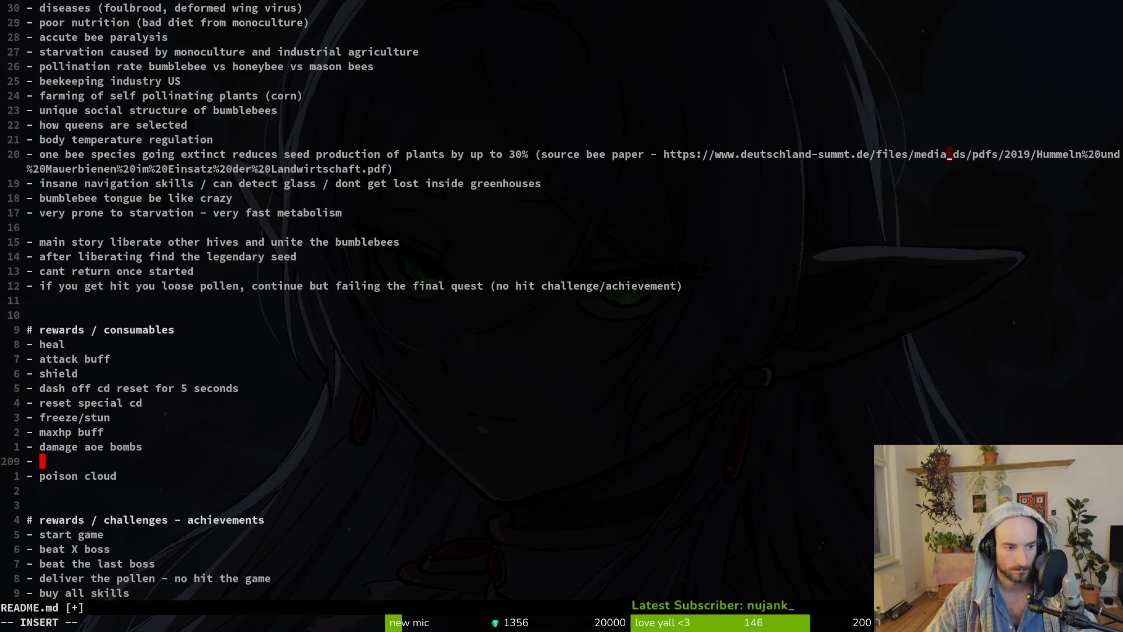
key("BackSpace")
key("BackSpace")
key("BackSpace")
type("poison cloud")
key("Escape")
type(":w")
key("Return")
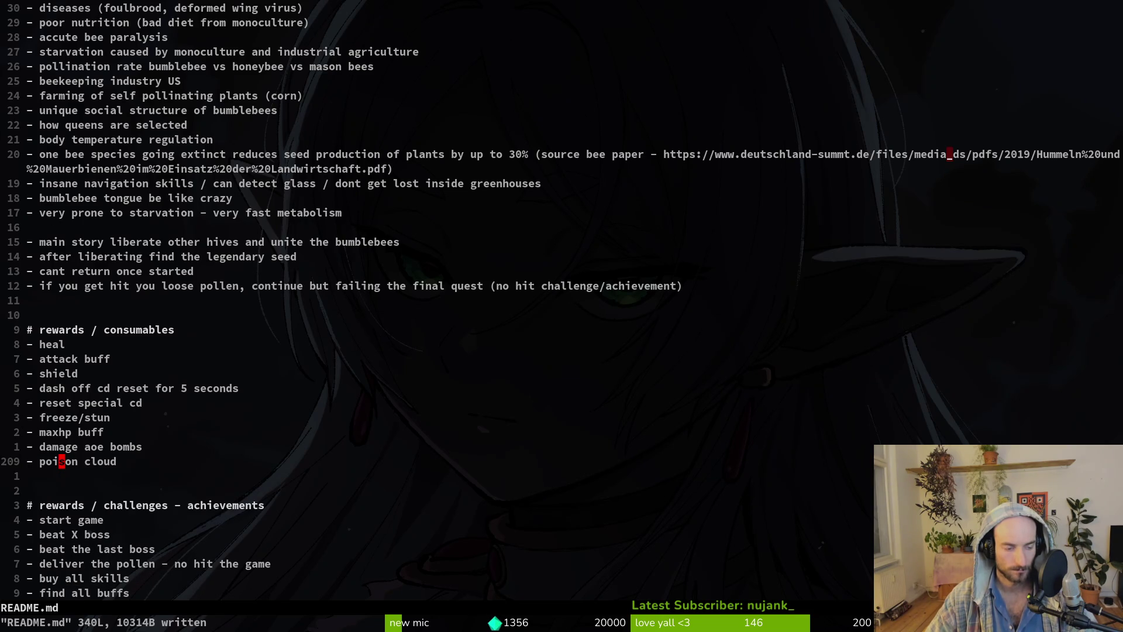
Add '- aoe stun / timebubble' as the final consumables entry and save README.md.
type("o- aoe ")
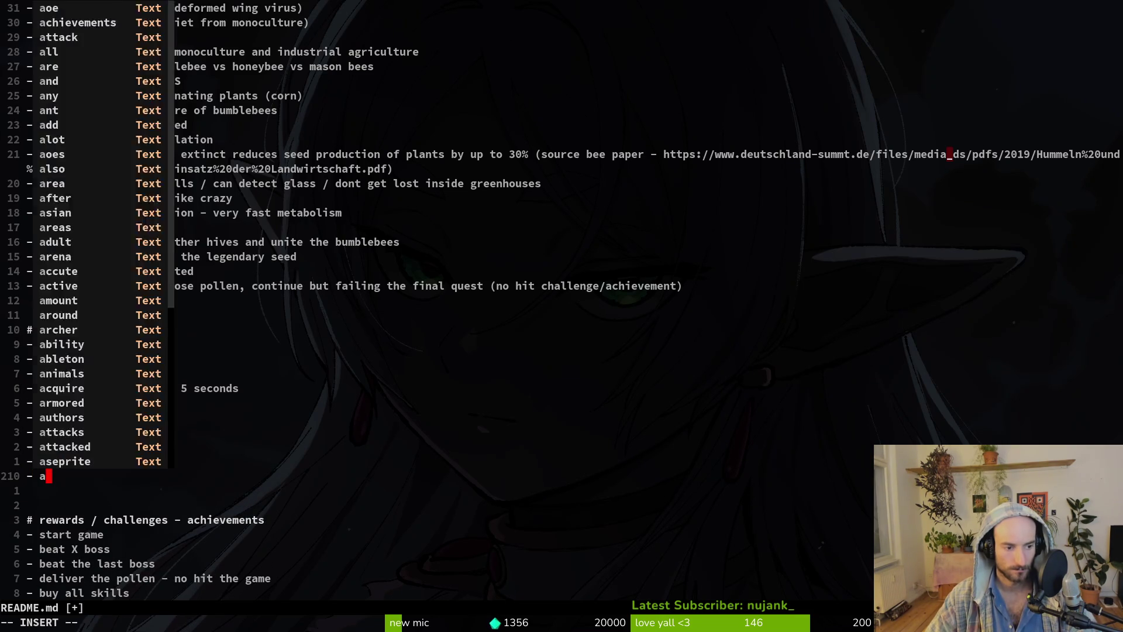
type("stun")
key("Return")
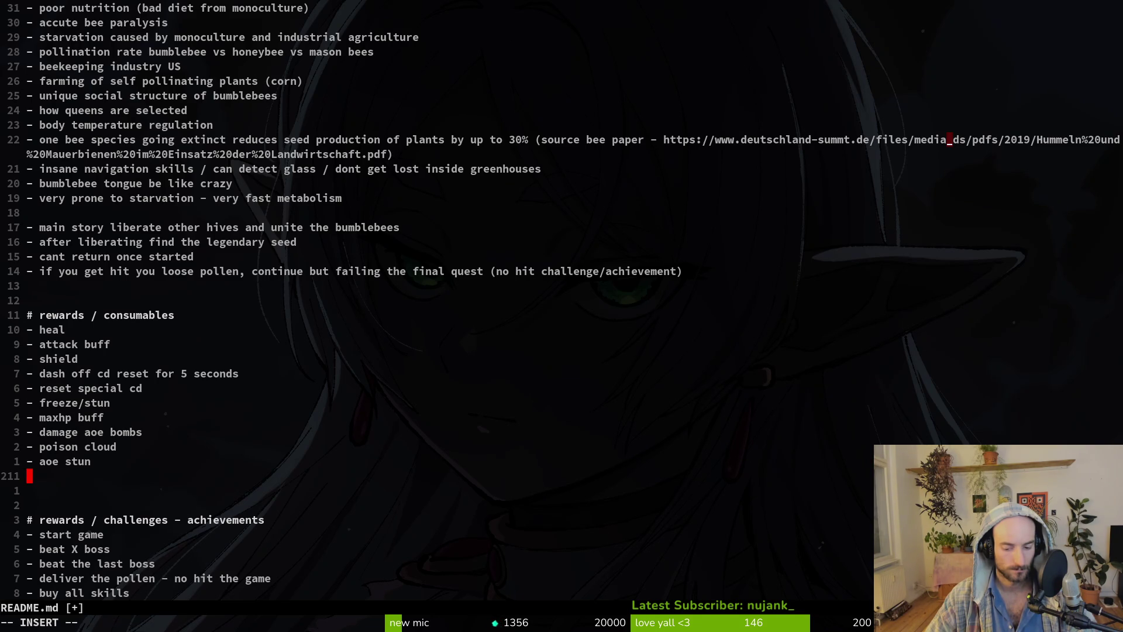
key("Up")
type("A")
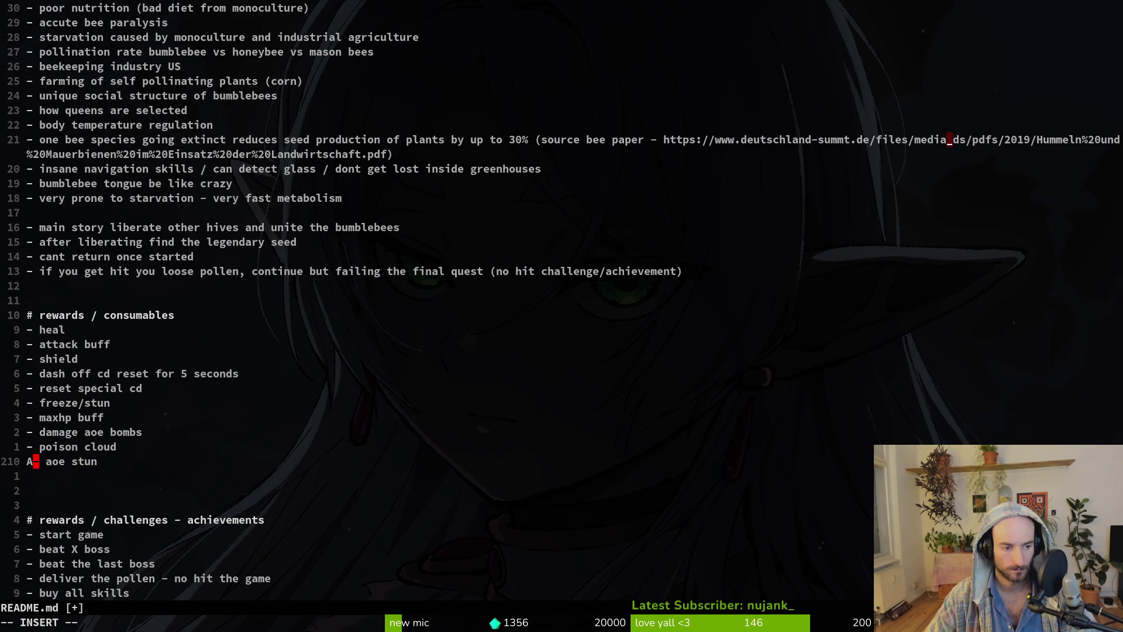
key("BackSpace")
key("Escape")
type("A / t")
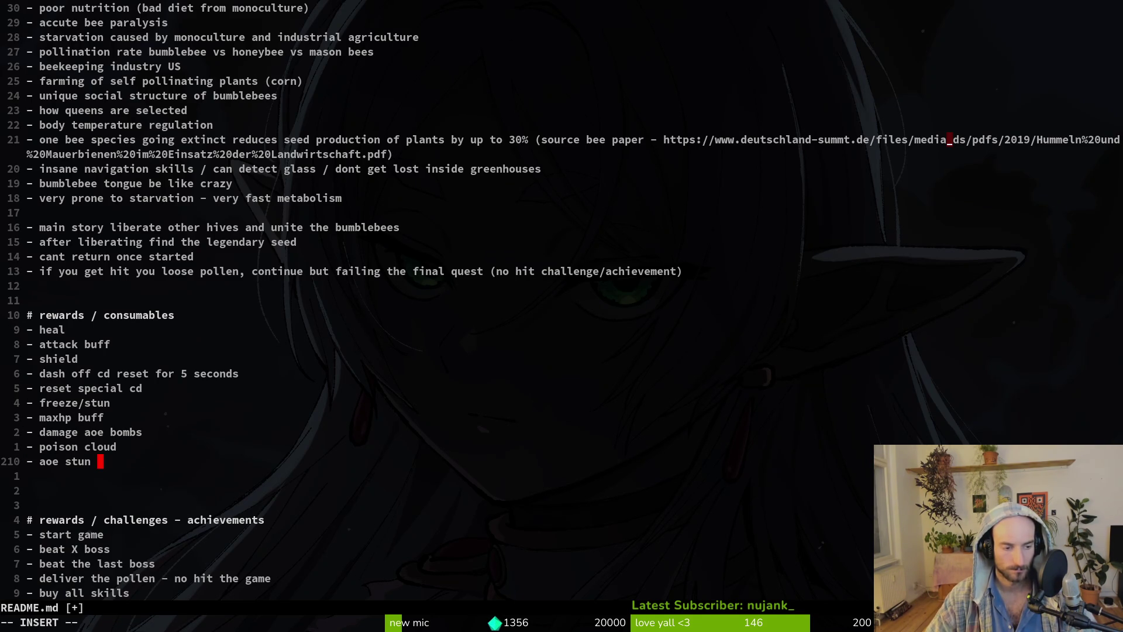
type("imebubble")
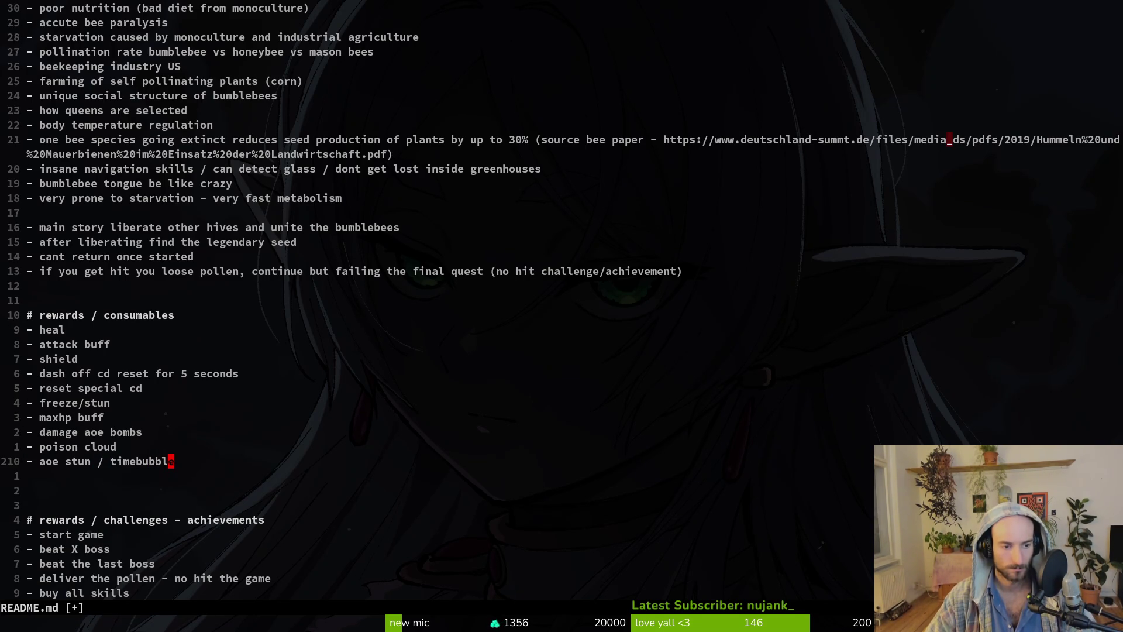
key("Return")
key("Escape")
type(":w")
key("Return")
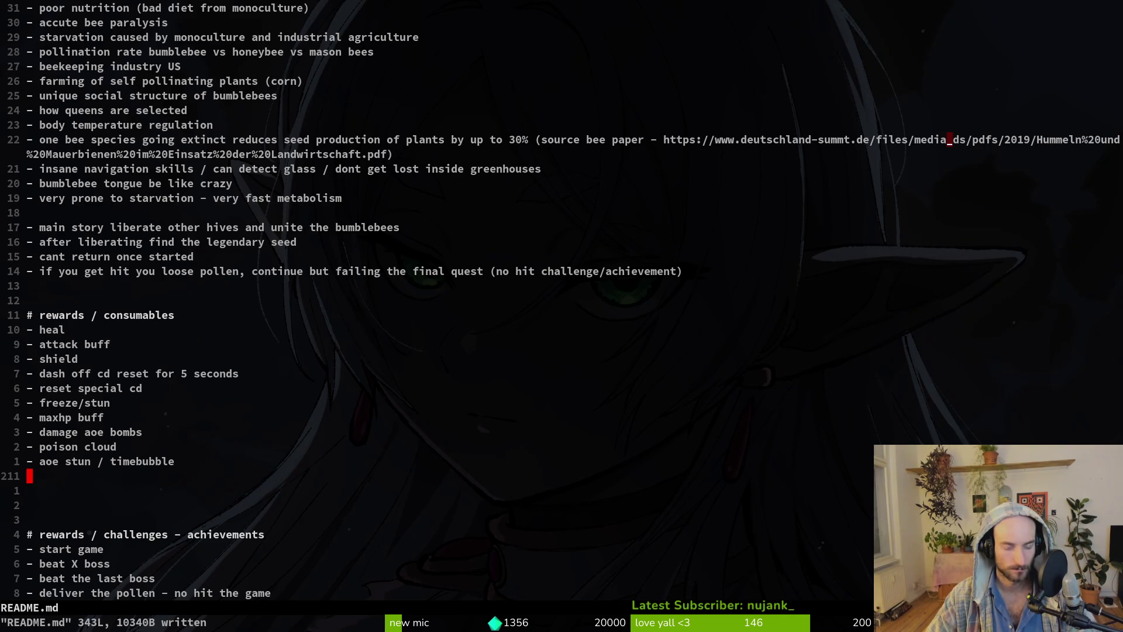
key("k")
key("shift+v")
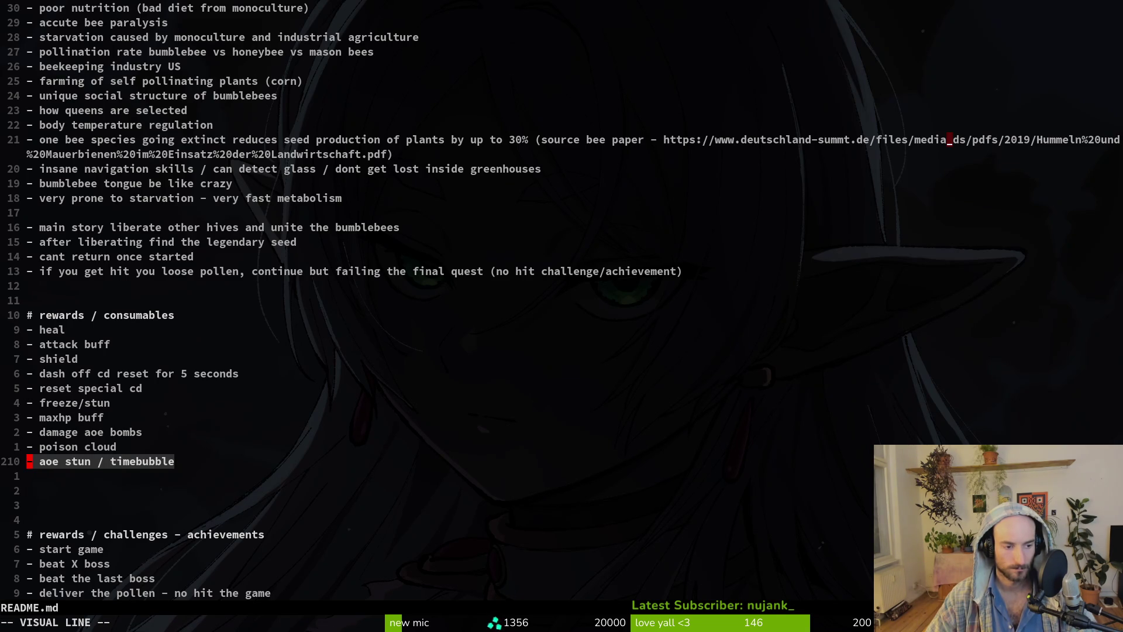
Select and cut the whole consumables section, from its heading through the timebubble line.
key("y")
key("2")
key("0")
key("k")
key("2")
key("0")
key("j")
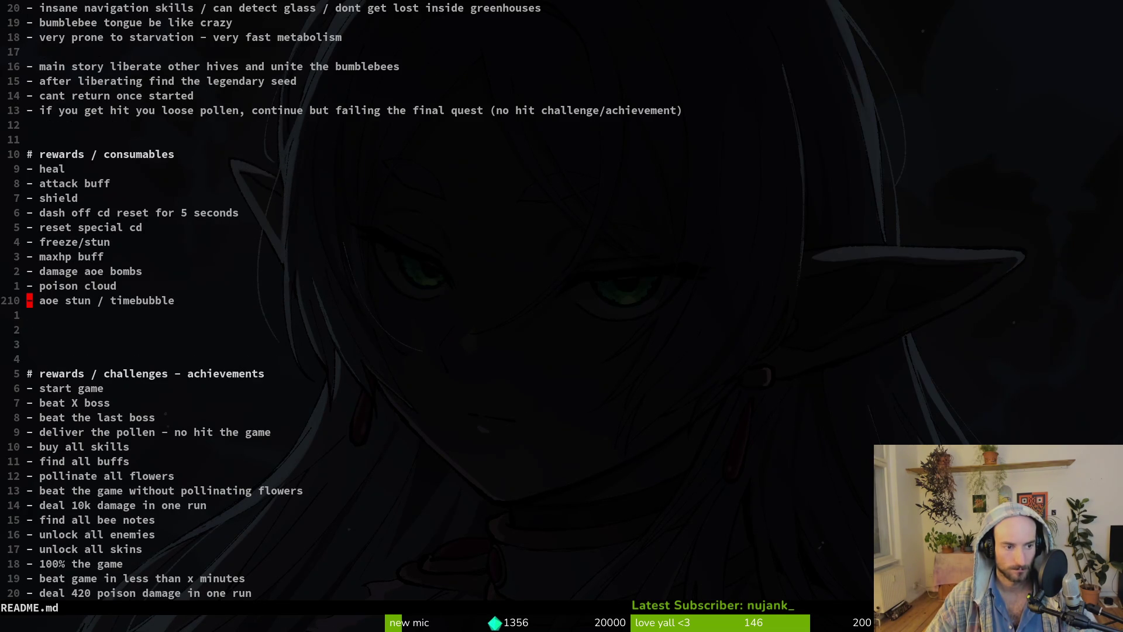
key("shift+v")
key("k")
key("k")
key("k")
key("k")
key("k")
key("k")
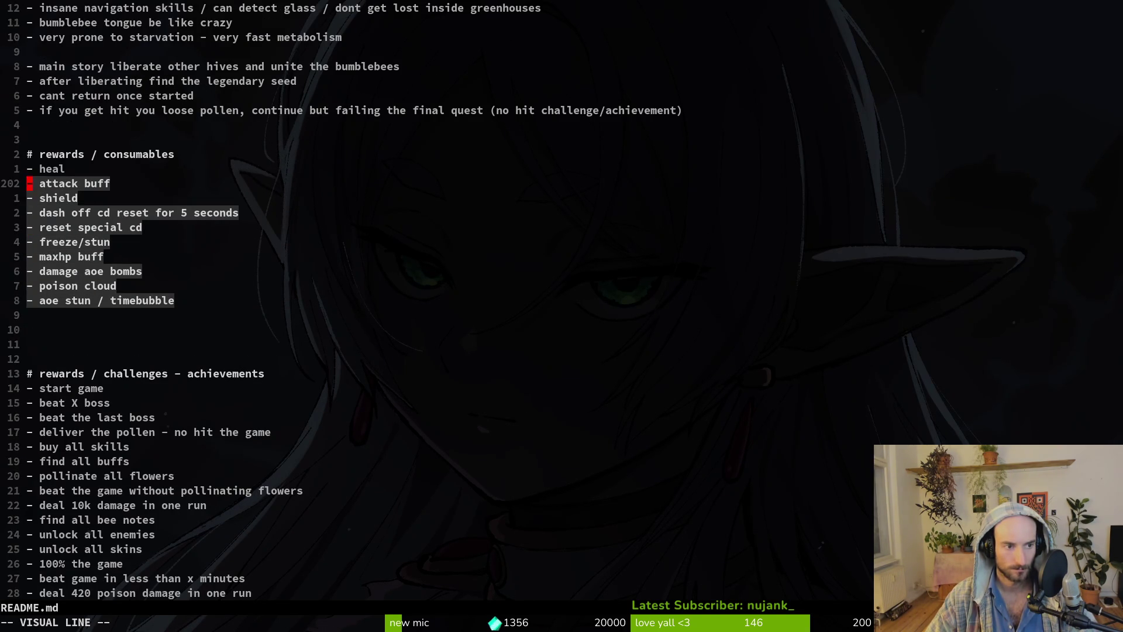
key("d")
key("3")
key("7")
Paste the consumables section after the abilities list, above the content heading.
key("k")
key("2")
key("0")
key("k")
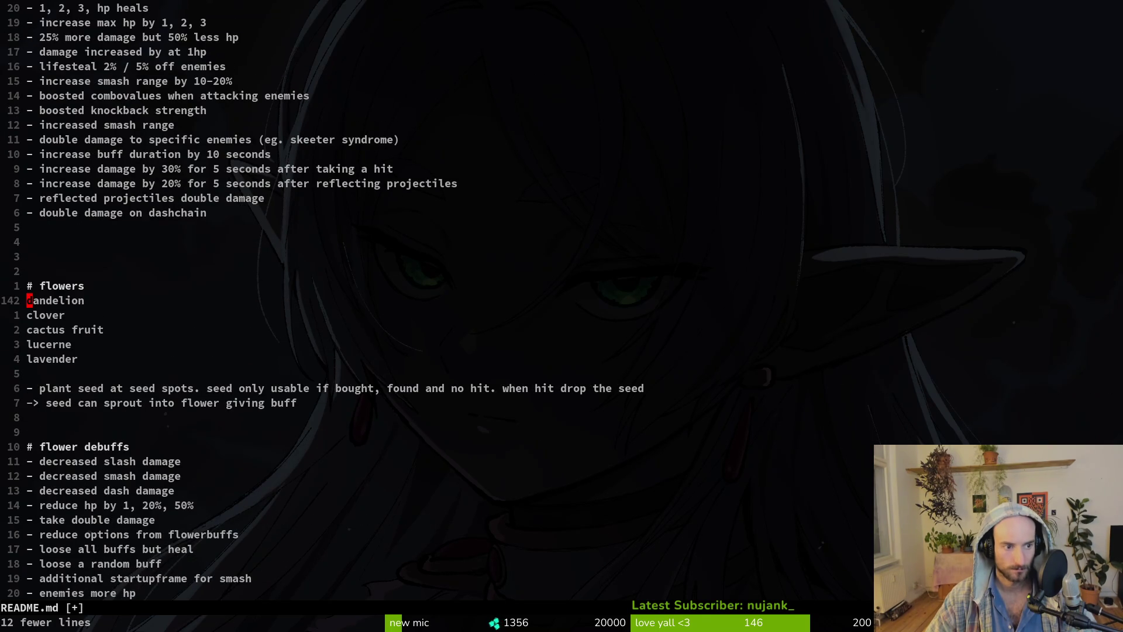
key("2")
key("0")
key("k")
key("2")
key("0")
key("k")
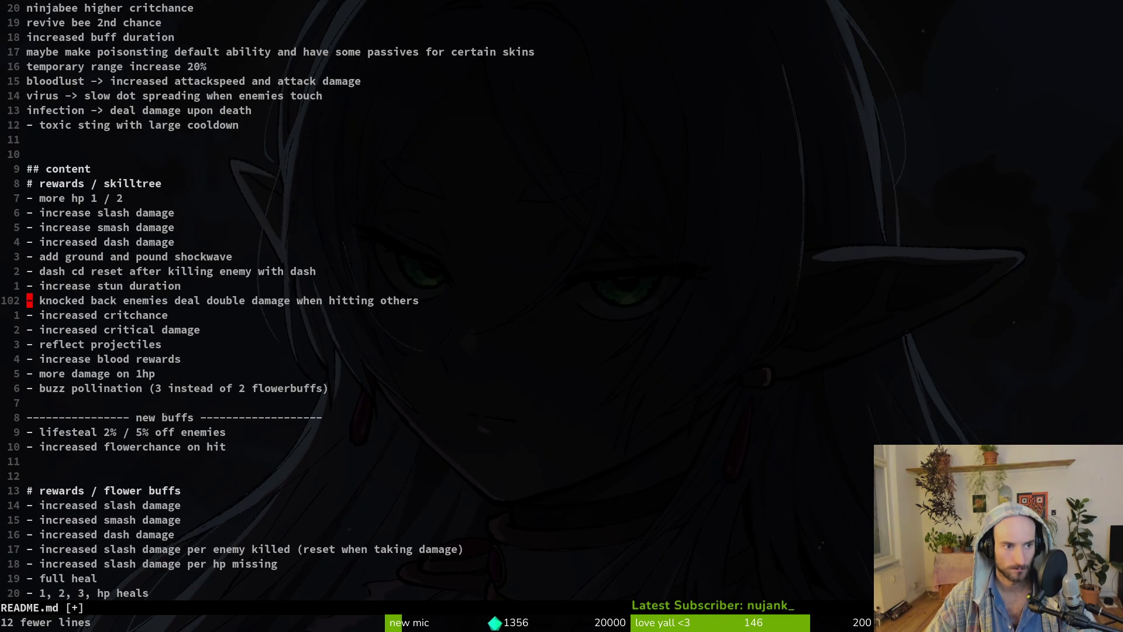
key("2")
key("0")
key("k")
key("1")
key("0")
key("j")
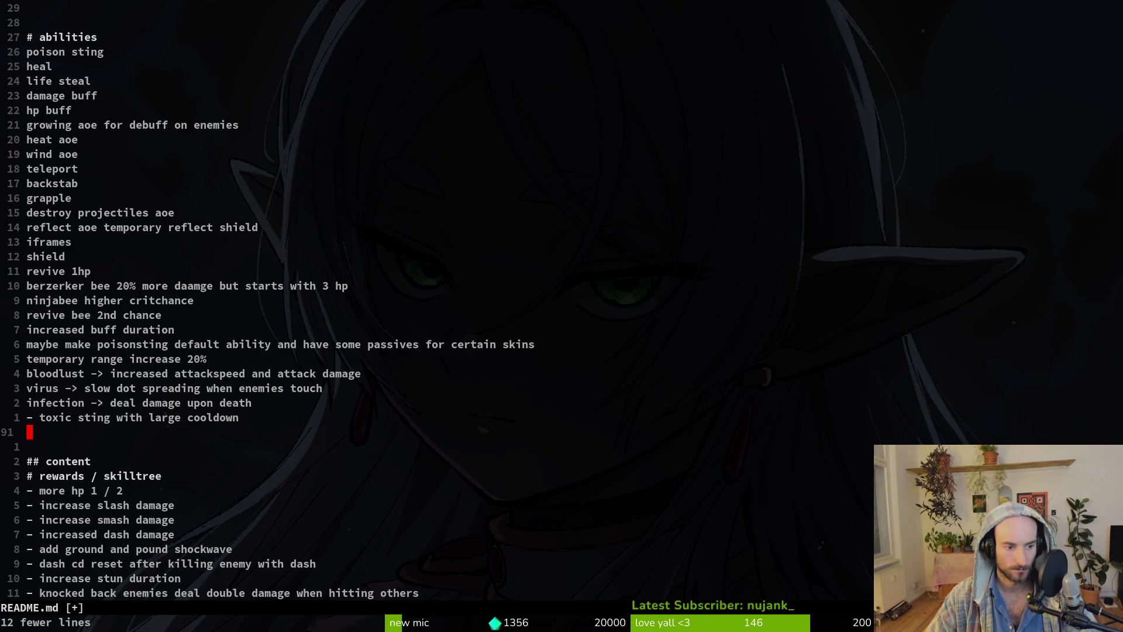
key("c")
key("braceright")
key("Escape")
key("u")
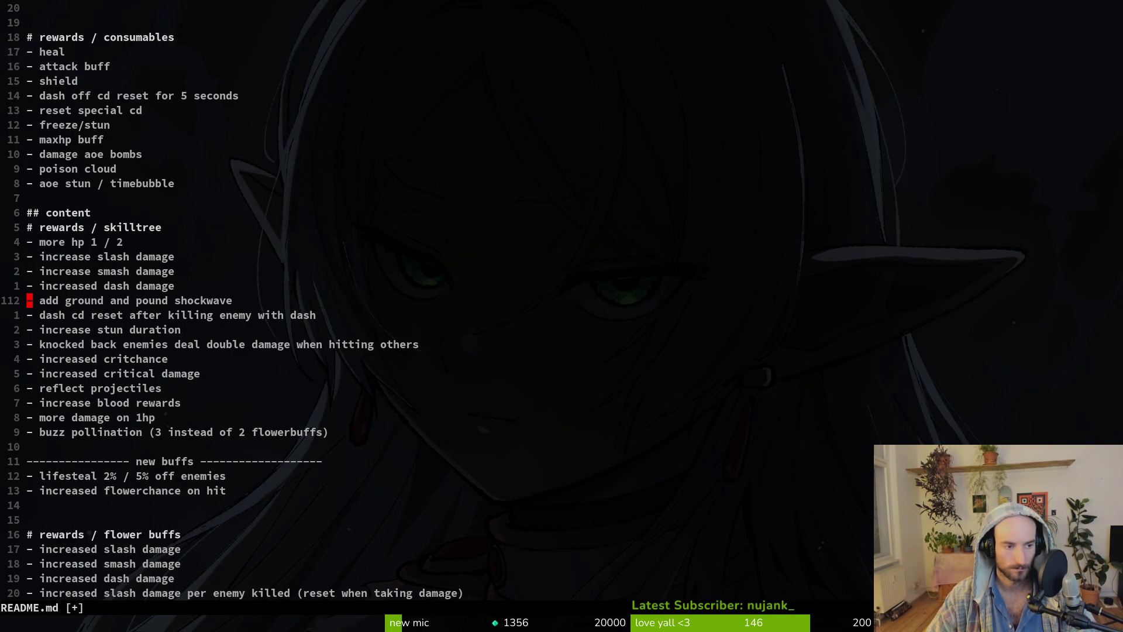
Move the content heading up so it sits above the abilities section.
key("k")
key("k")
key("k")
key("k")
key("k")
key("k")
key("V")
key("d")
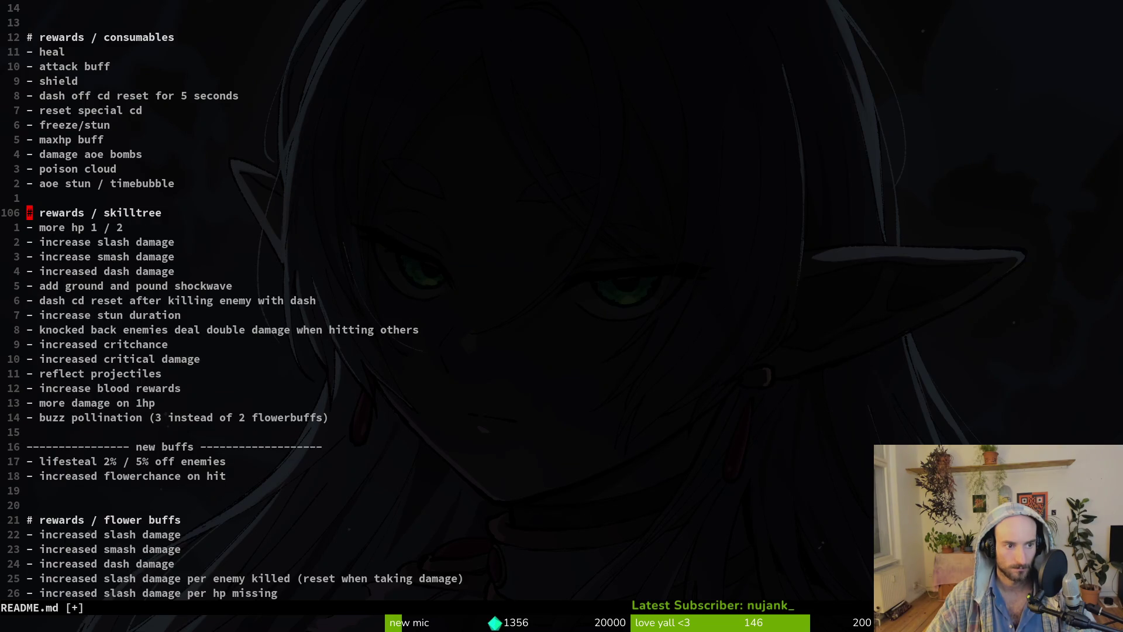
key("2")
key("0")
key("k")
key("2")
key("0")
key("k")
key("k")
key("k")
key("k")
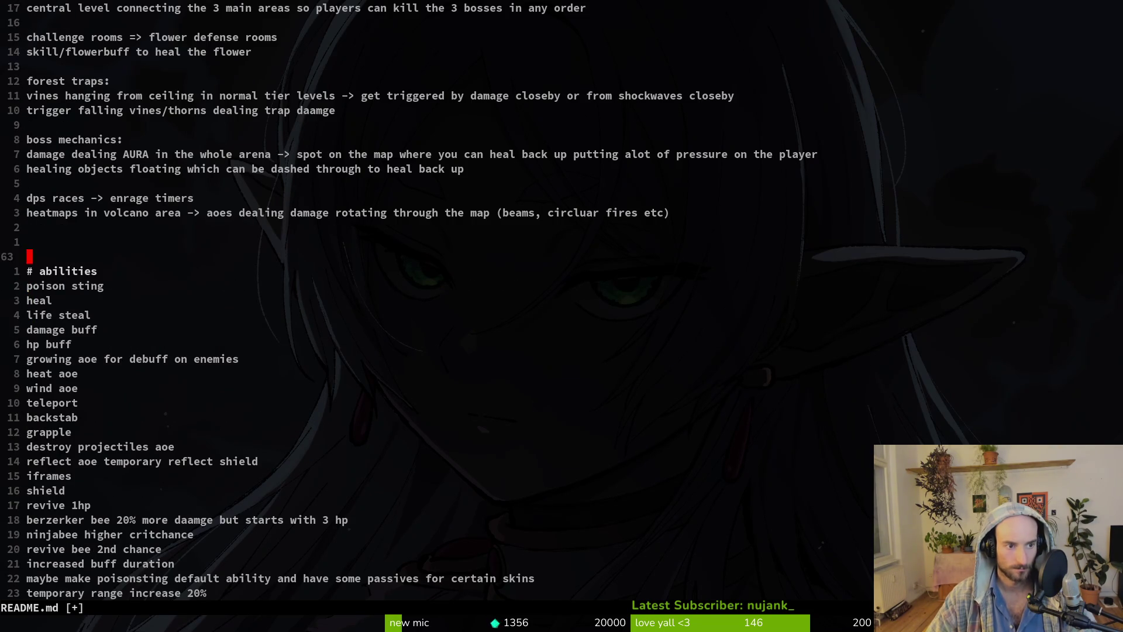
key("p")
key("u")
key("u")
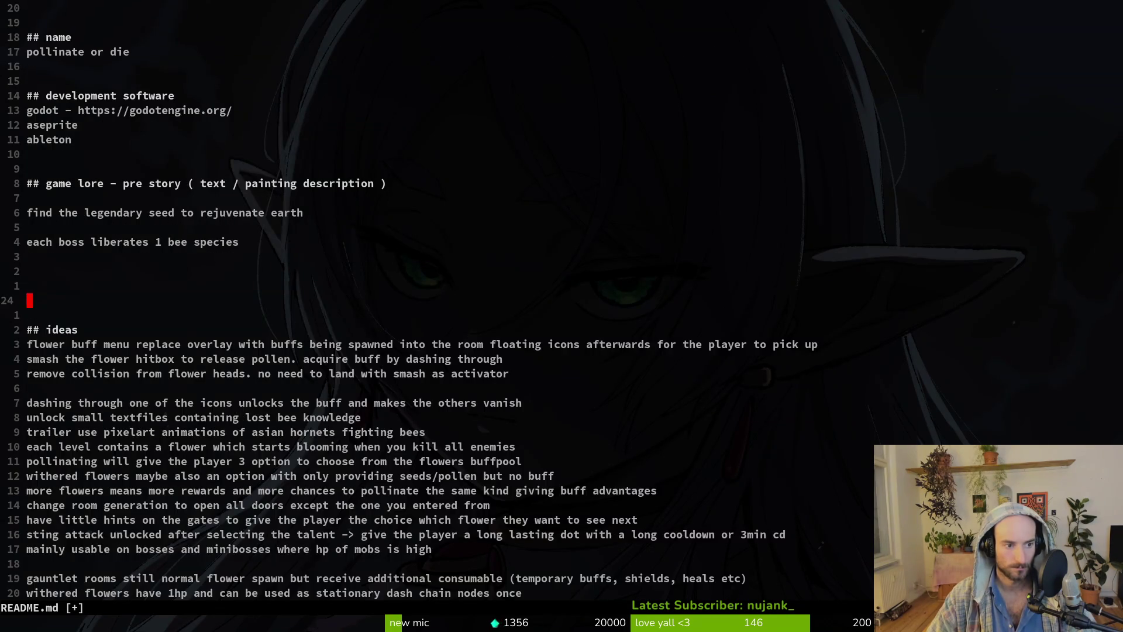
key("ctrl+r")
key("ctrl+r")
Delete the extra blank line above the consumables list and save README.md.
key("2")
key("0")
key("j")
key("2")
key("0")
key("j")
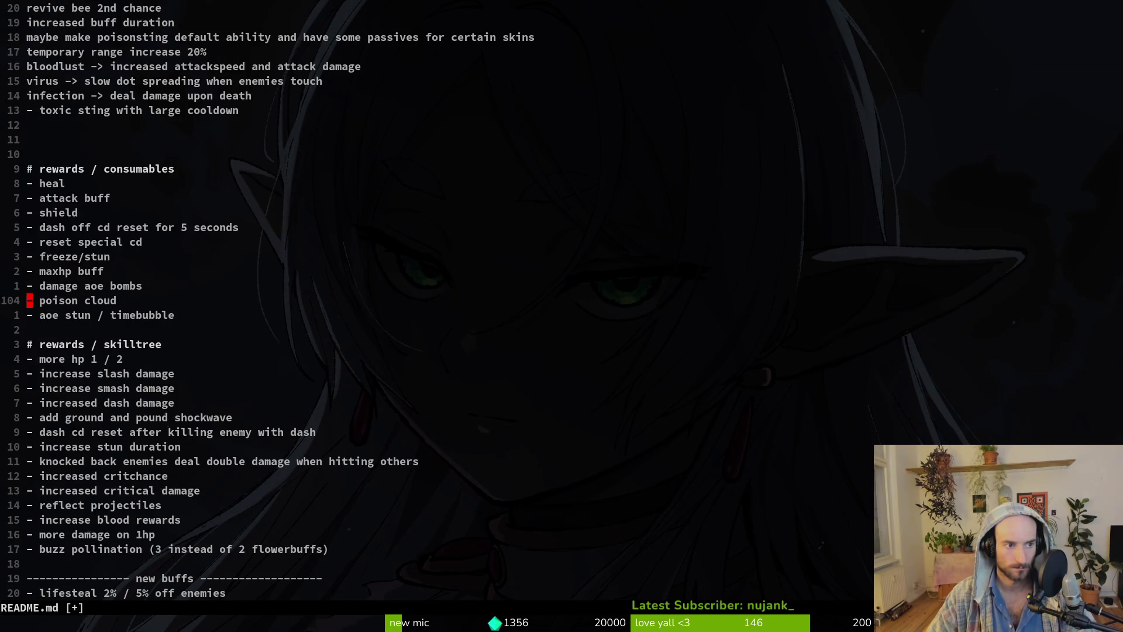
key("1")
key("1")
key("k")
key("d")
key("d")
type(":w")
key("Return")
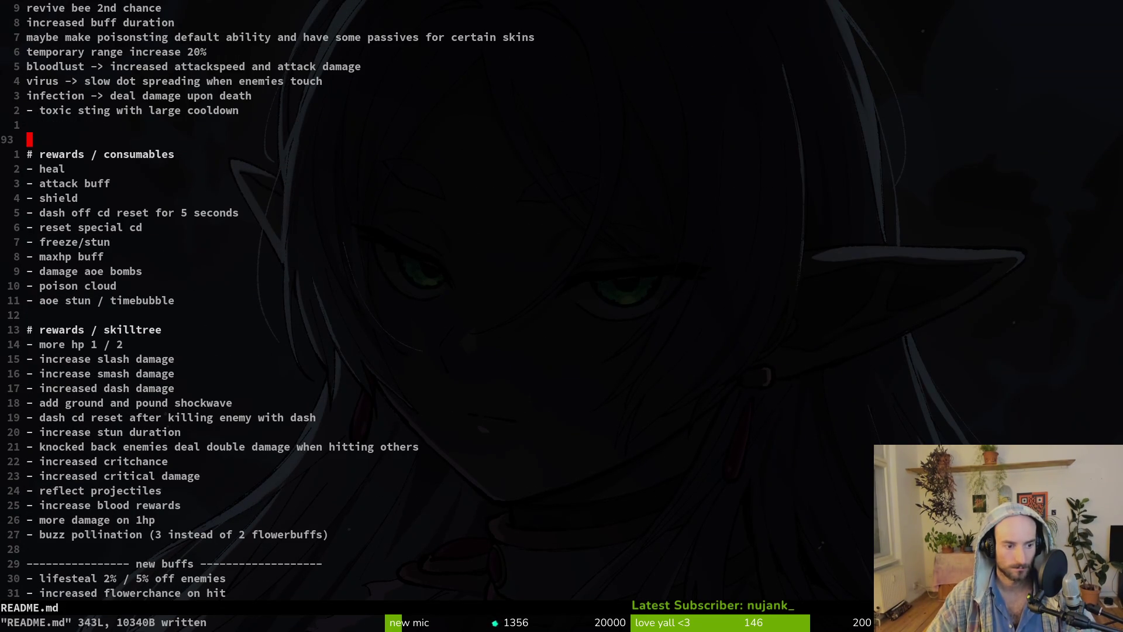
Delete a surplus blank line in the skilltree list and save.
key("2")
key("0")
key("j")
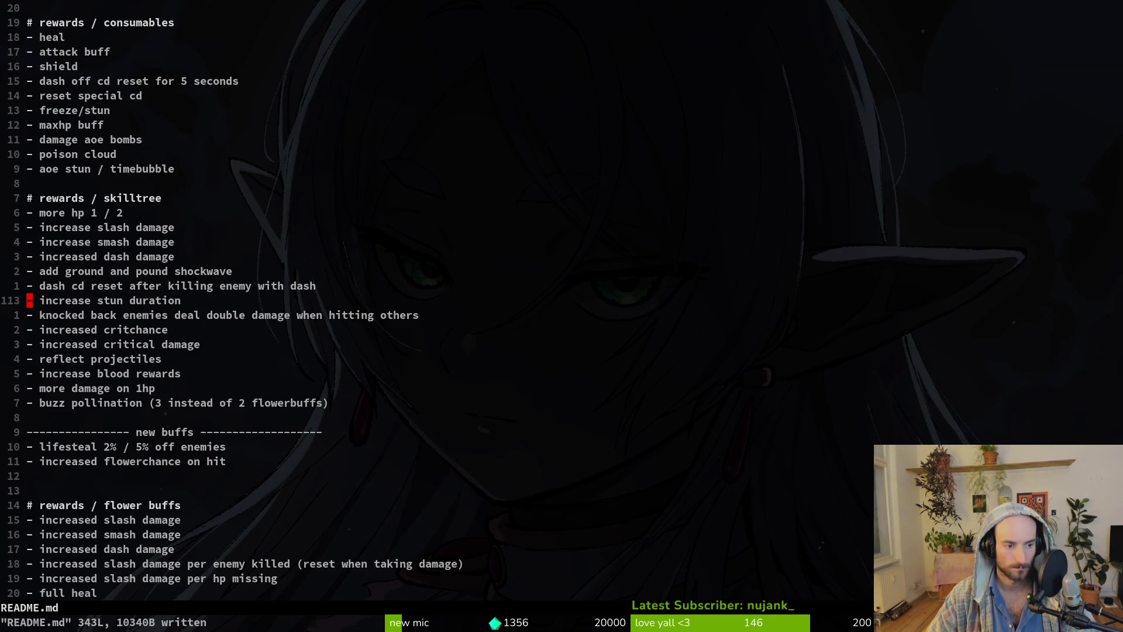
key("1")
key("2")
key("j")
key("d")
key("d")
type(":w")
key("Return")
Move the lifesteal and increased flowerchance lines above the new buffs divider.
key("k")
key("k")
key("j")
key("shift+v")
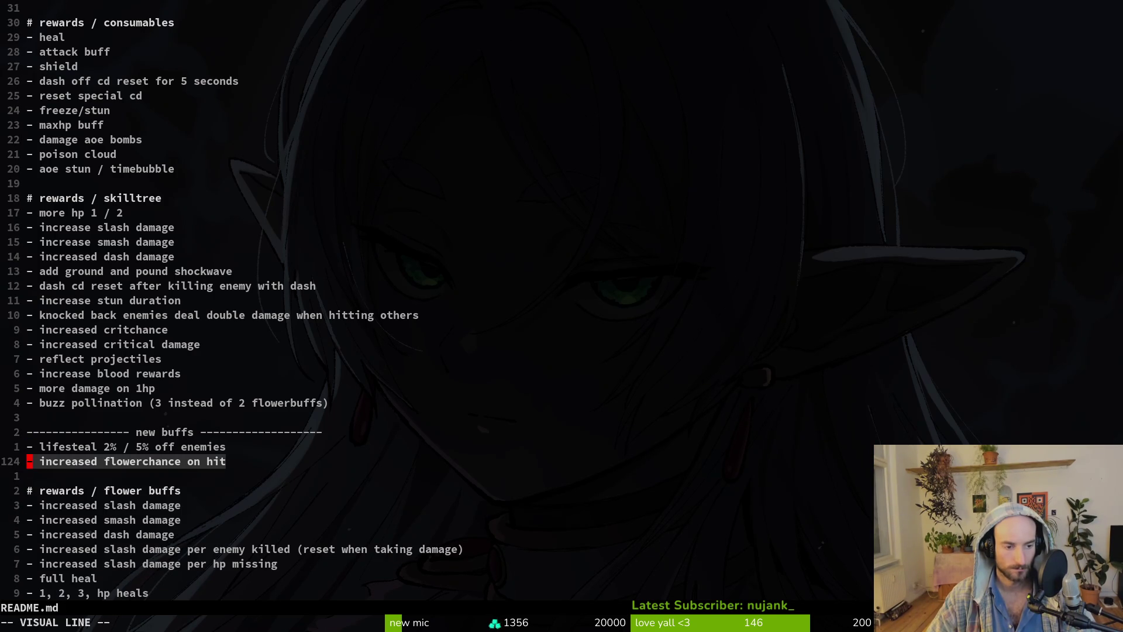
key("k")
key("k")
key("j")
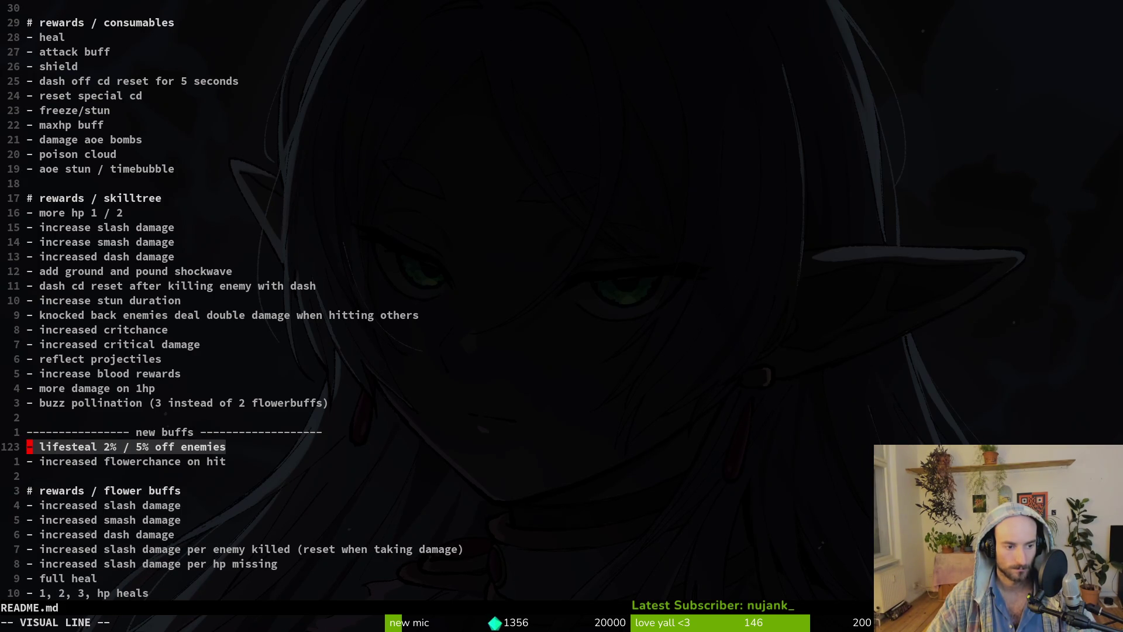
key("d")
key("k")
key("k")
key("k")
key("p")
key("j")
key("j")
key("j")
key("j")
Delete the new buffs divider line and its blank line, then save.
key("d")
key("d")
key("k")
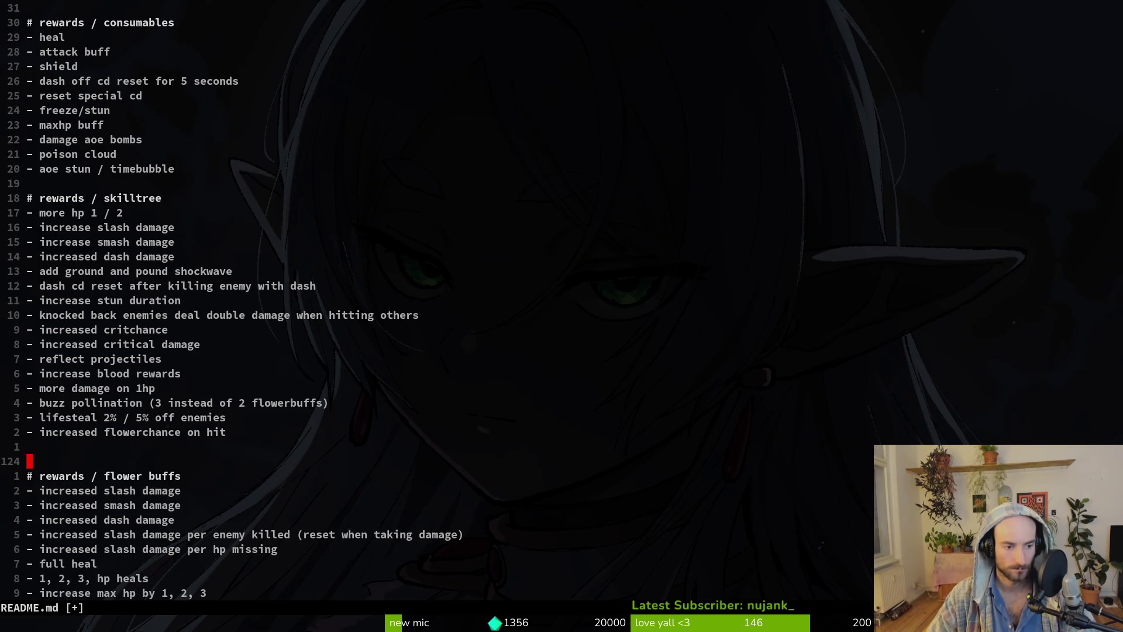
key("d")
key("d")
type(":w")
key("Return")
Remove the stray blank line before flower buffs, save, and move down past flower debuffs.
type("Oo")
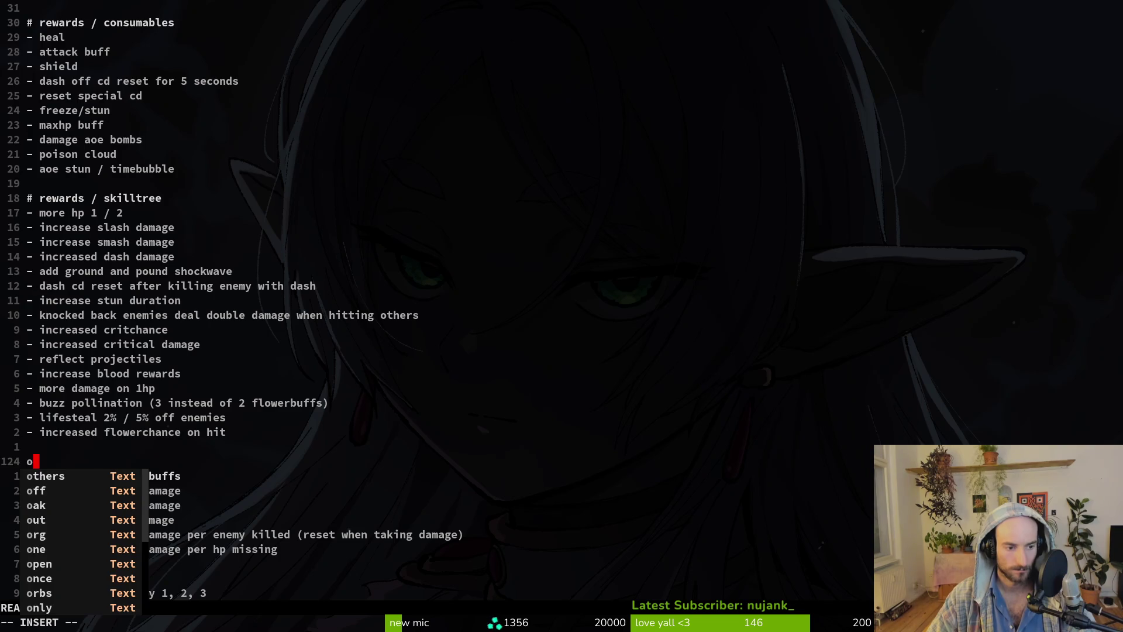
key("BackSpace")
key("Escape")
key("d")
key("d")
type(":w")
key("Return")
type("20j")
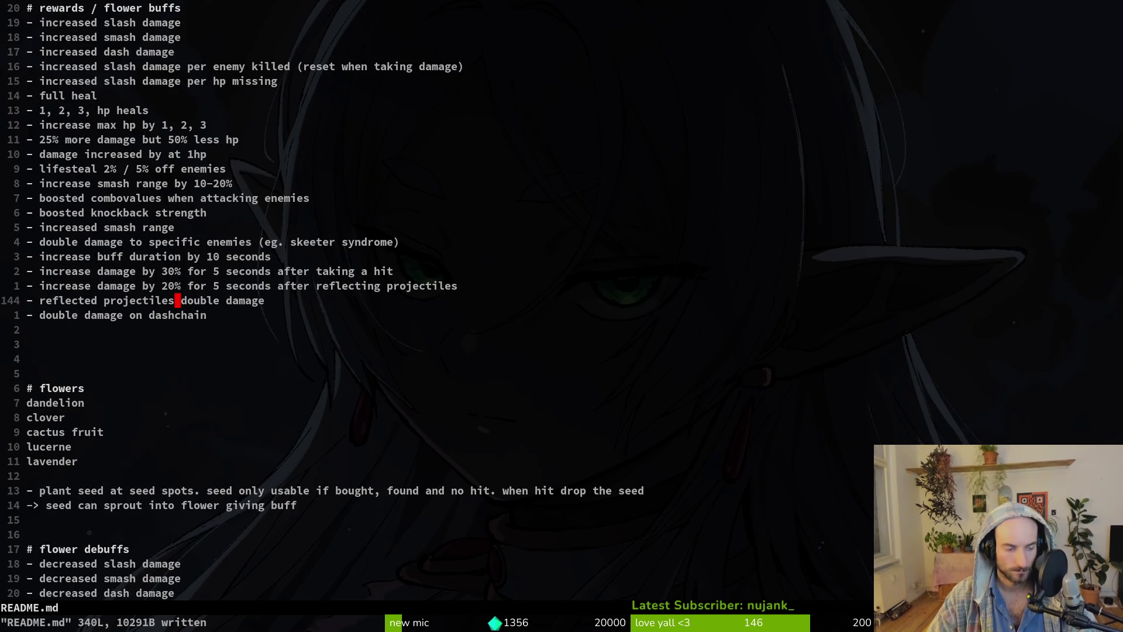
type("j")
key("j")
key("j")
key("ctrl+d")
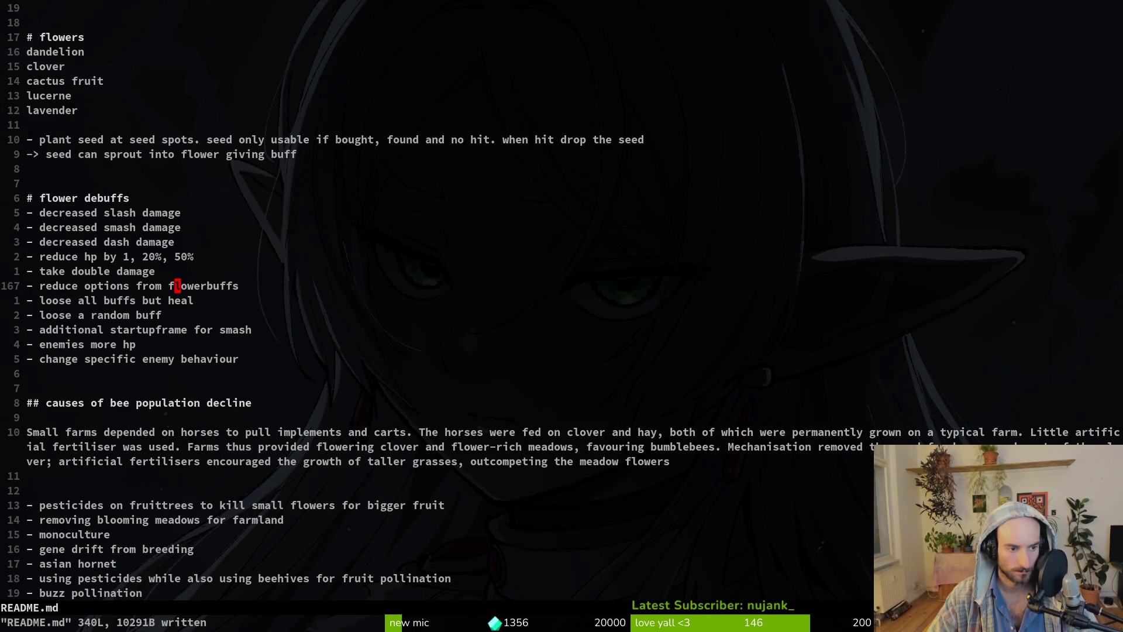
key("ctrl+d")
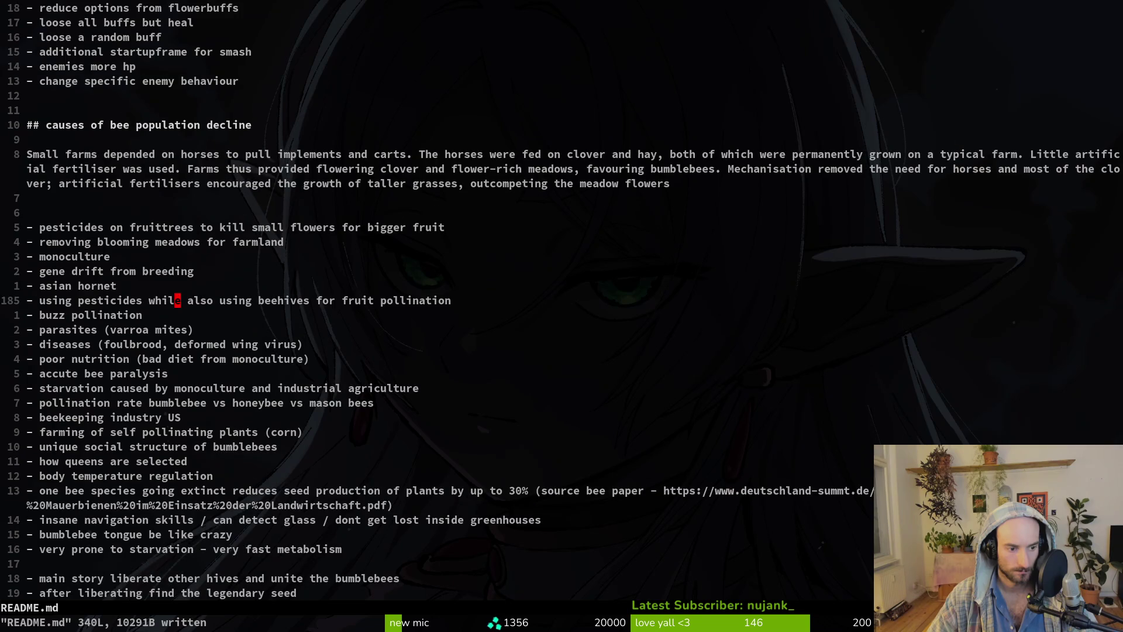
Cut the 108 lines from achievements through decorations and paste them below flower debuffs.
key("ctrl+d")
key("j")
key("j")
key("j")
key("shift+v")
key("j")
key("j")
key("j")
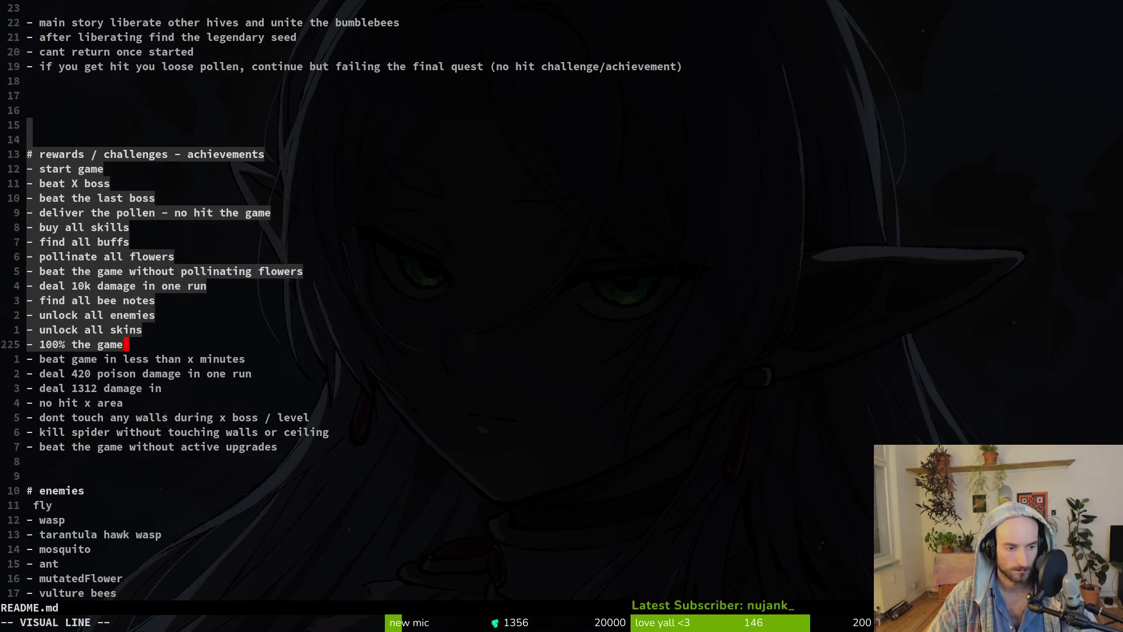
key("ctrl+d")
key("ctrl+d")
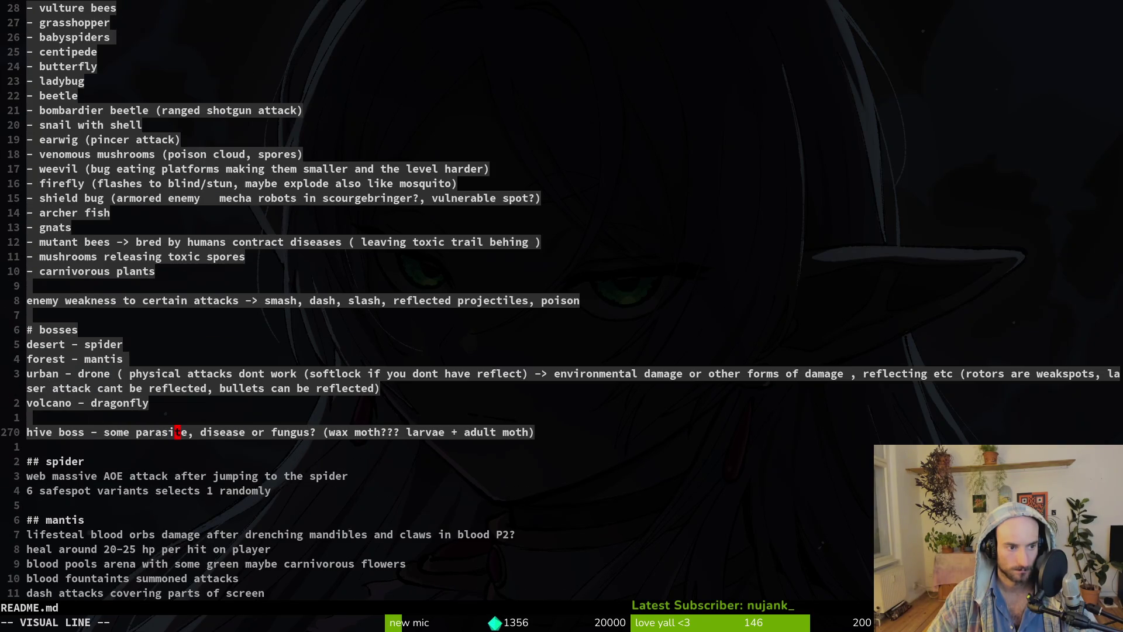
key("ctrl+d")
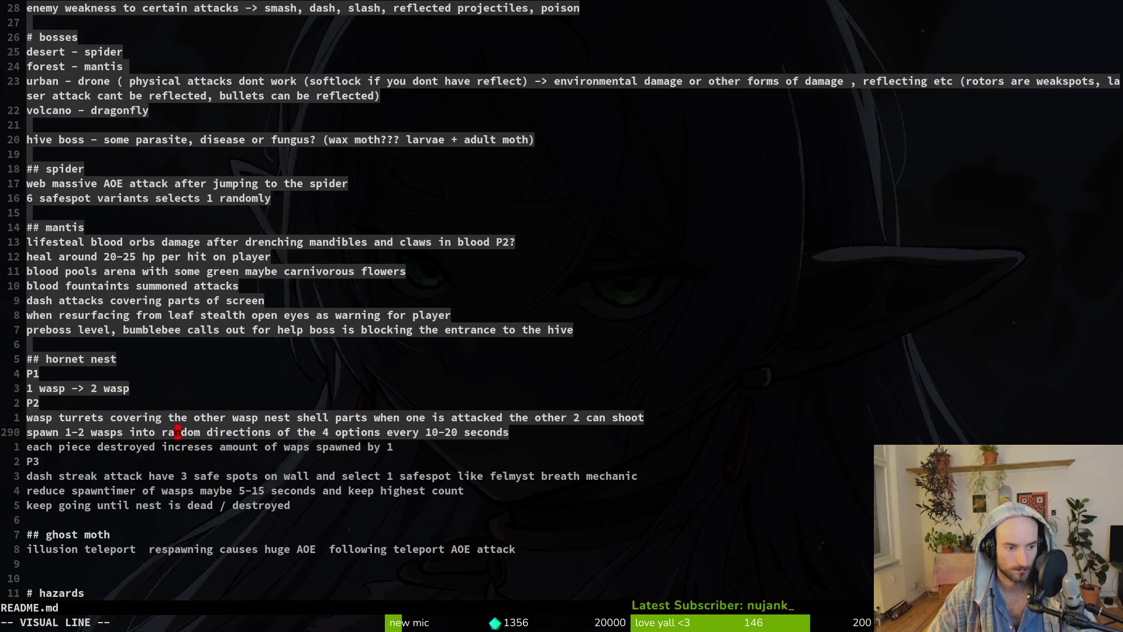
key("ctrl+d")
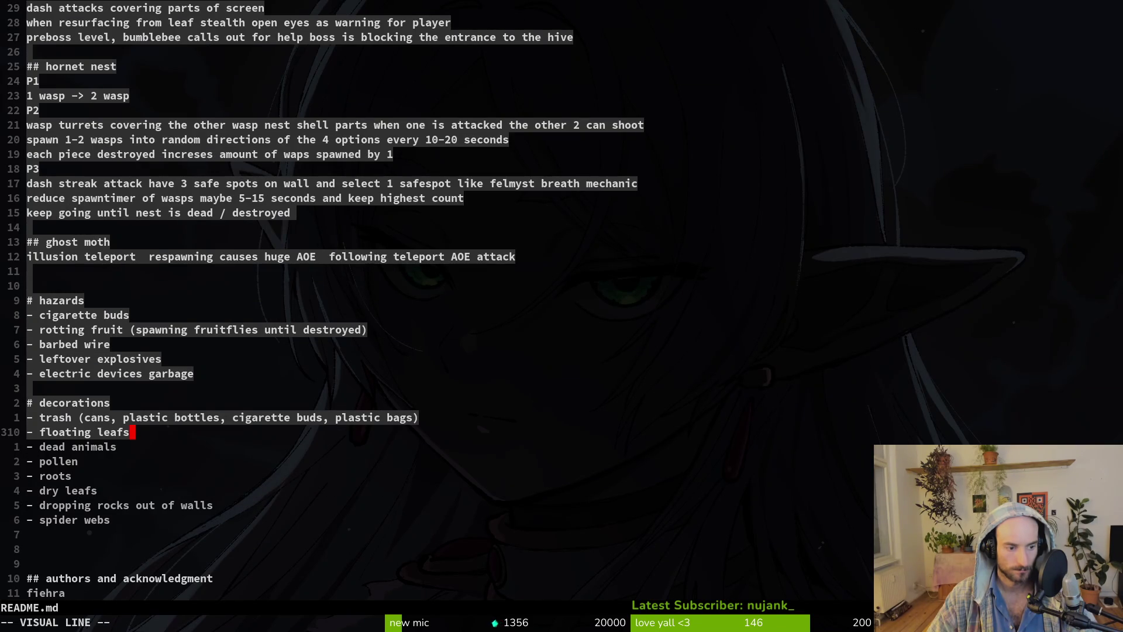
key("j")
key("j")
key("j")
key("d")
key("ctrl+u")
key("ctrl+u")
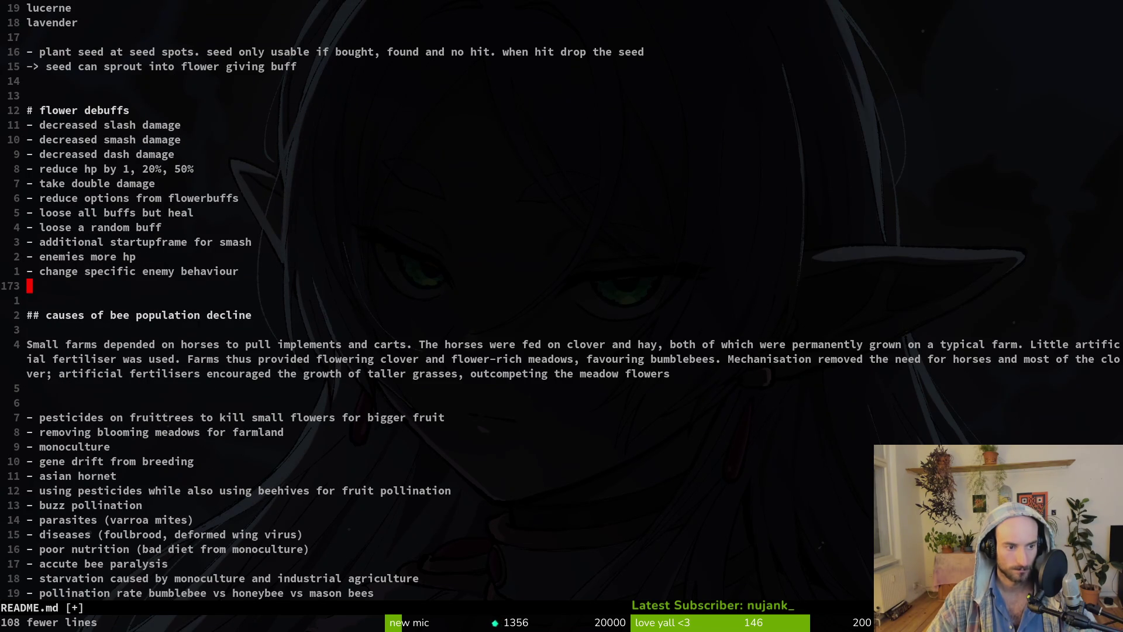
key("p")
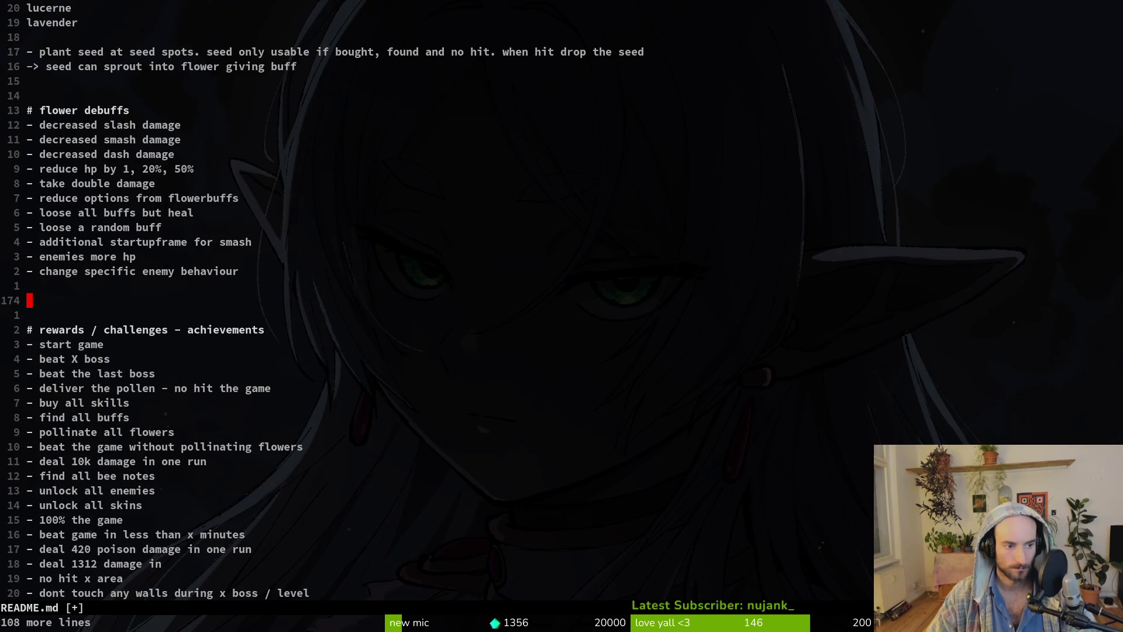
Delete the leftover blank lines around the flowers heading and save README.md.
key("d")
key("d")
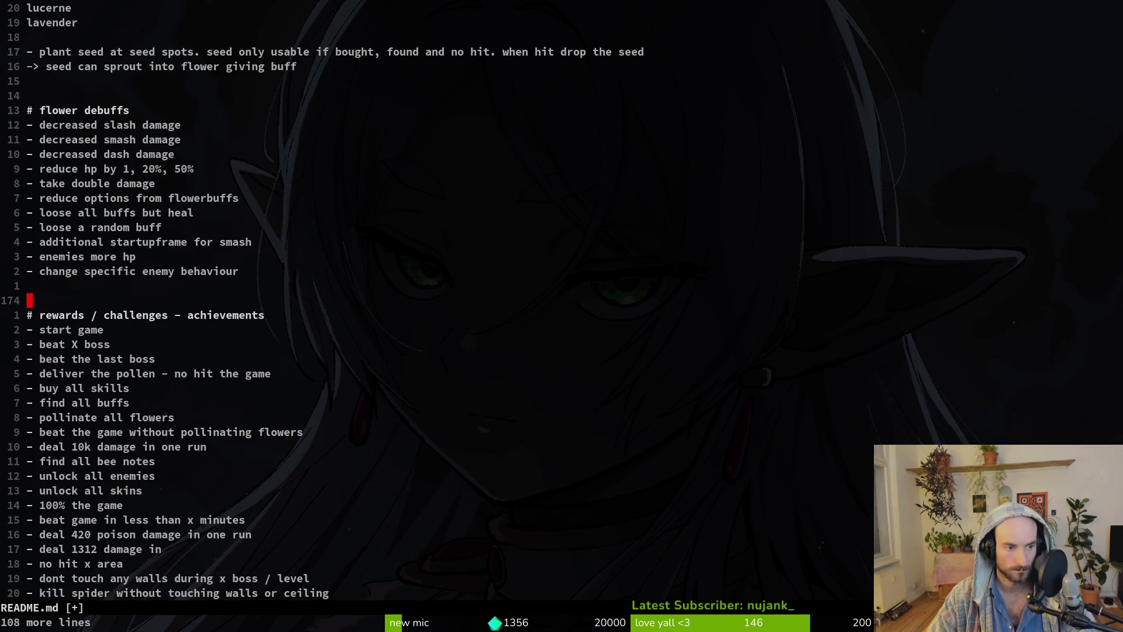
key("ctrl+u")
key("k")
key("k")
key("k")
key("k")
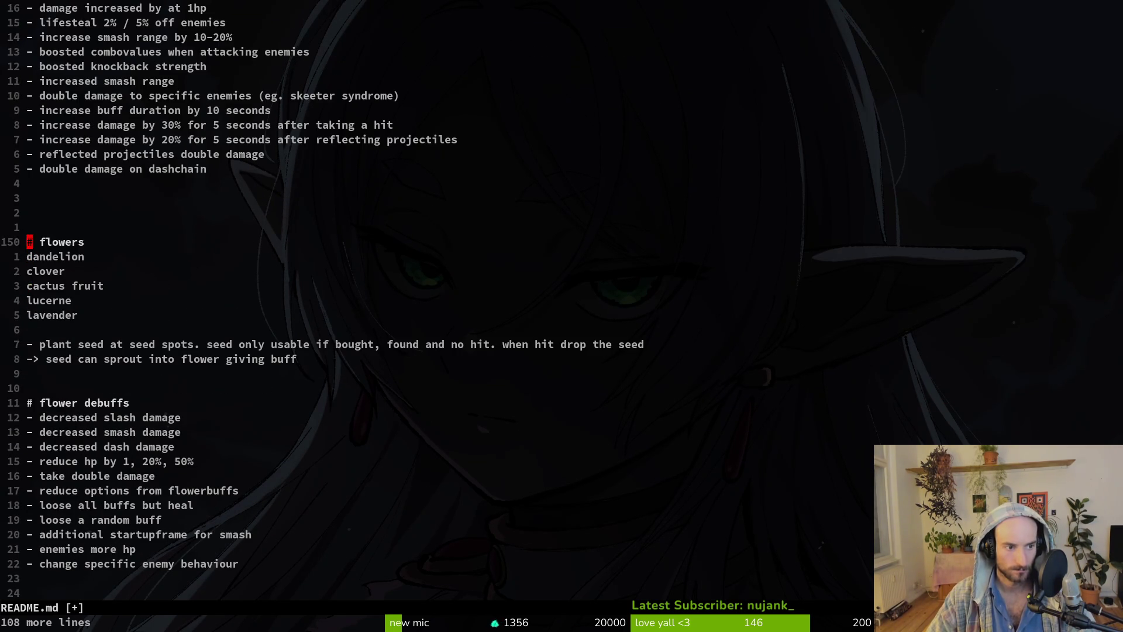
key("k")
key("k")
key("d")
key("d")
key("d")
key("d")
key("ctrl+d")
key("j")
key("j")
key("j")
key("j")
key("j")
key("j")
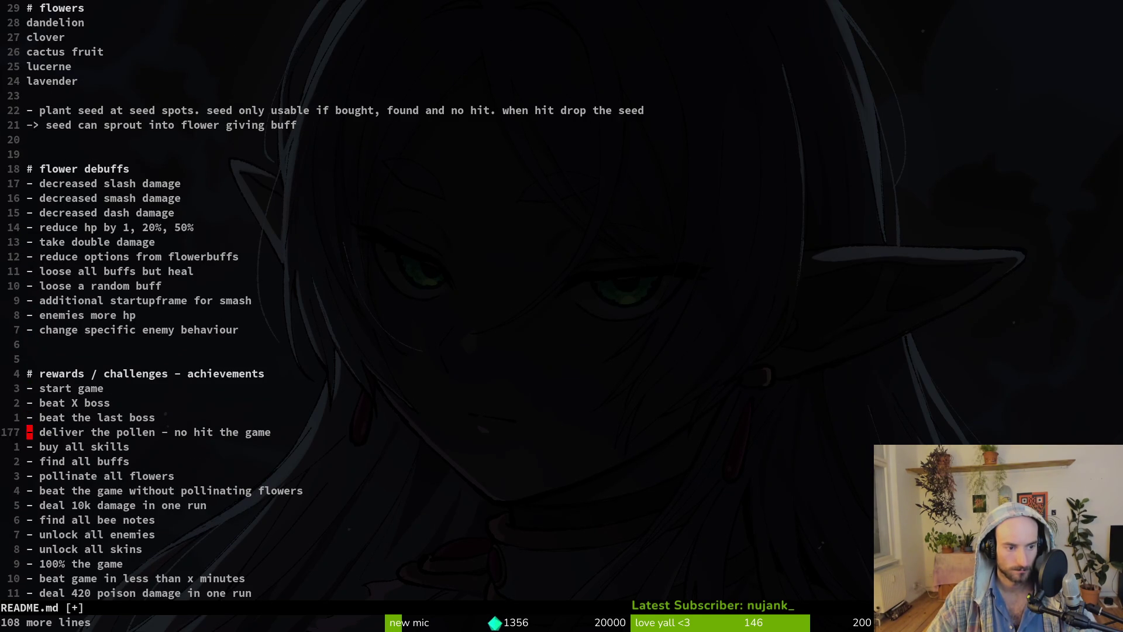
type(":w")
key("Return")
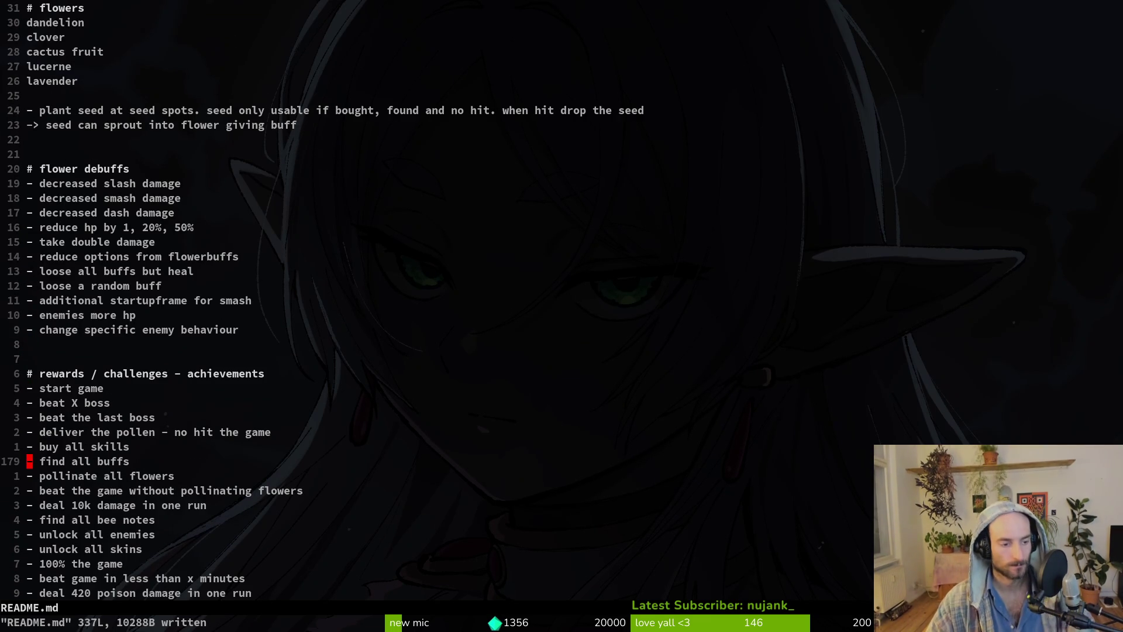
key("j")
key("j")
key("j")
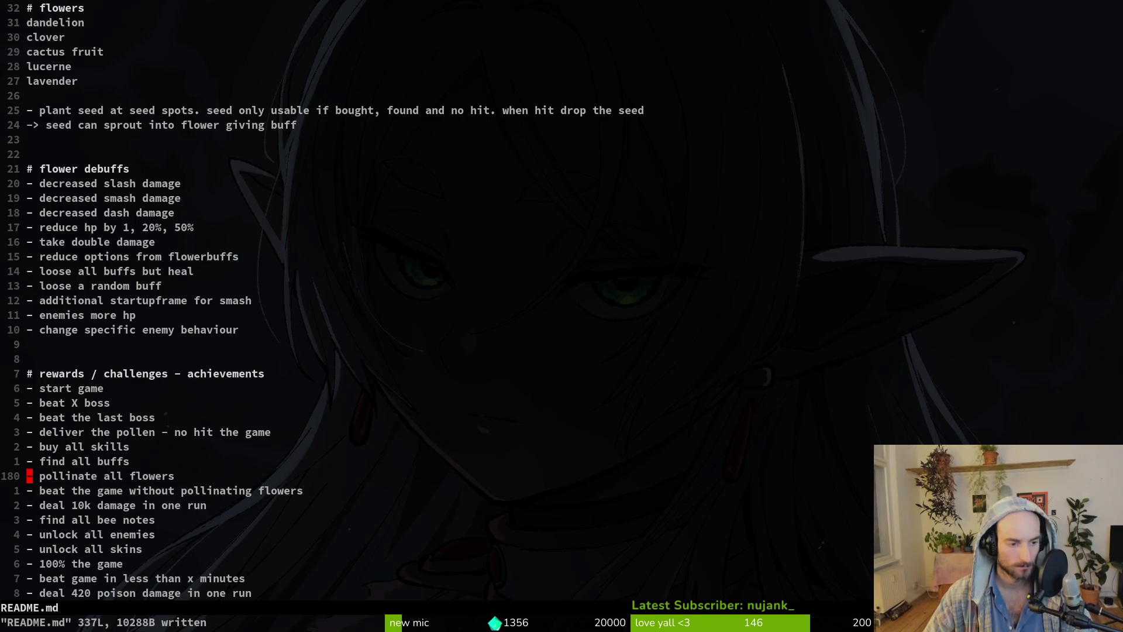
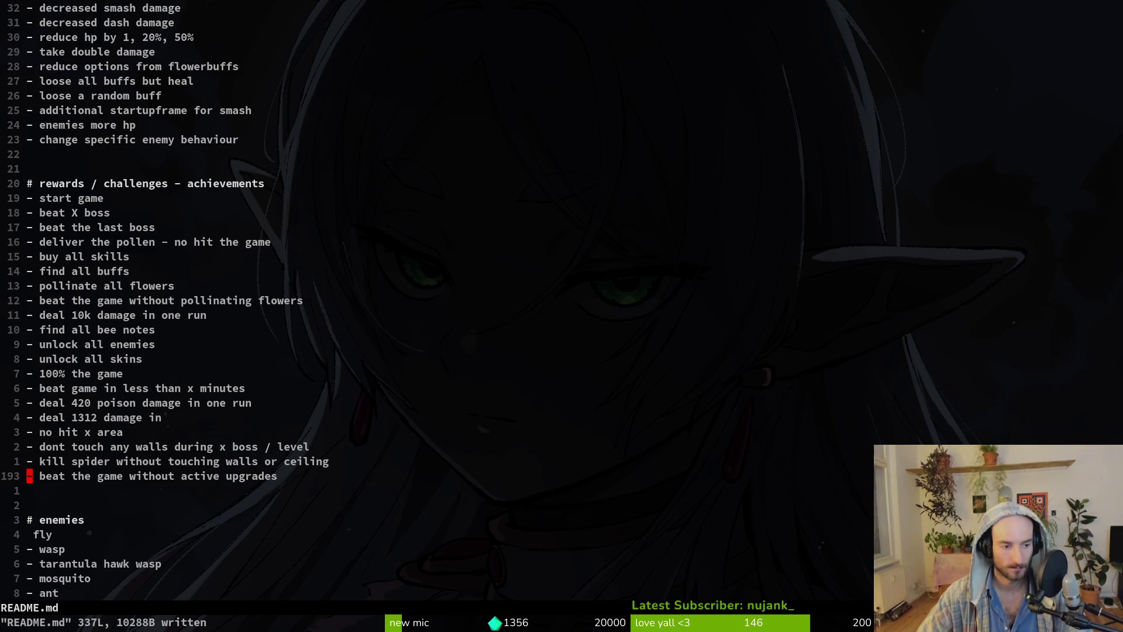
Scroll through README.md in Vim, then quit the editor with :q.
scroll(276, 312, "down", 3)
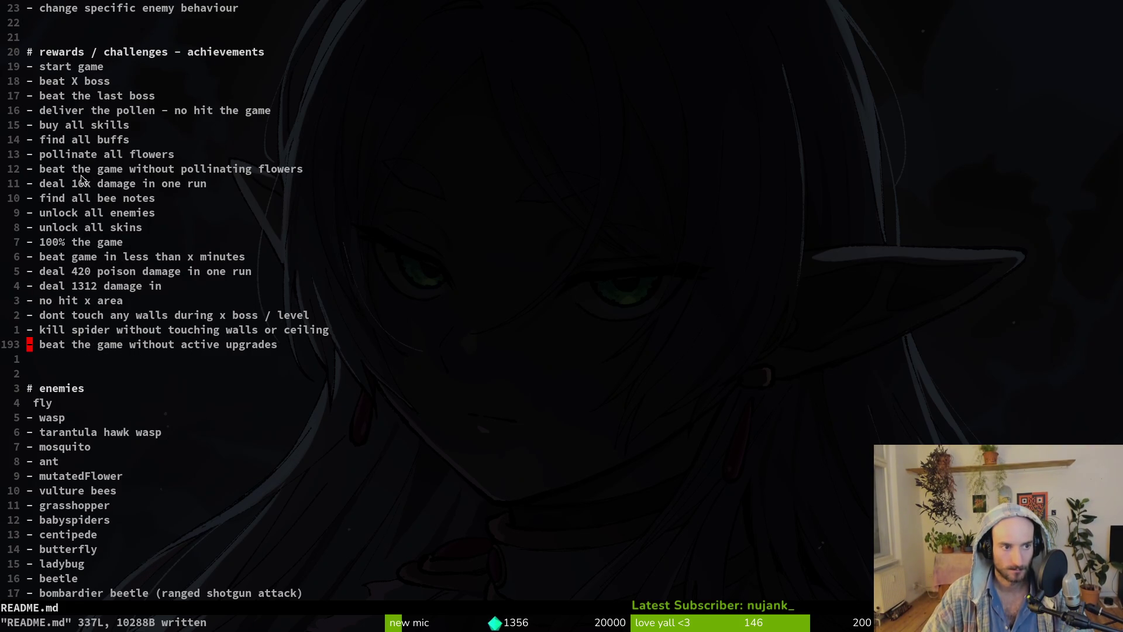
scroll(90, 182, "up", 1)
scroll(168, 412, "down", 3)
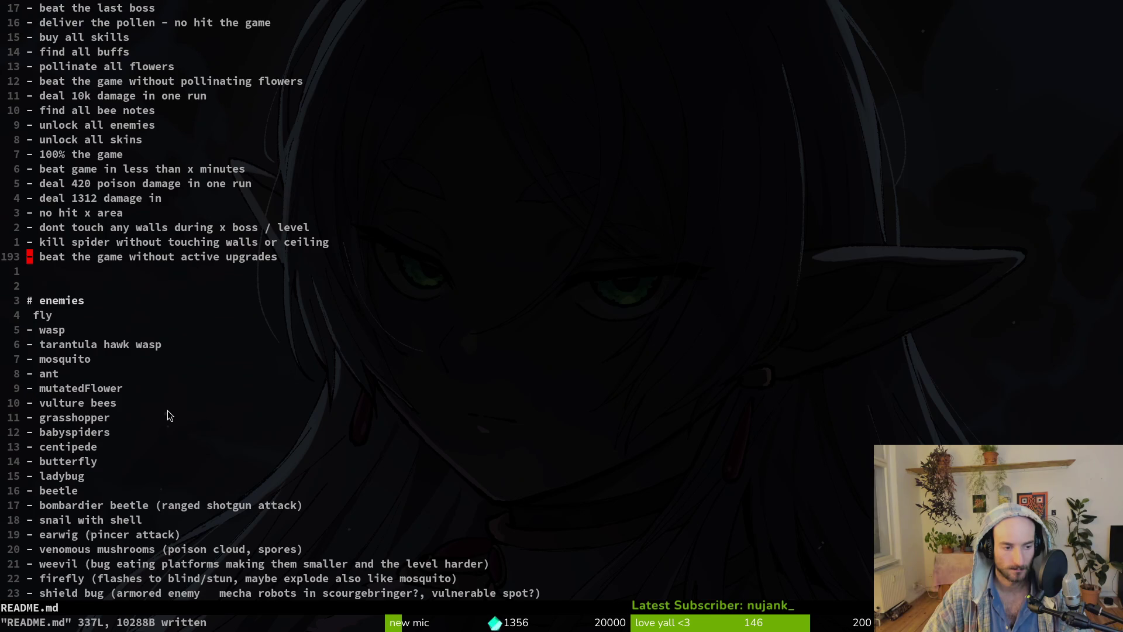
scroll(175, 375, "down", 2)
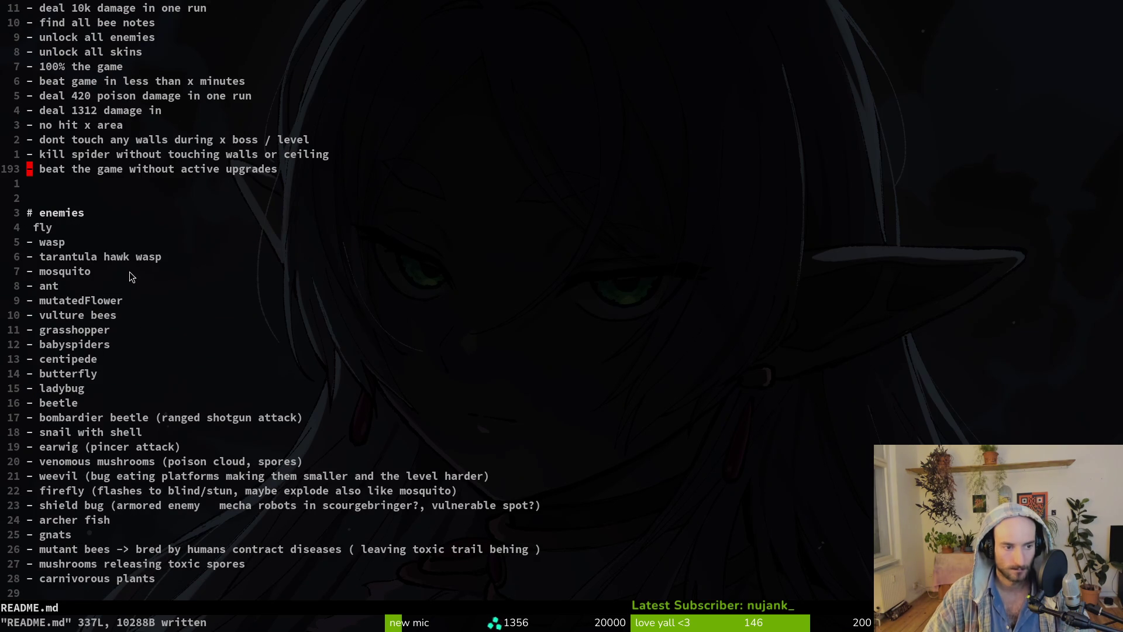
scroll(88, 288, "down", 1)
type(":q")
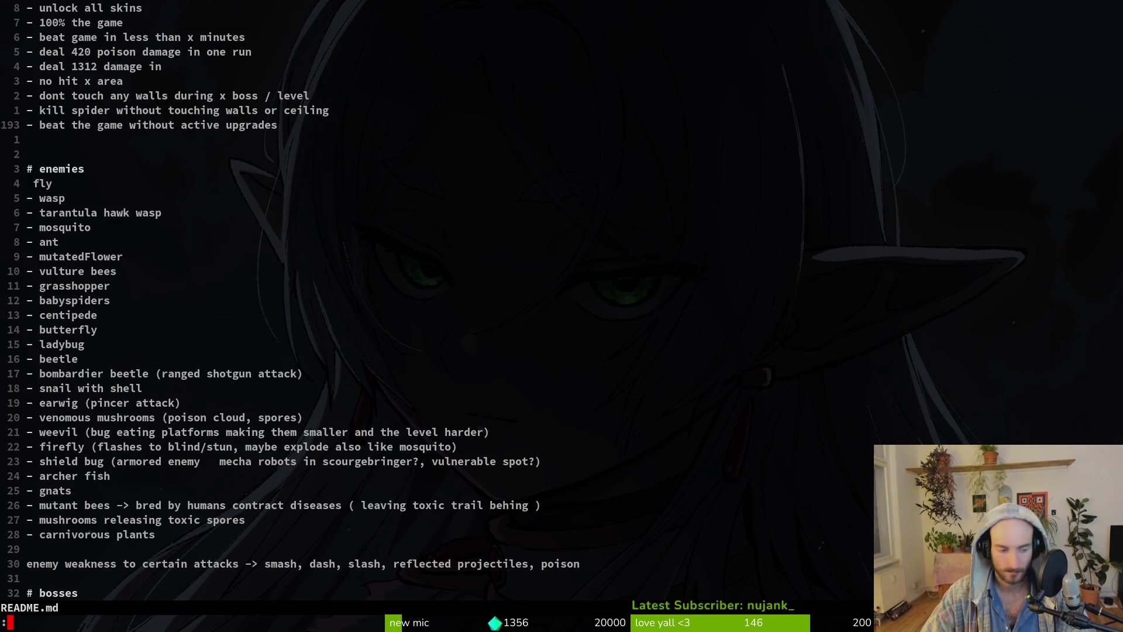
key("Return")
Review the changed files in tig and commit README.md with message "improved readme".
type("tig")
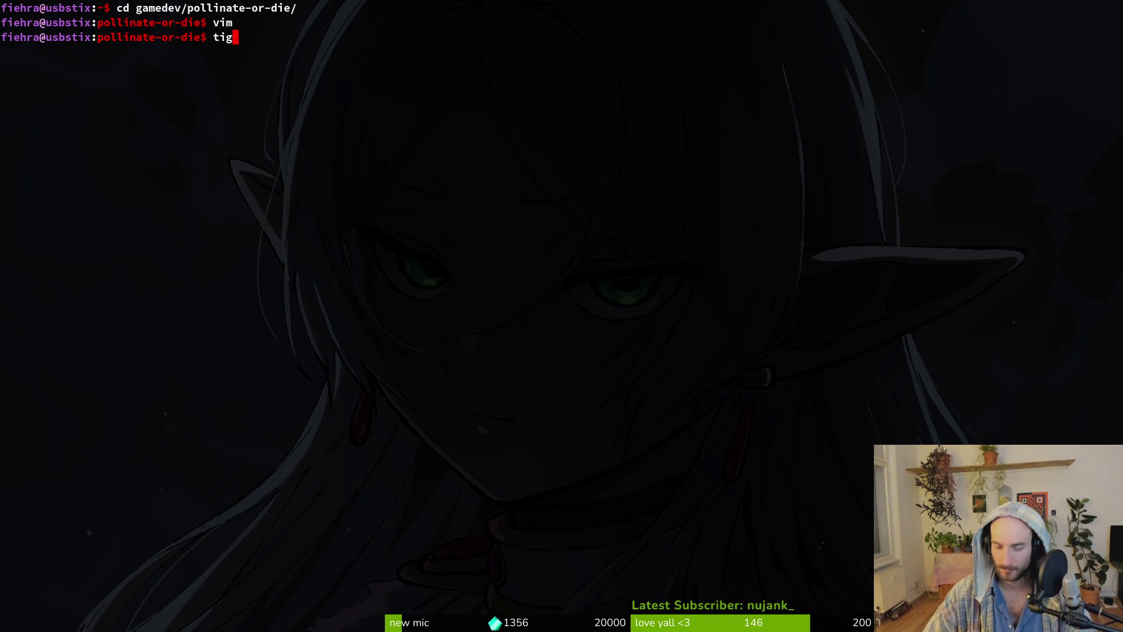
key("Return")
key("j")
type("uq")
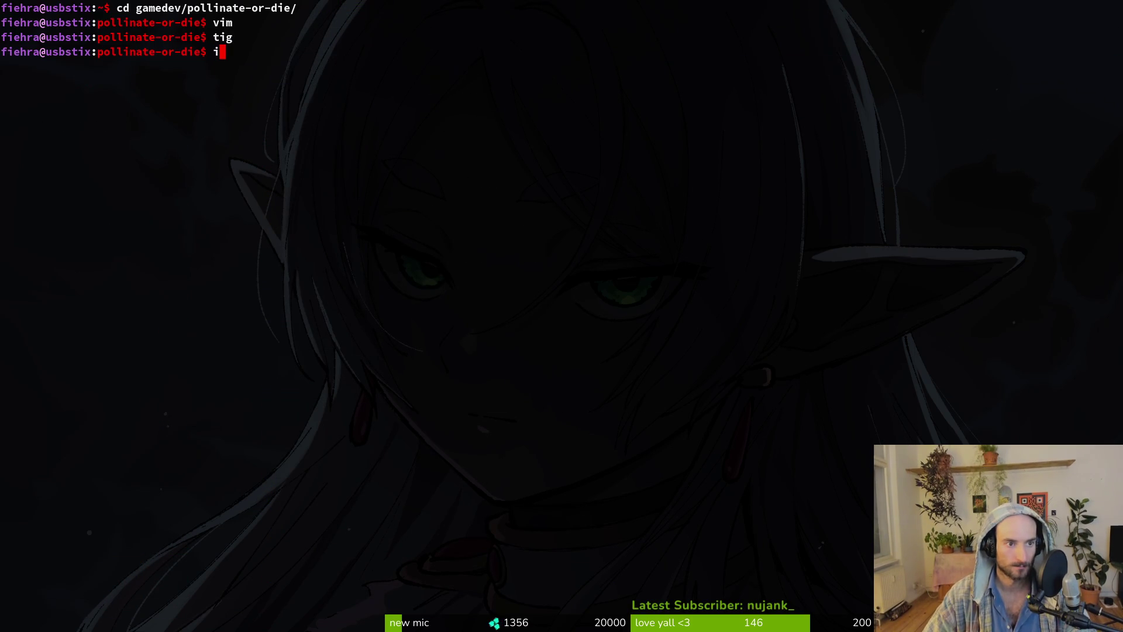
type("git comit")
key("BackSpace")
key("BackSpace")
key("BackSpace")
type("mit -m \"")
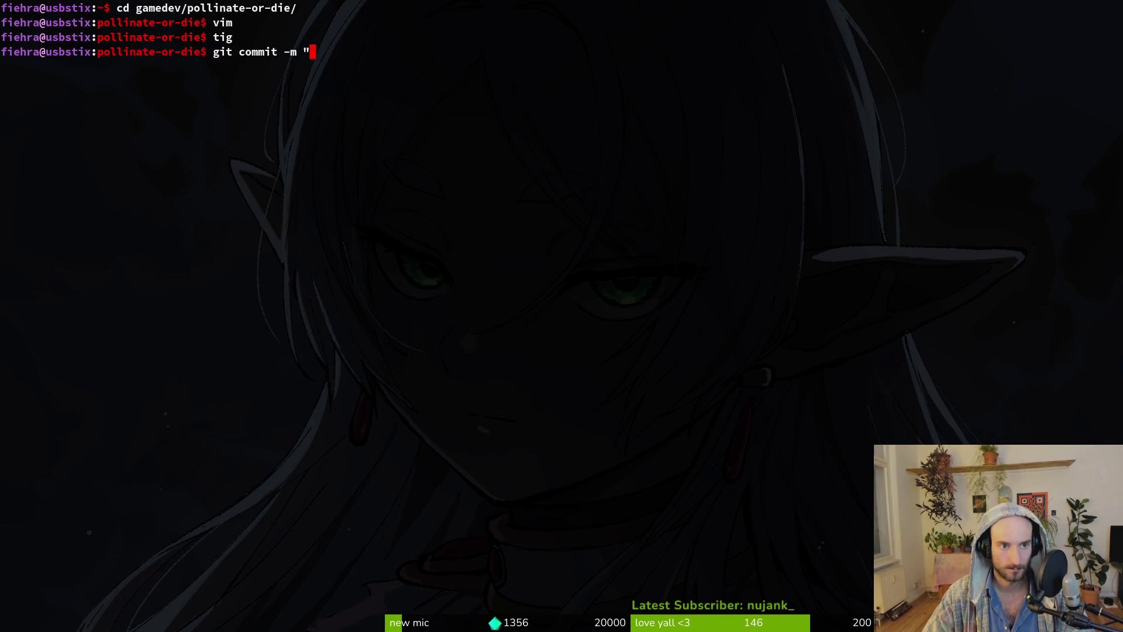
type("improved")
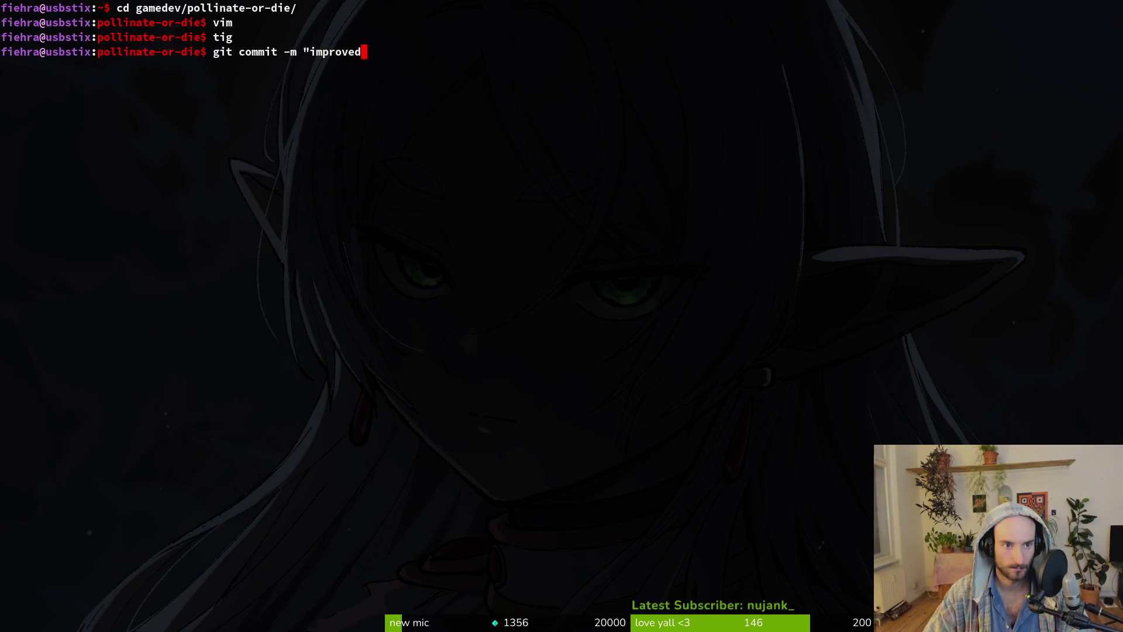
type(" readme\"")
key("Return")
Push the new commit on the development branch to GitLab.
type("git push")
key("Return")
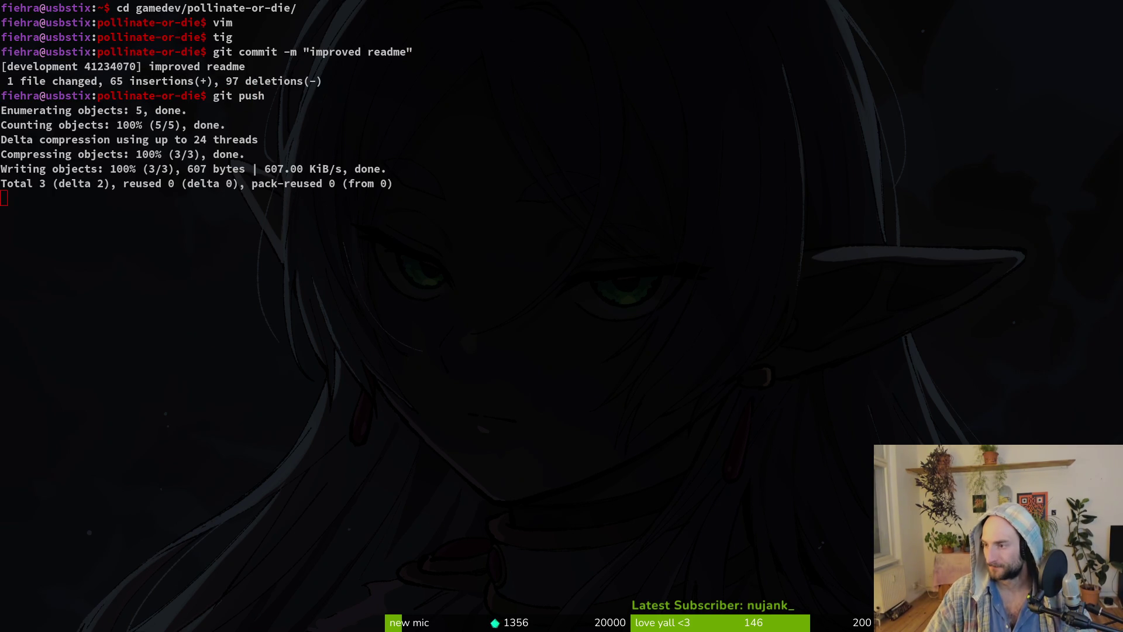
key("alt+Tab")
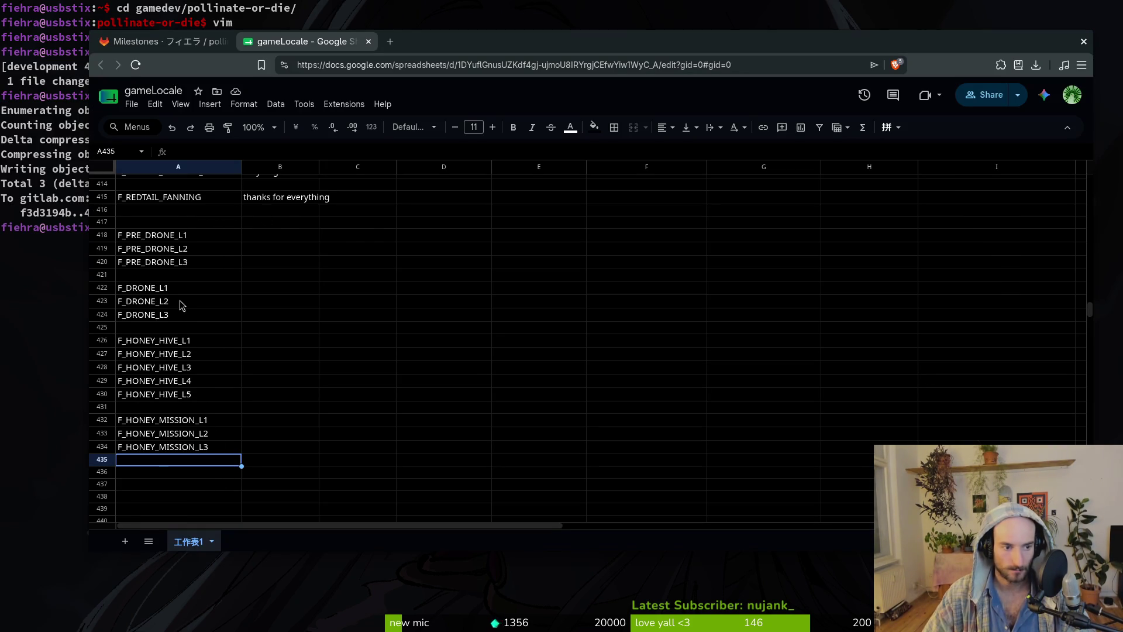
scroll(193, 327, "up", 2)
scroll(281, 310, "up", 2)
scroll(275, 315, "down", 5)
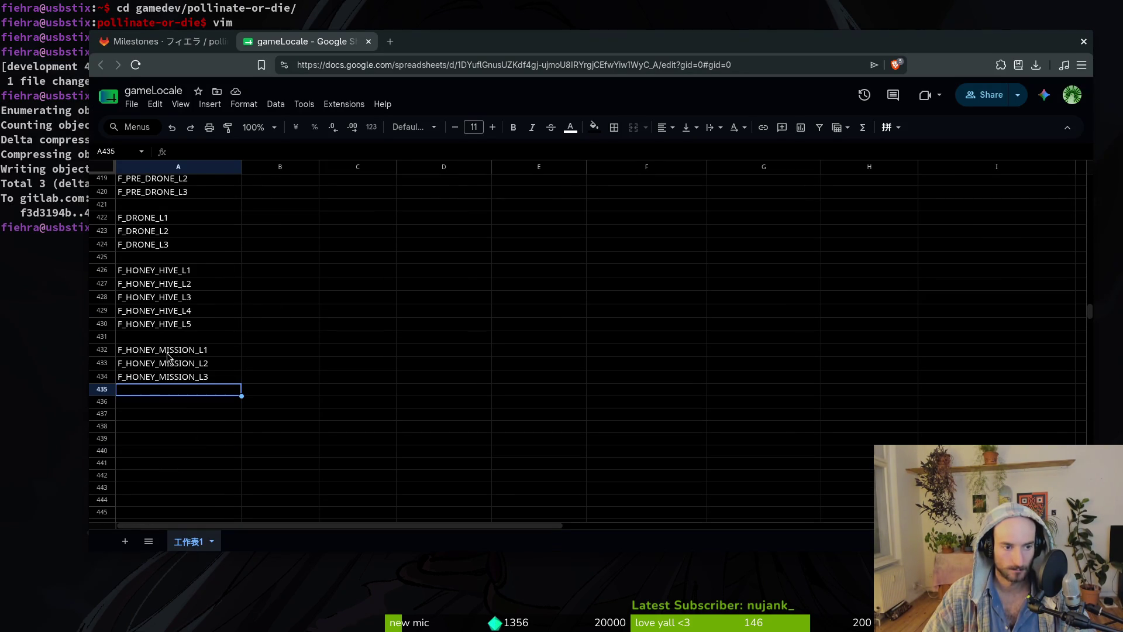
left_click(158, 402)
scroll(187, 374, "up", 12)
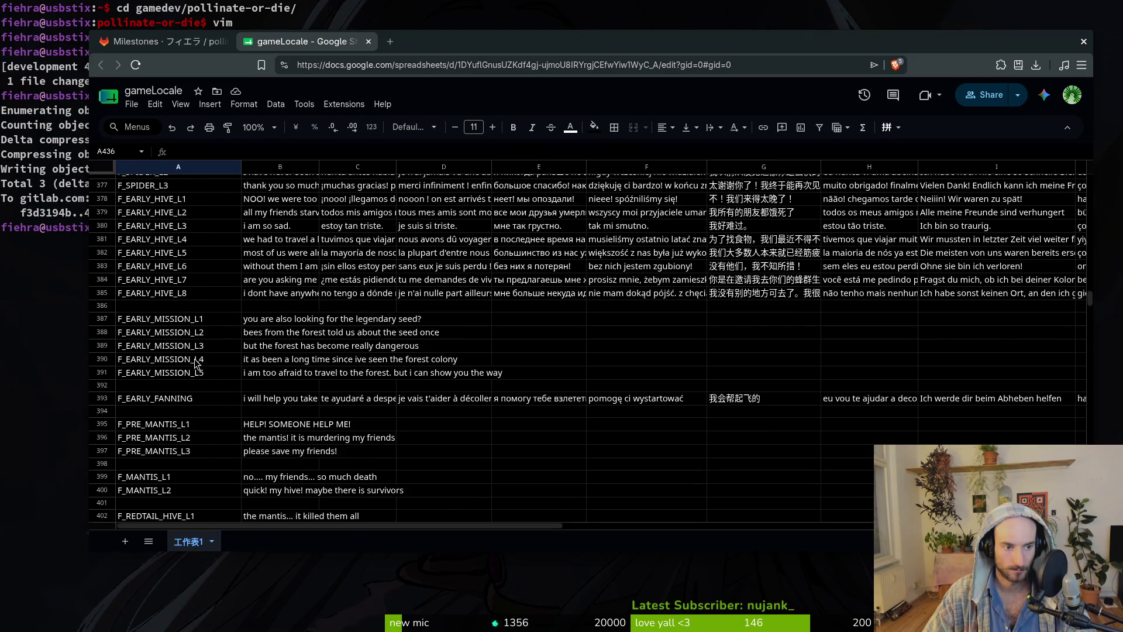
scroll(195, 363, "up", 15)
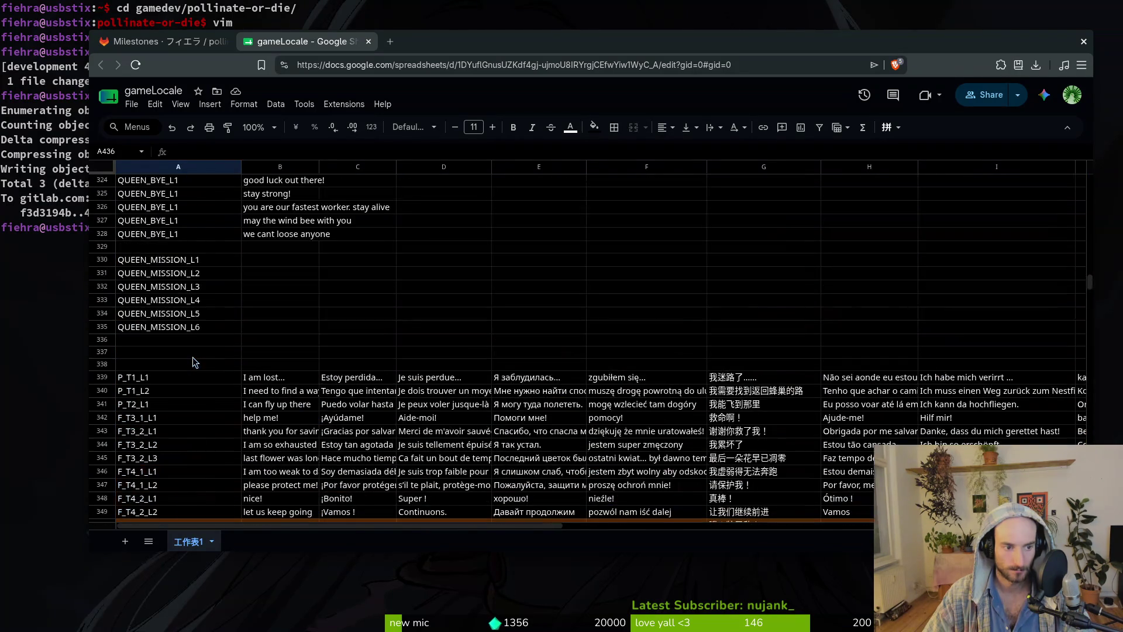
scroll(211, 361, "up", 3)
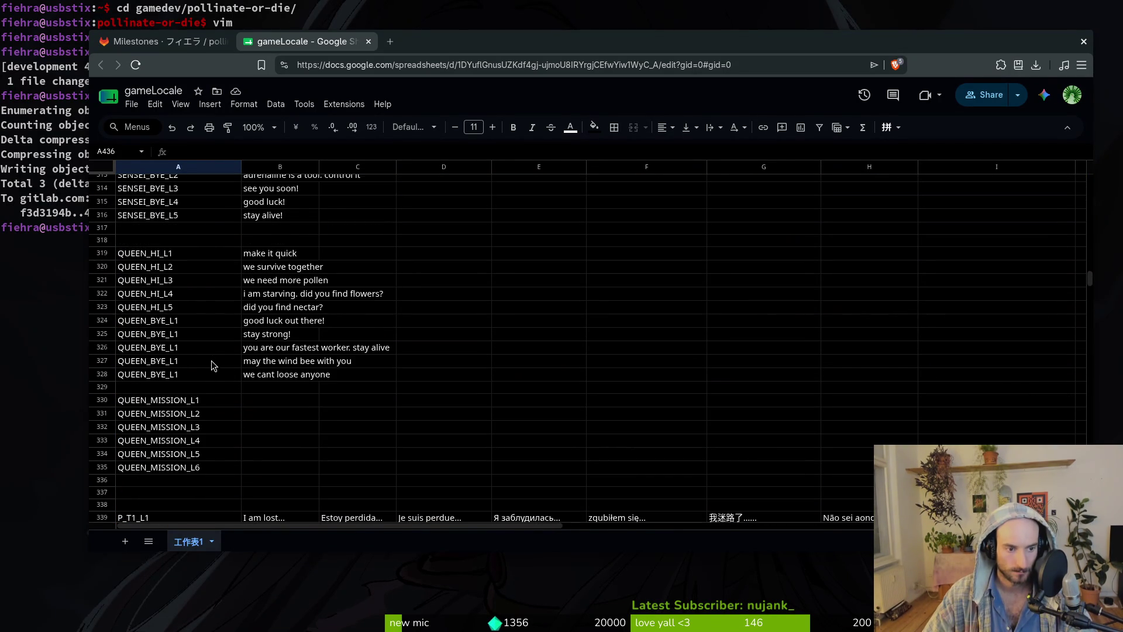
scroll(212, 363, "up", 2)
scroll(212, 369, "up", 5)
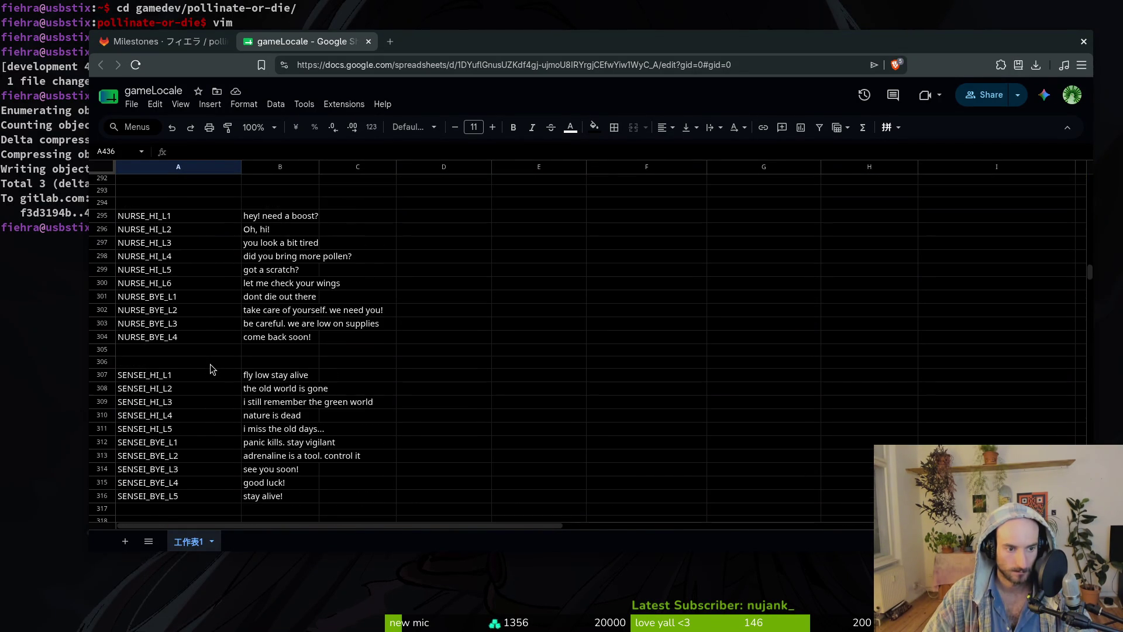
scroll(213, 368, "up", 5)
scroll(190, 331, "up", 2)
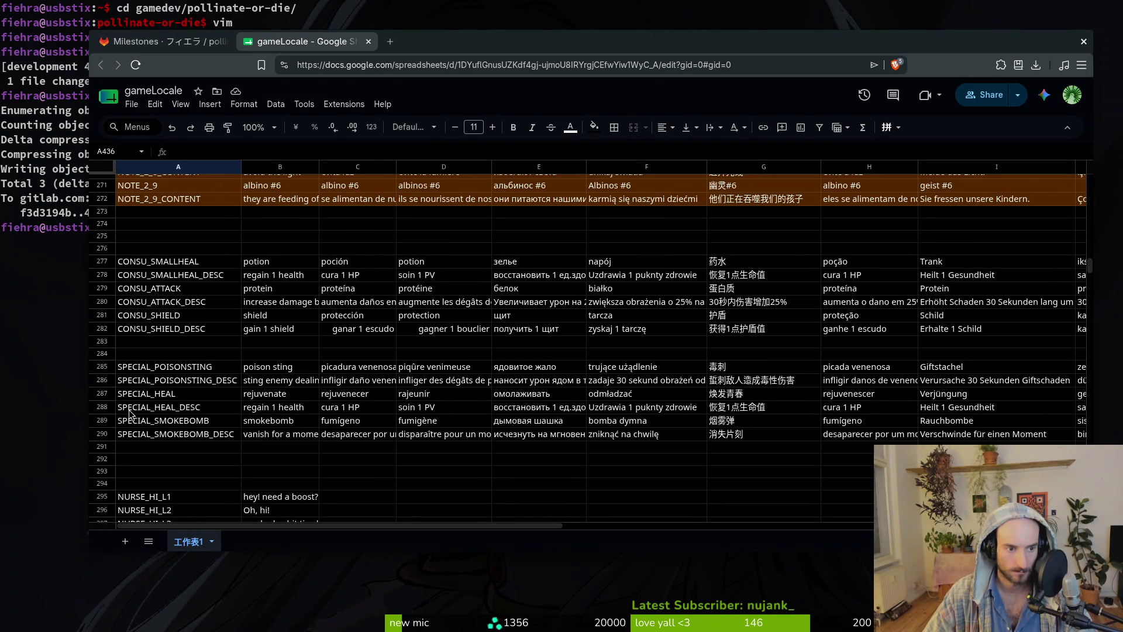
scroll(151, 299, "up", 5)
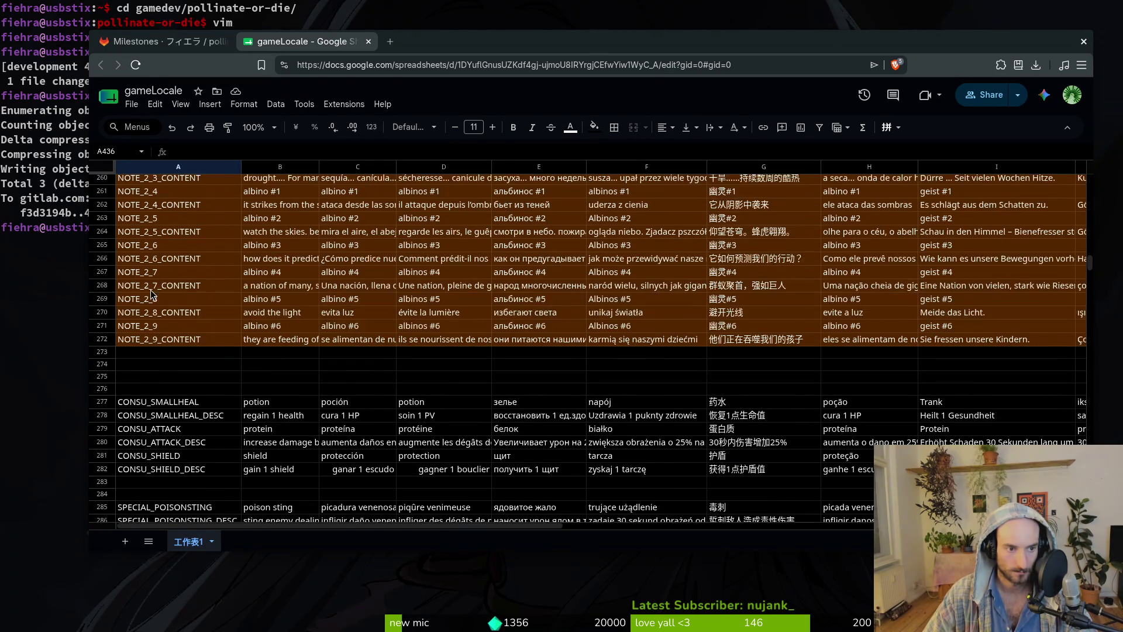
scroll(249, 354, "up", 4)
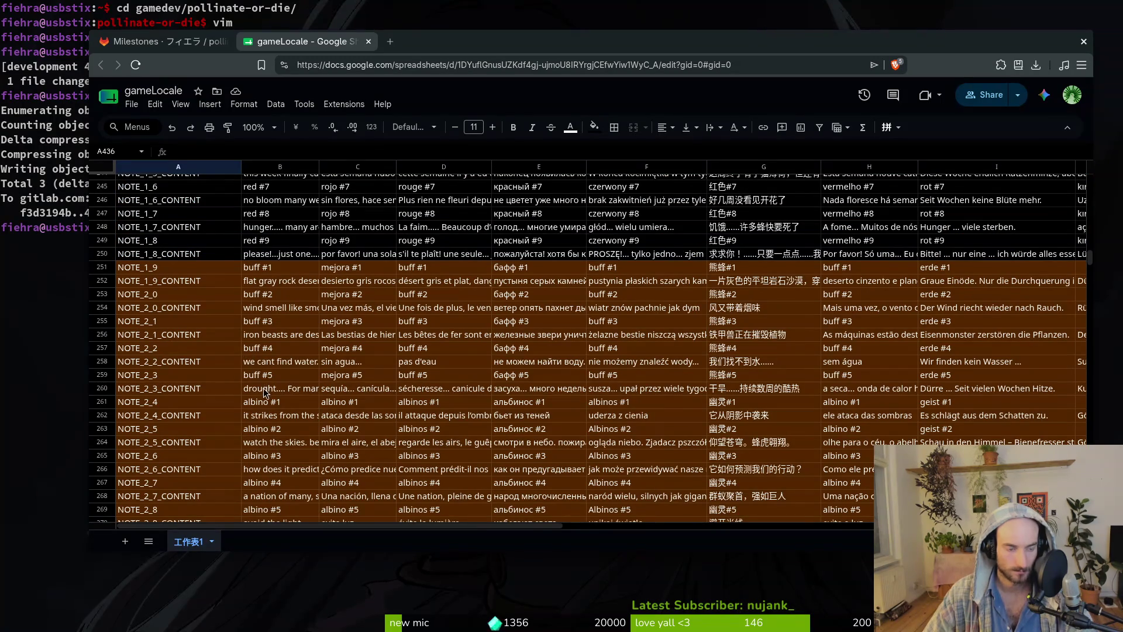
scroll(245, 366, "up", 6)
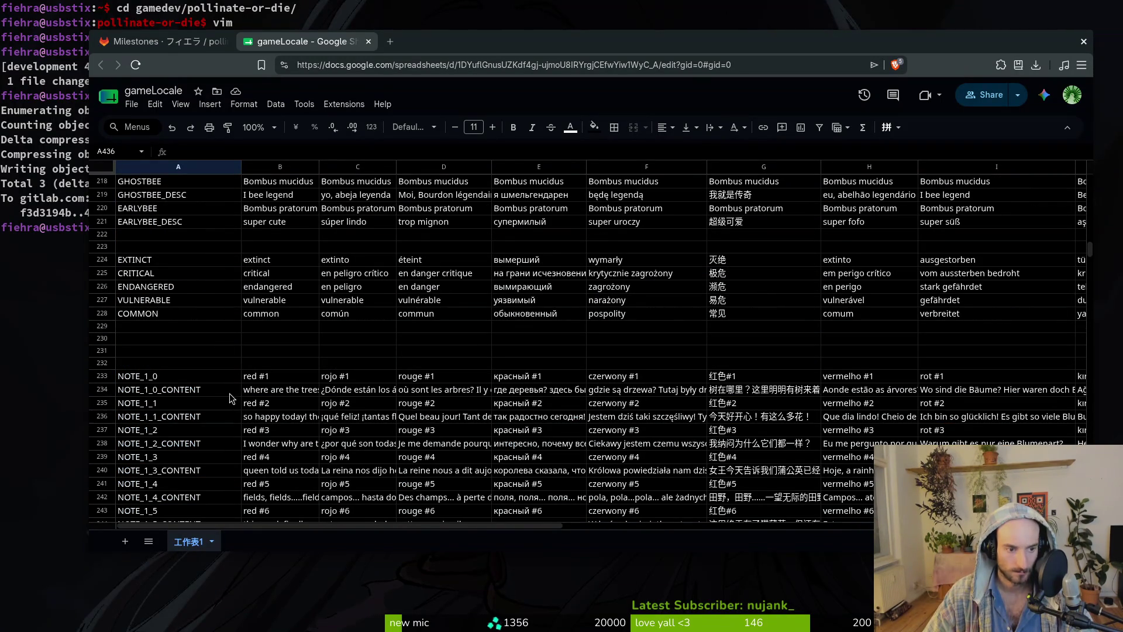
scroll(234, 412, "up", 4)
scroll(233, 413, "down", 2)
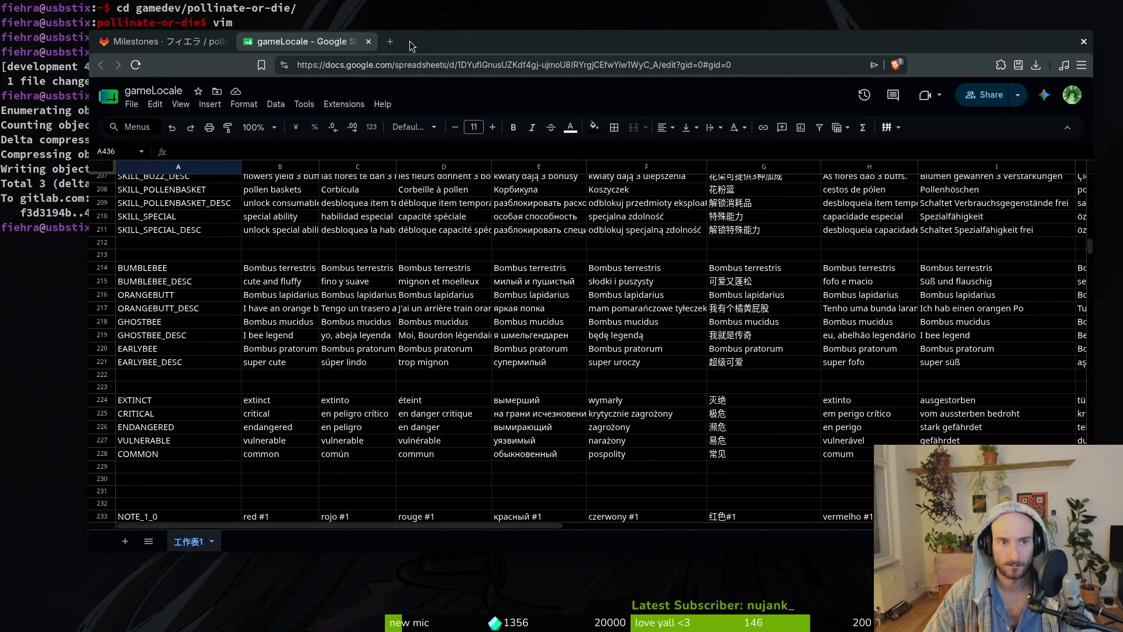
left_click(368, 41)
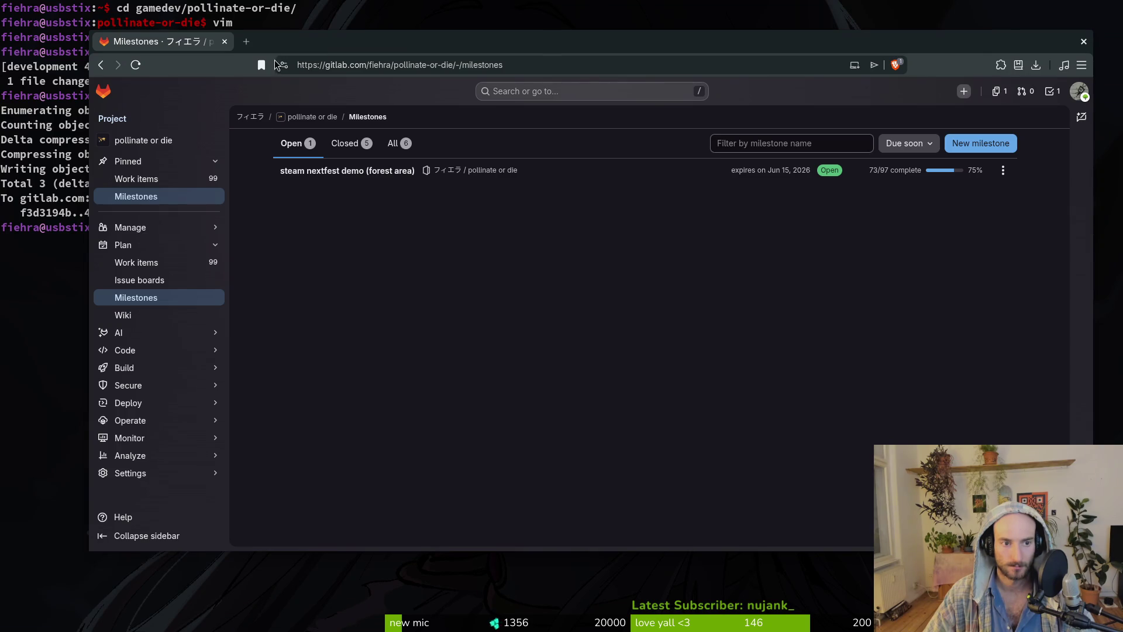
Open the steam nextfest demo milestone, scroll its issue columns, and close the browser.
left_click(347, 171)
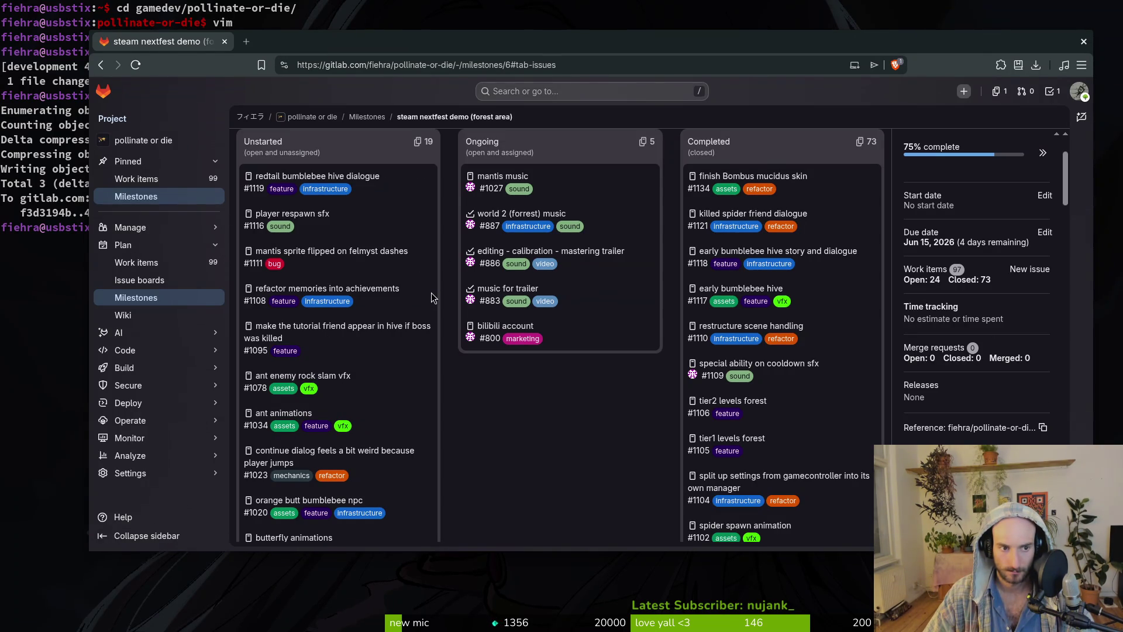
scroll(431, 298, "down", 2)
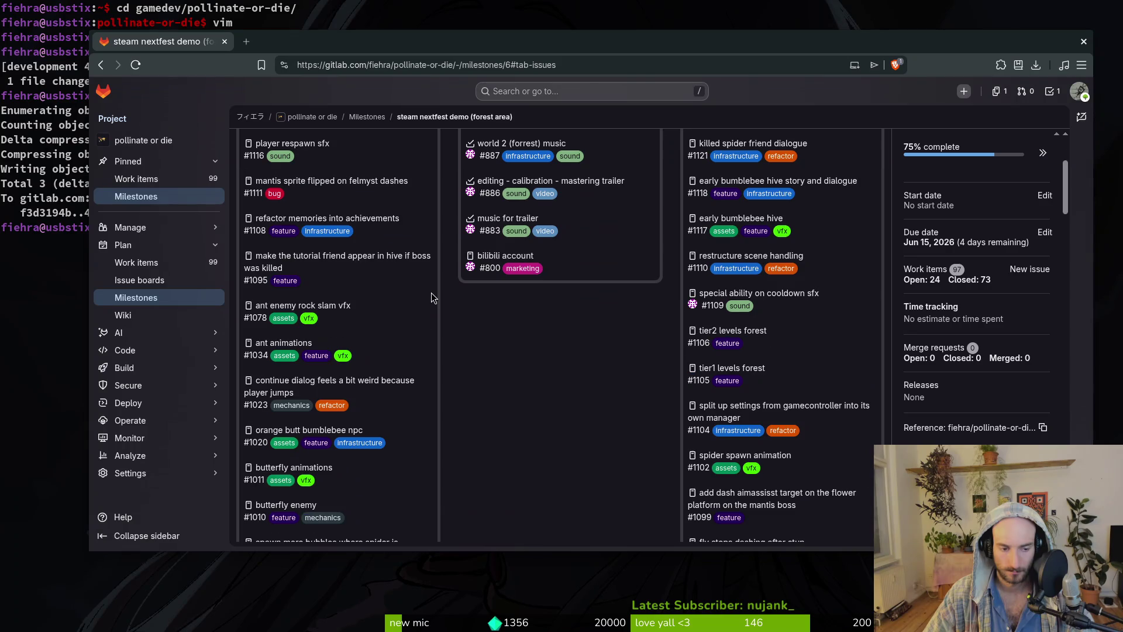
scroll(431, 317, "down", 2)
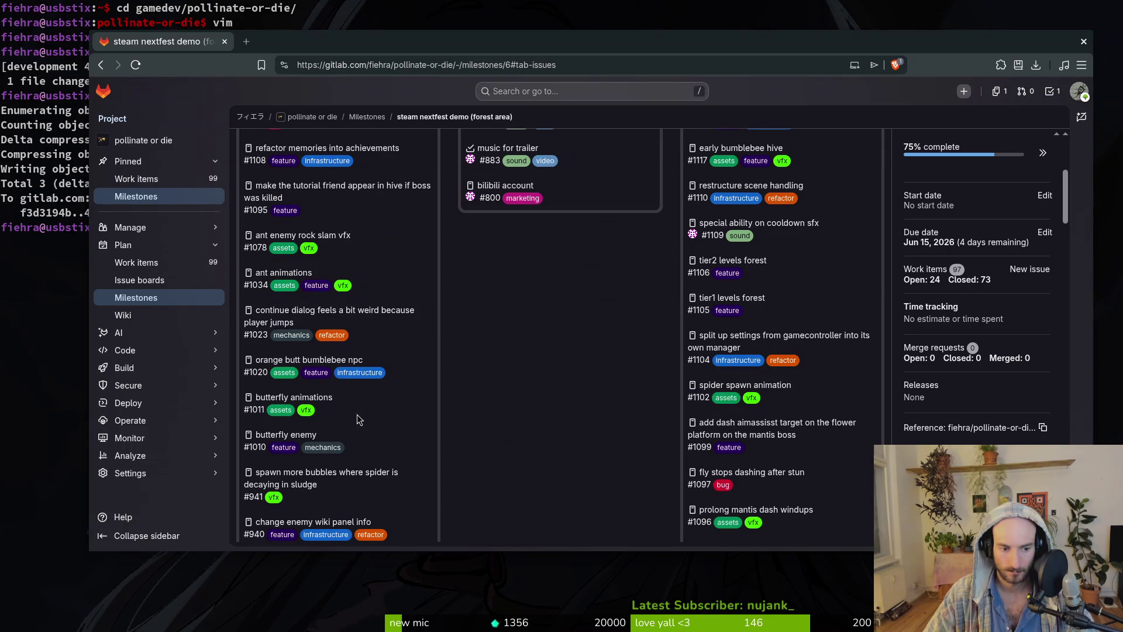
left_click(1083, 41)
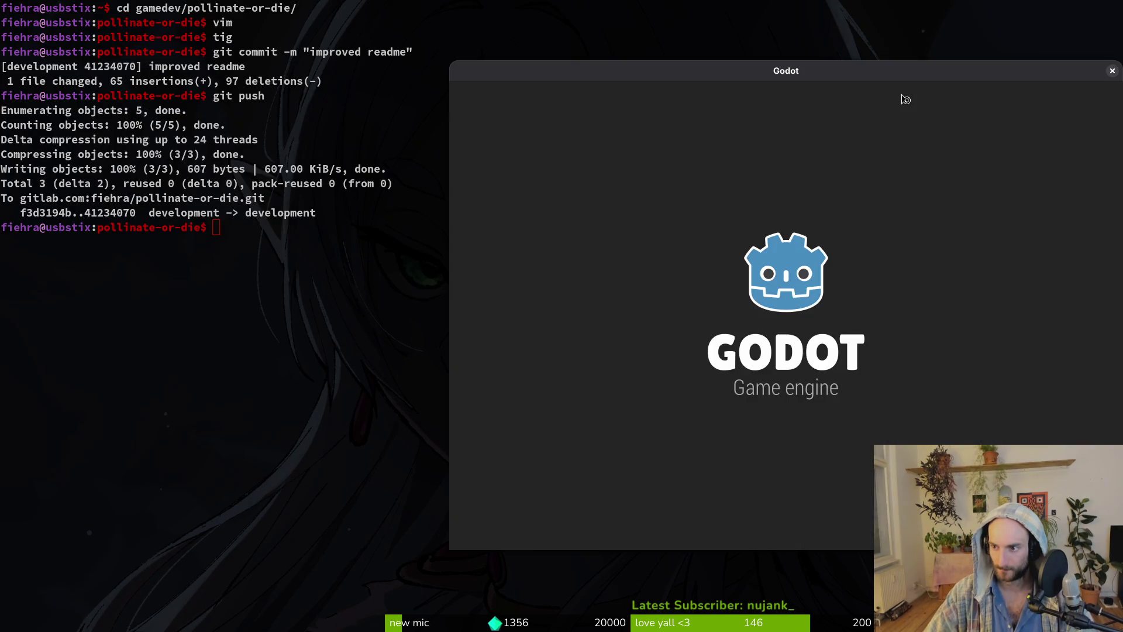
Open pollinateOrDie from the Project Manager, close its editor, and begin a new project.
double_click(628, 163)
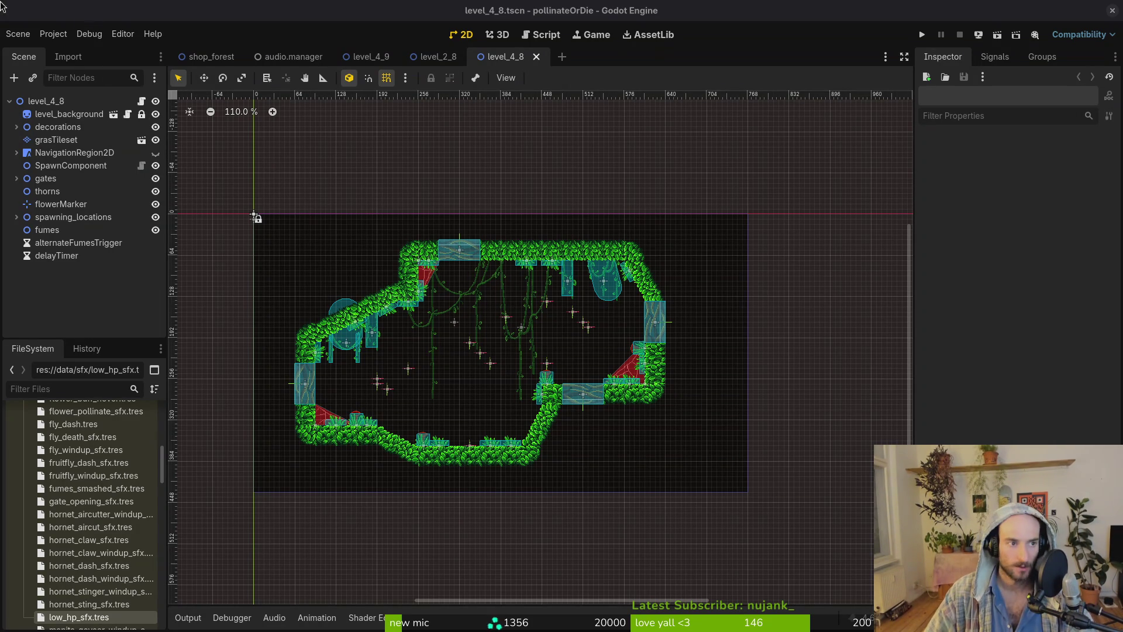
left_click(1112, 10)
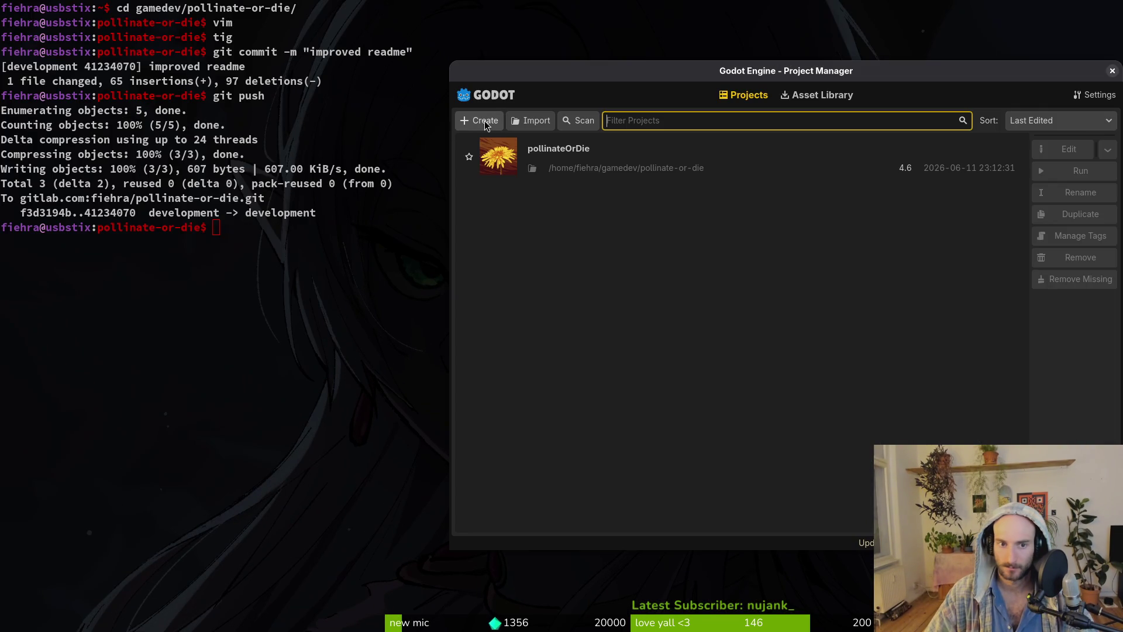
left_click(486, 123)
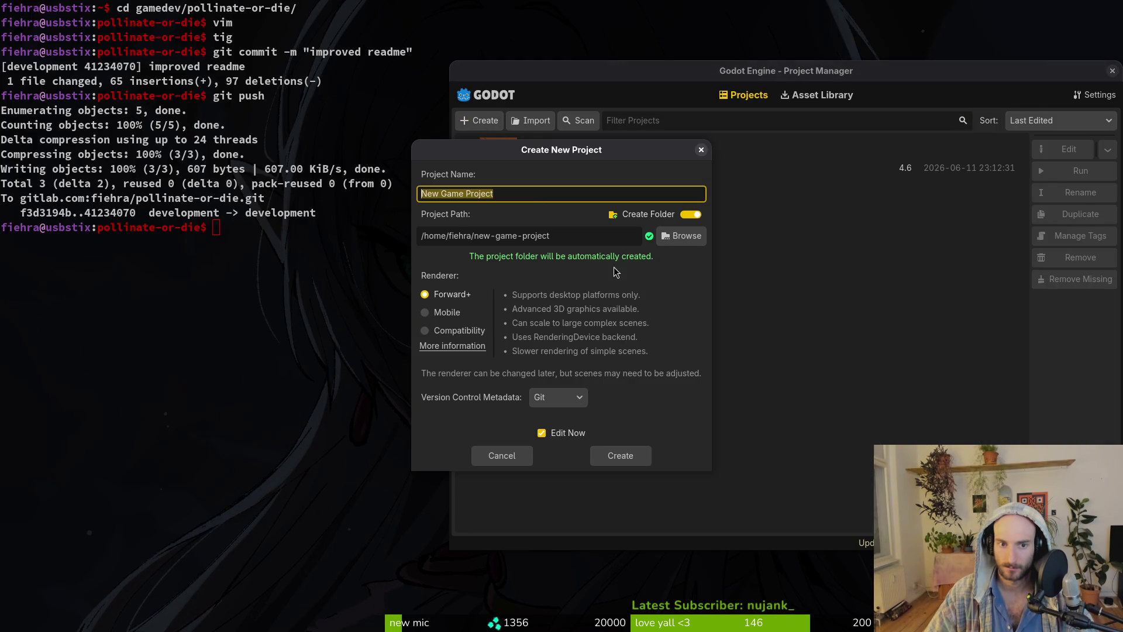
Create a Forward+ project named 'viewport' in the gamedev folder and open it.
type("viewport")
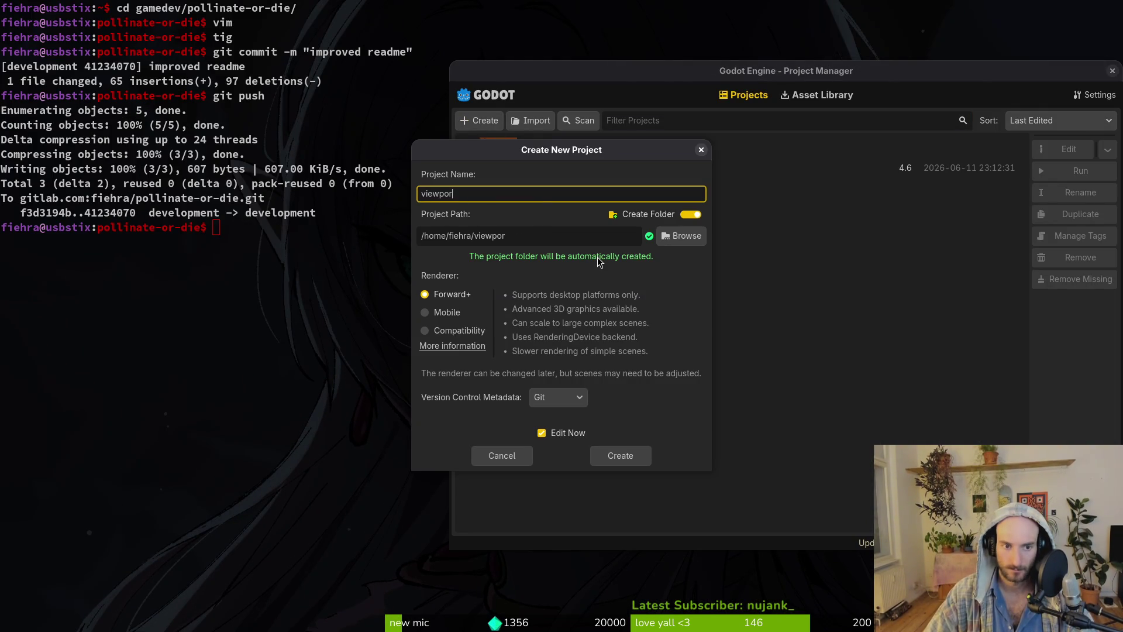
left_click(667, 237)
double_click(500, 186)
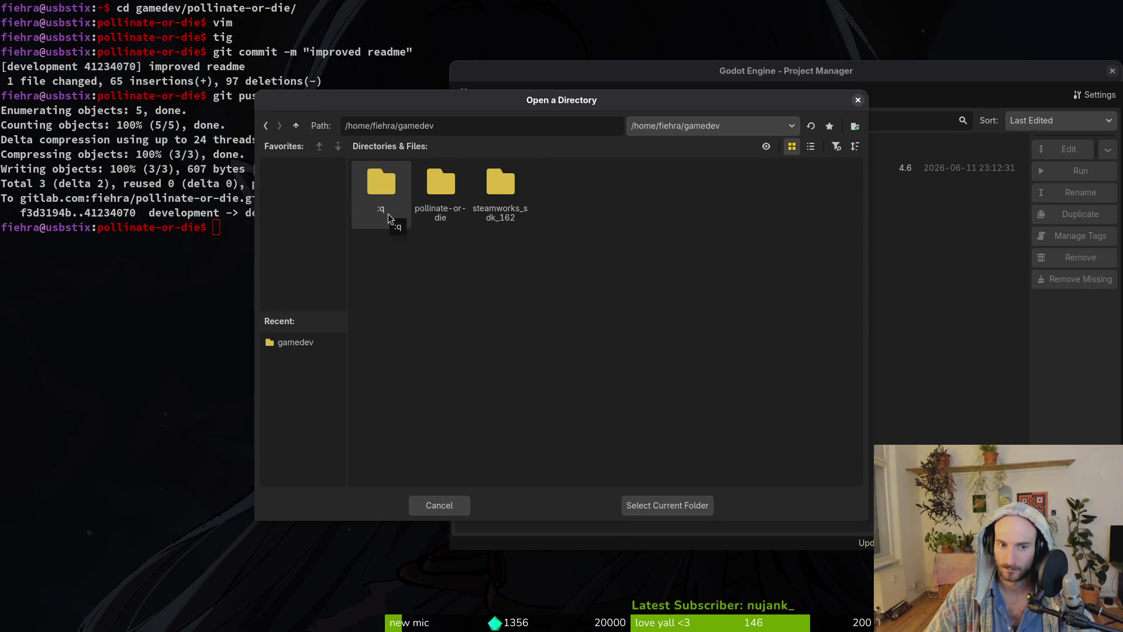
left_click(645, 504)
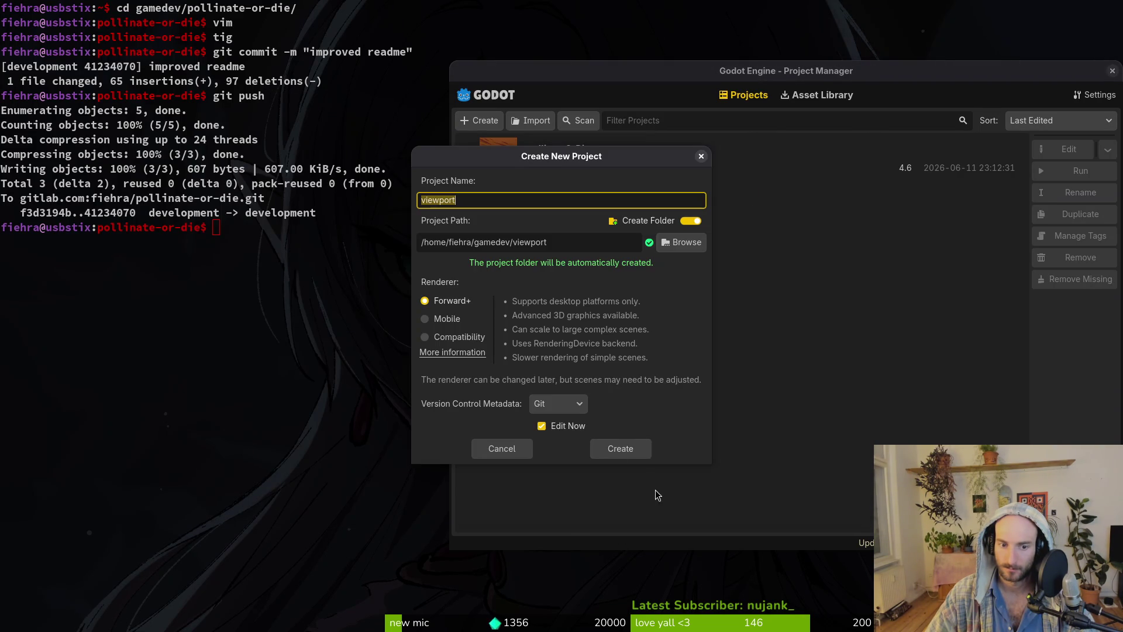
left_click(621, 450)
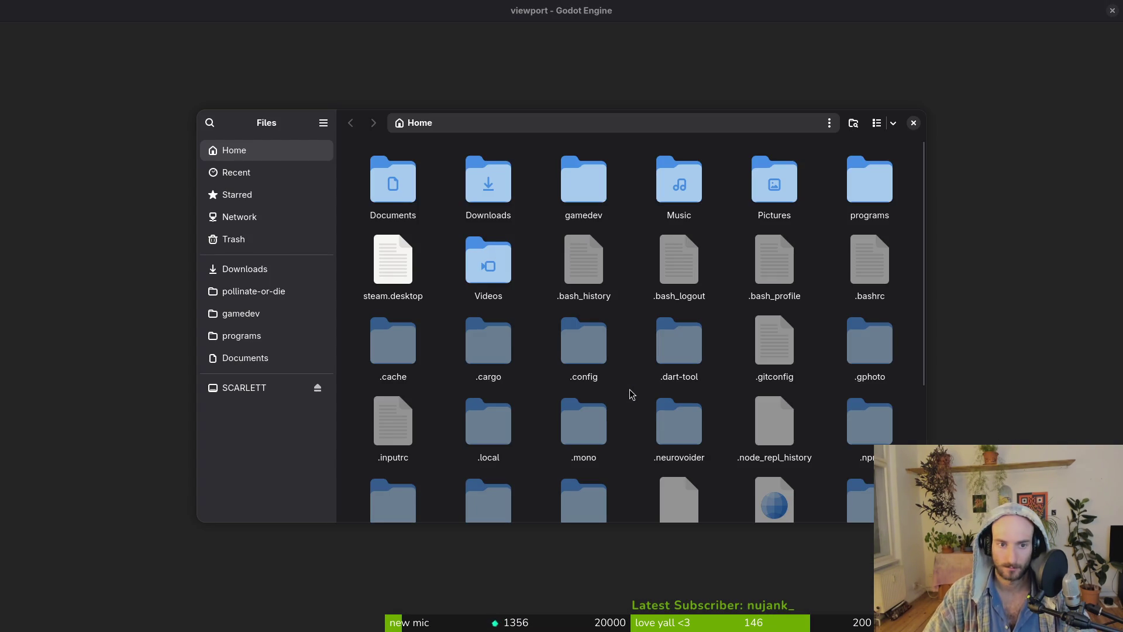
key("super")
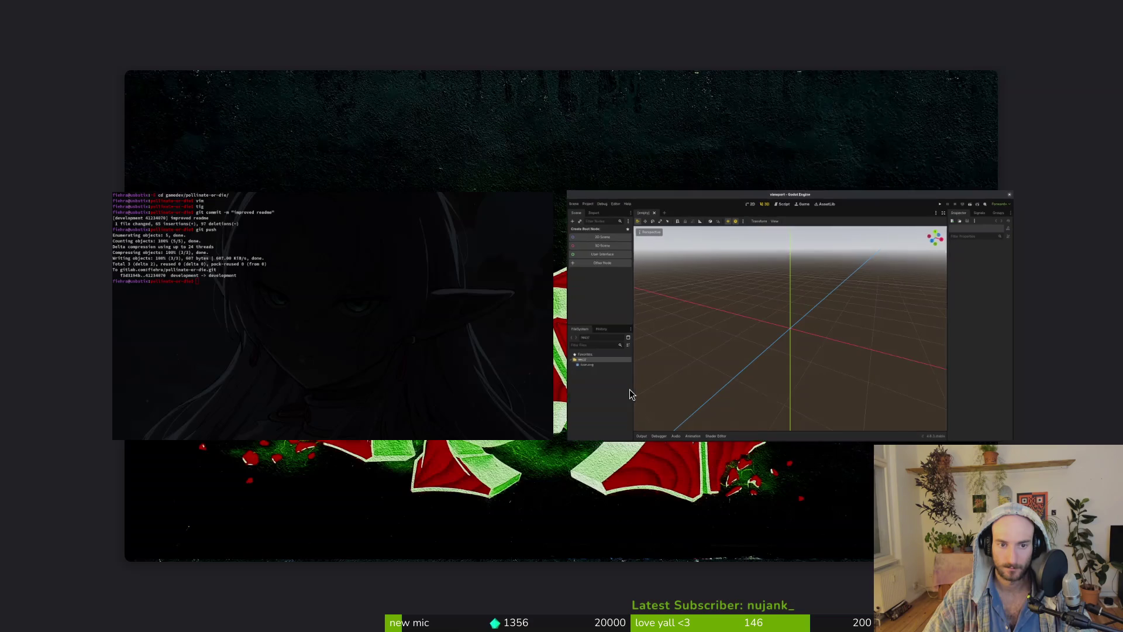
In a new terminal, go to gamedev, delete the stray :q folder with rm -rf, and re-list.
left_click(630, 389)
key("ctrl+alt+t")
type("cd game")
key("Tab")
key("Return")
type("ls")
key("Return")
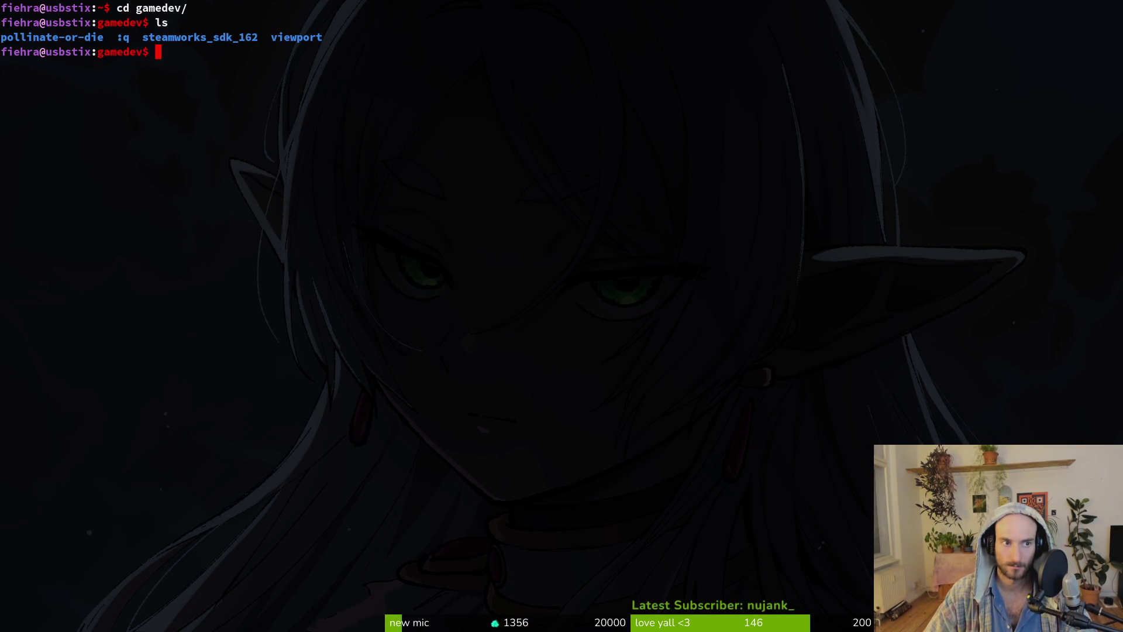
type("rm -rf :q")
key("Return")
type("ls")
key("Return")
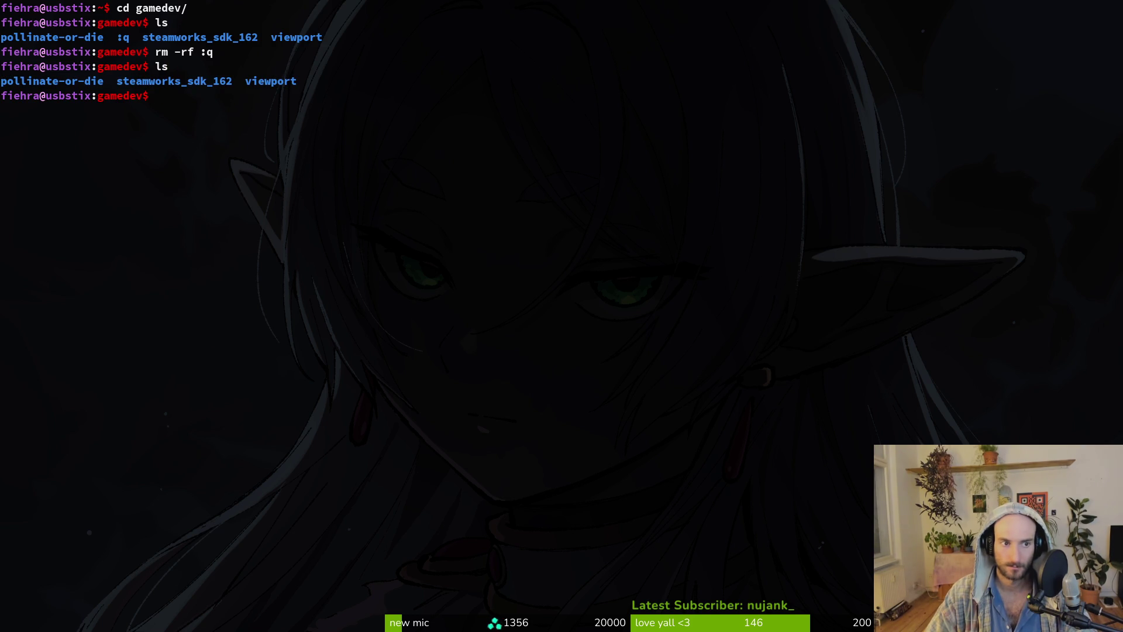
type("cd")
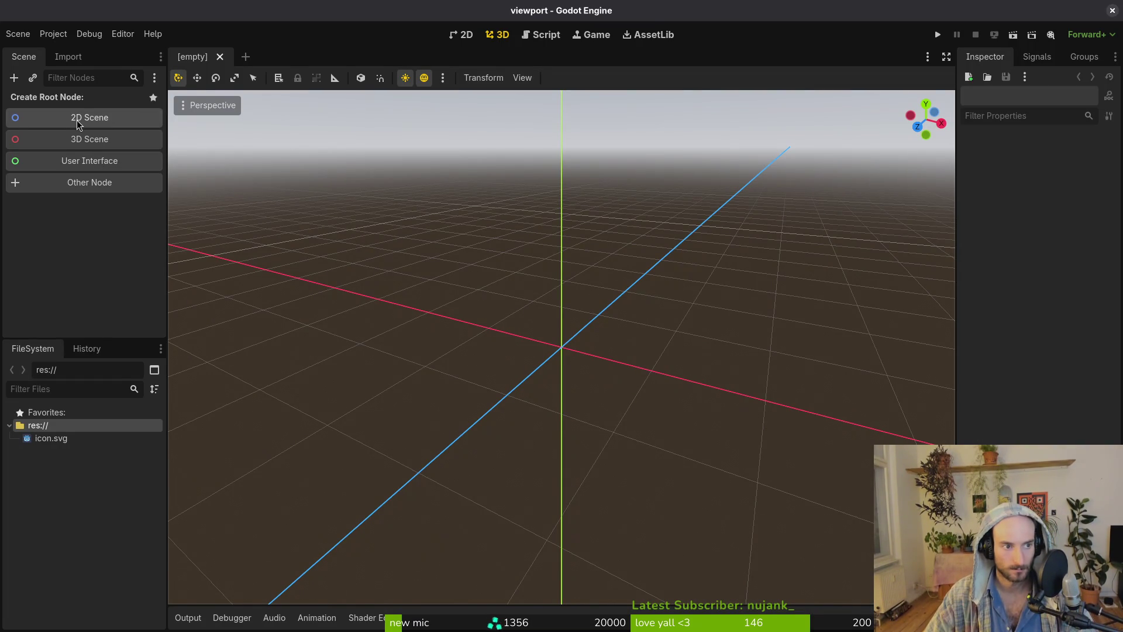
Launch another Project Manager and open the pollinateOrDie project.
key("super")
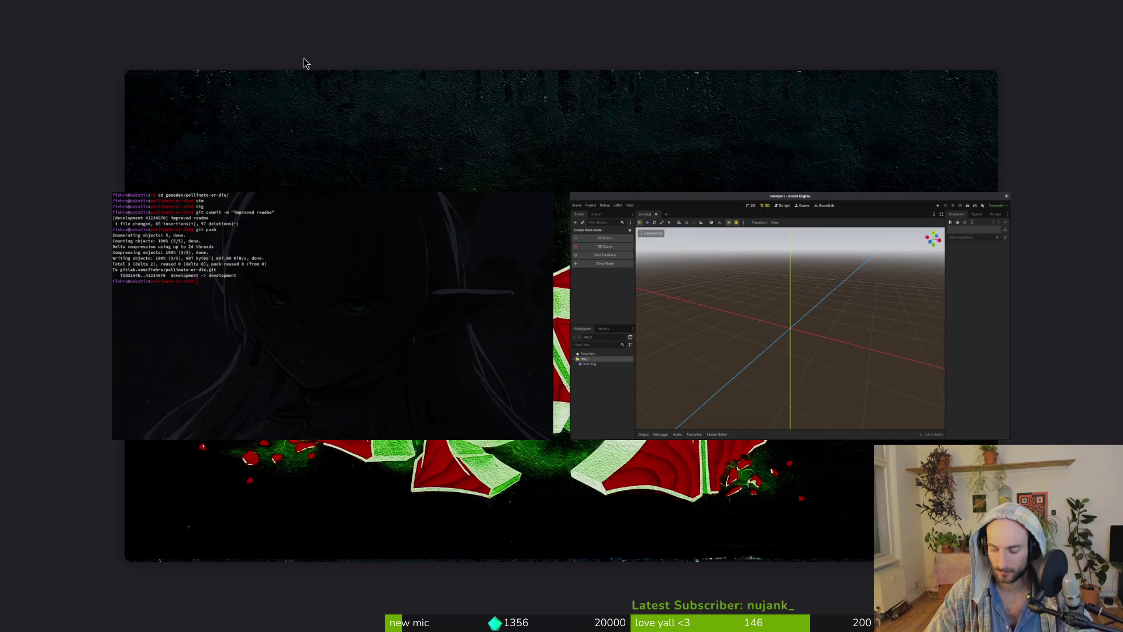
key("super")
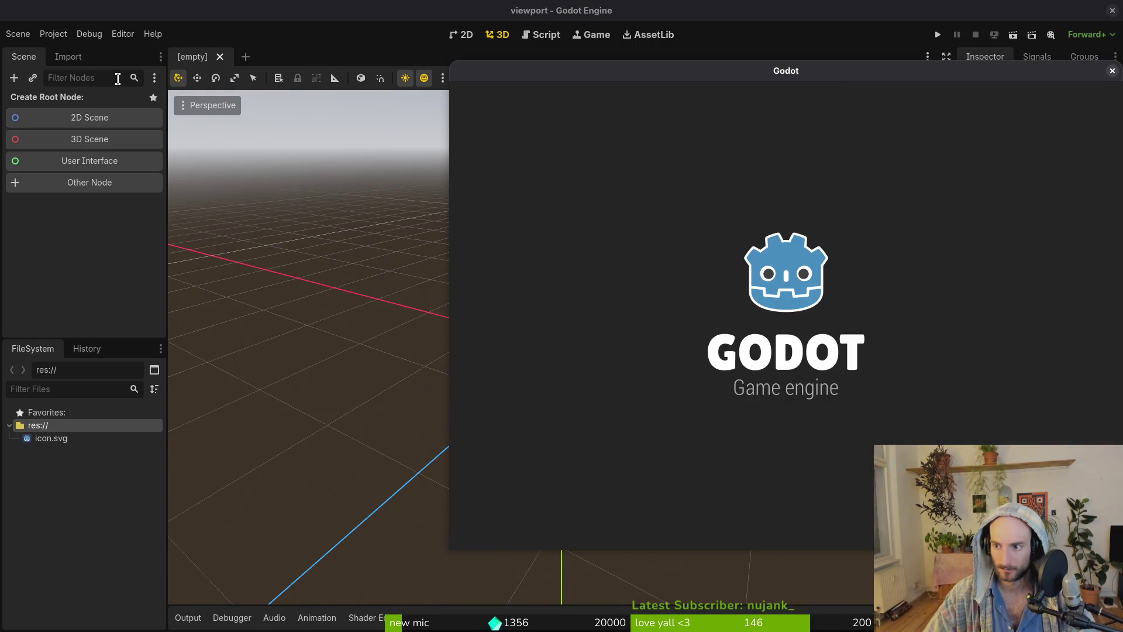
double_click(589, 200)
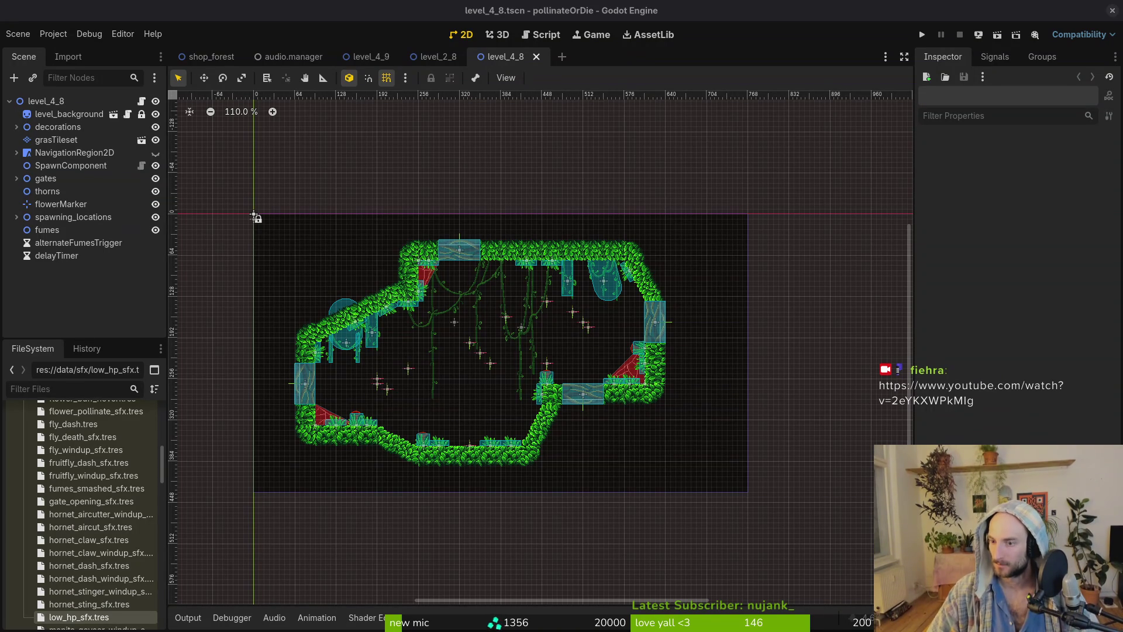
Pan the level_4_8 canvas and close the level_4_8 and level_2_8 scene tabs.
left_click_drag(255, 216, 259, 195)
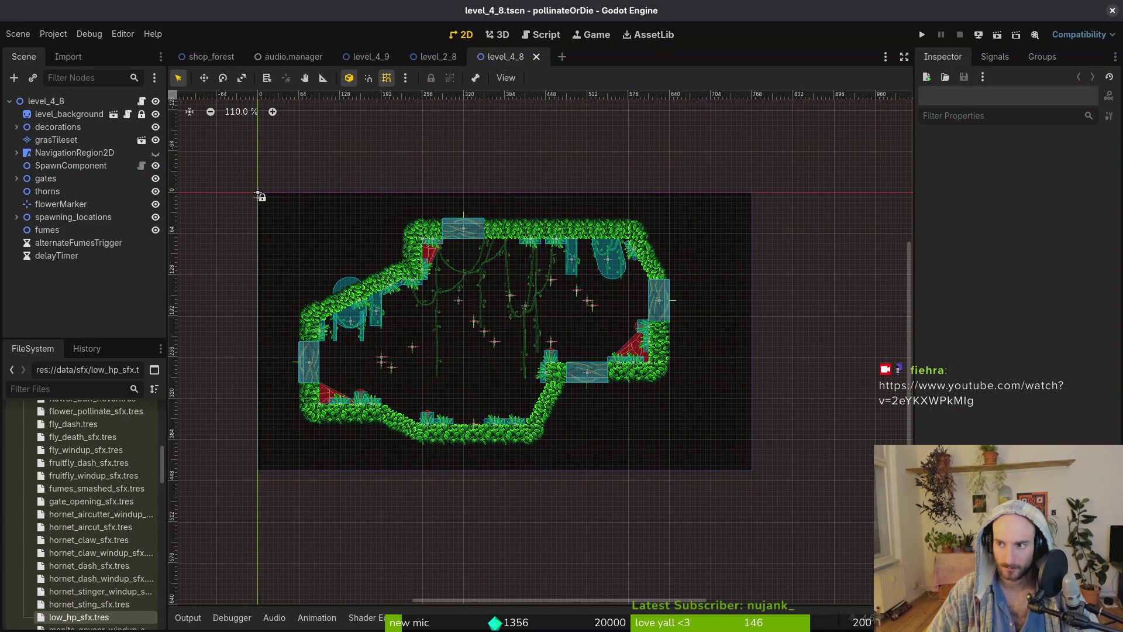
scroll(493, 398, "left", 1)
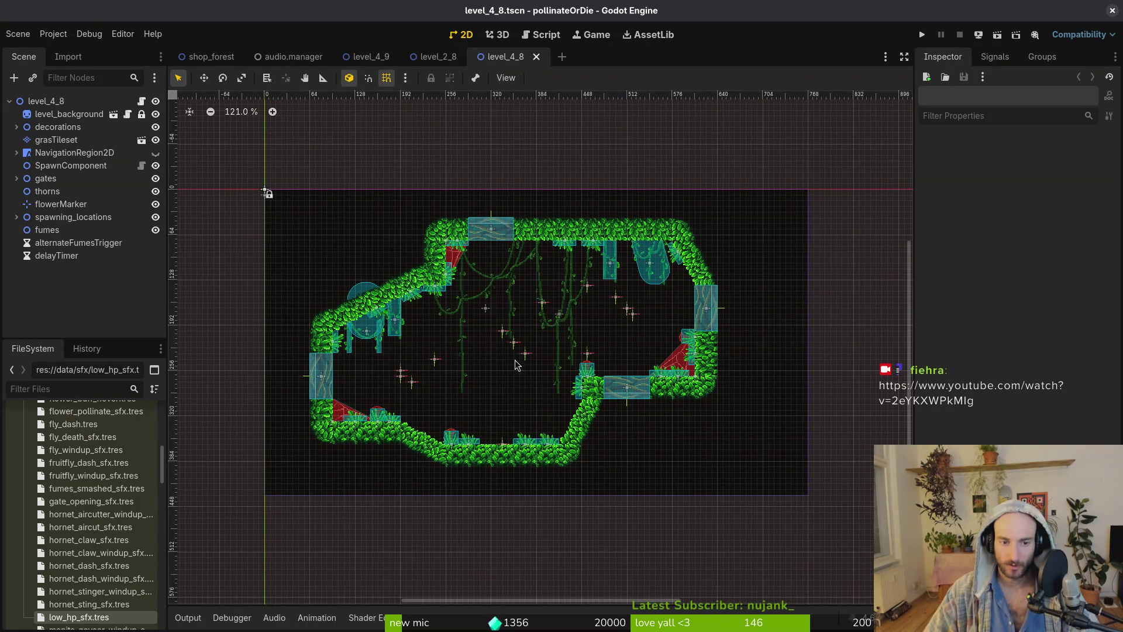
scroll(493, 397, "down", 1)
middle_click(514, 56)
middle_click(416, 58)
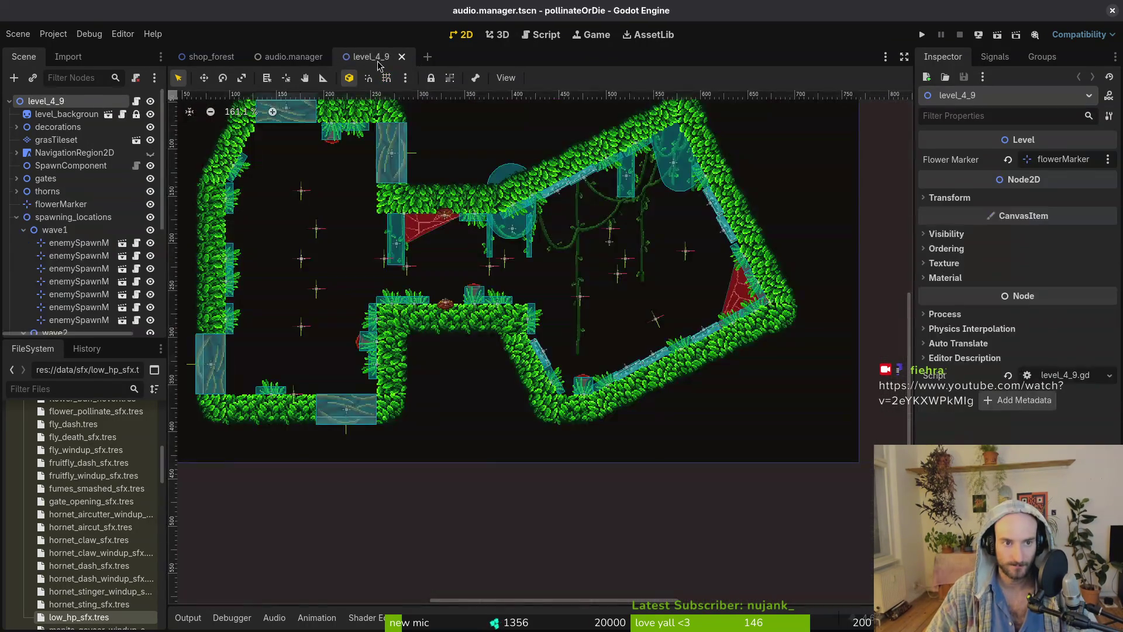
Close the level_4_9 and audio.manager scenes and inspect game.controller via Quick Open.
middle_click(380, 58)
middle_click(260, 59)
key("alt+shift+o")
type("gamcont")
key("Down")
key("Return")
left_click(17, 114)
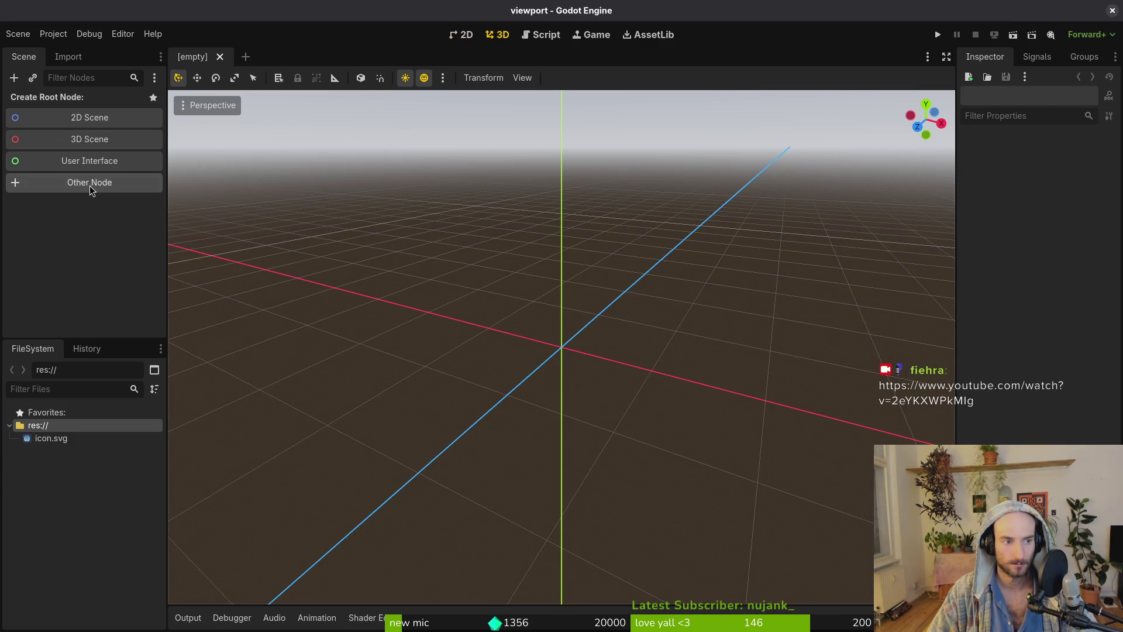
In the viewport project, create a plain Node scene root named 'game'.
left_click(89, 183)
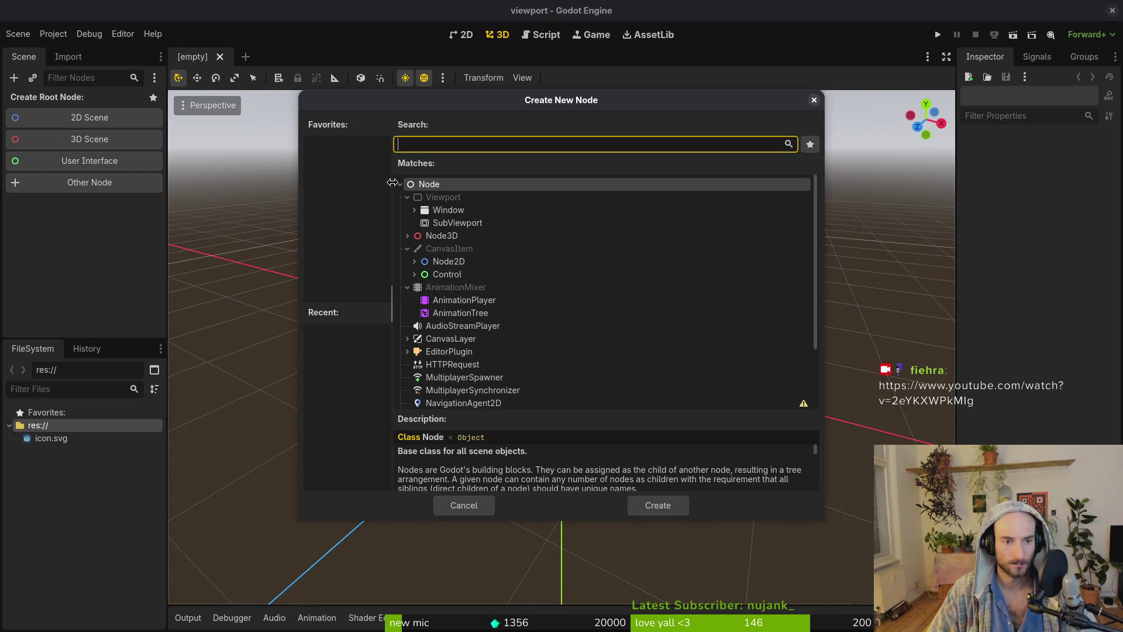
left_click(657, 504)
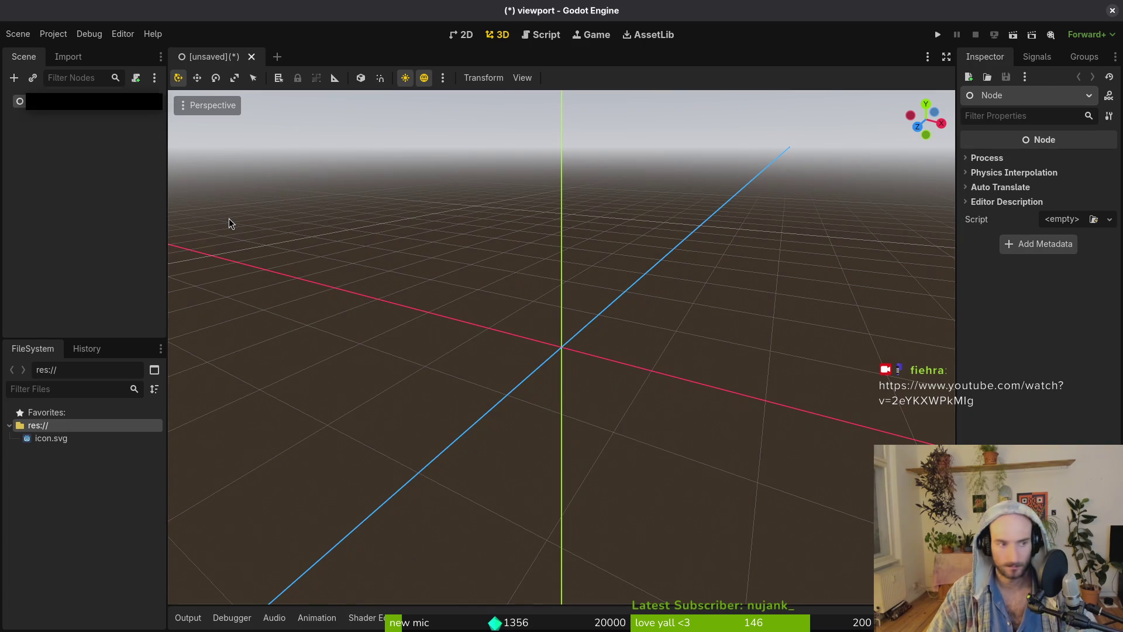
key("F2")
type("game")
key("Return")
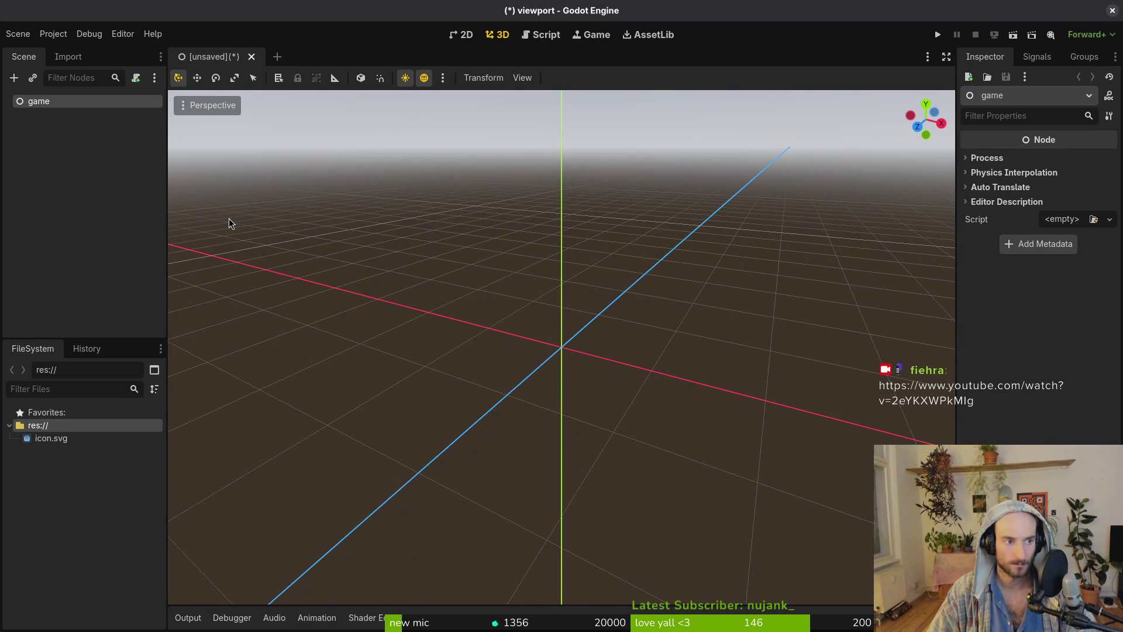
Add Control and Node2D as children of the game root.
key("ctrl+a")
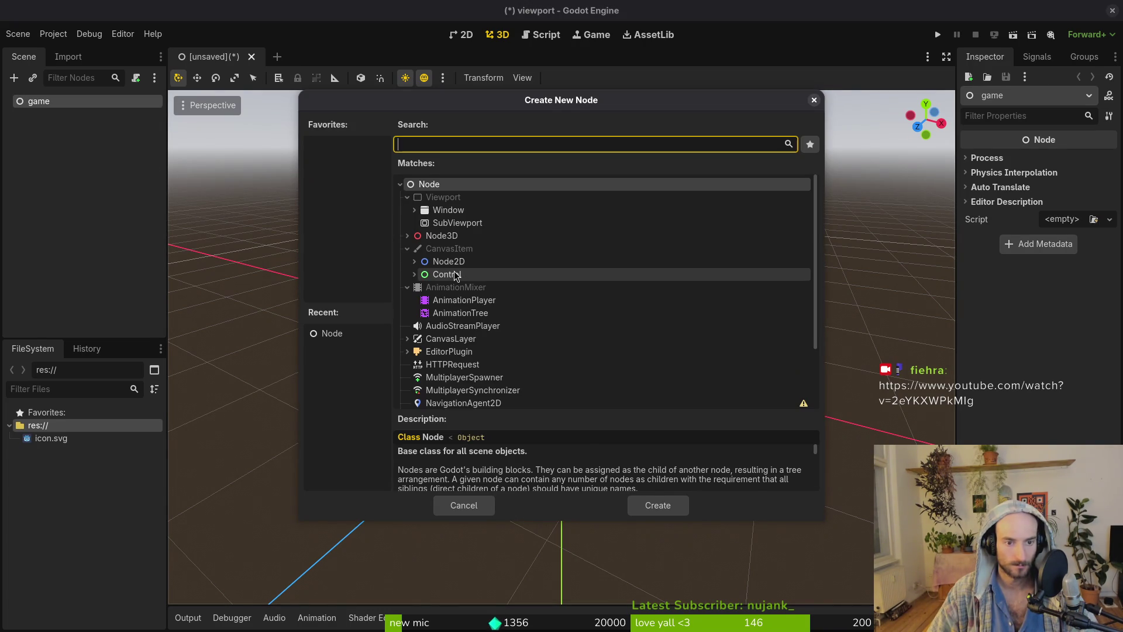
left_click(446, 274)
left_click(658, 505)
left_click(75, 107)
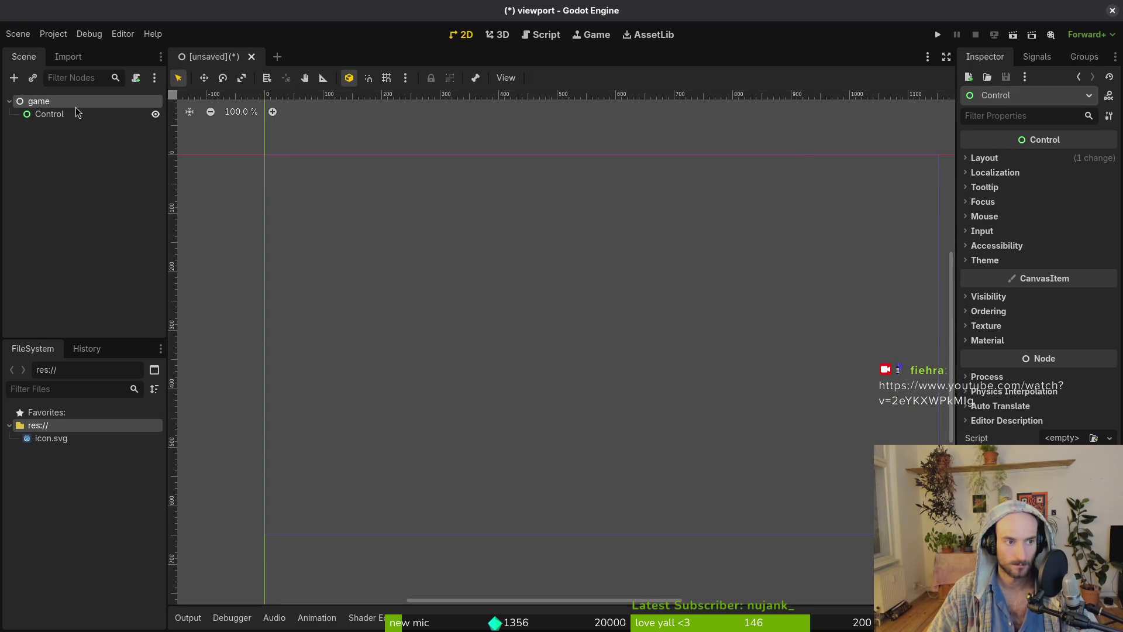
key("ctrl+a")
type("lev")
key("BackSpace")
key("BackSpace")
key("BackSpace")
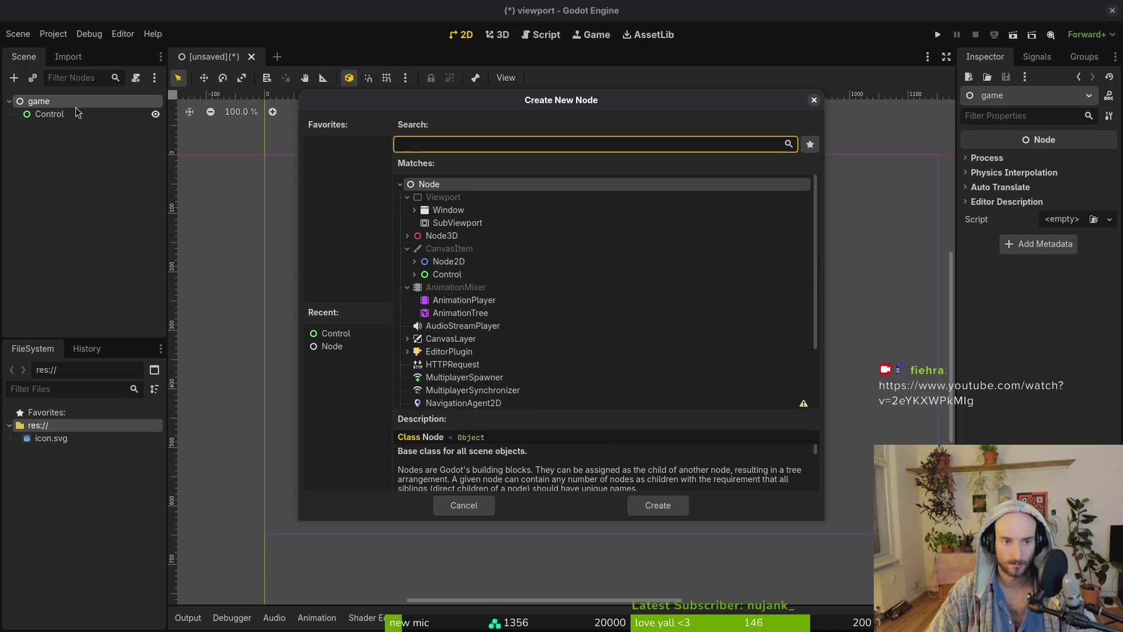
type("node2d")
key("Return")
Add a Sprite2D child under Node2D.
left_click(69, 129)
left_click(72, 154)
key("ctrl+a")
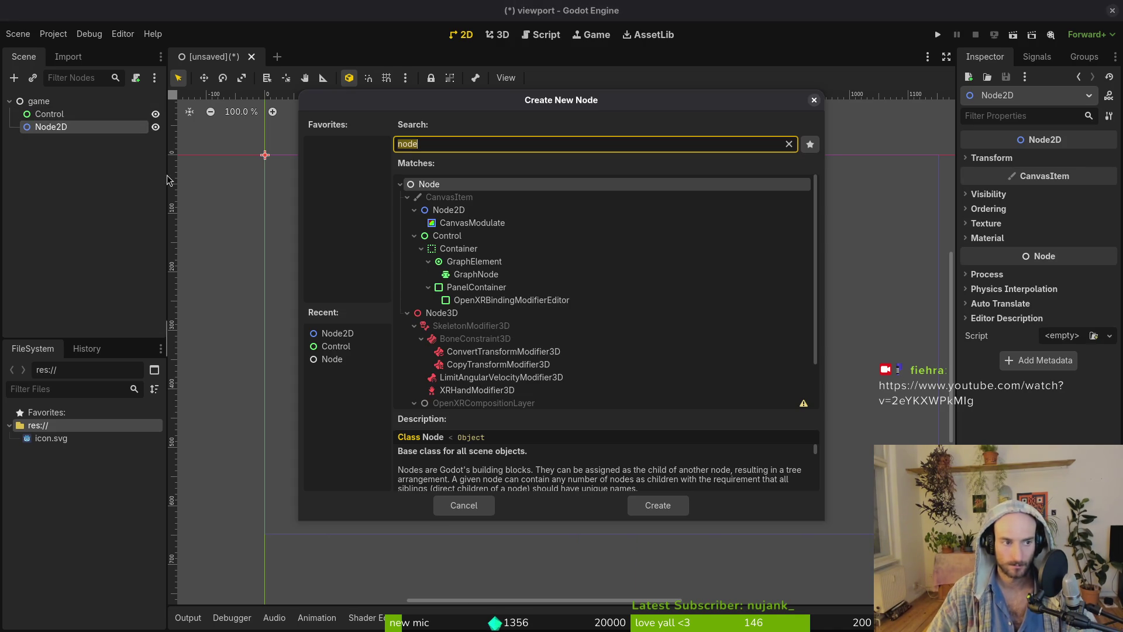
type("sprite")
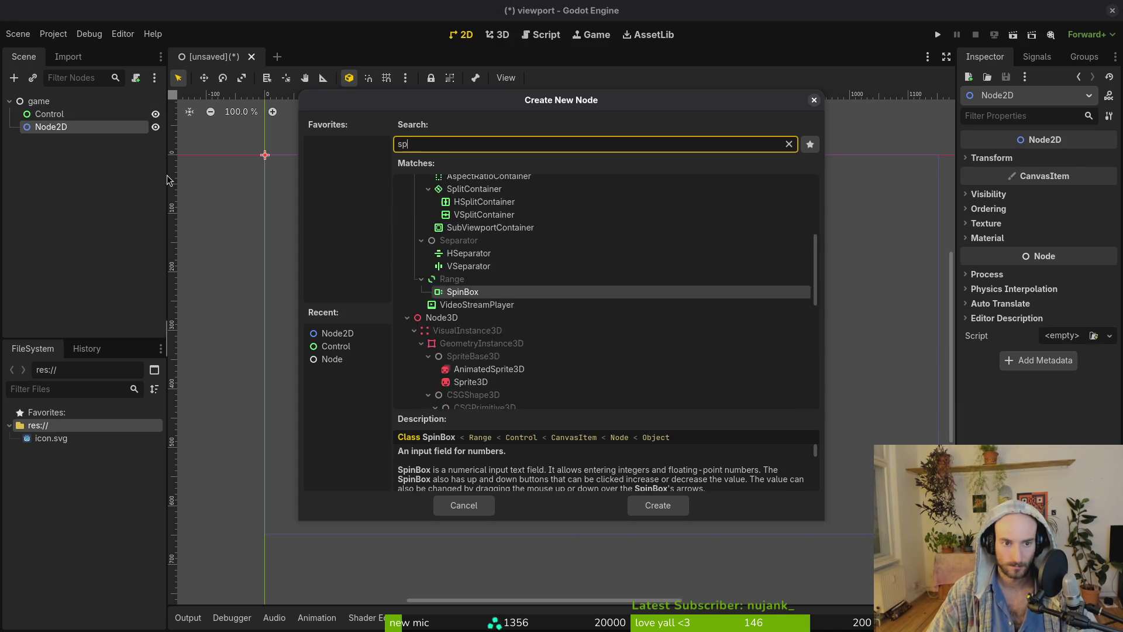
key("Return")
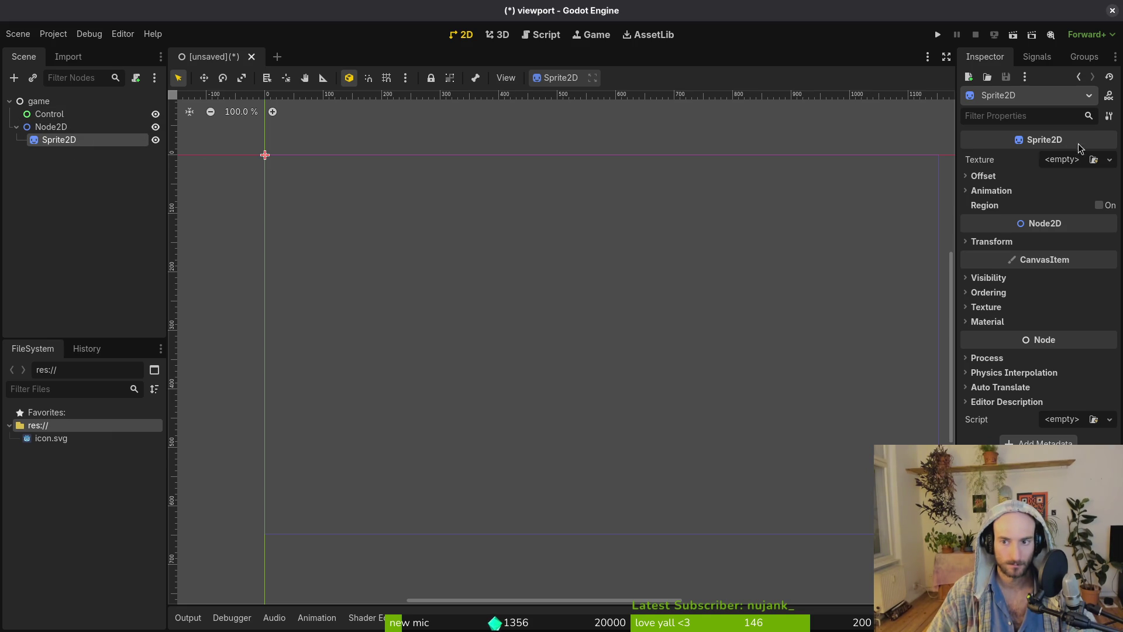
Try the Sprite2D texture options, close the file browser, then delete the Sprite2D node.
left_click(1109, 159)
key("Escape")
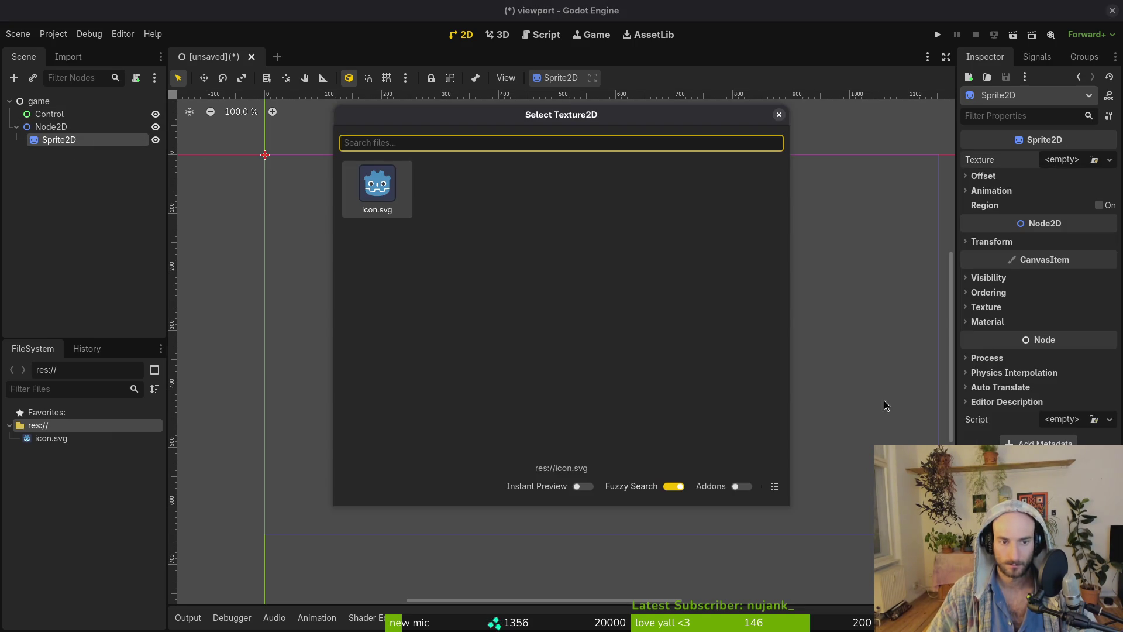
key("Escape")
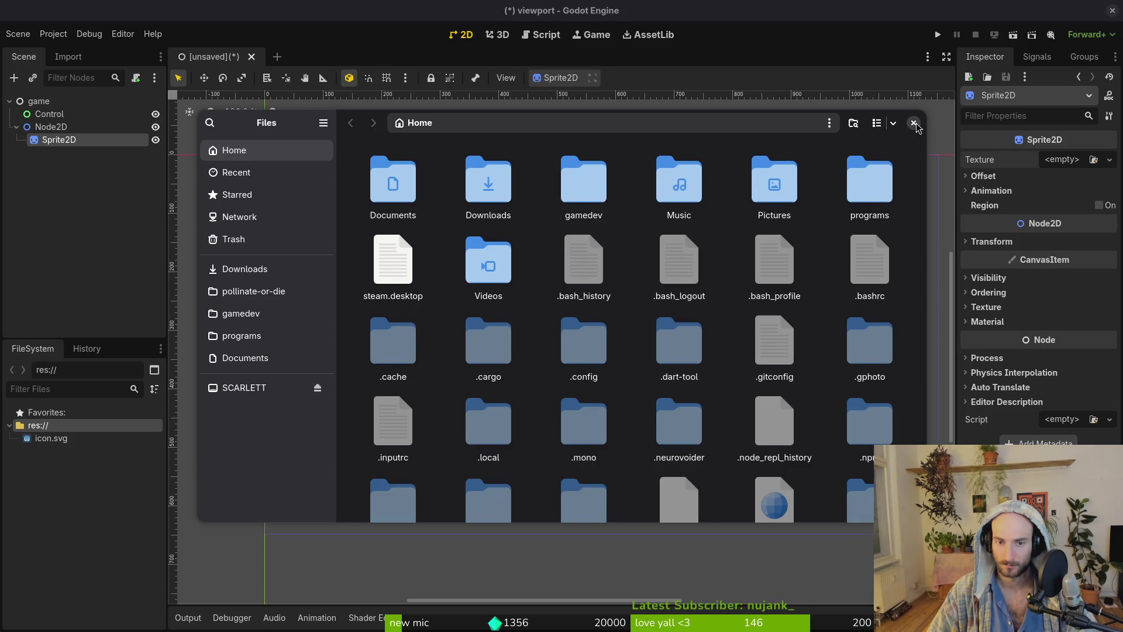
left_click(915, 124)
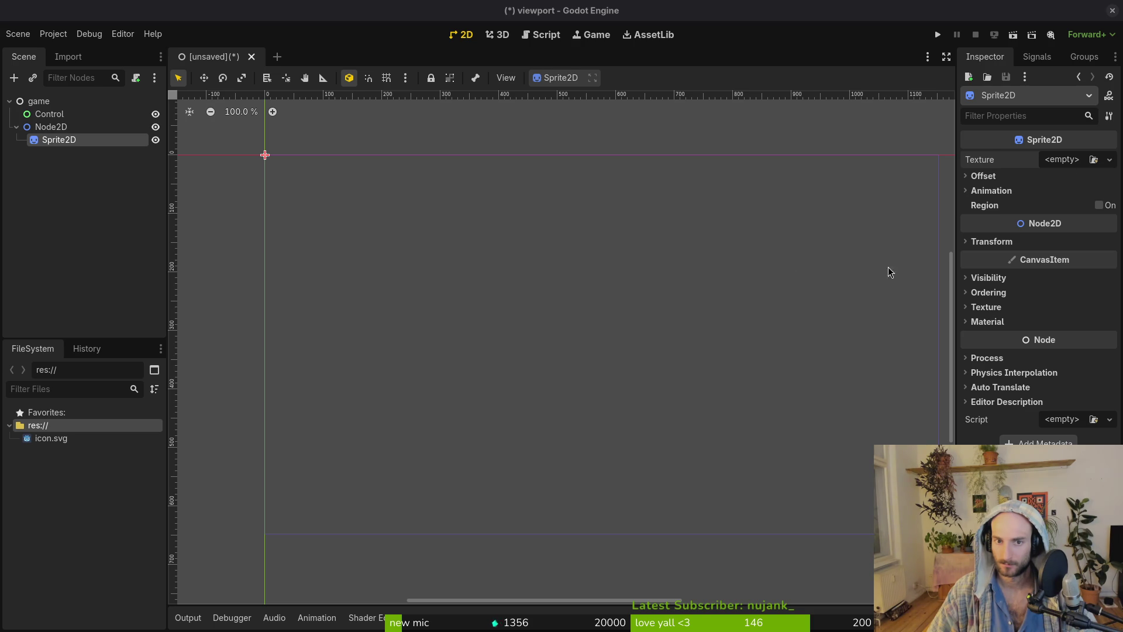
key("super")
key("super")
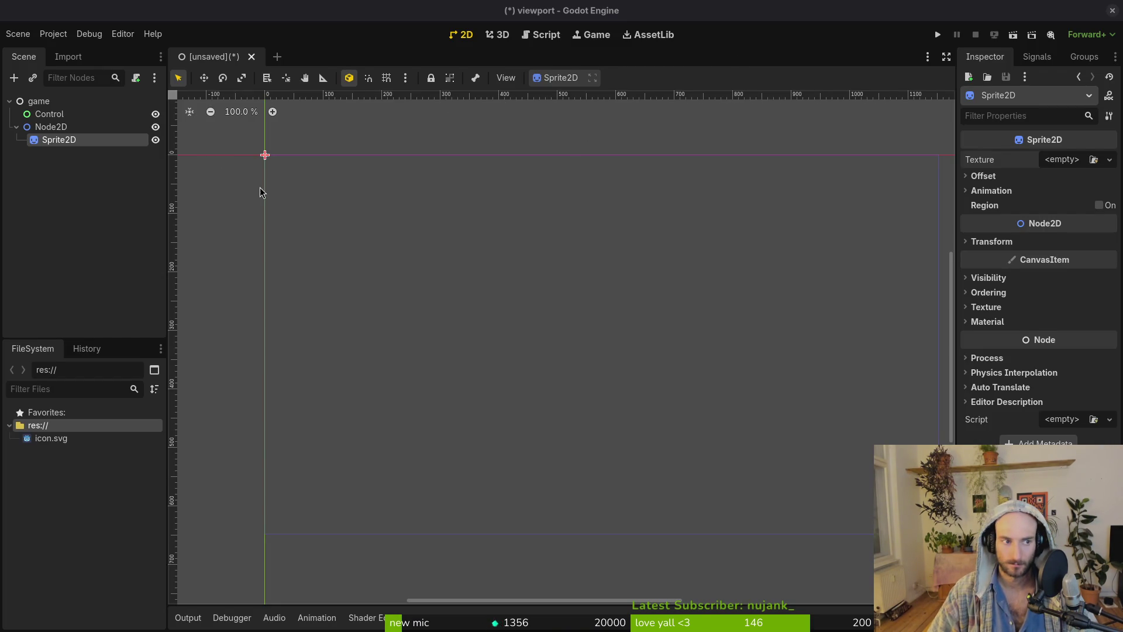
scroll(291, 209, "left", 5)
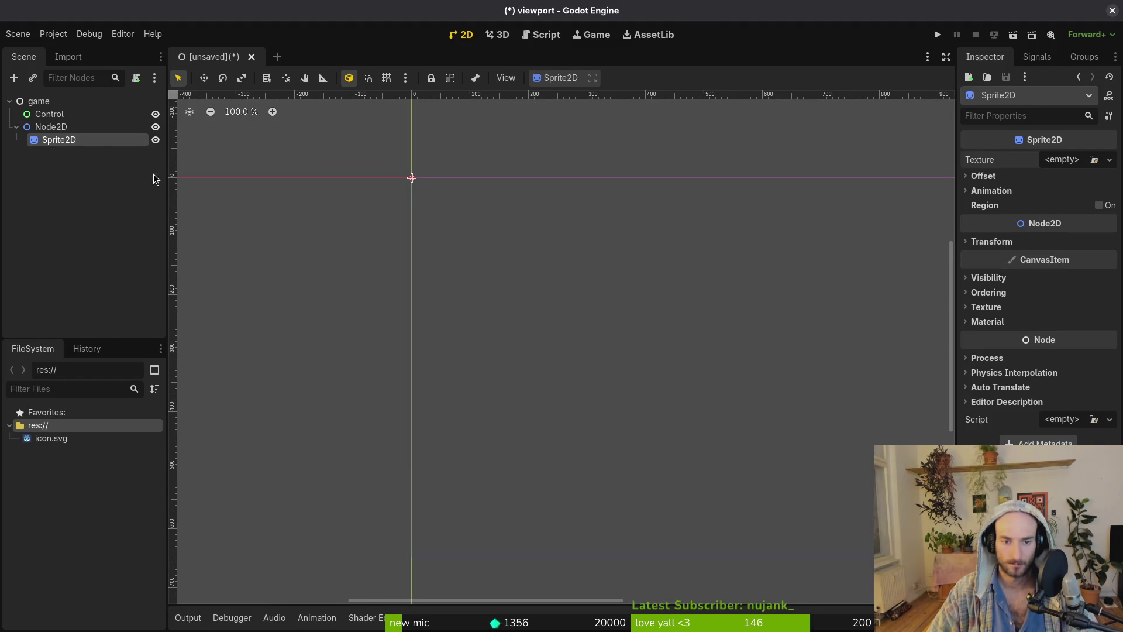
key("Delete")
key("Return")
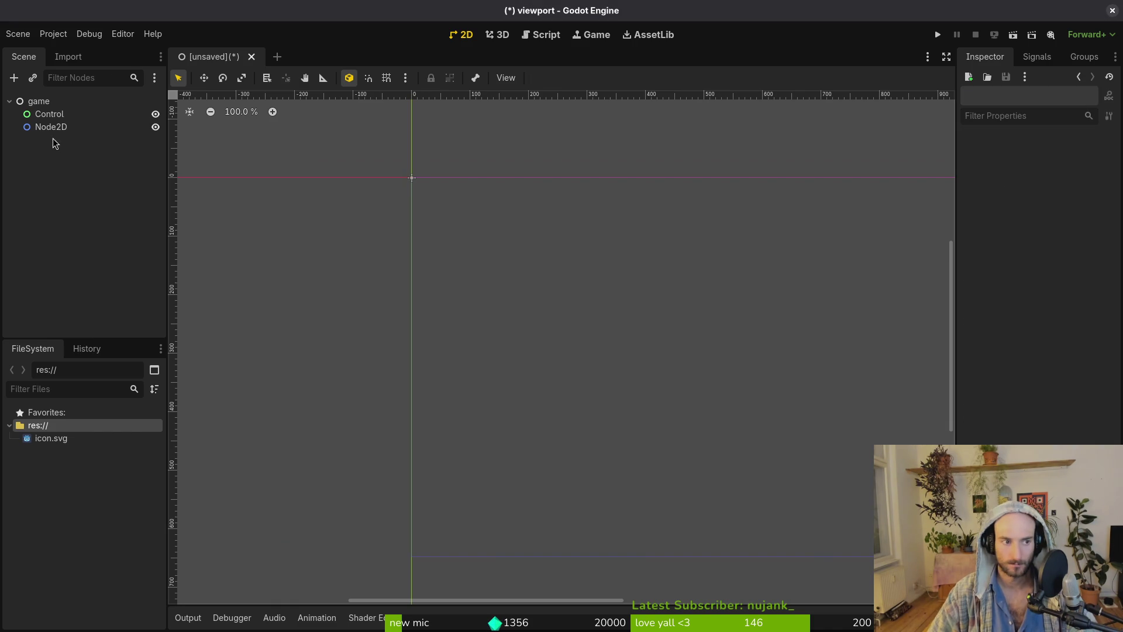
Add a TextureRect child under Node2D.
left_click(87, 131)
key("ctrl+a")
type("texture")
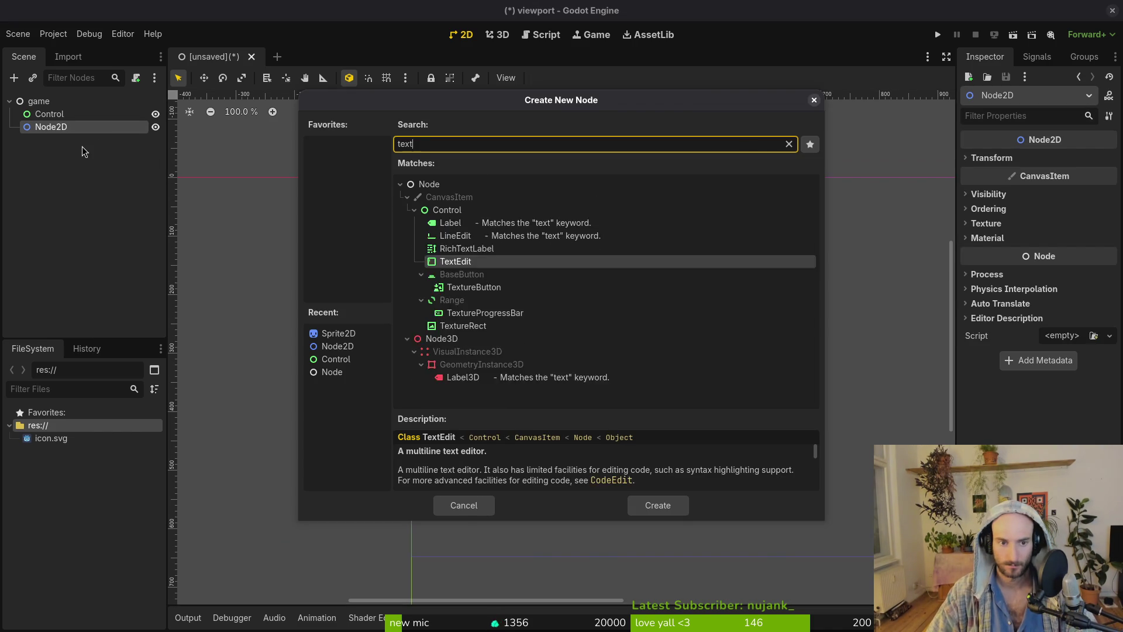
key("Return")
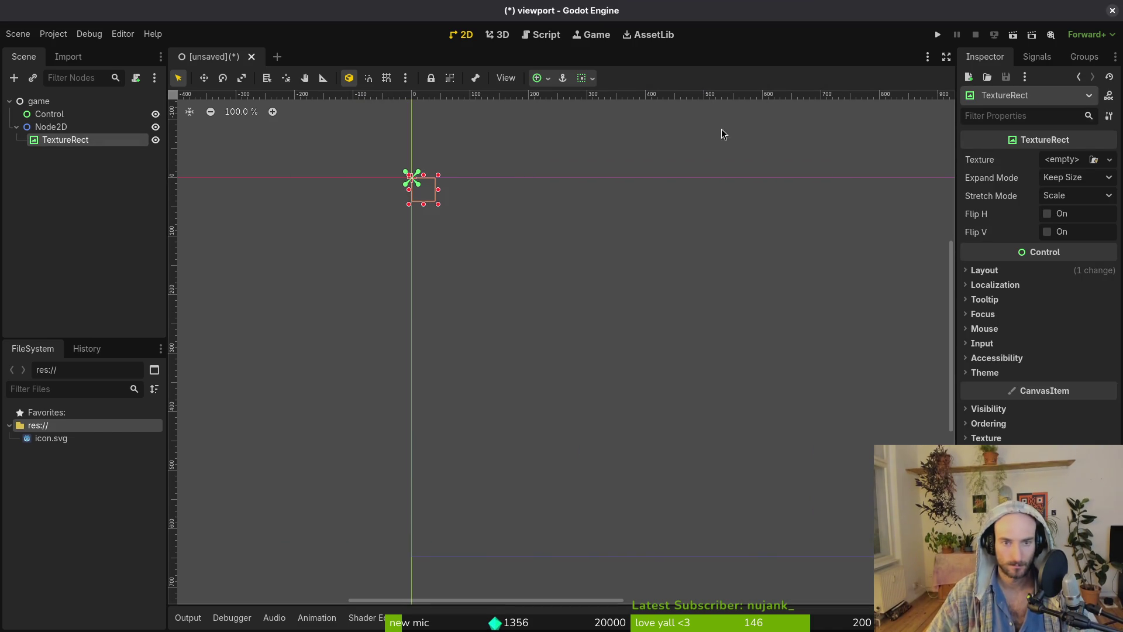
Give the TextureRect a PlaceholderTexture2D sized 768×432.
left_click(1072, 164)
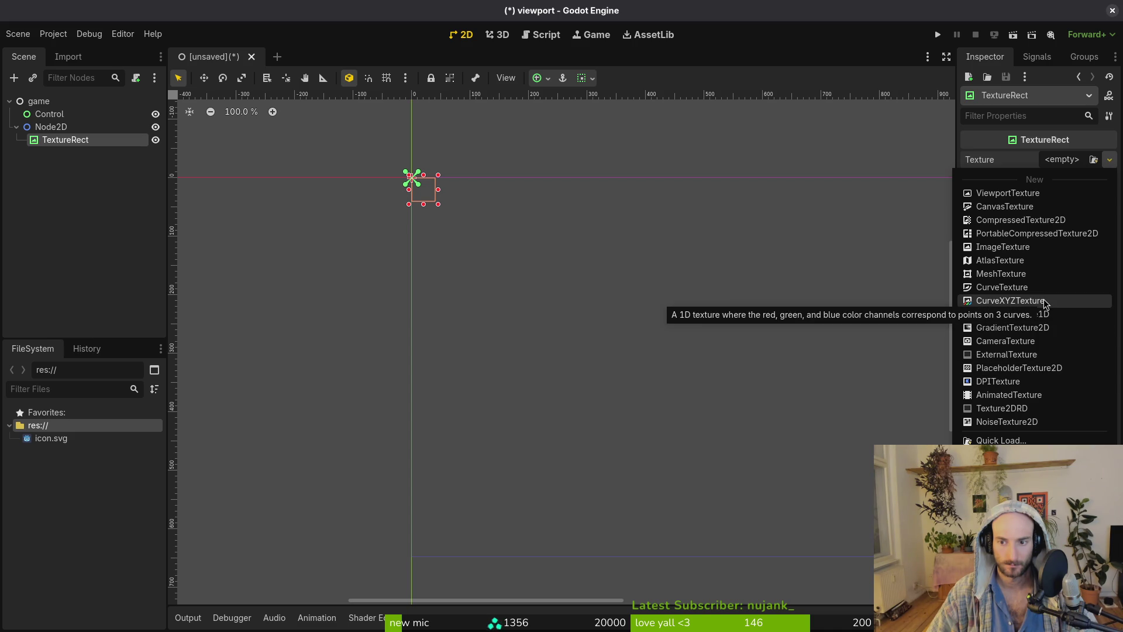
left_click(1064, 368)
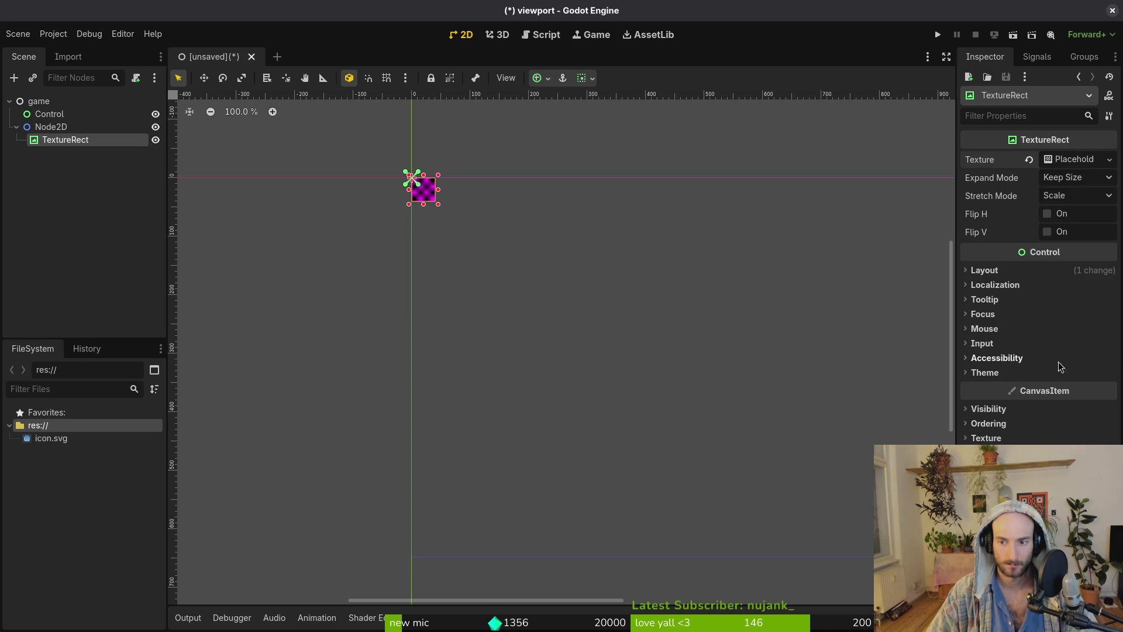
left_click(1065, 164)
scroll(420, 183, "up", 5)
left_click(1081, 181)
type("768")
key("Tab")
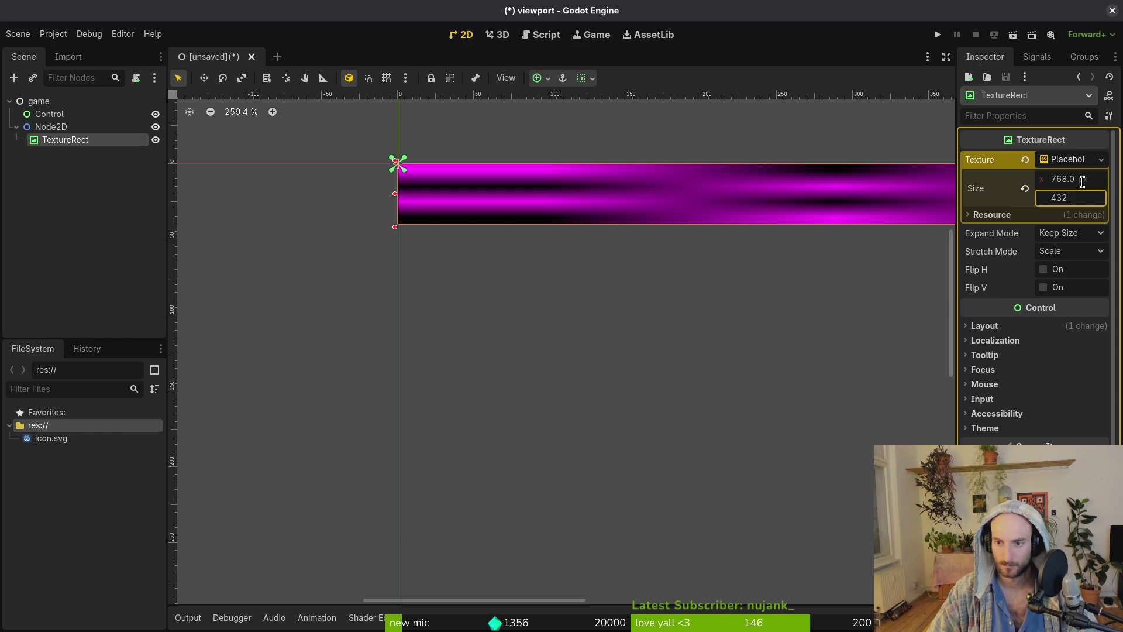
key("Return")
scroll(730, 380, "down", 5)
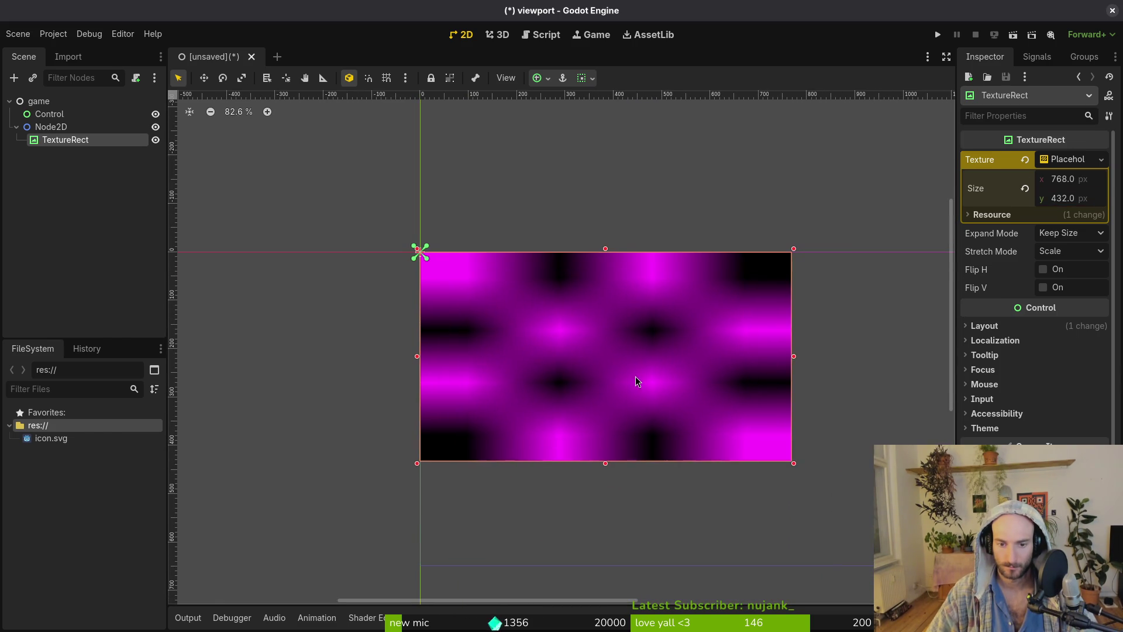
Save the scene as game.tscn, collapse Node2D and select the game root.
key("ctrl+s")
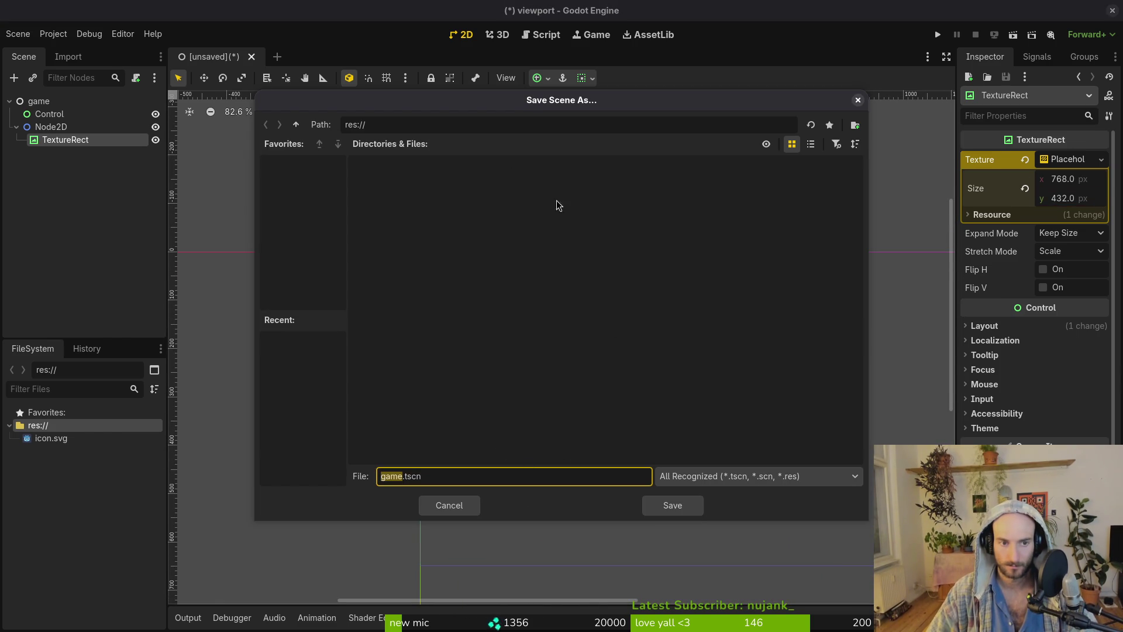
left_click(676, 504)
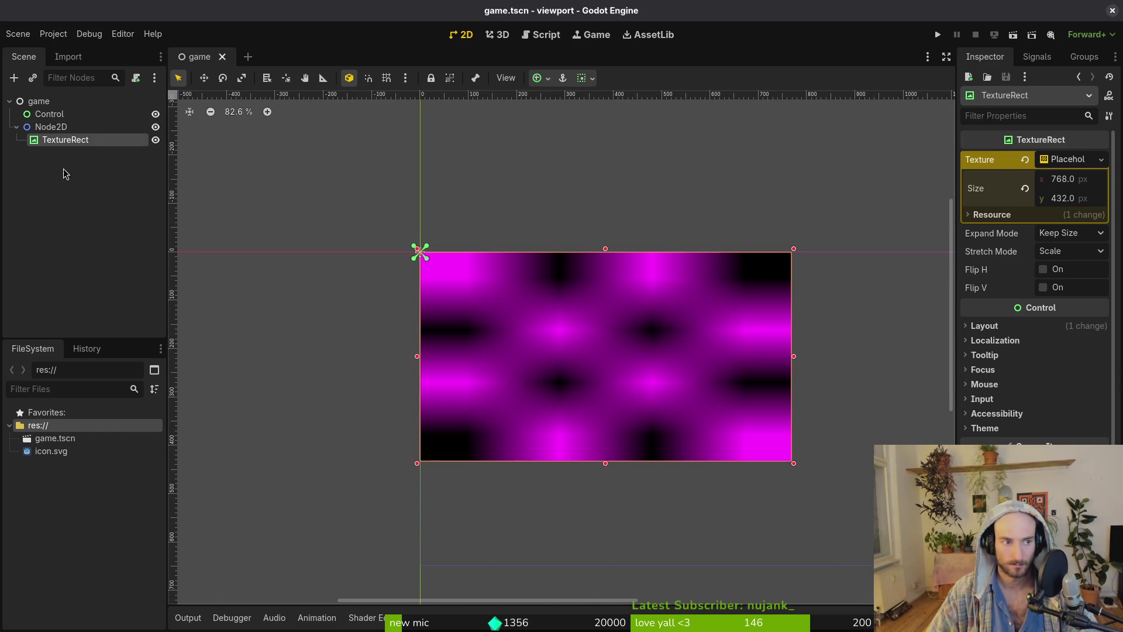
left_click(16, 126)
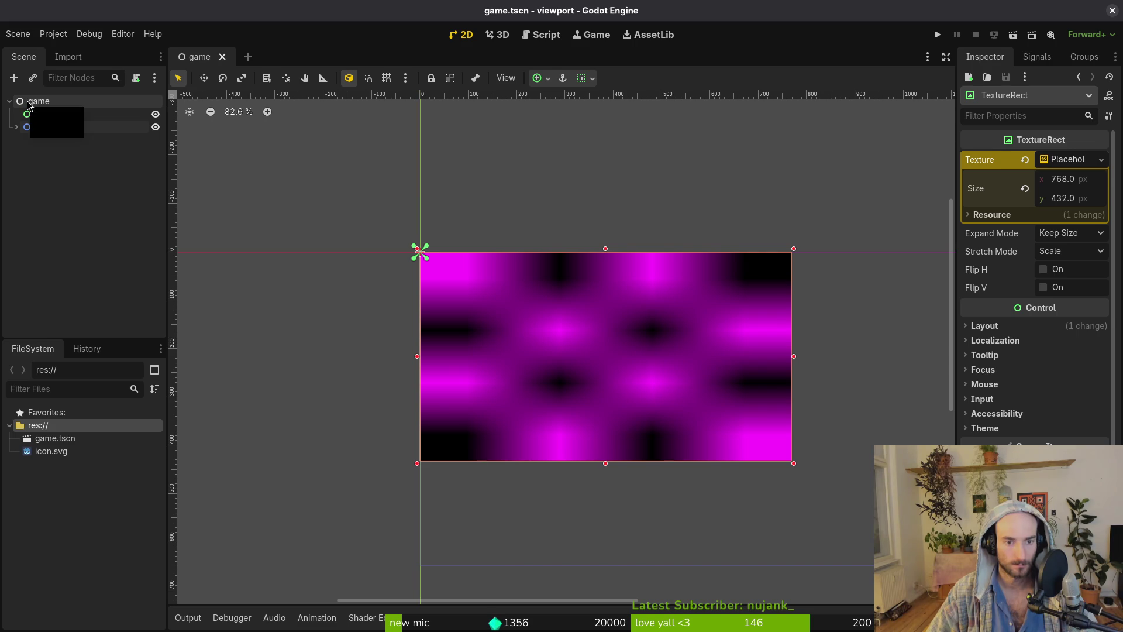
left_click(29, 105)
left_click(38, 156)
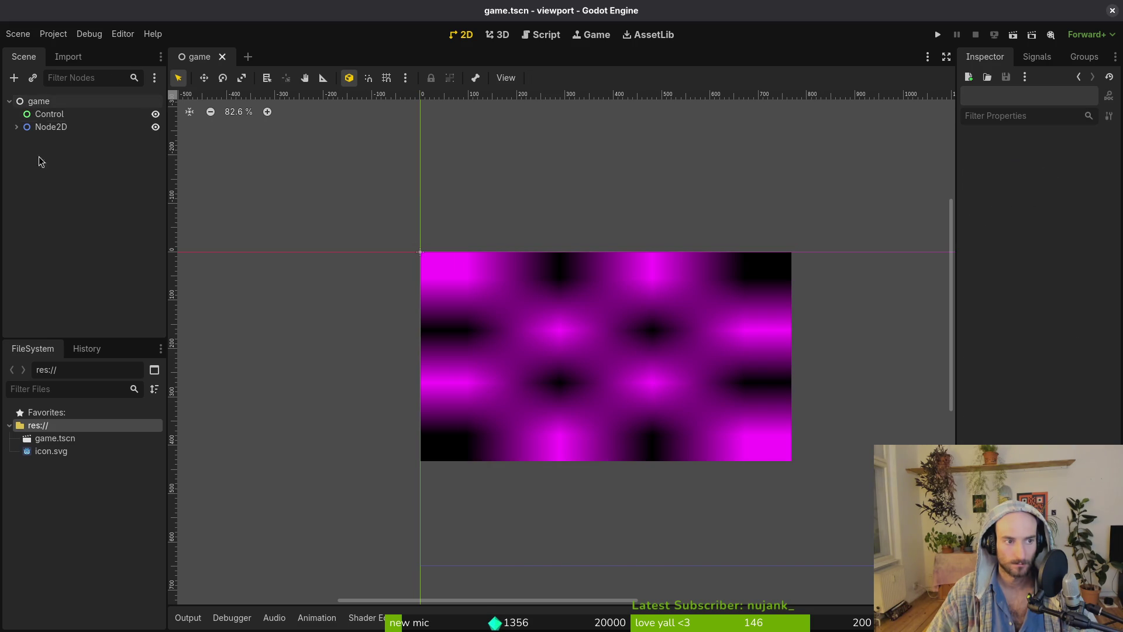
left_click(40, 103)
key("ctrl+a")
Add a SubViewport and a TextureRect under game, placing TextureRect above SubViewport.
type("view")
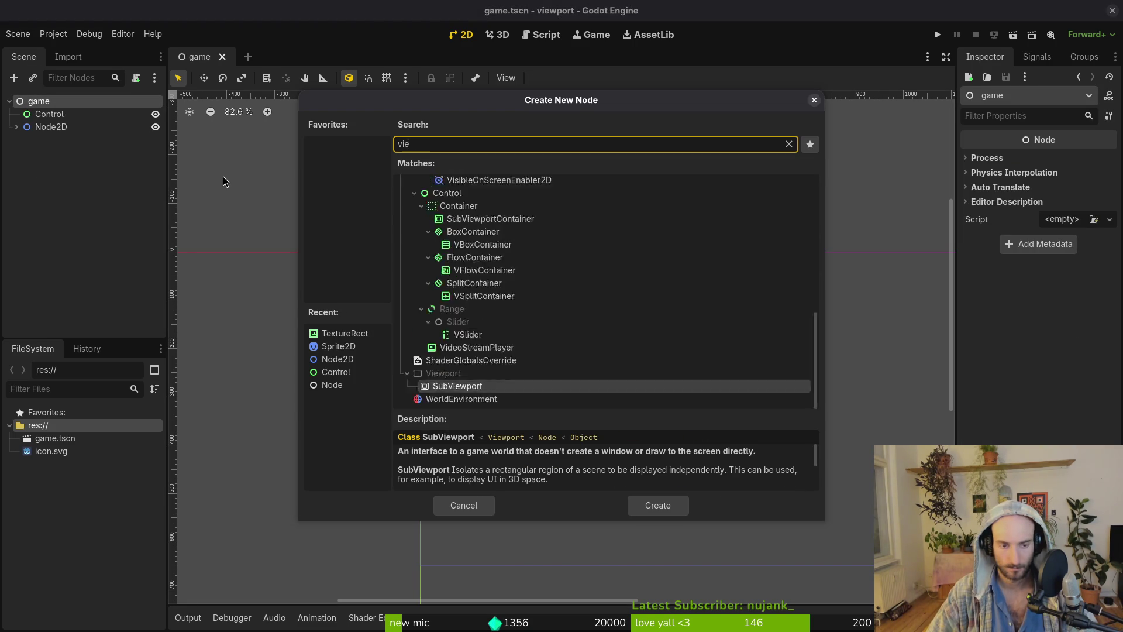
key("Return")
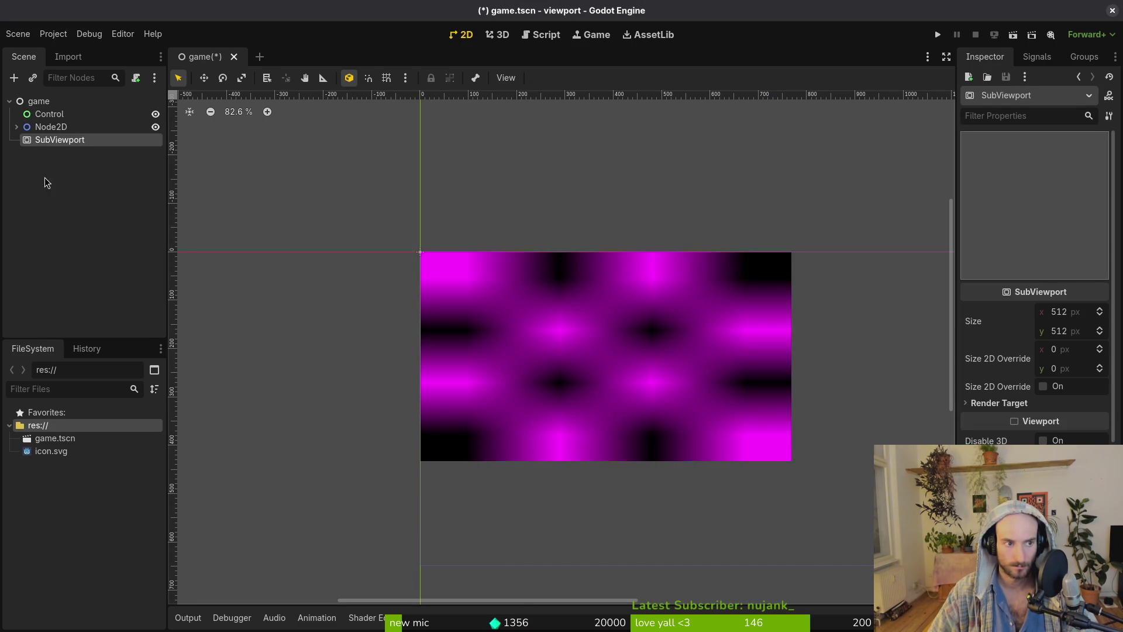
left_click(34, 104)
key("ctrl+a")
type("texture")
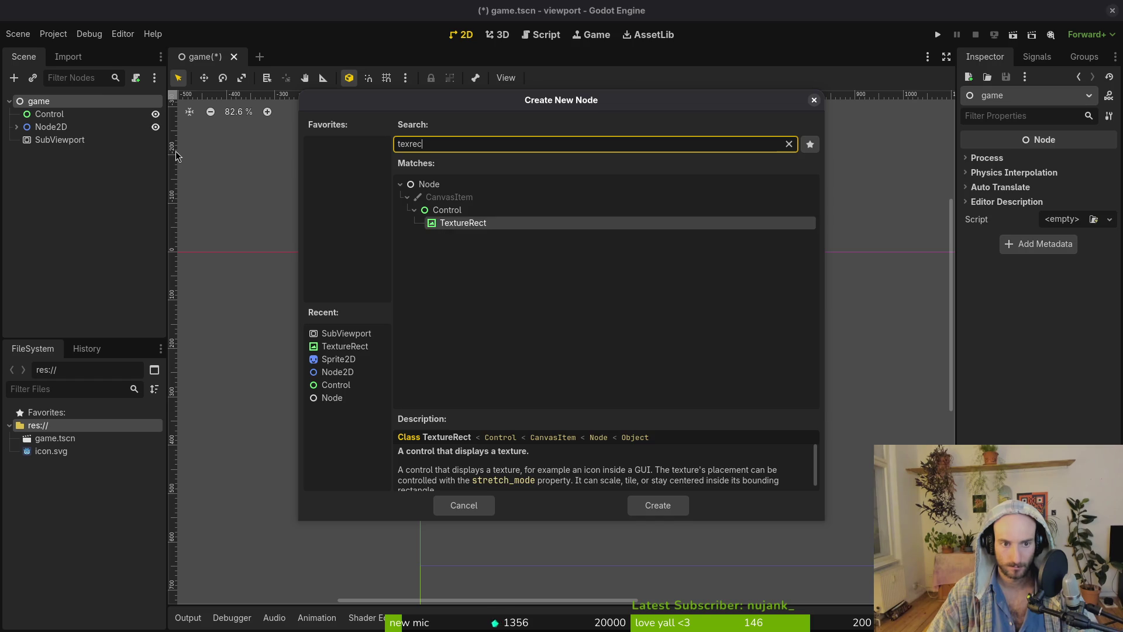
key("Return")
mouse_move(58, 152)
left_mouse_down()
mouse_move(76, 114)
mouse_move(75, 138)
left_mouse_up()
Set the SubViewport size to 768×432 and save the scene.
left_click(65, 155)
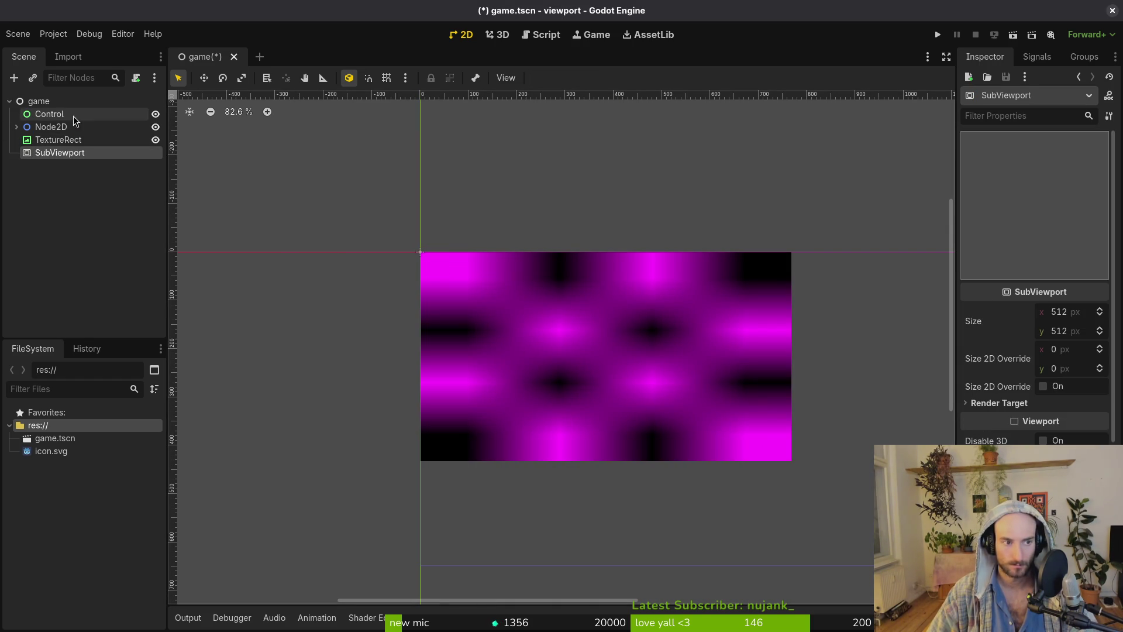
left_click(1065, 312)
type("768")
key("Tab")
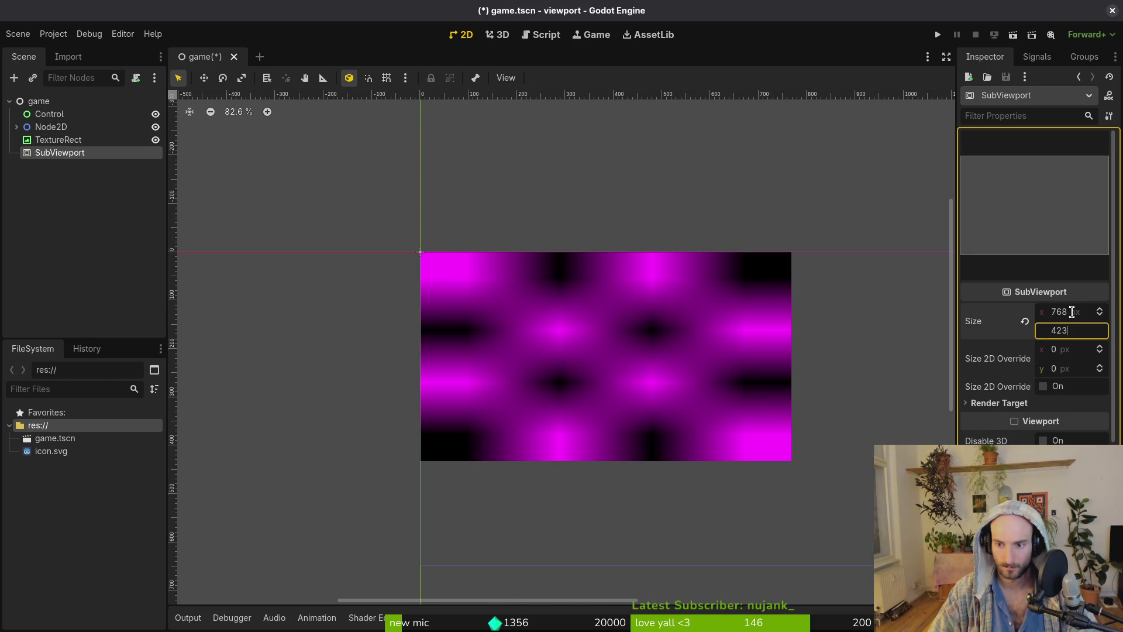
key("Return")
left_click(1081, 331)
type("432")
key("Return")
key("ctrl+s")
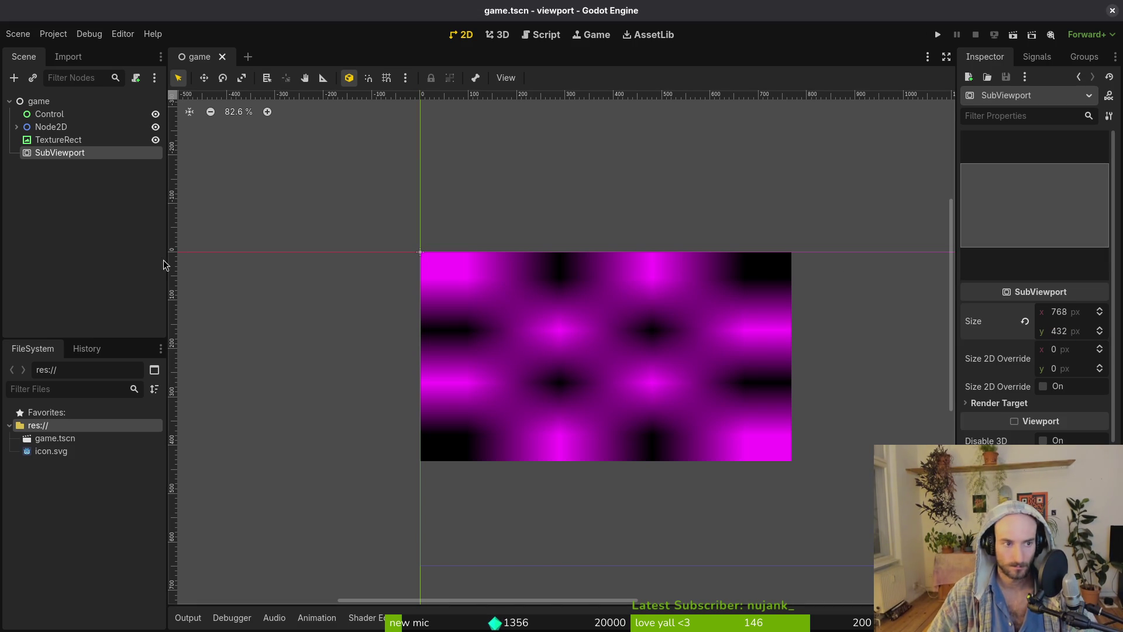
left_click(59, 139)
Give the TextureRect a new ViewportTexture sourced from the SubViewport.
left_click(1060, 161)
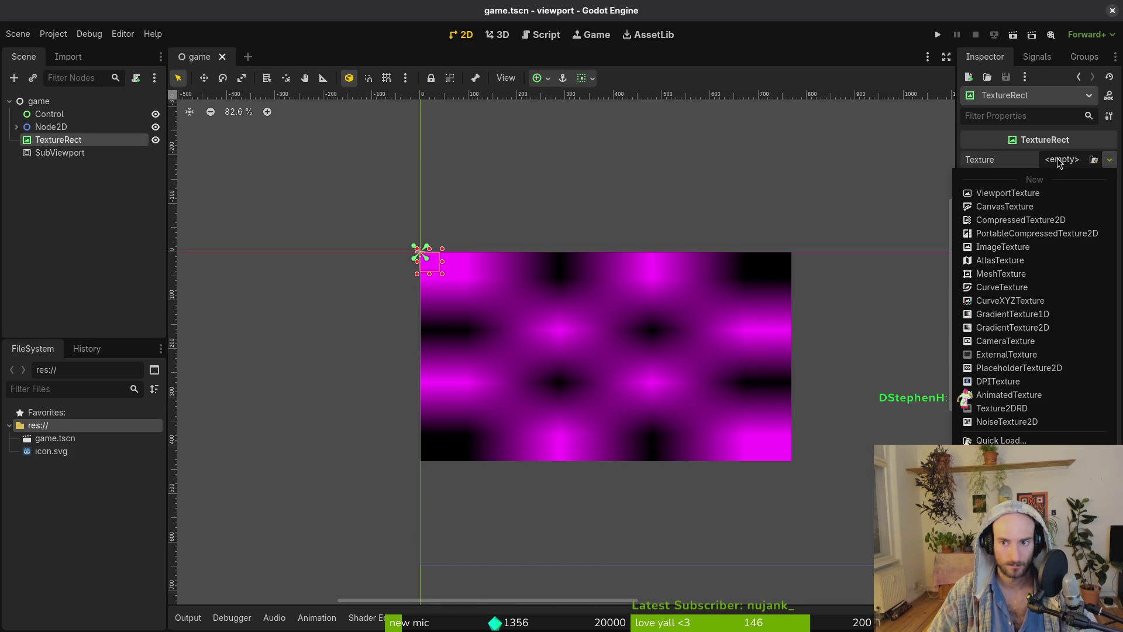
left_click(1029, 193)
left_click(543, 183)
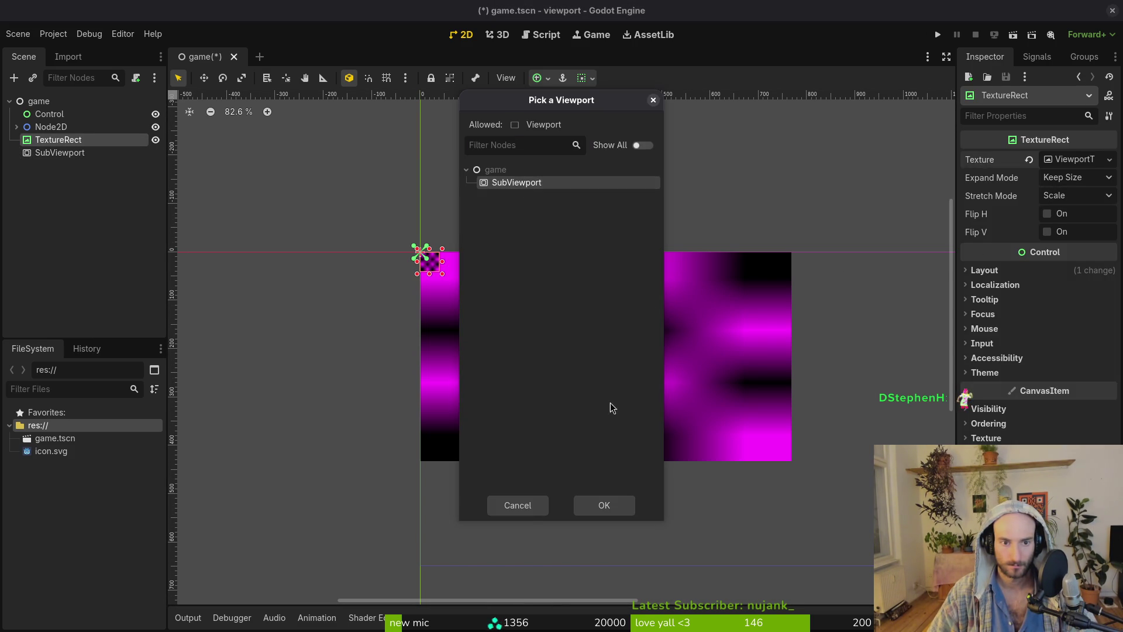
left_click(604, 506)
left_click(1072, 179)
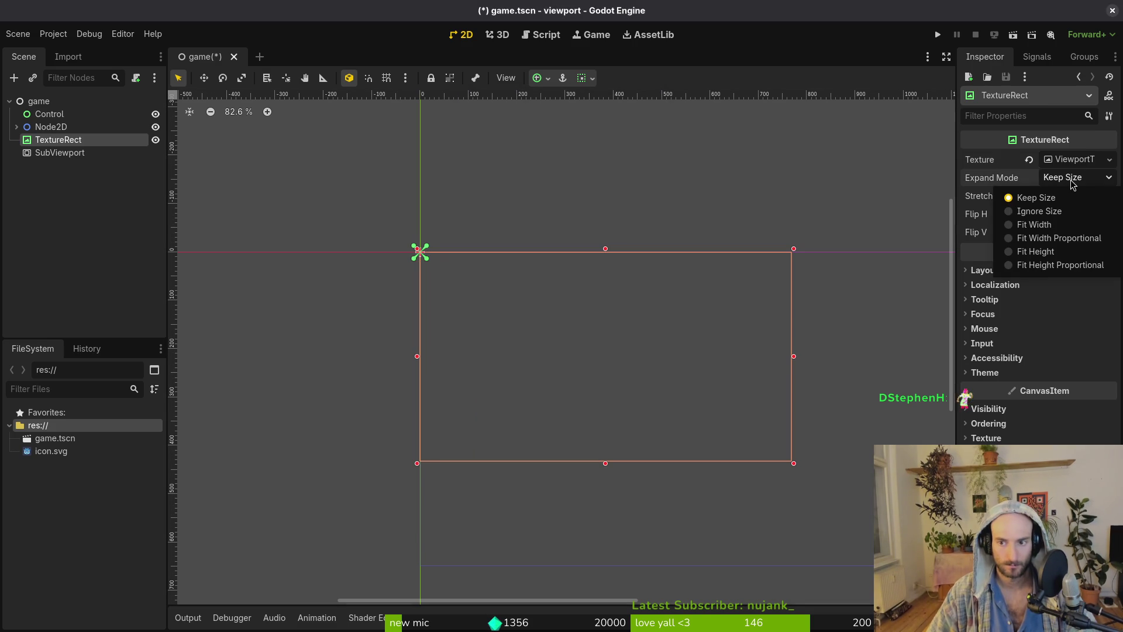
left_click(1072, 185)
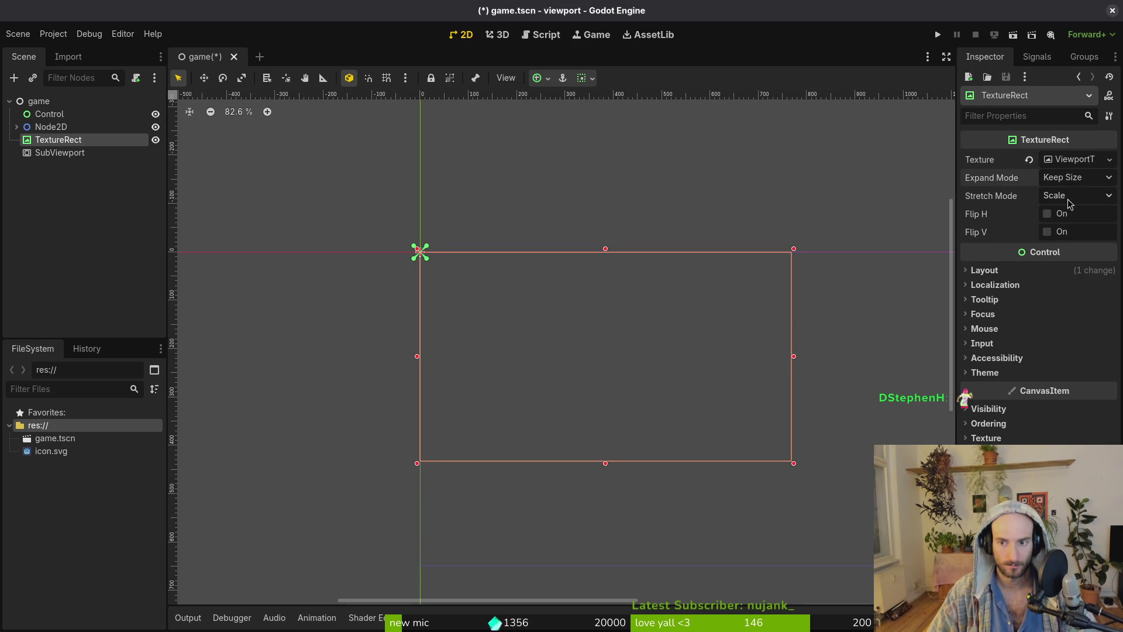
Save the scene and move Control and Node2D under the SubViewport.
left_click(116, 272)
key("ctrl+s")
left_click(63, 152)
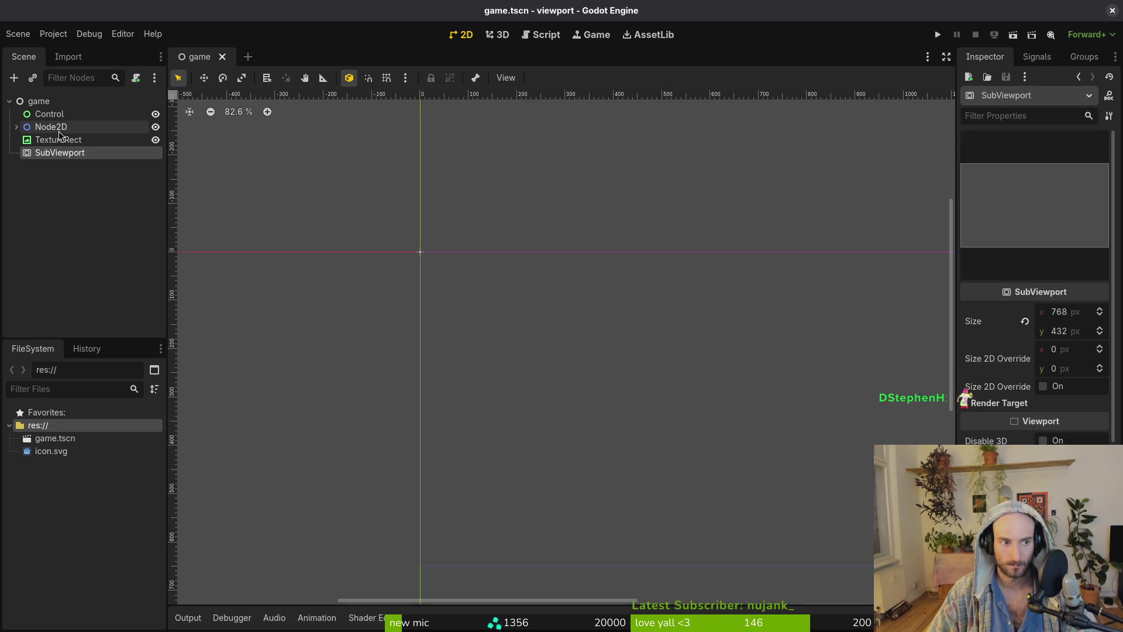
left_click(58, 140)
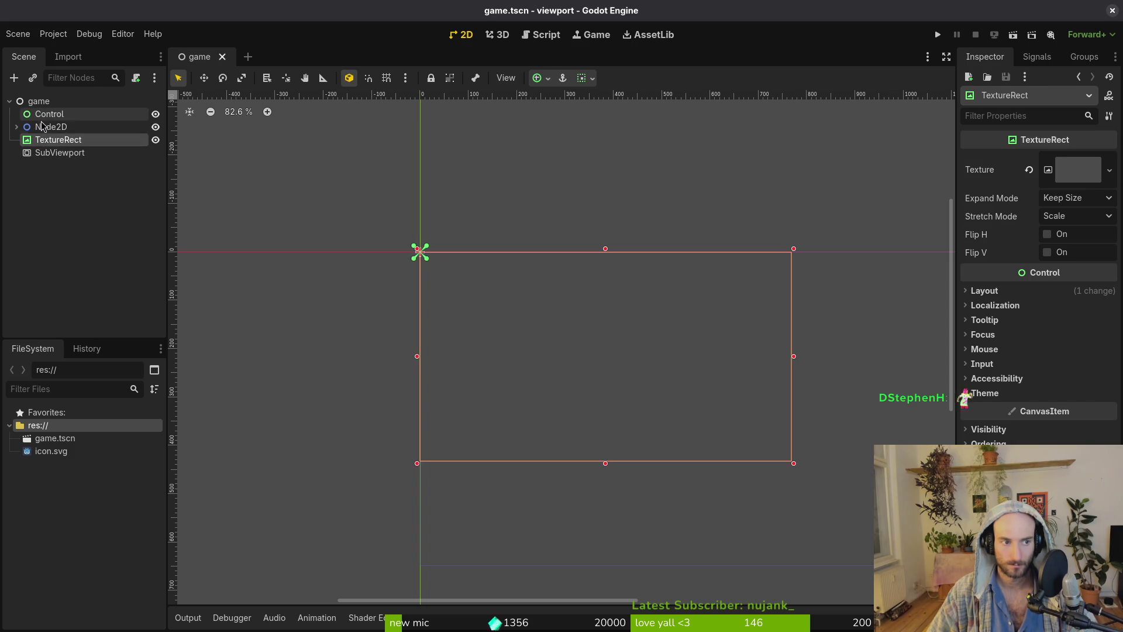
left_click(49, 114)
left_click(51, 127, "shift")
mouse_move(51, 127)
left_mouse_down()
mouse_move(85, 165)
mouse_move(85, 184)
mouse_move(60, 127)
left_mouse_up()
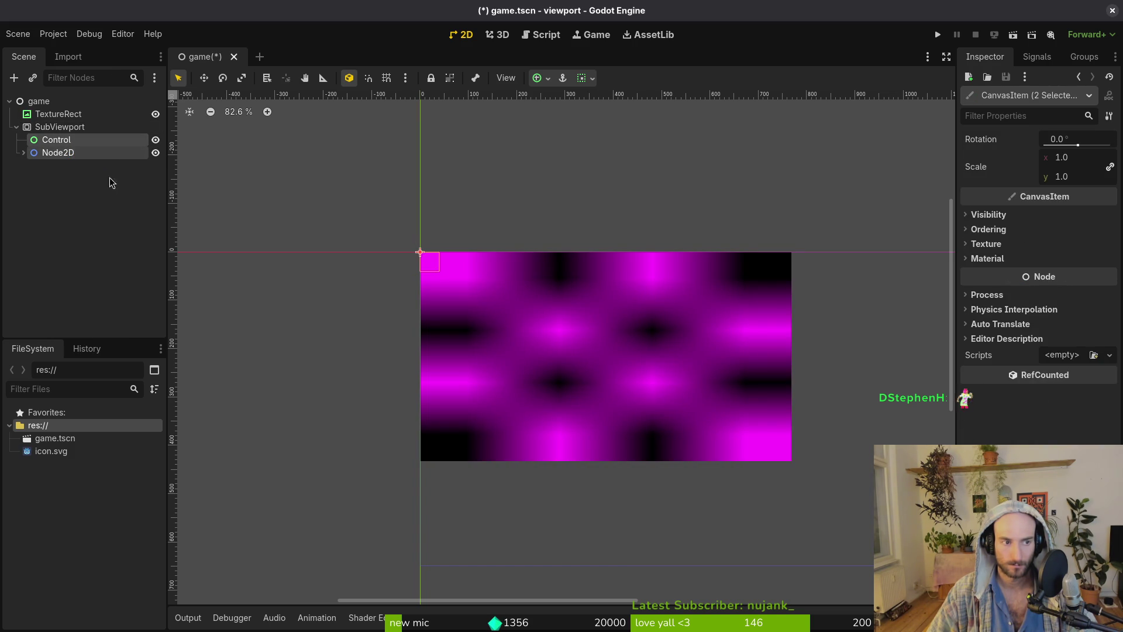
Clear and reassign the TextureRect's ViewportTexture to the SubViewport, then save the scene.
left_click(44, 176)
left_click(17, 127)
left_click(58, 114)
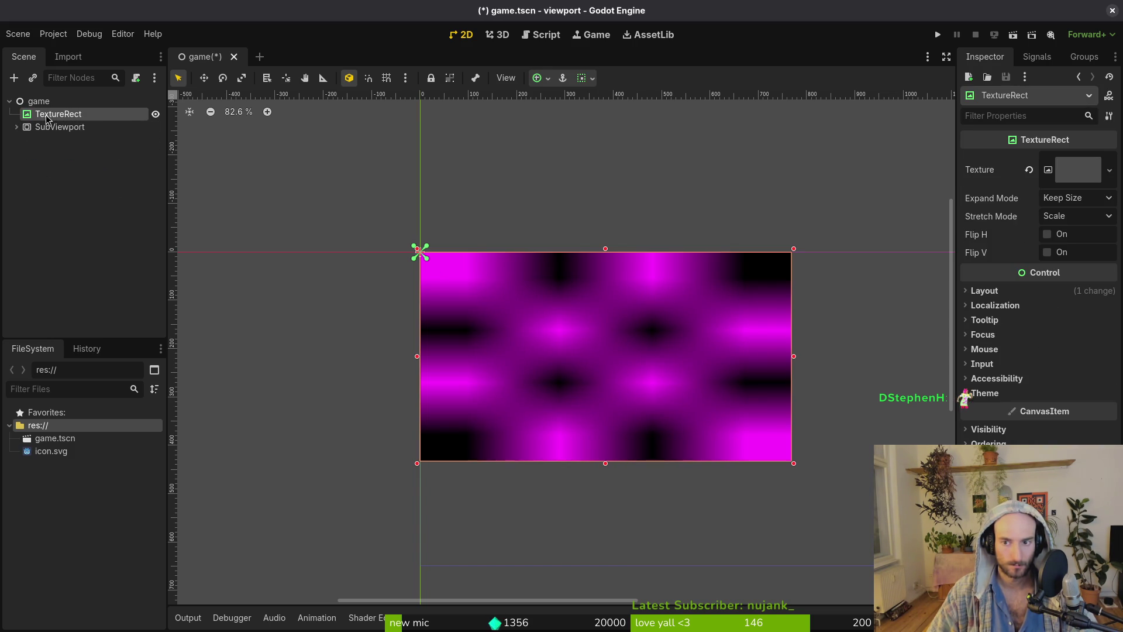
left_click(1029, 171)
left_click(1063, 159)
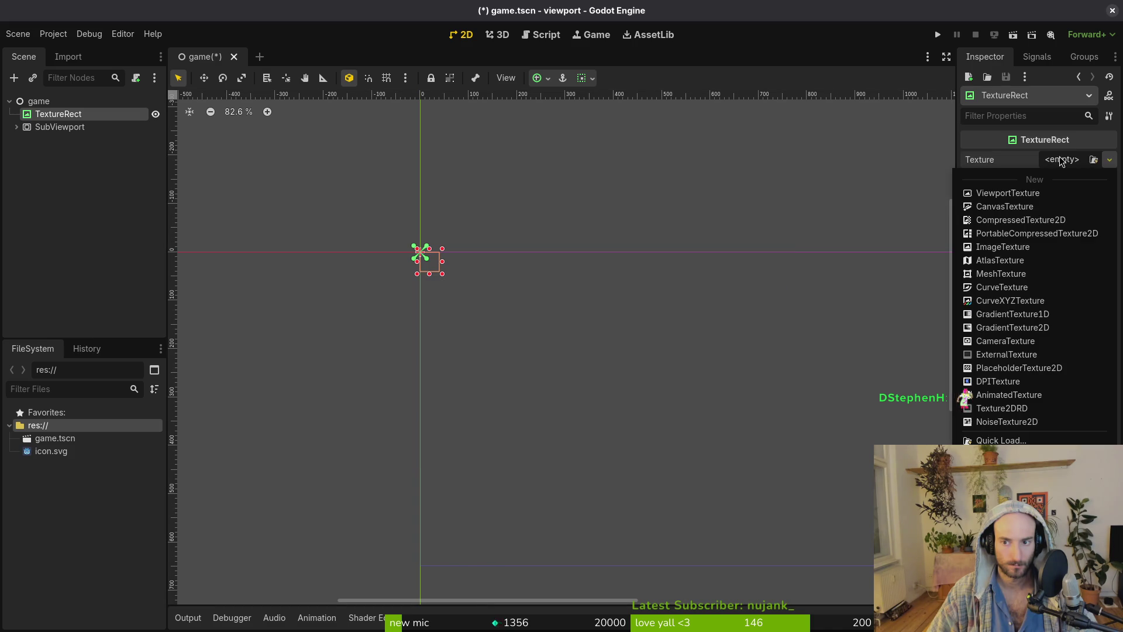
left_click(1004, 193)
left_click(504, 186)
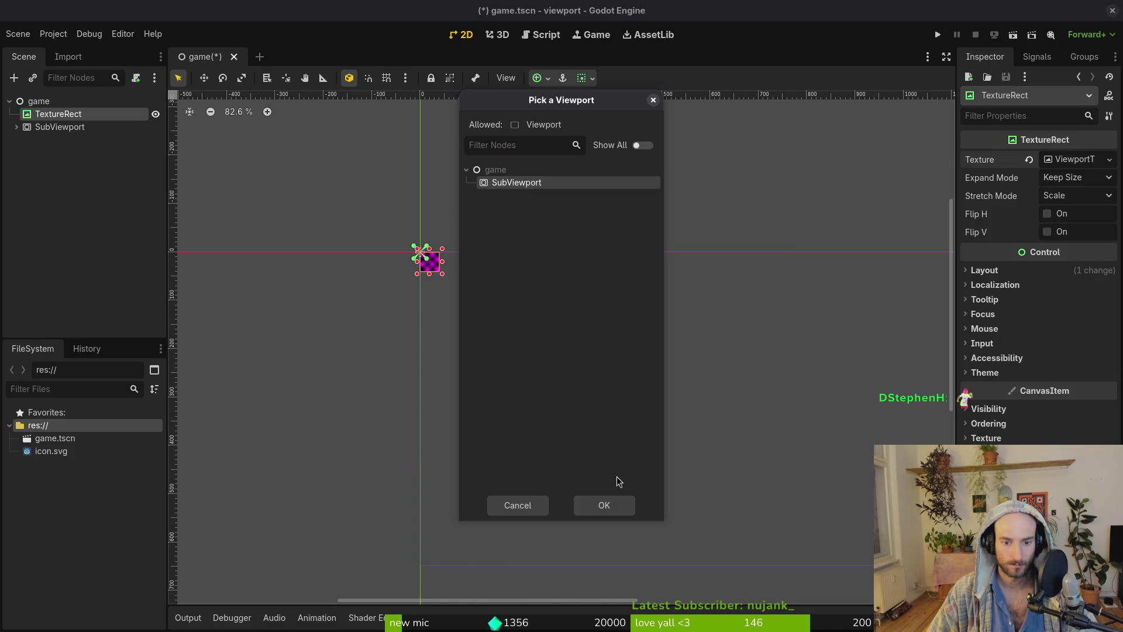
left_click(598, 504)
key("ctrl+s")
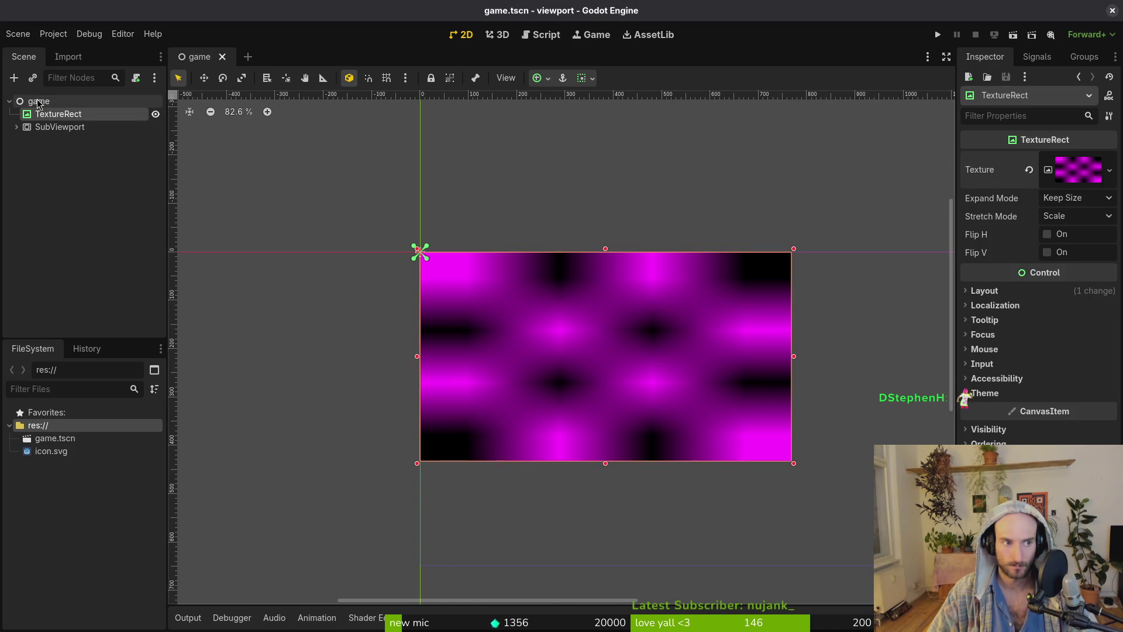
Check the SubViewport's child nodes in the Scene tree.
left_click(41, 128)
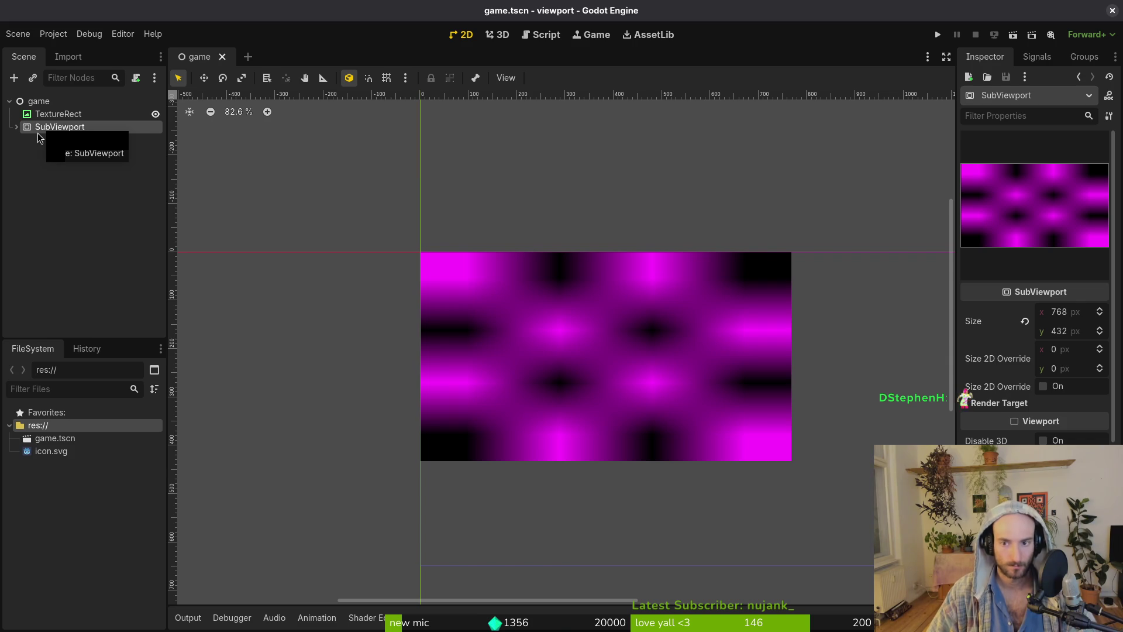
left_click(16, 127)
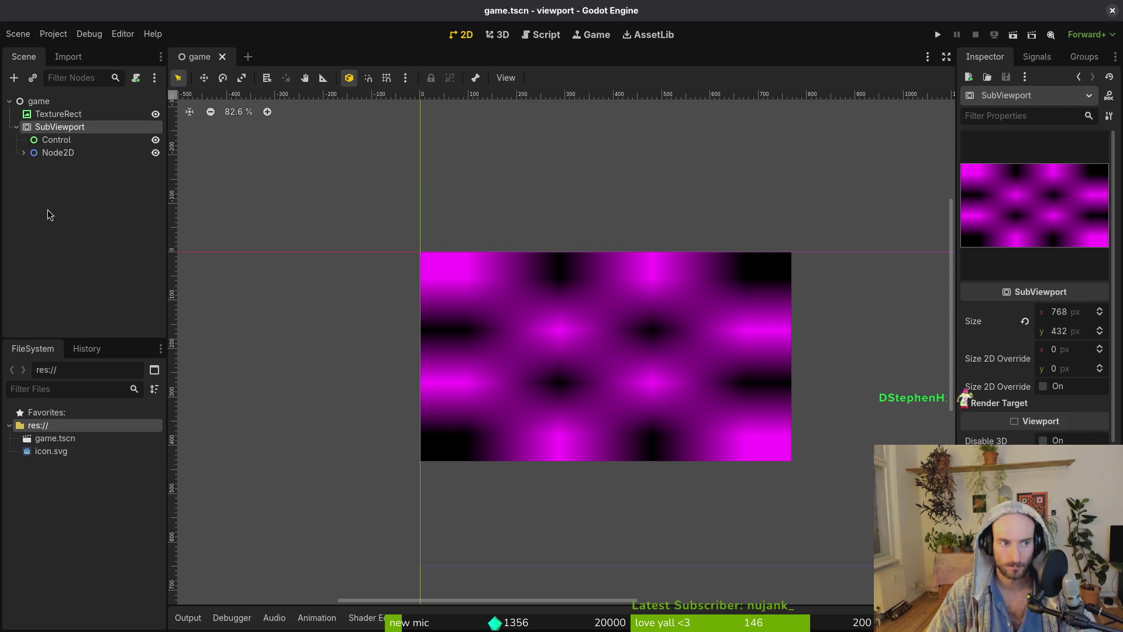
left_click(49, 116)
left_click(46, 128)
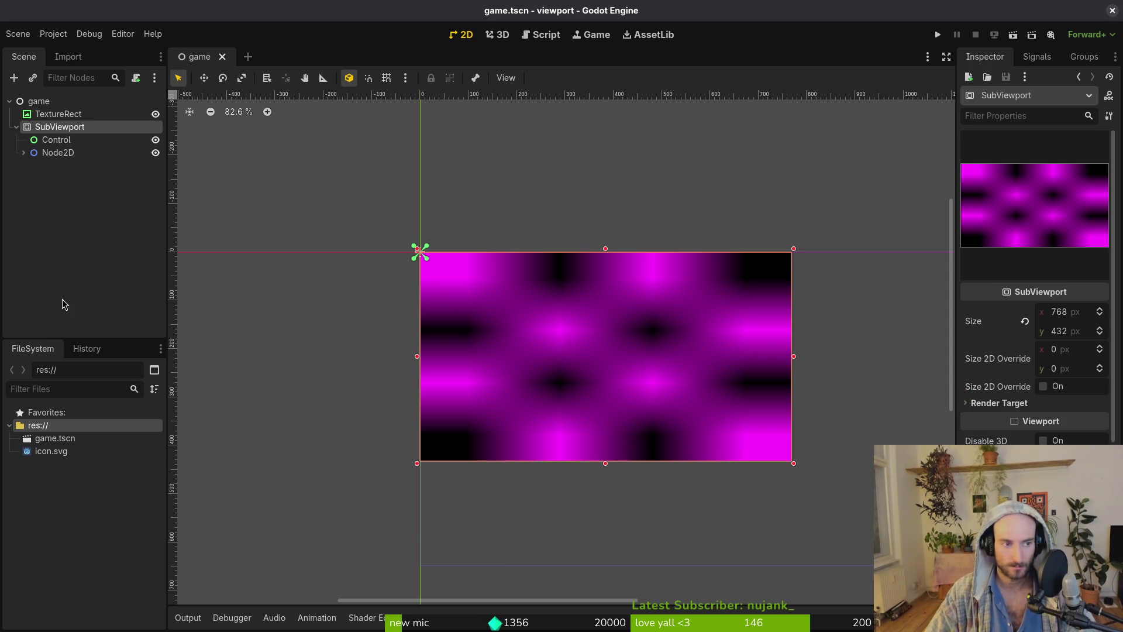
left_click(16, 128)
left_click(16, 128)
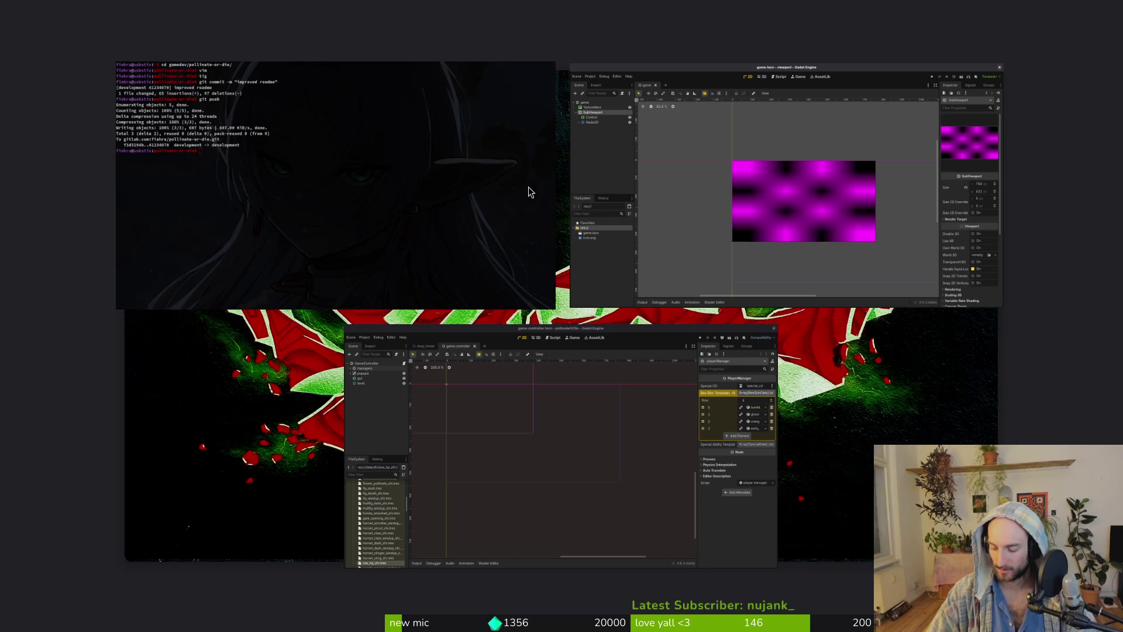
In vim, open sub_viewport_container.gd and yank all 34 lines.
key("super")
left_click(528, 188)
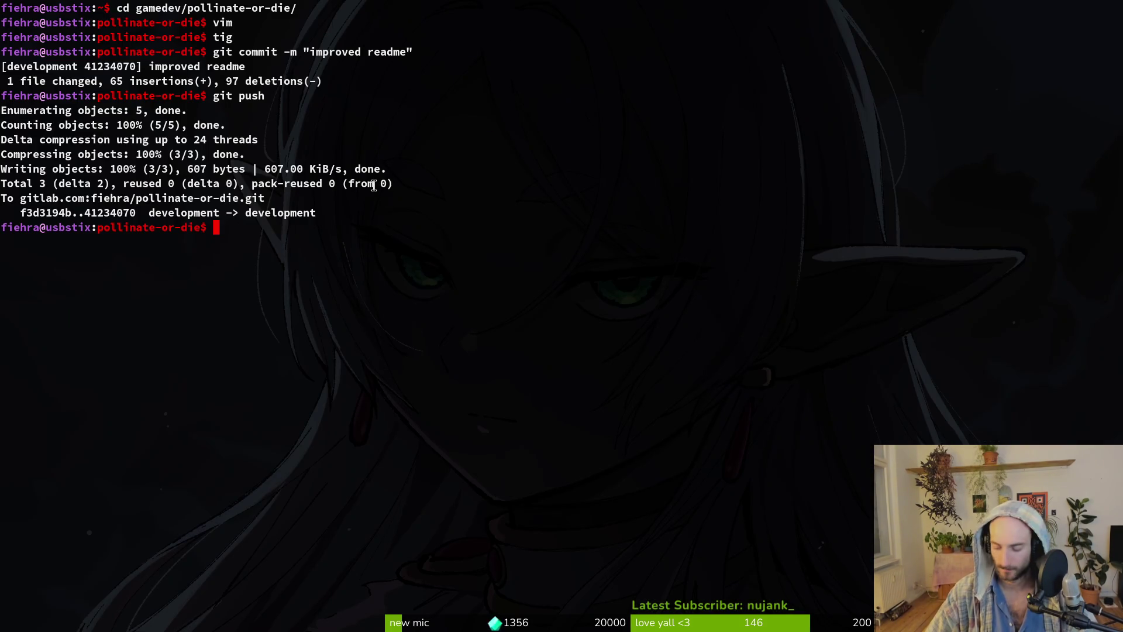
type("vim")
key("Return")
key("space")
key("f")
key("f")
type("viewpo")
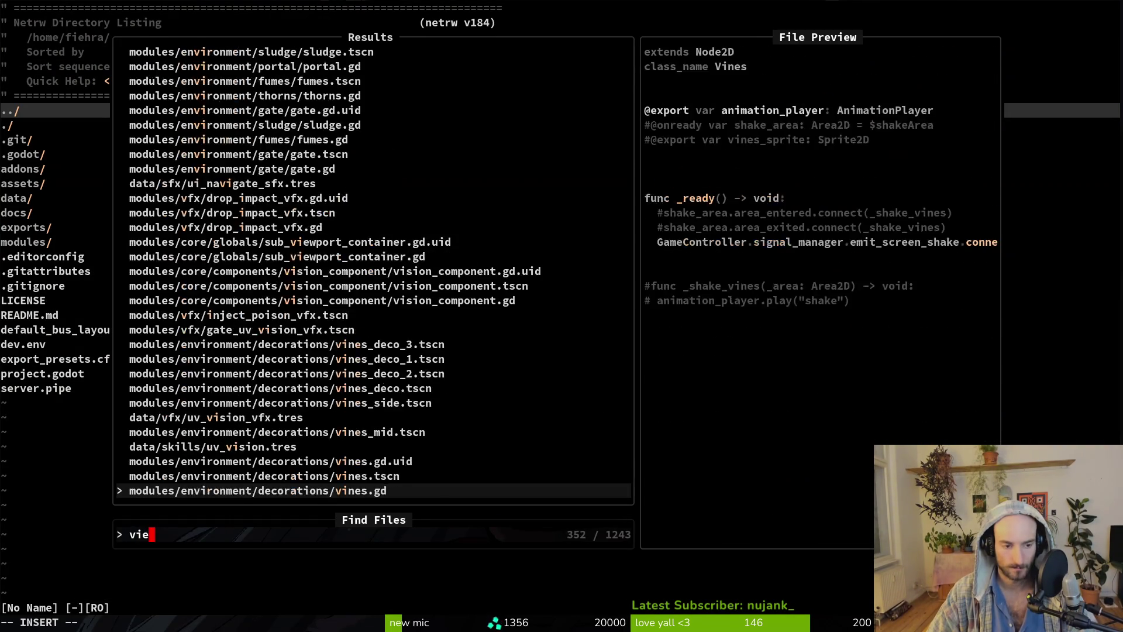
key("Return")
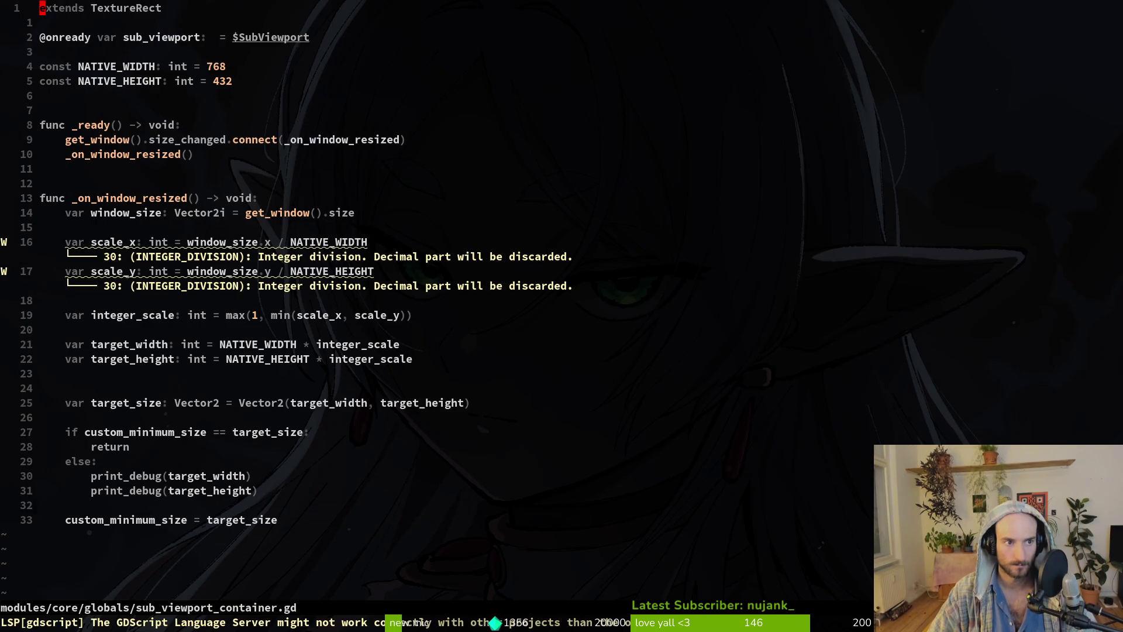
key("shift+v")
key("shift+g")
key("y")
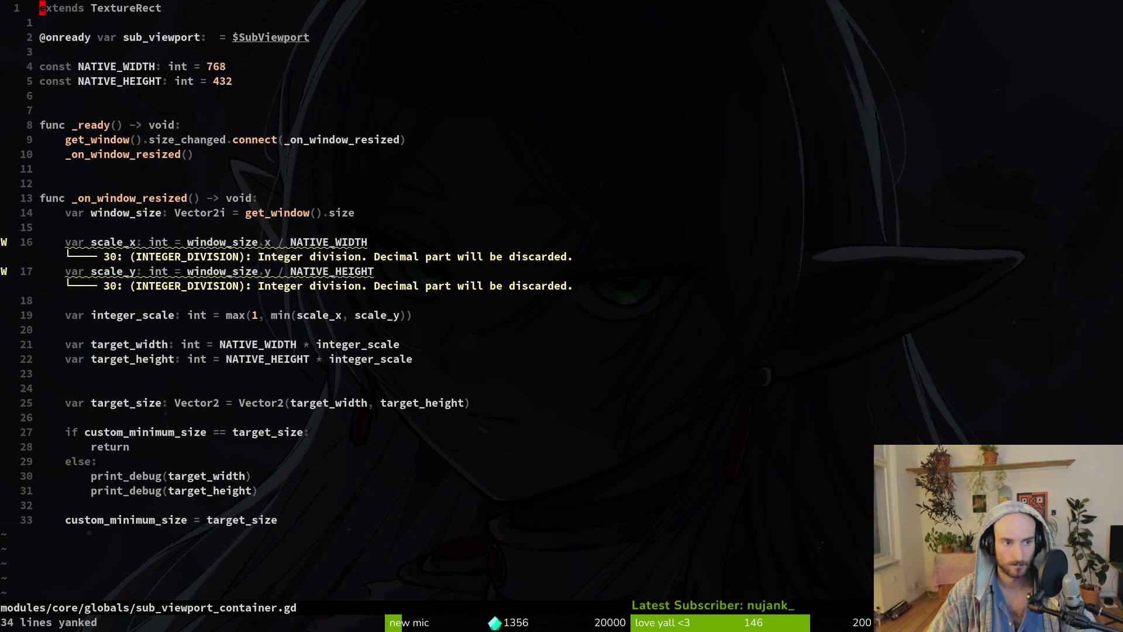
Attach a new script, texture_rect.gd, to the TextureRect node.
key("alt+Tab")
left_click(82, 114)
right_click(83, 114)
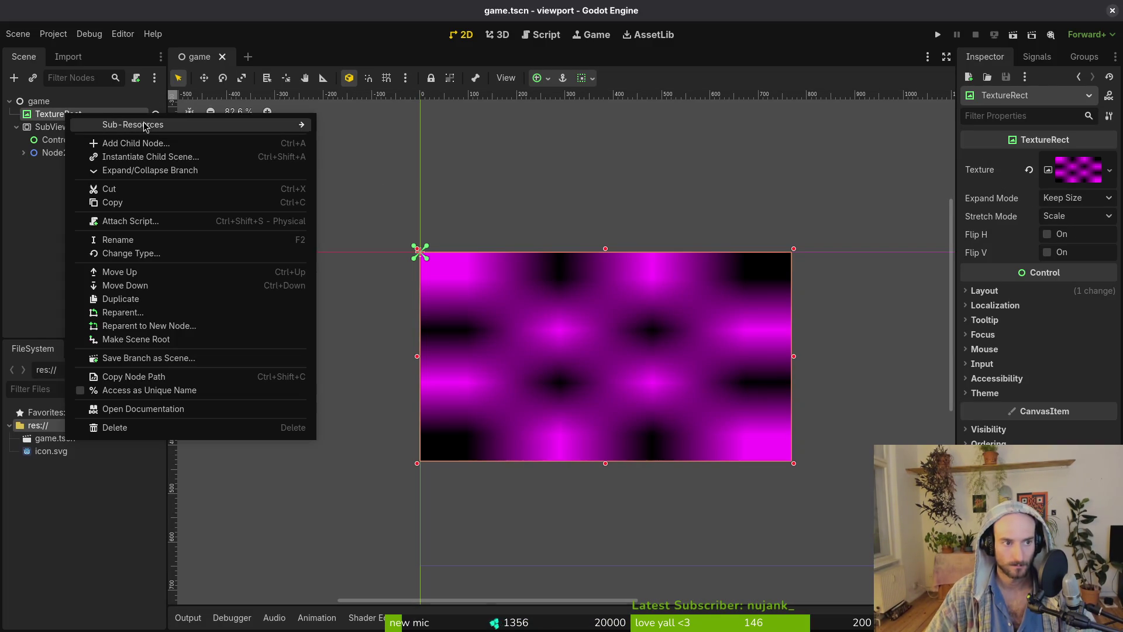
left_click(145, 218)
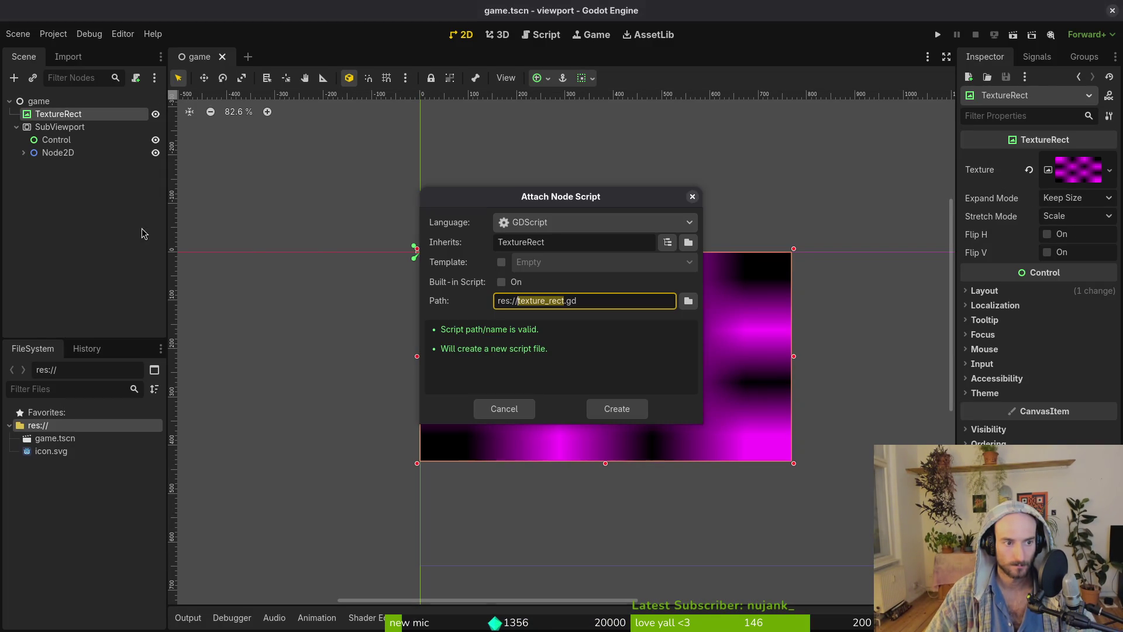
left_click(613, 407)
key("alt+Tab")
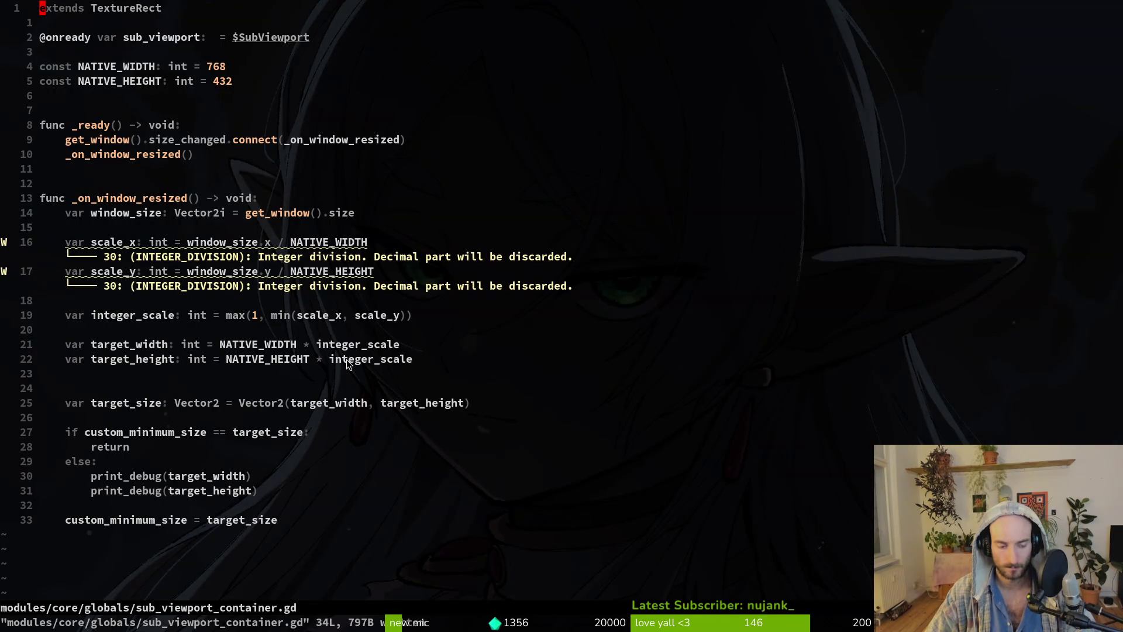
In a new terminal, cd into gamedev/viewport and run 'vim .'.
key("super")
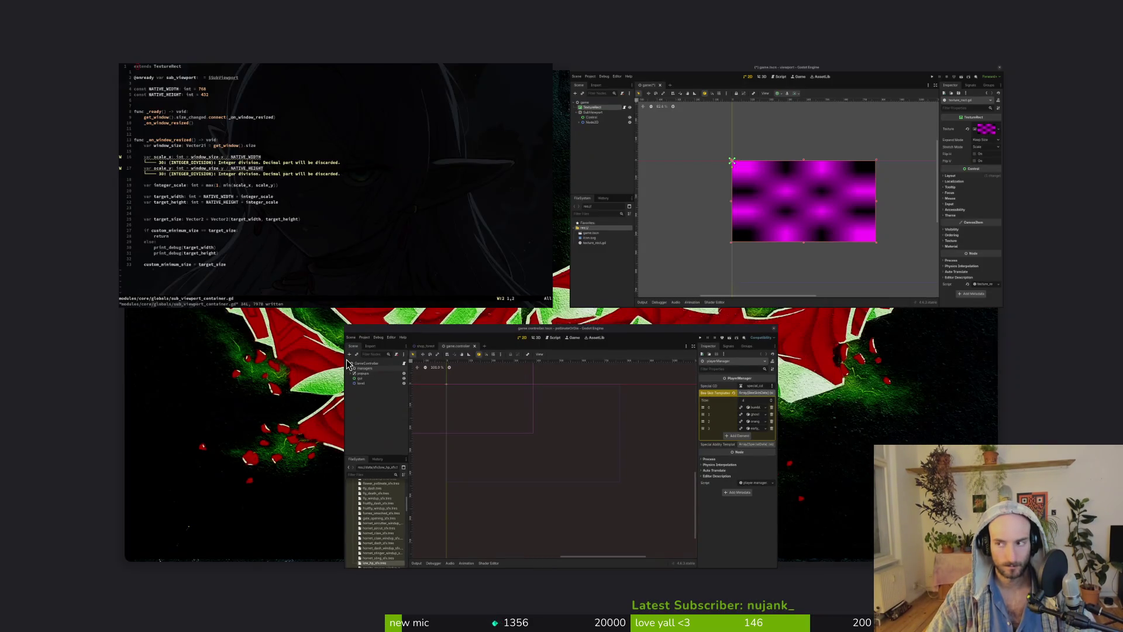
key("super+Return")
type("cd gamedev/po")
key("BackSpace")
key("BackSpace")
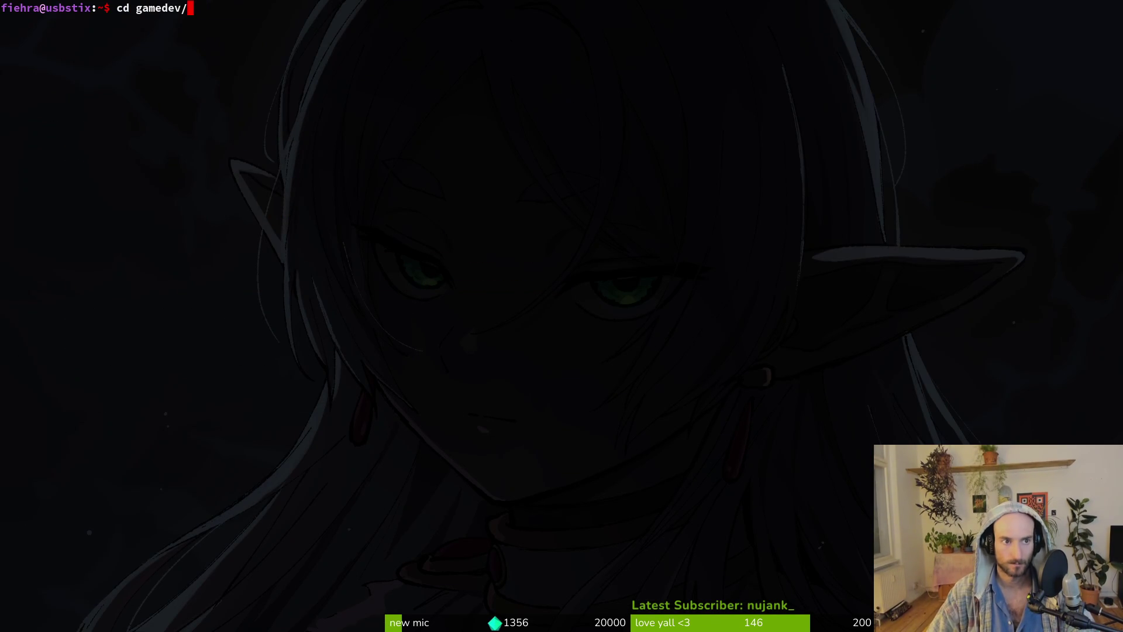
key("Return")
type("cd viewport/")
key("Tab")
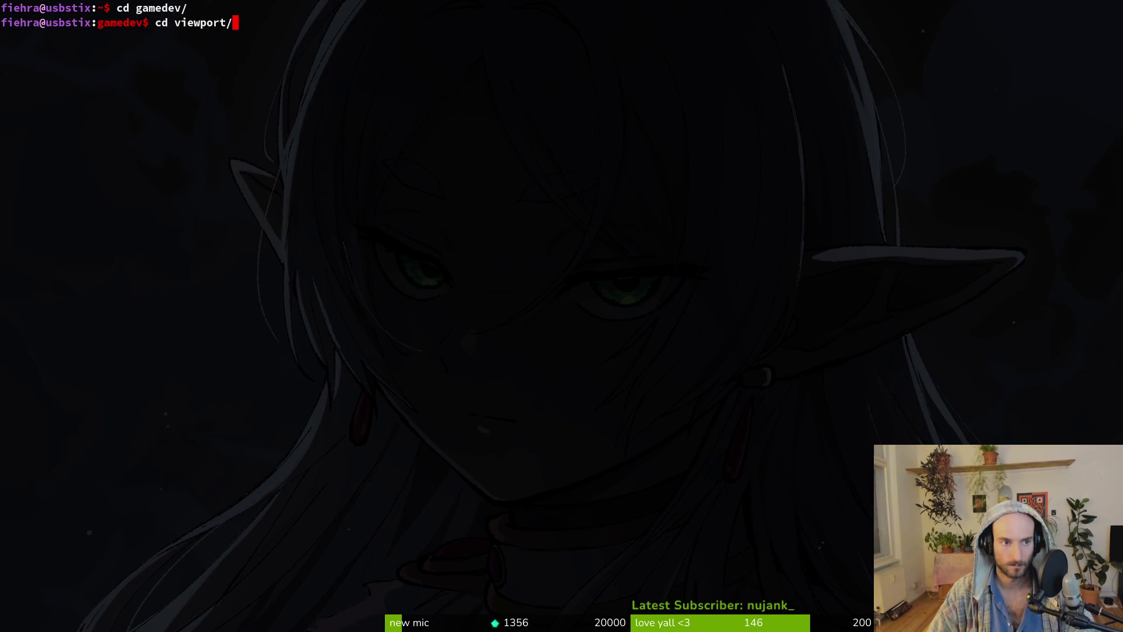
key("Return")
type("vim .")
key("Return")
Open texture_rect.gd, paste the yanked resize code, and save with :w.
key("space")
key("f")
key("f")
type("text")
key("Return")
type("p")
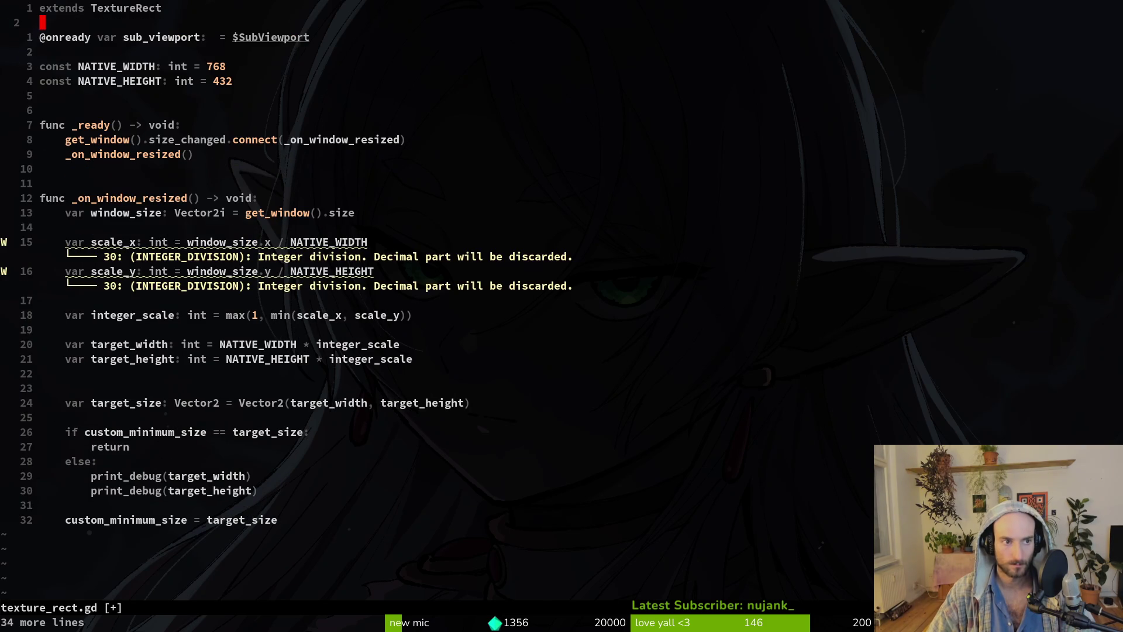
type(":w")
key("Return")
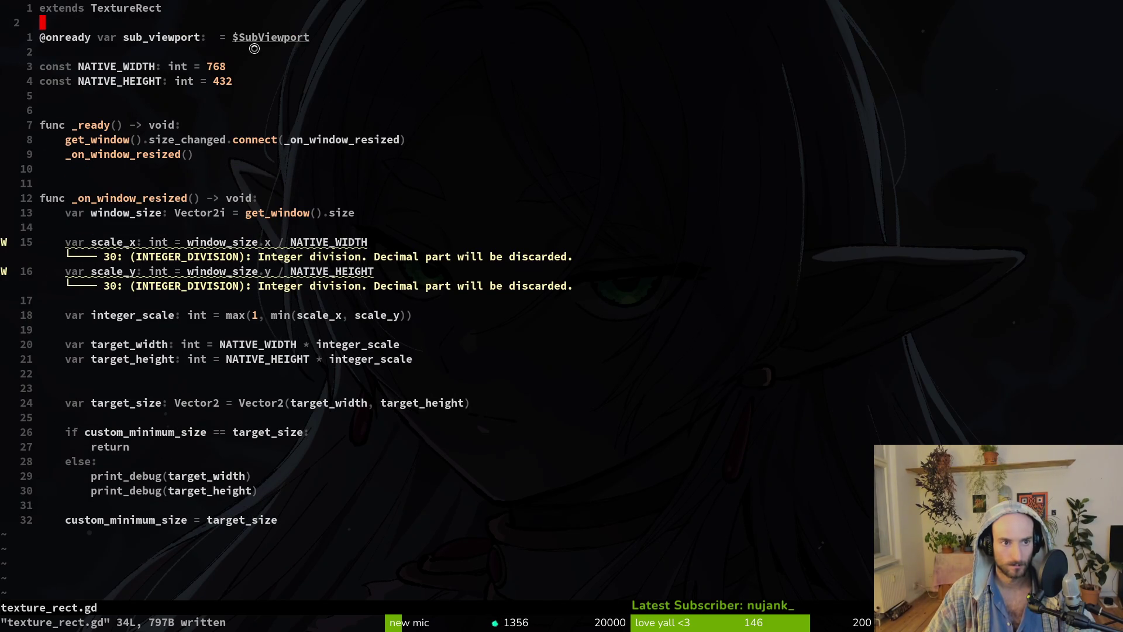
key("alt+Tab")
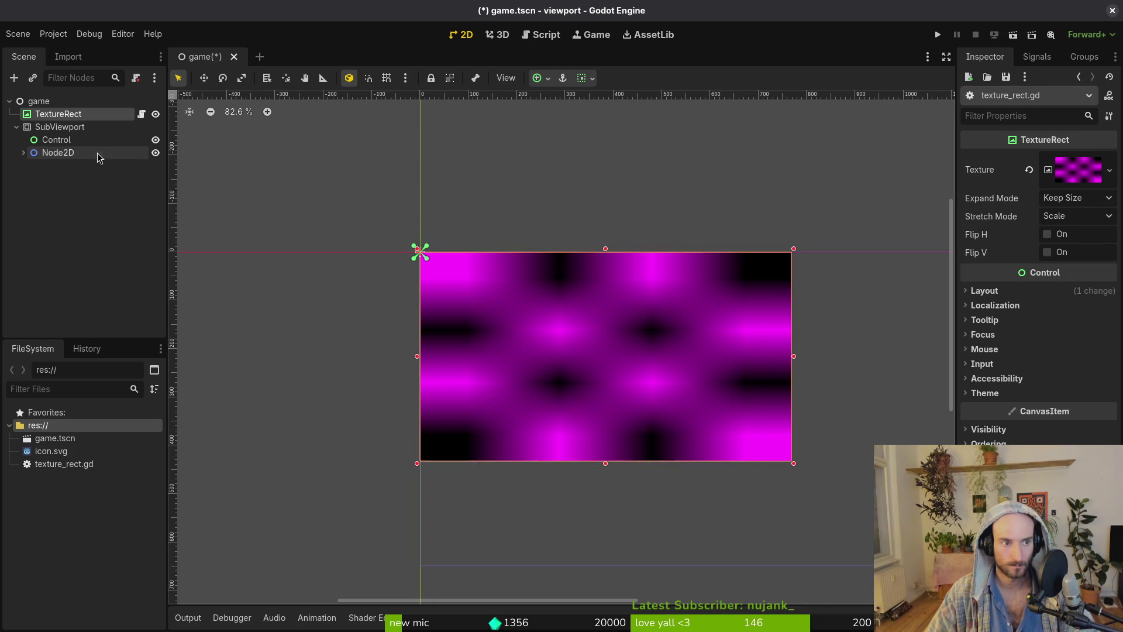
key("alt+Tab")
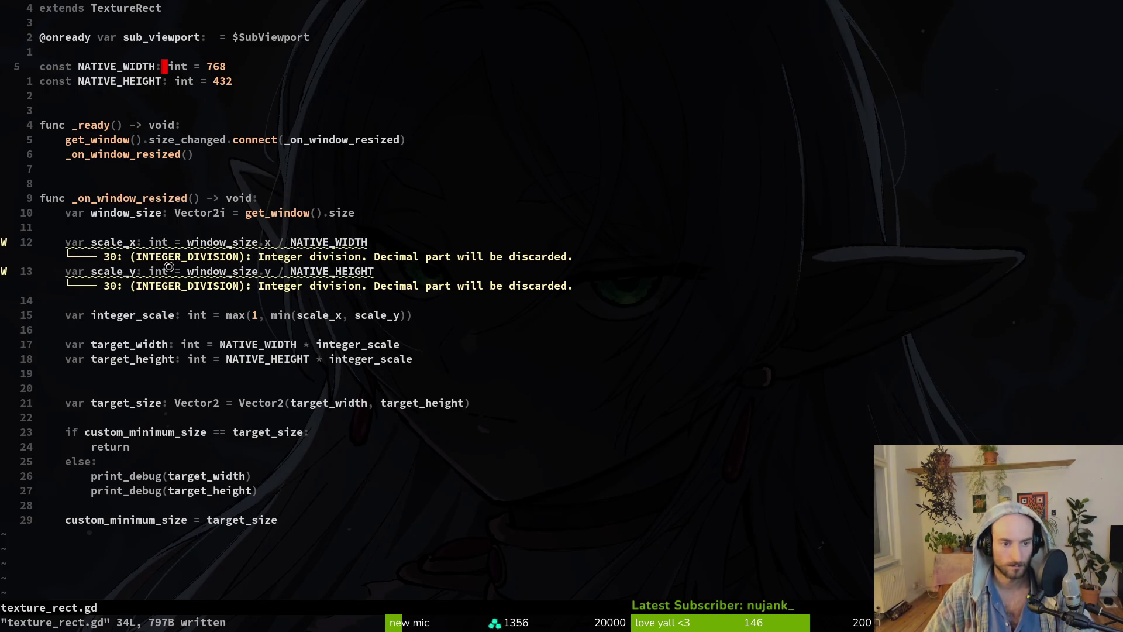
Run the project, selecting the current scene game.tscn as the main scene.
key("alt+Tab")
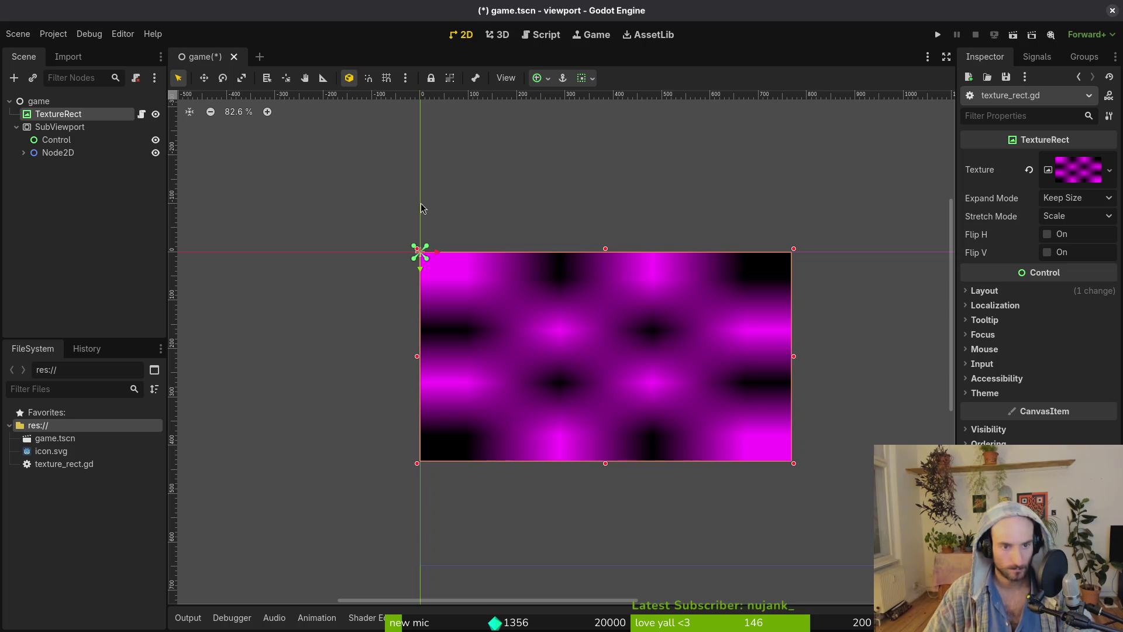
left_click(937, 35)
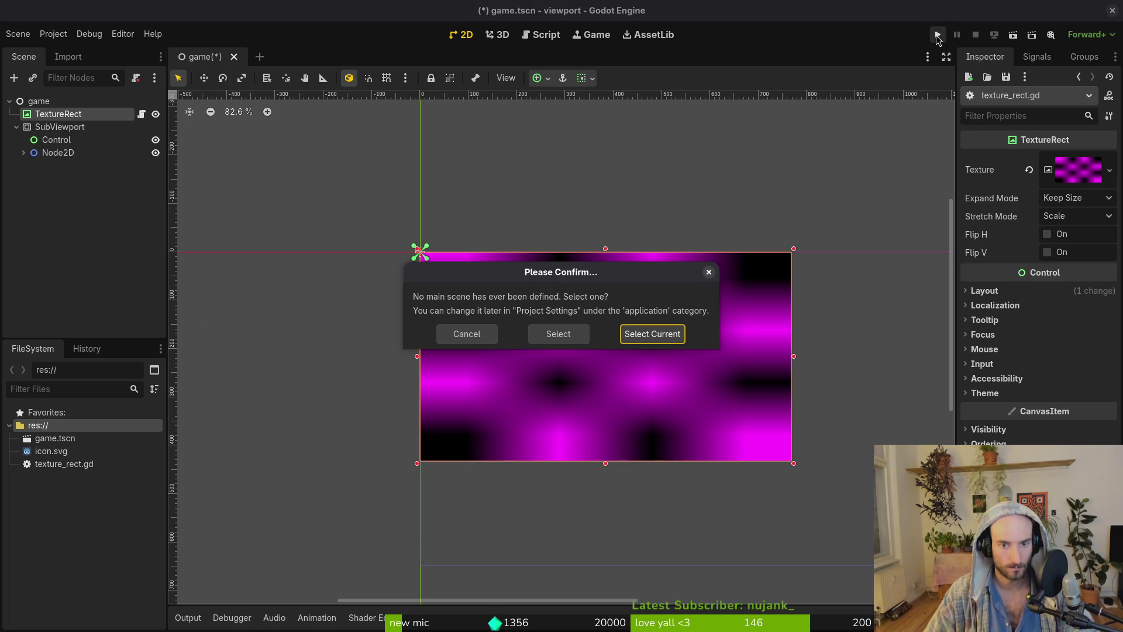
left_click(655, 334)
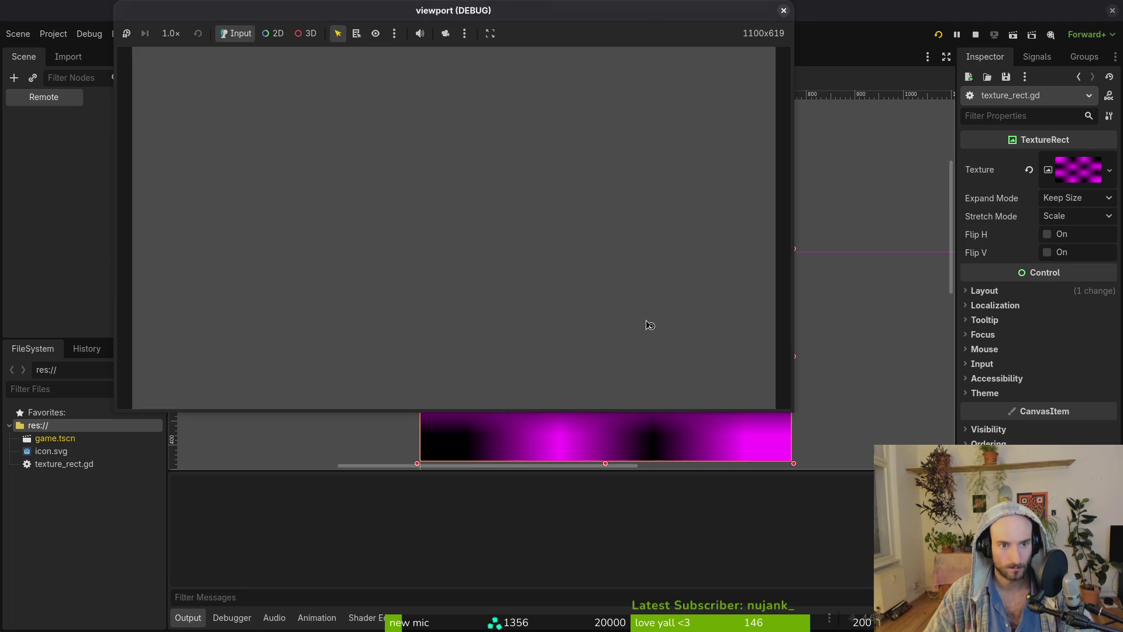
Maximize and restore the game window to test rescaling, then close it.
double_click(590, 18)
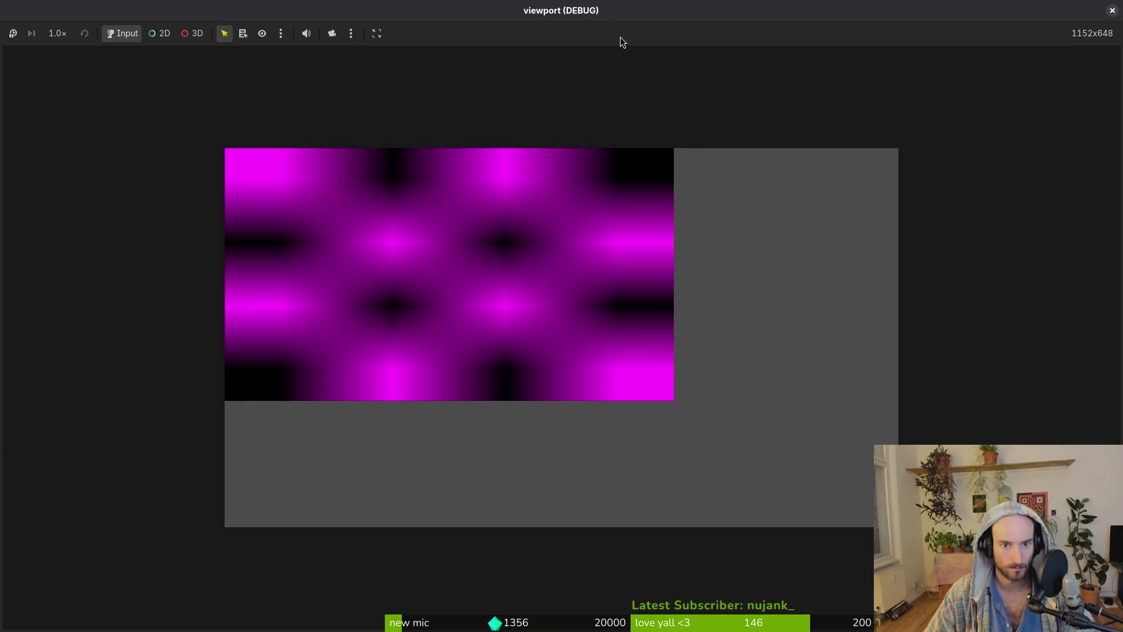
double_click(609, 16)
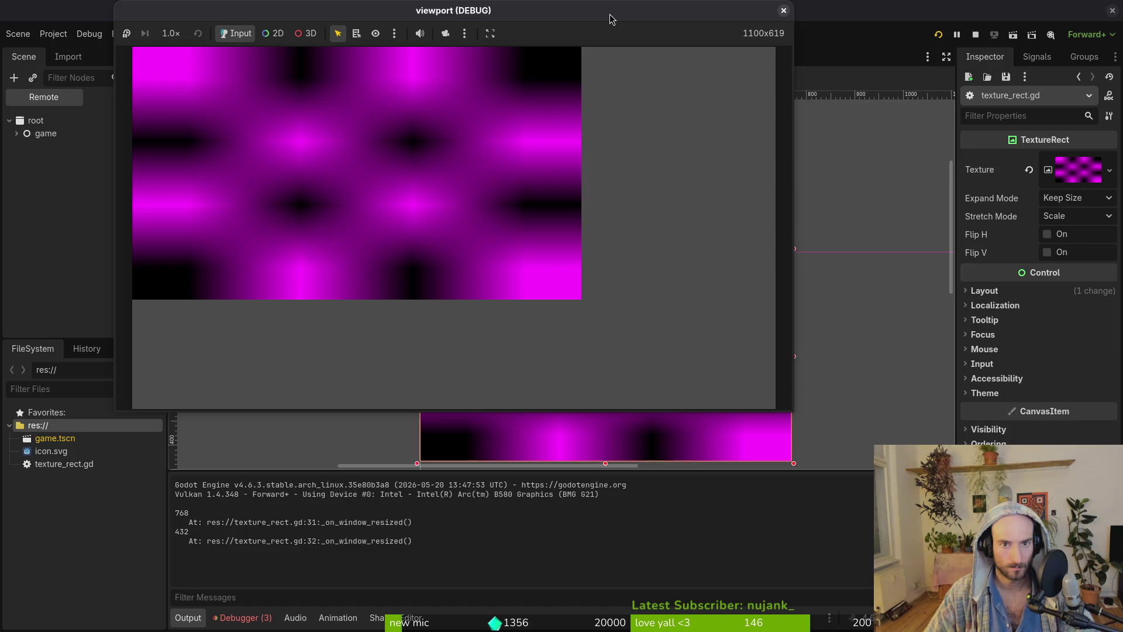
double_click(609, 15)
double_click(609, 13)
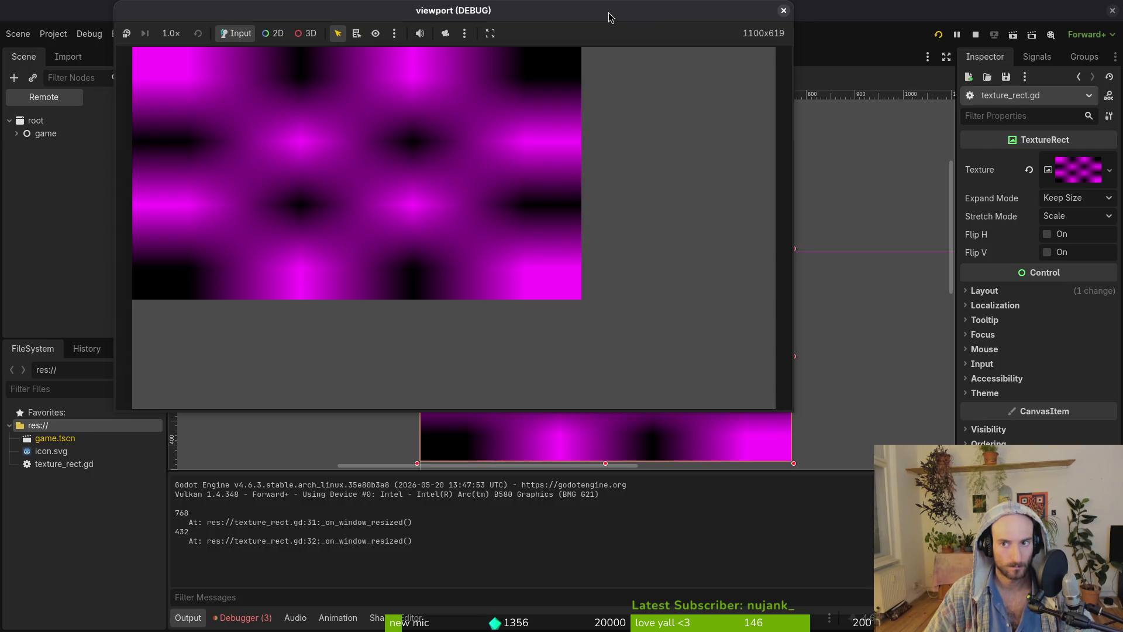
left_click(783, 14)
left_click(35, 127)
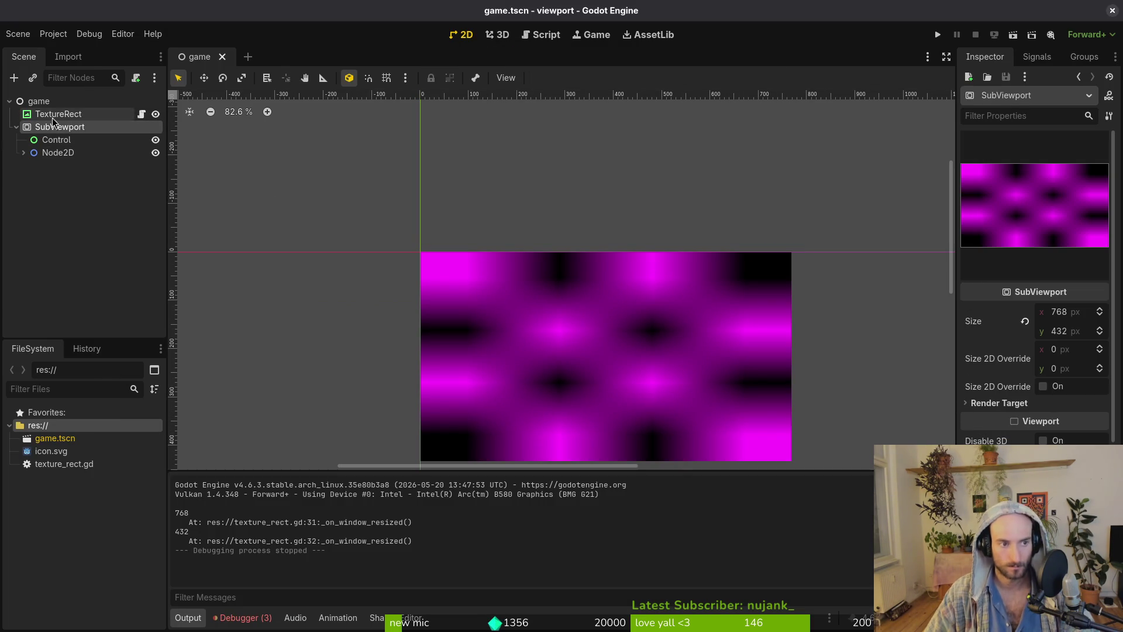
Open Project Settings at the Display > Window section.
left_click(16, 127)
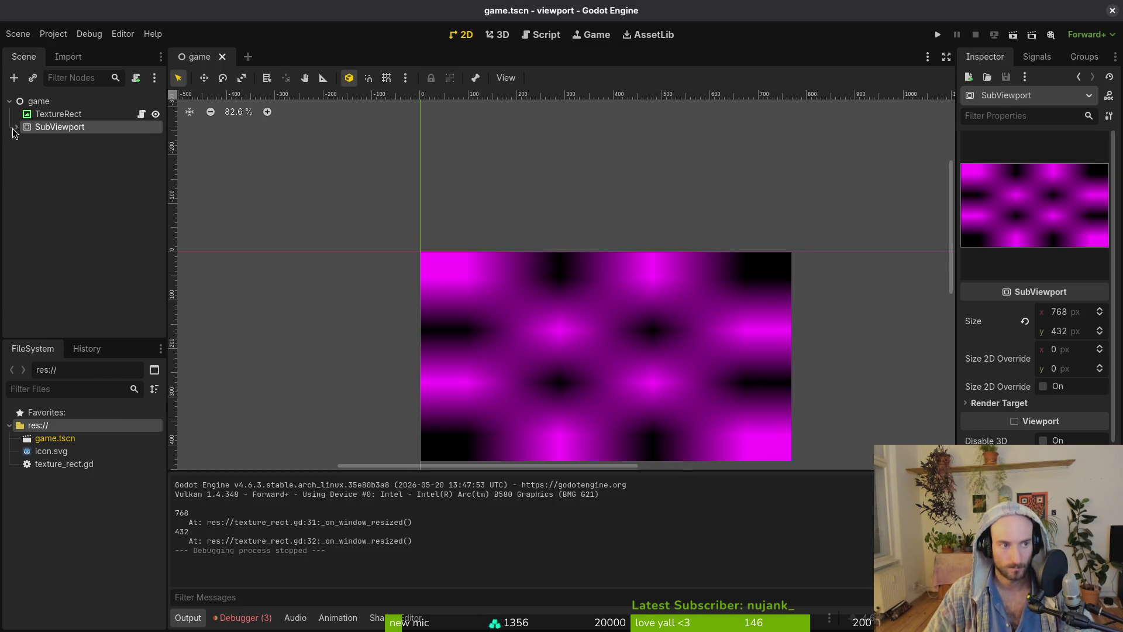
left_click(43, 114)
left_click(58, 127)
left_click(54, 34)
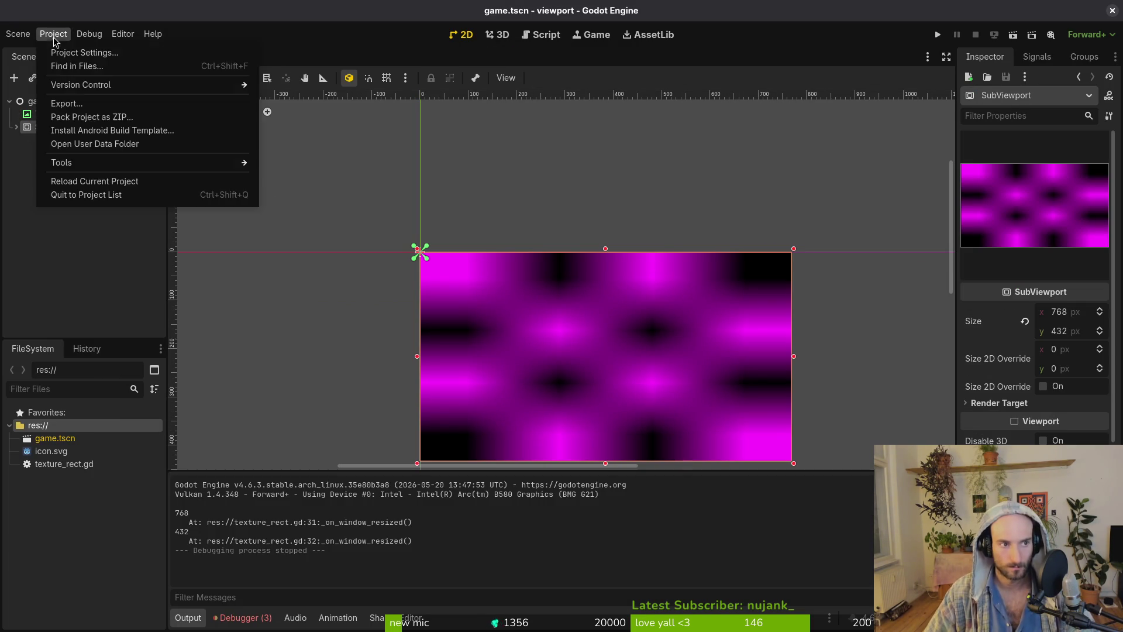
left_click(73, 50)
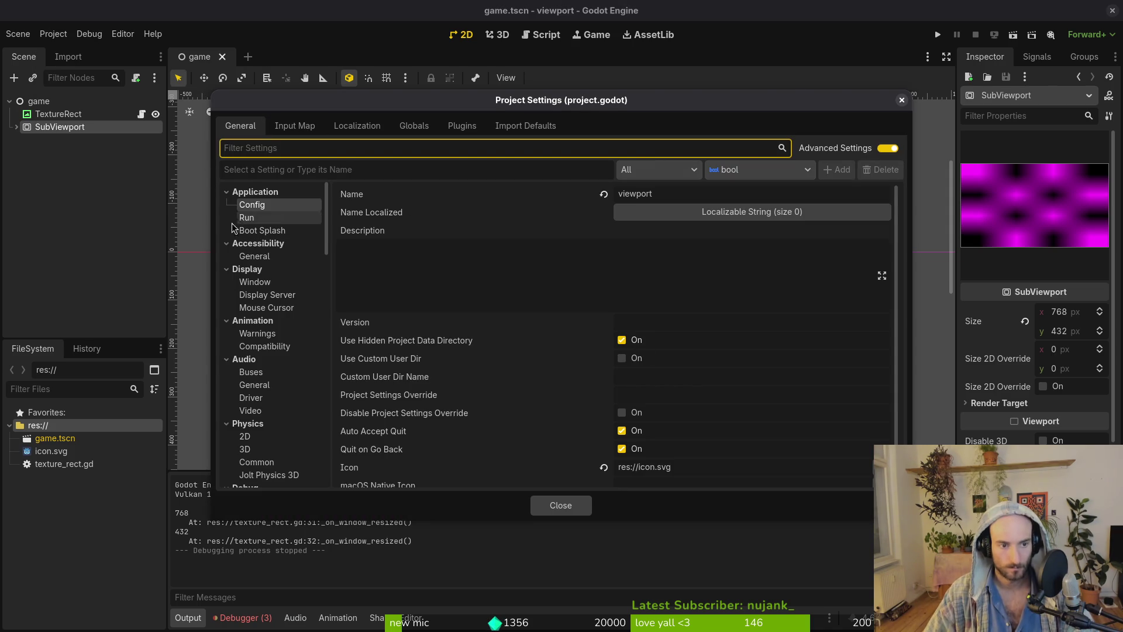
left_click(262, 282)
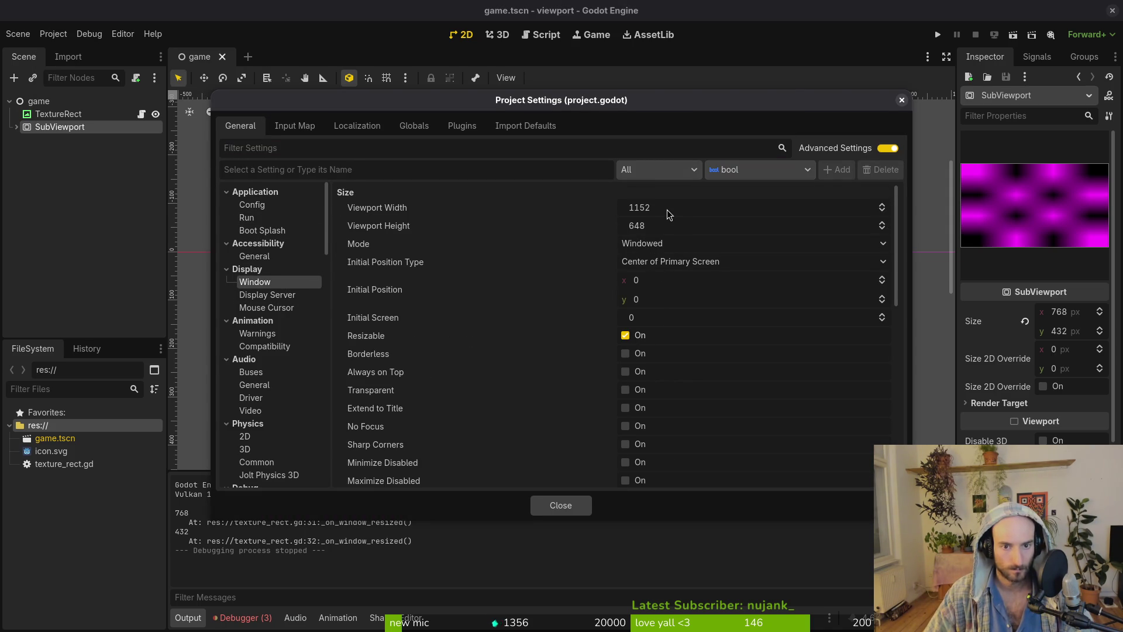
Set viewport width 768, height 432, and stretch mode viewport, then close settings.
left_click(689, 205)
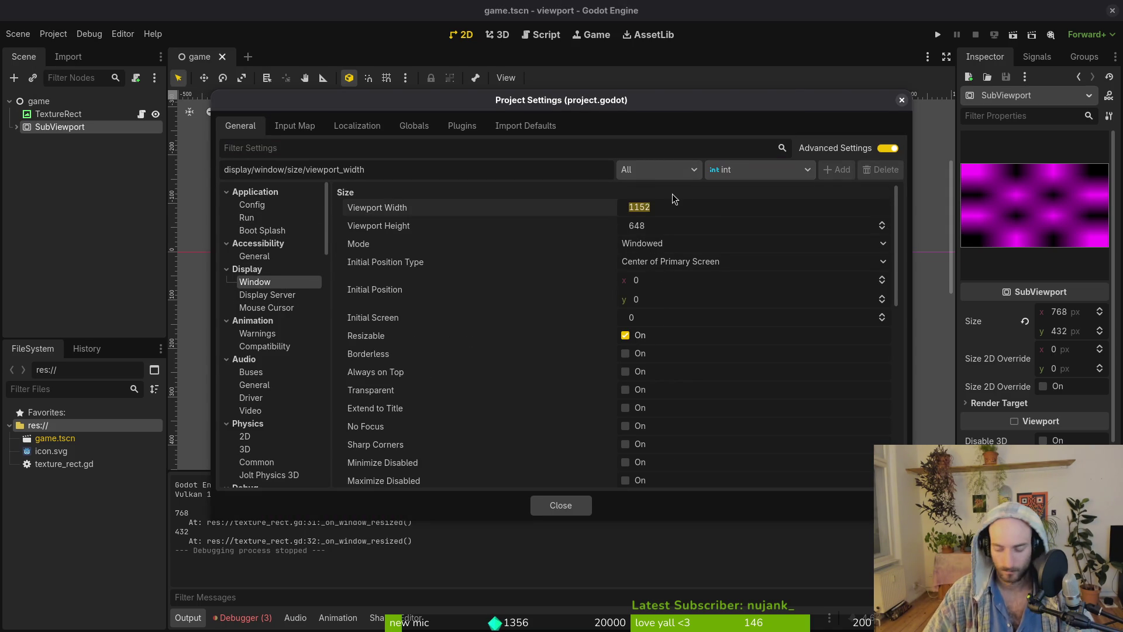
type("768")
type("432")
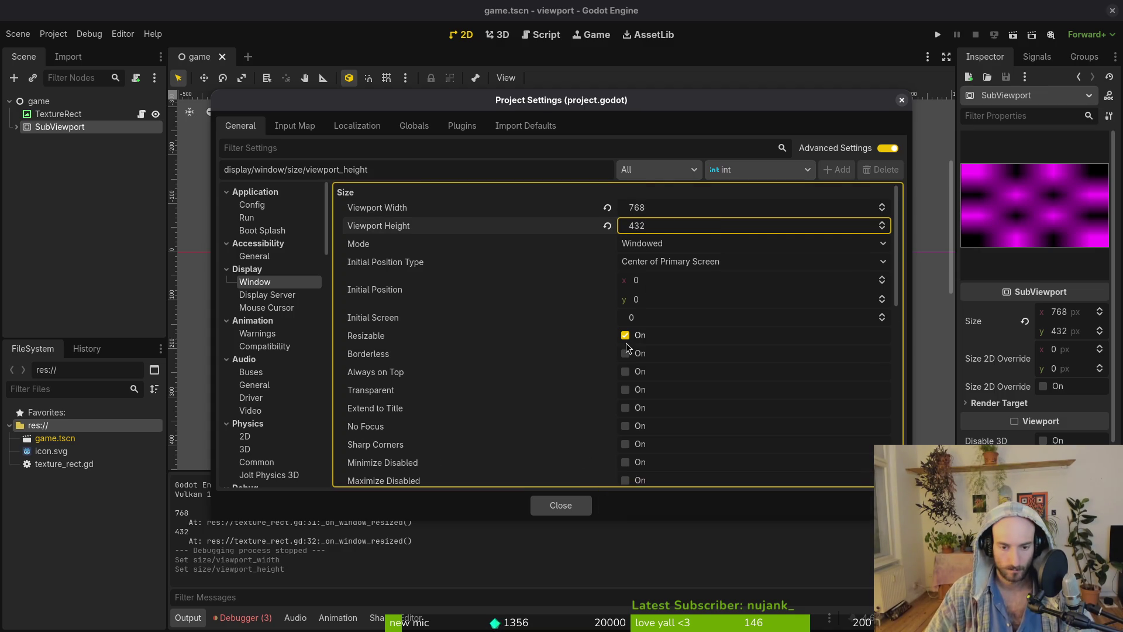
key("Return")
scroll(629, 345, "down", 6)
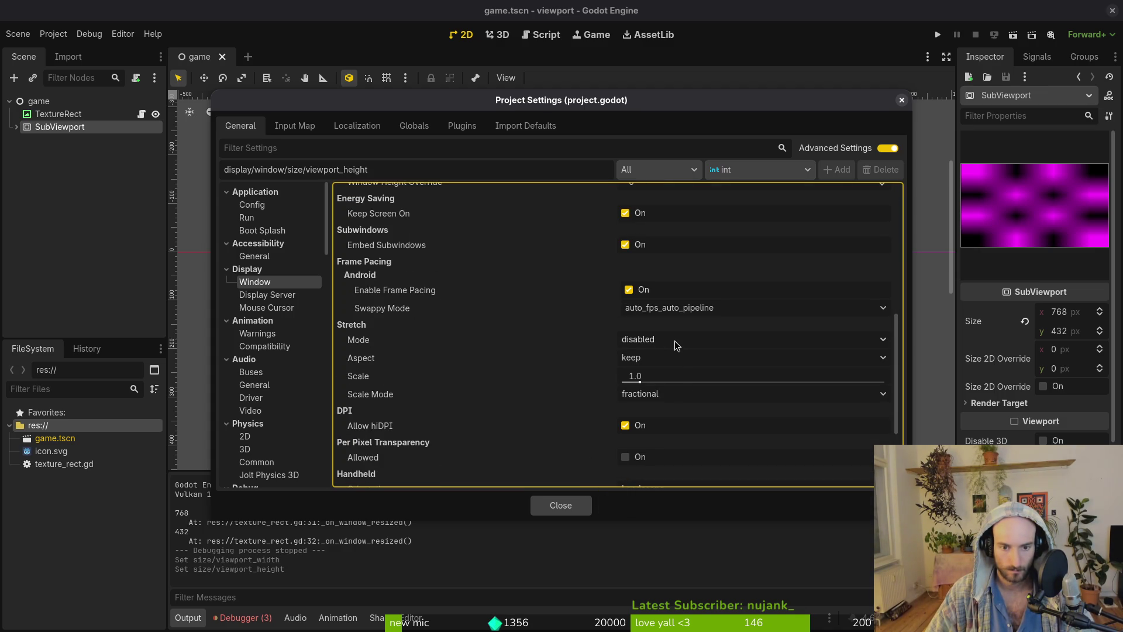
left_click(675, 344)
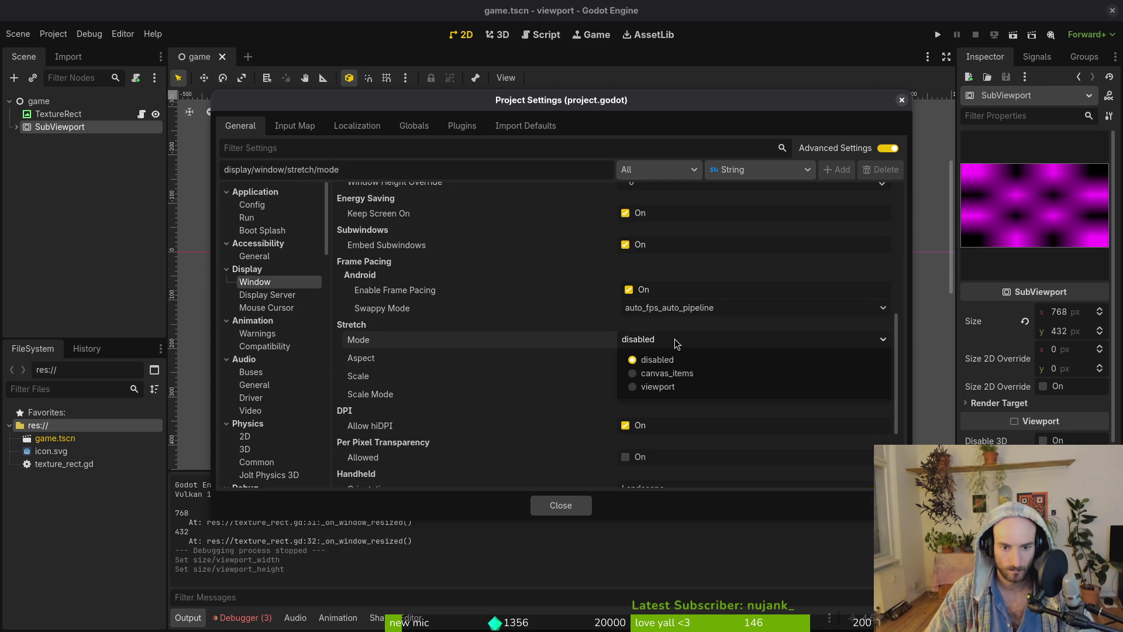
left_click(680, 387)
left_click(574, 505)
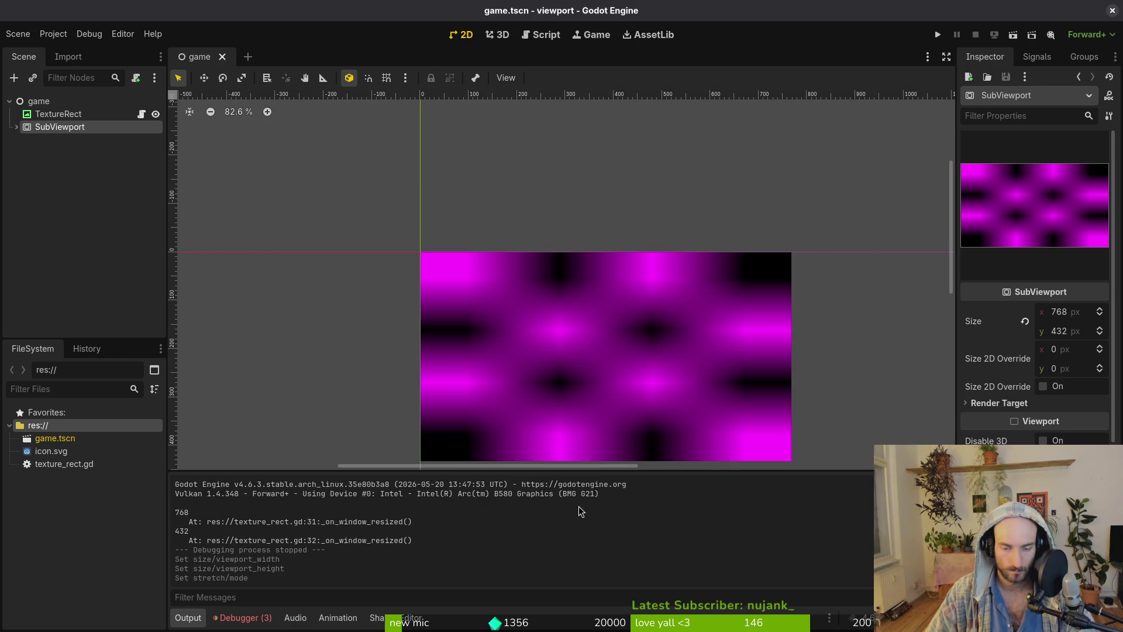
Compare the debugger's errors with the $SubViewport path on line 3 of texture_rect.gd.
left_click(240, 618)
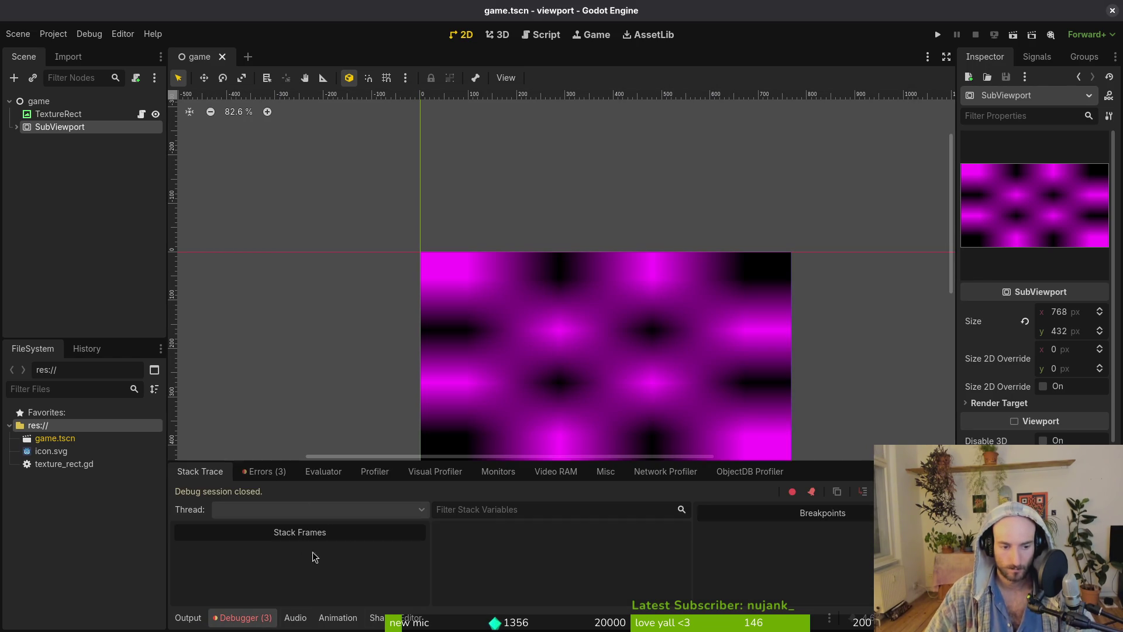
left_click(263, 472)
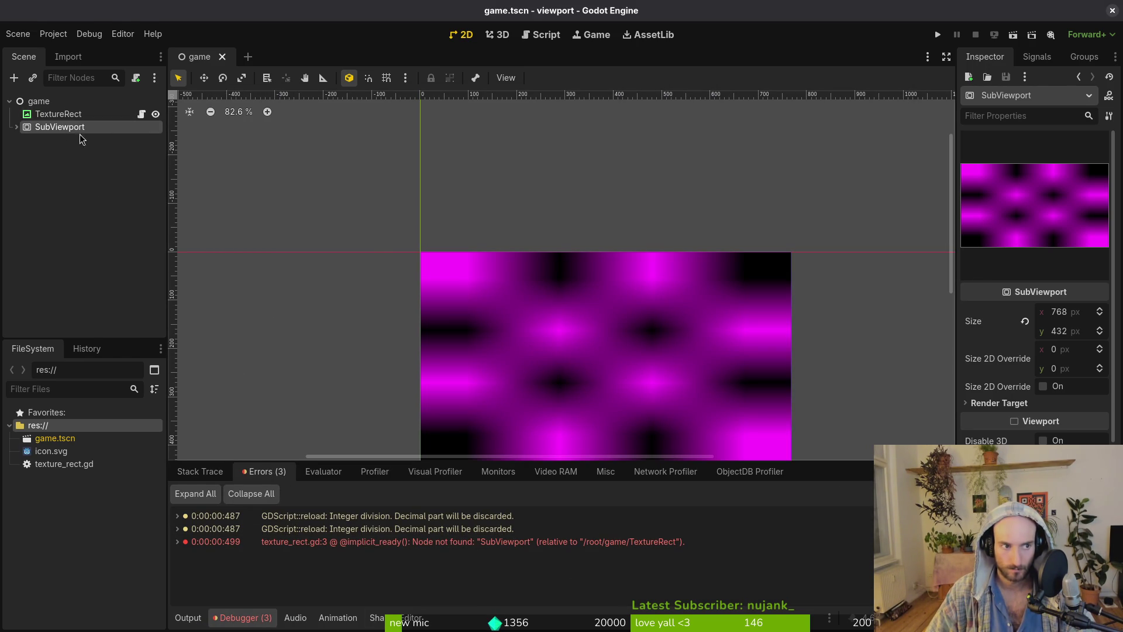
key("alt+Tab")
left_click(261, 37)
key("alt+Tab")
key("alt+Tab")
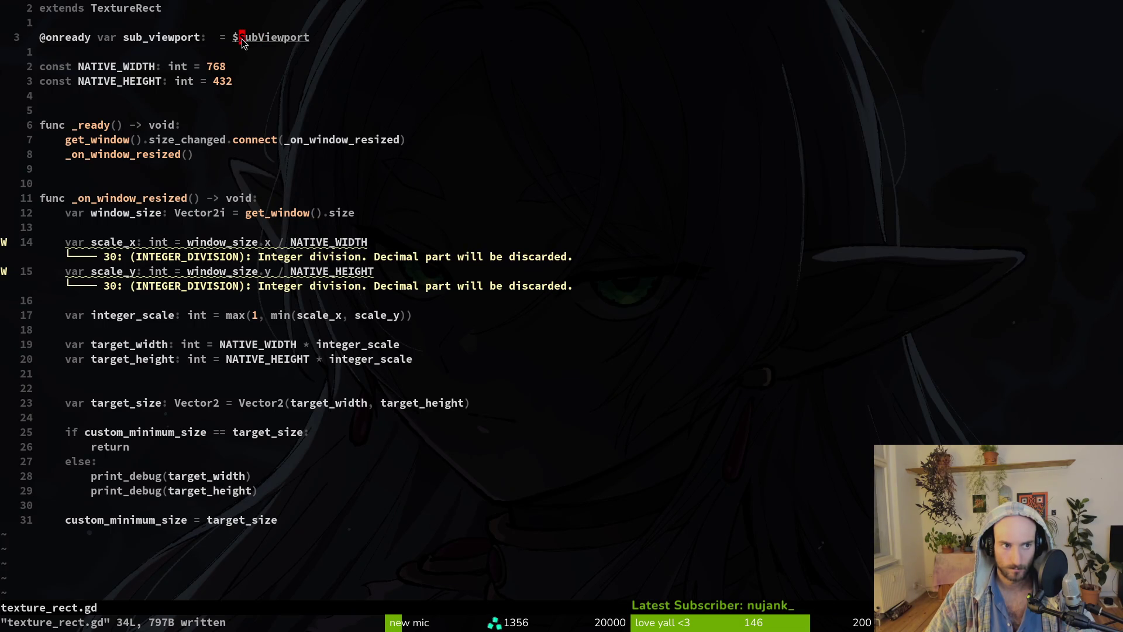
key("alt+Tab")
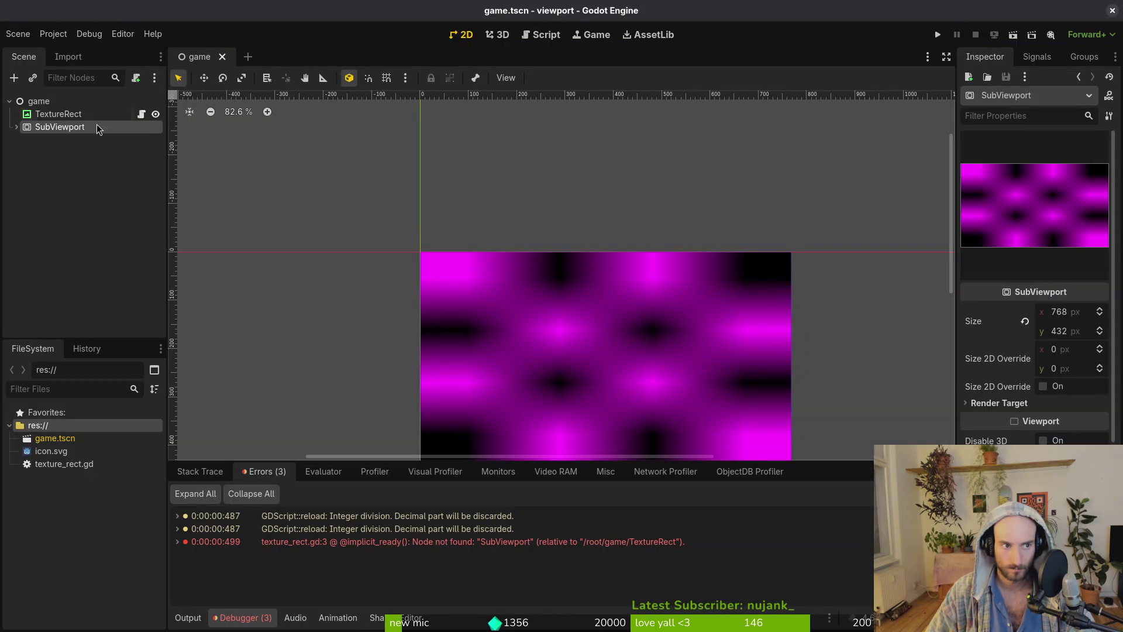
left_click(83, 116)
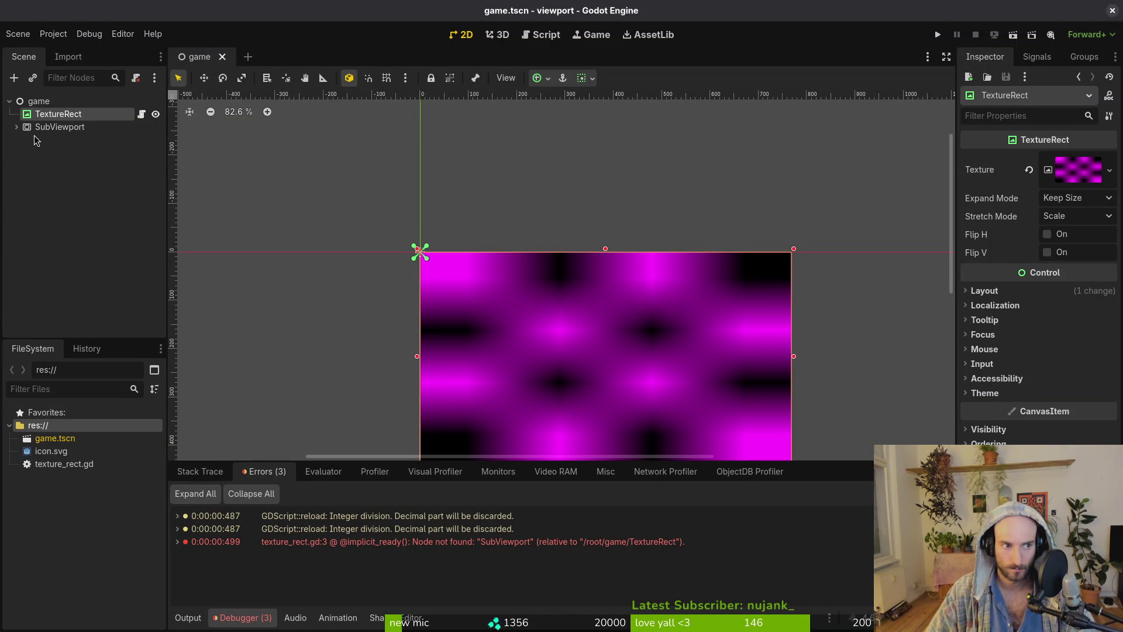
key("alt+Tab")
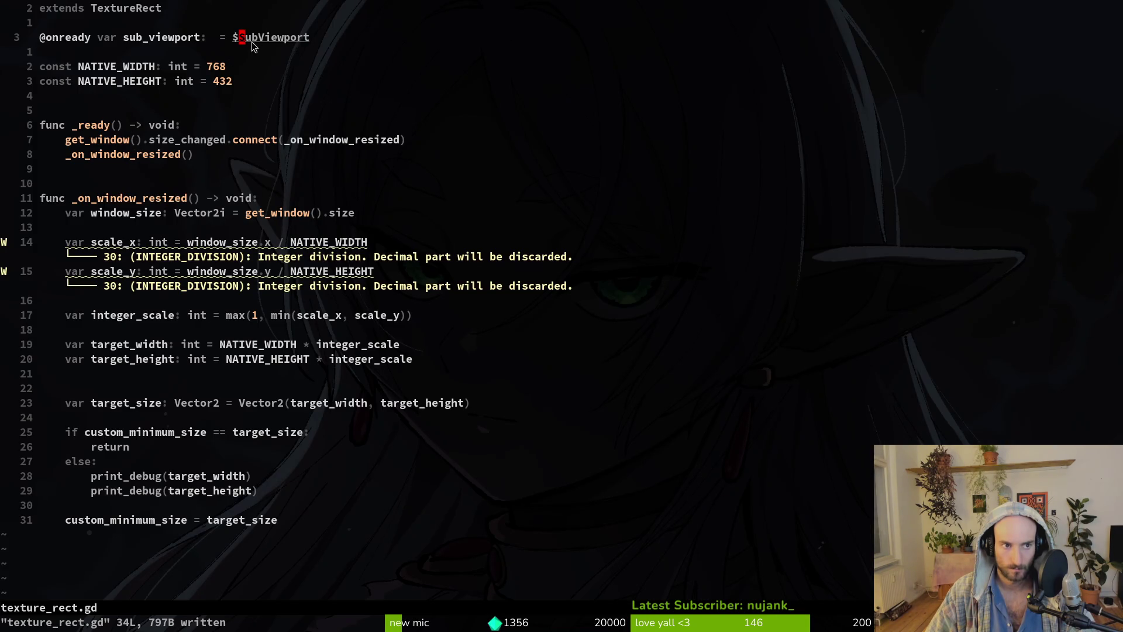
key("shift+c")
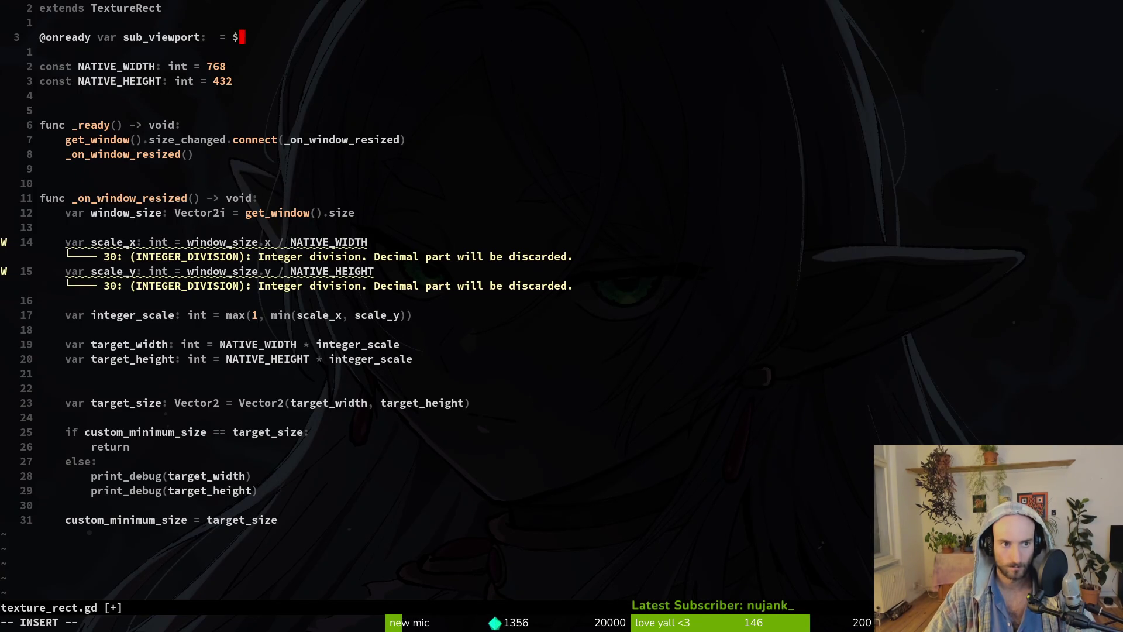
key("BackSpace")
key("BackSpace")
key("BackSpace")
key("BackSpace")
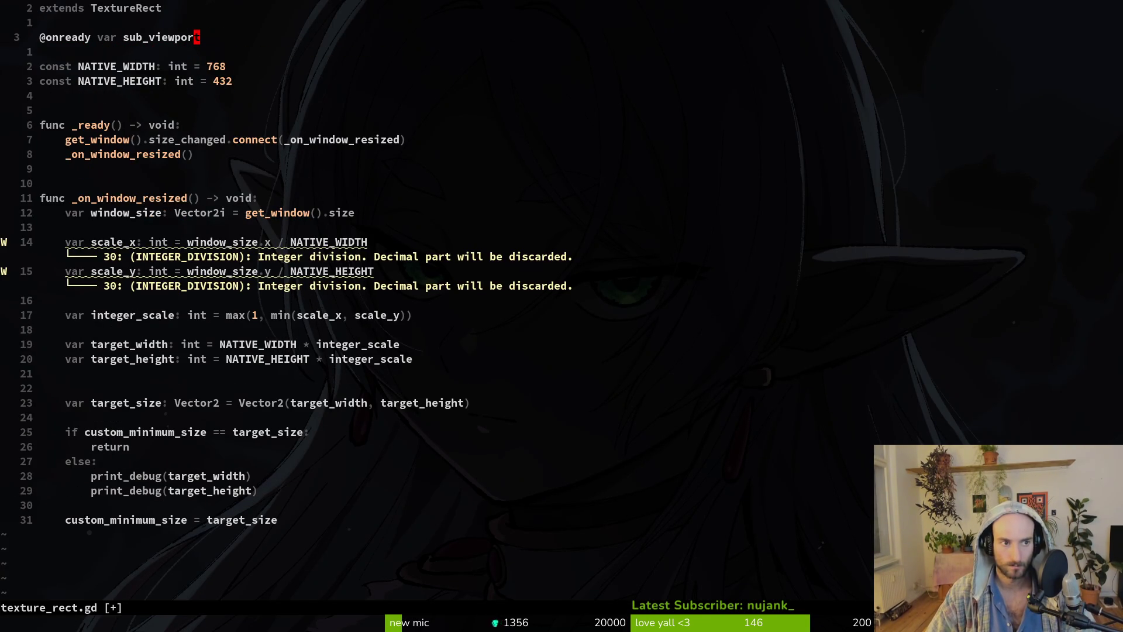
key("Escape")
type("0wcwexport")
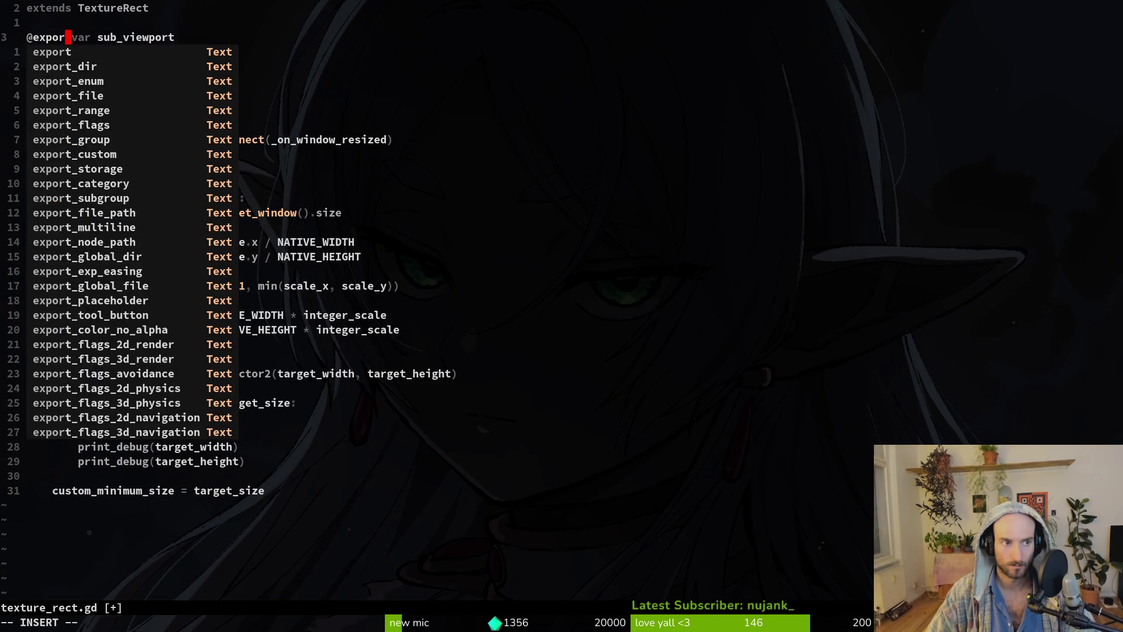
key("Escape")
type(":w")
key("Return")
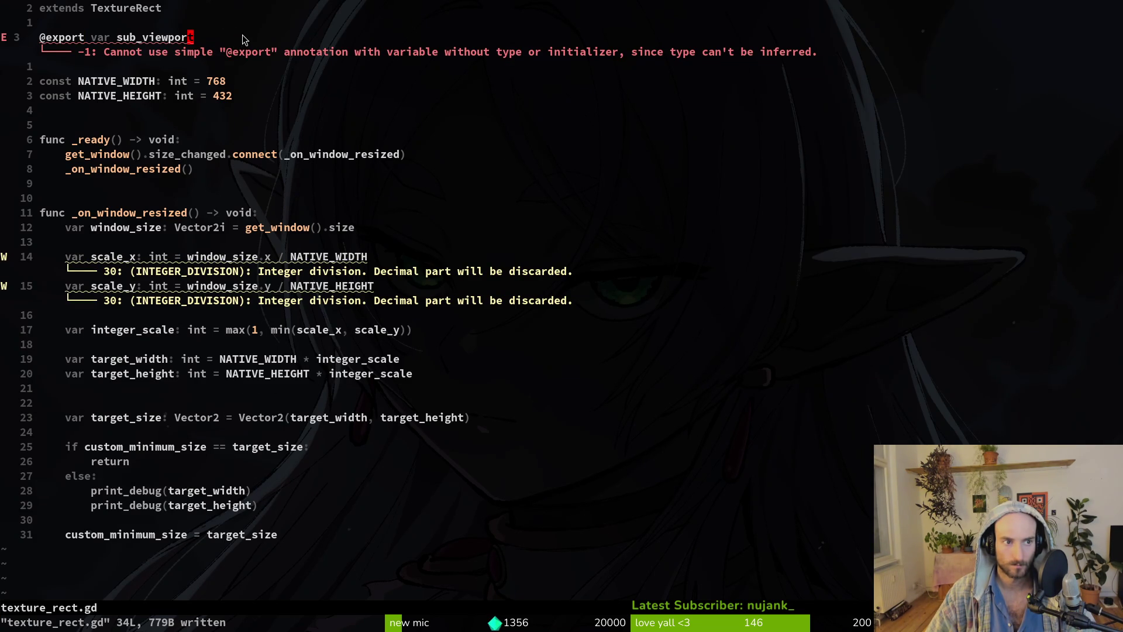
Add the SubViewport type to the exported sub_viewport variable and save.
type("a:")
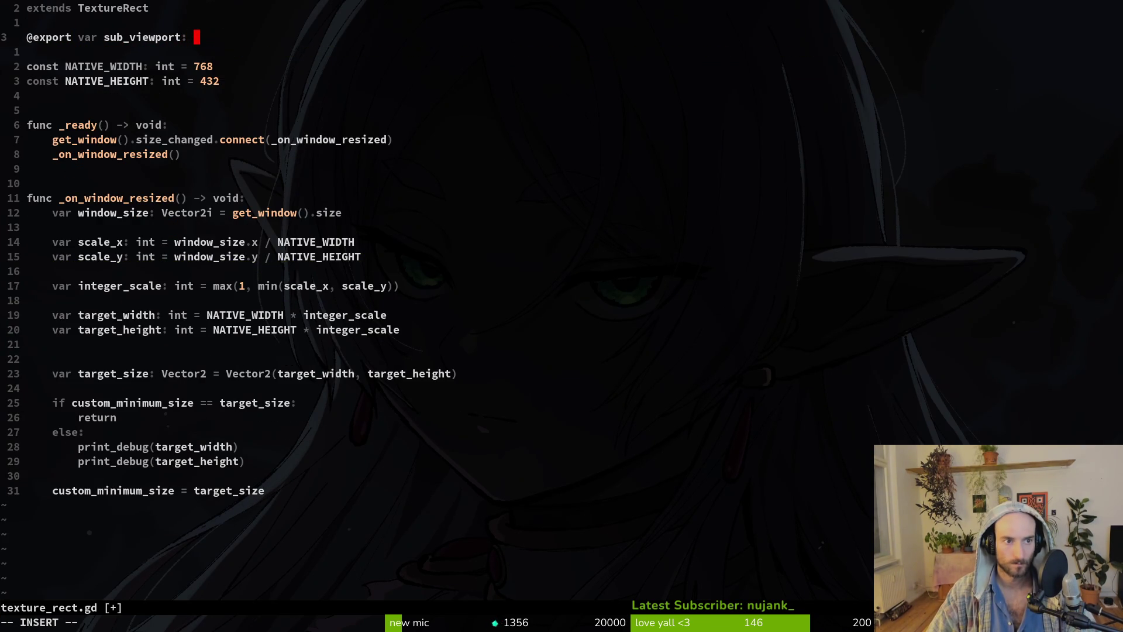
type("Vewpo")
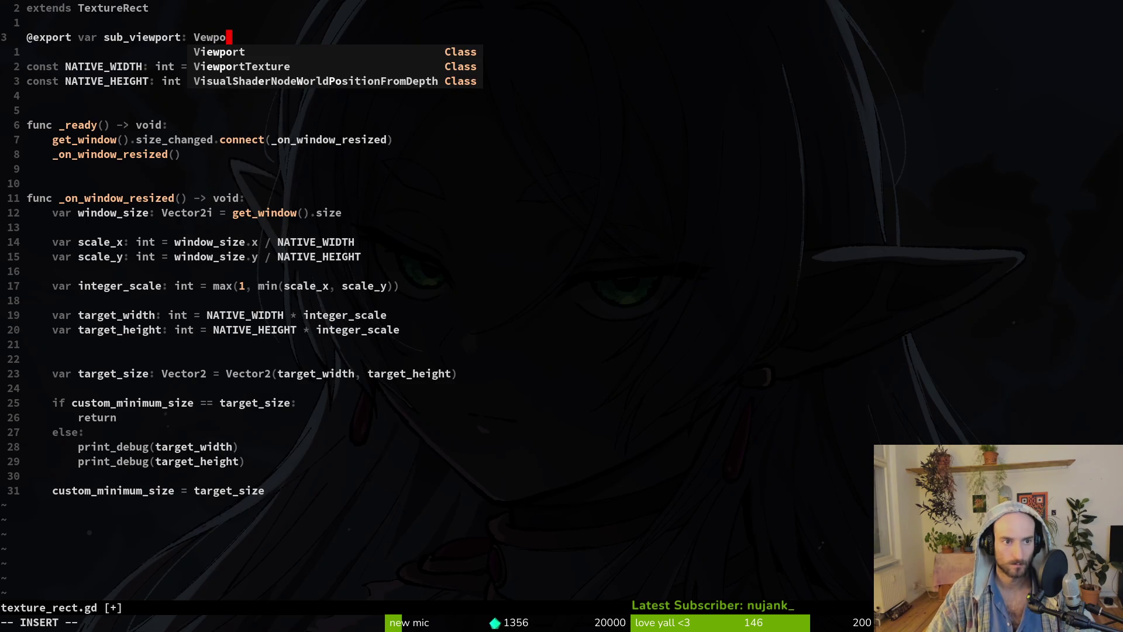
key("BackSpace")
key("BackSpace")
key("BackSpace")
type("Sup")
key("Tab")
key("Escape")
type(":w")
key("Return")
key("alt+Tab")
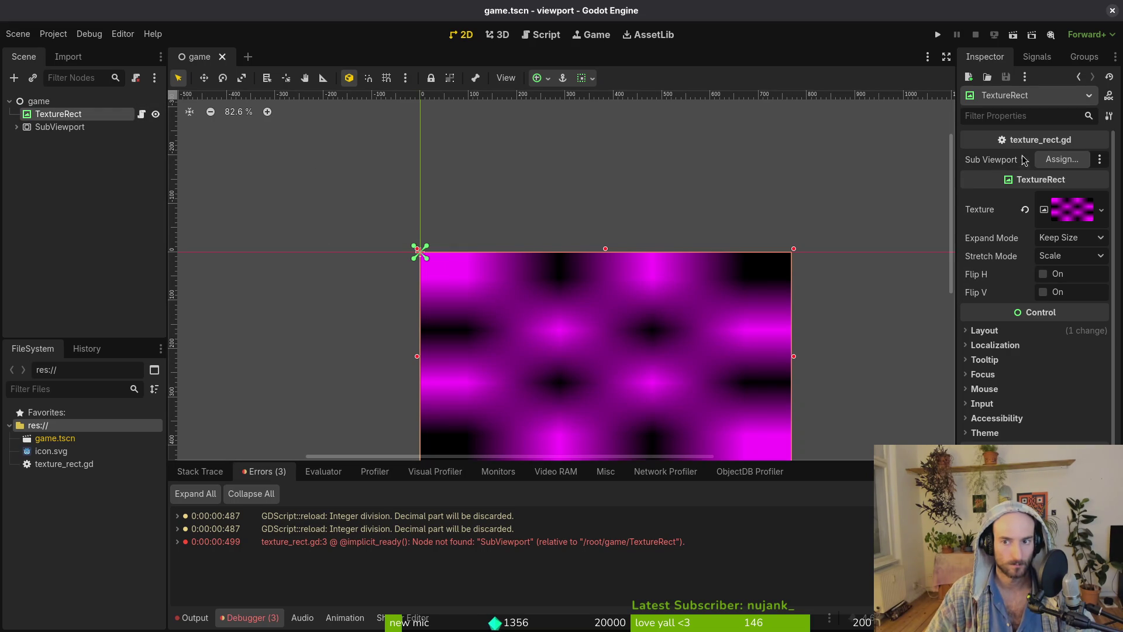
Assign the SubViewport node to TextureRect's Sub Viewport property and run with F5.
left_click(1061, 159)
left_click(526, 184)
left_click(608, 508)
key("F5")
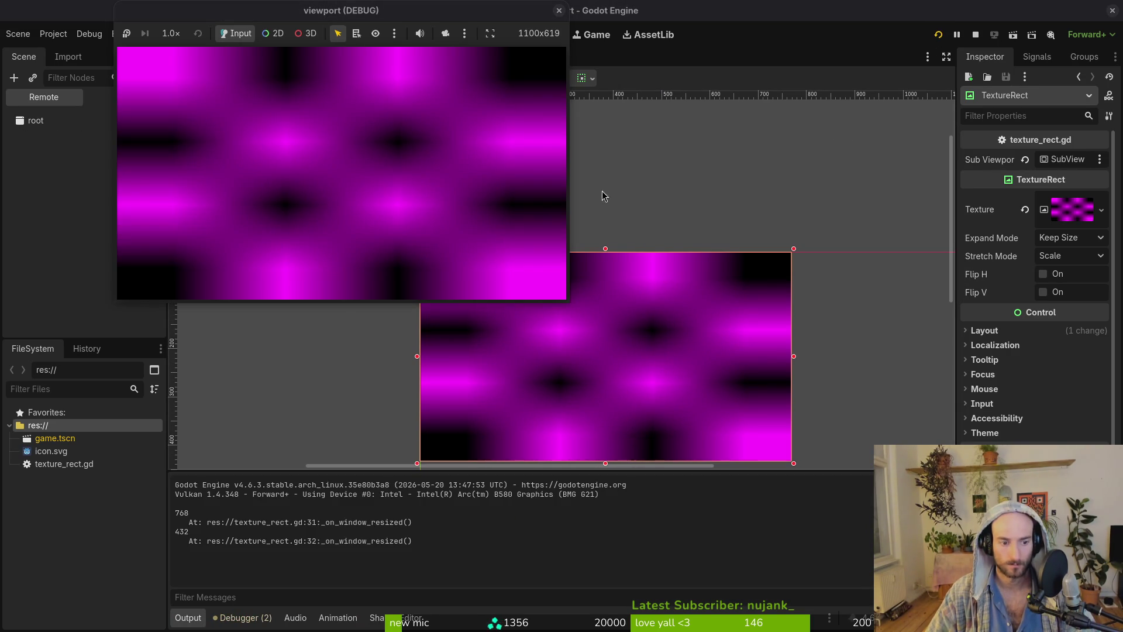
Maximize, restore and drag-resize the game window to test scaling, then stop the run.
double_click(458, 15)
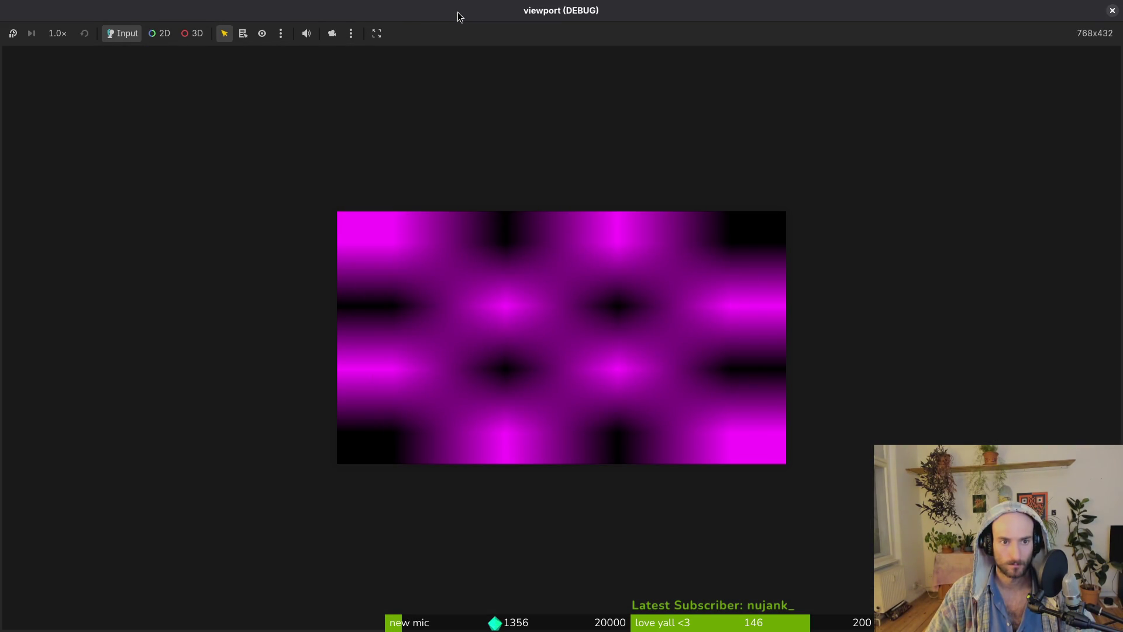
double_click(458, 11)
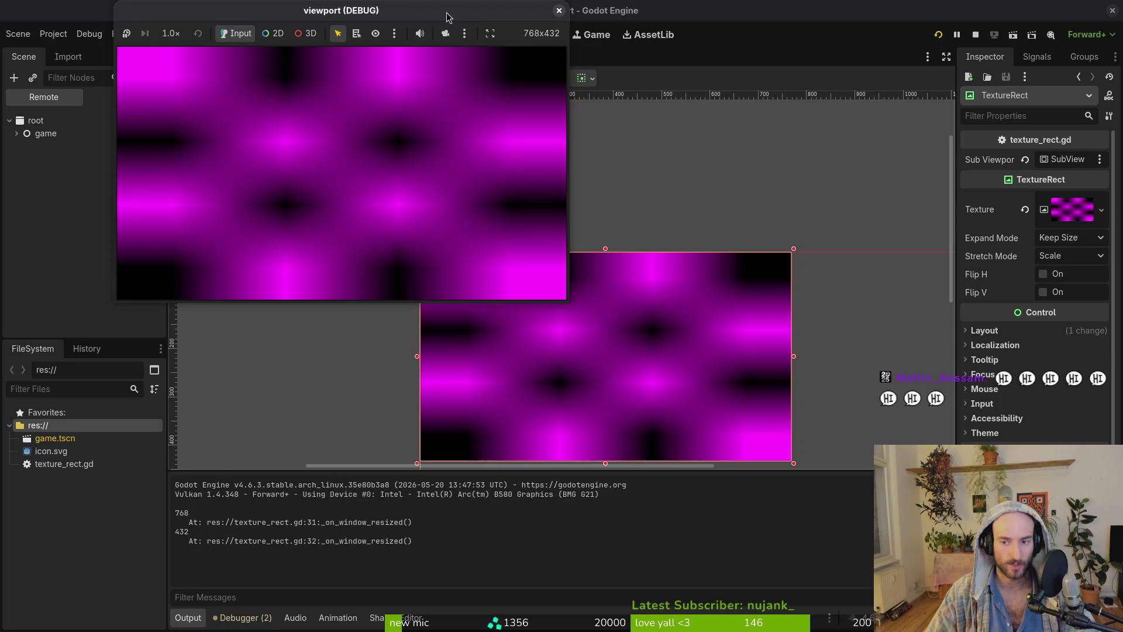
double_click(447, 14)
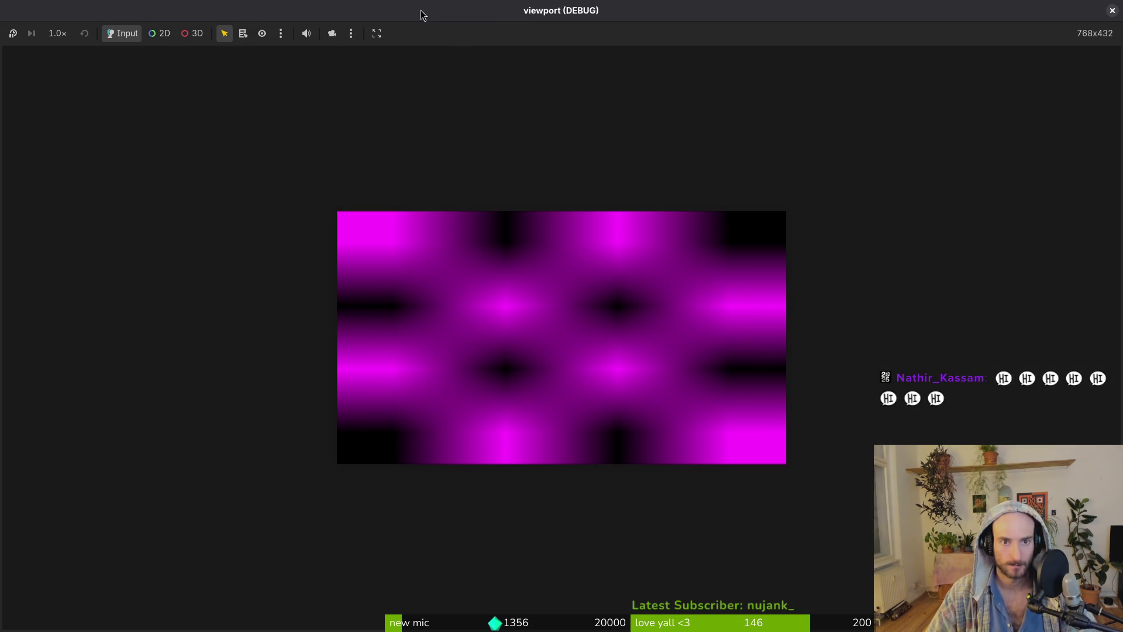
double_click(420, 9)
mouse_move(571, 298)
left_mouse_down()
mouse_move(594, 338)
mouse_move(960, 528)
mouse_move(1062, 603)
mouse_move(658, 441)
mouse_move(386, 240)
mouse_move(278, 190)
mouse_move(603, 322)
mouse_move(352, 210)
mouse_move(290, 200)
mouse_move(771, 355)
mouse_move(991, 532)
mouse_move(906, 514)
left_mouse_up()
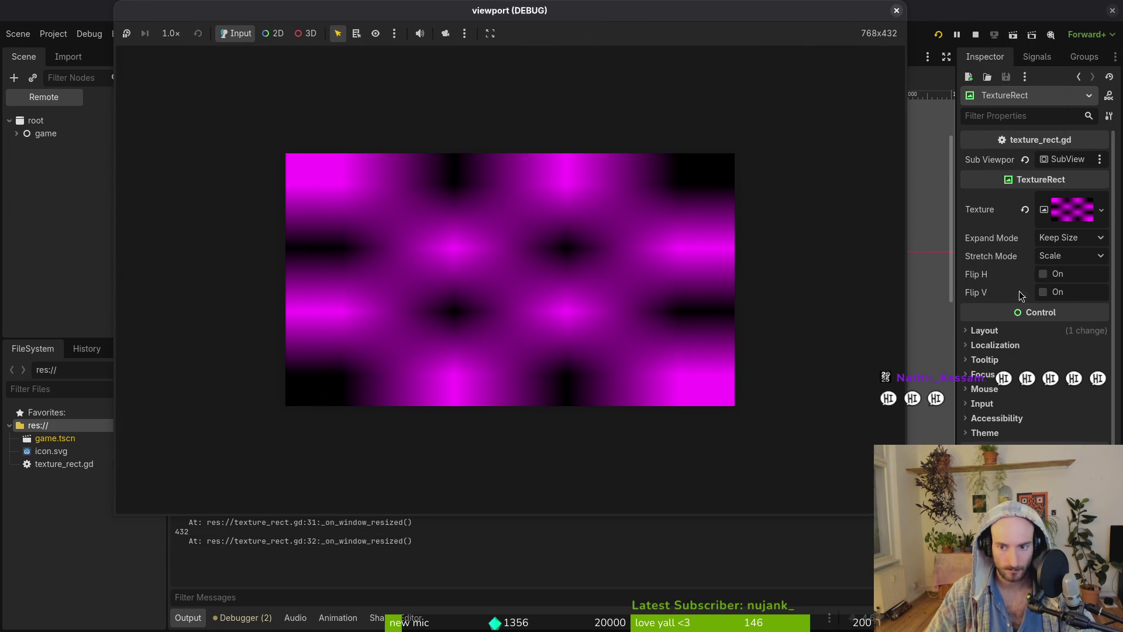
left_click(1069, 237)
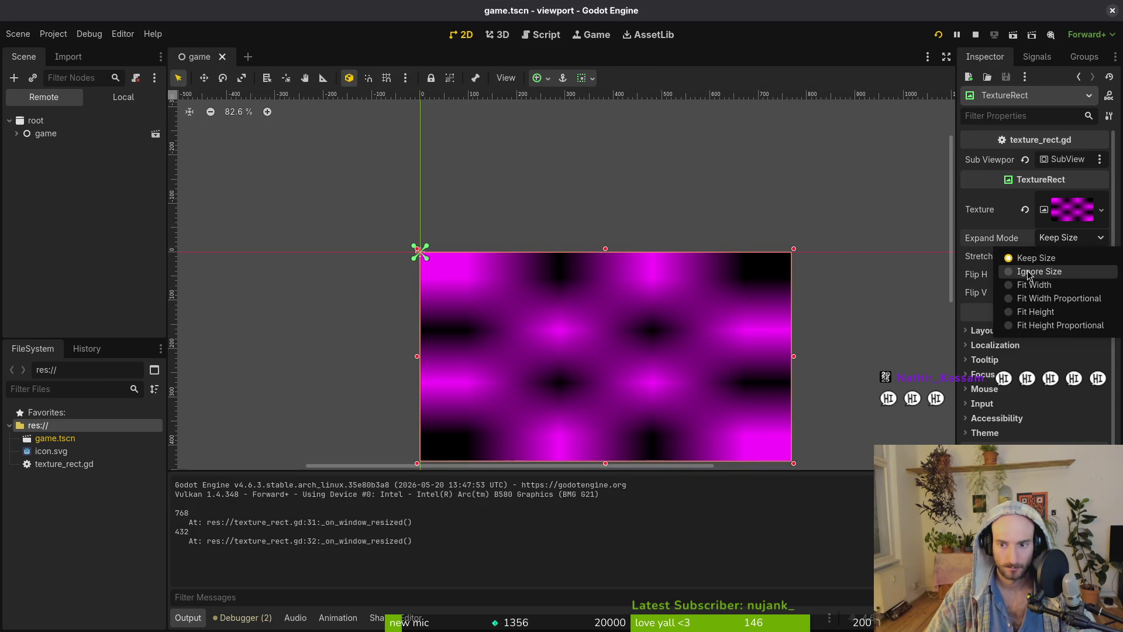
left_click(1005, 247)
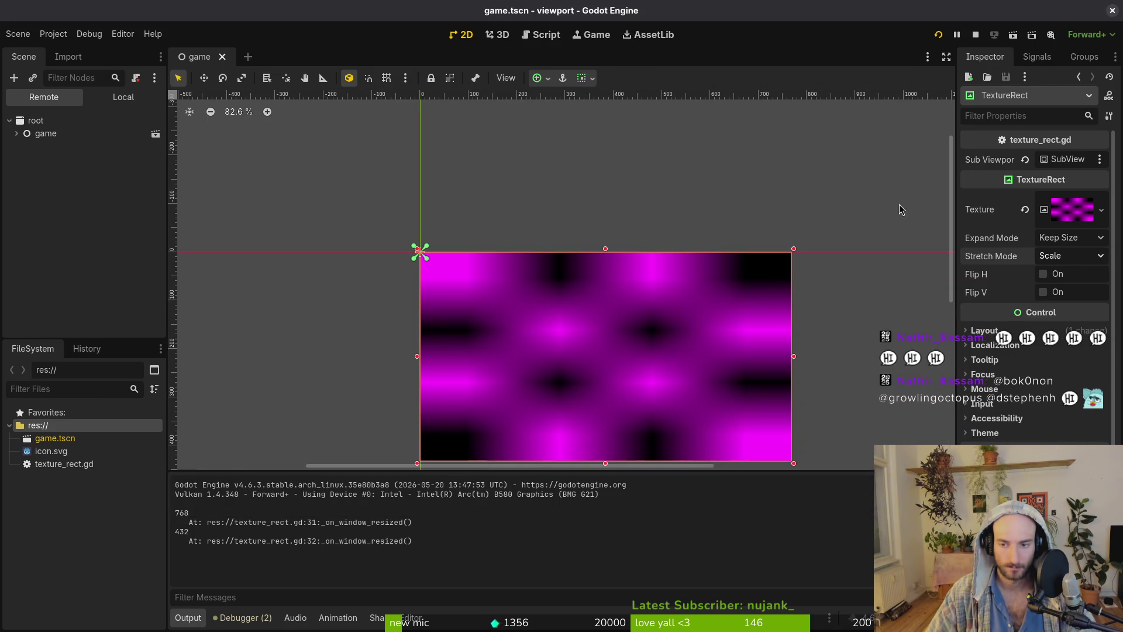
left_click(511, 156)
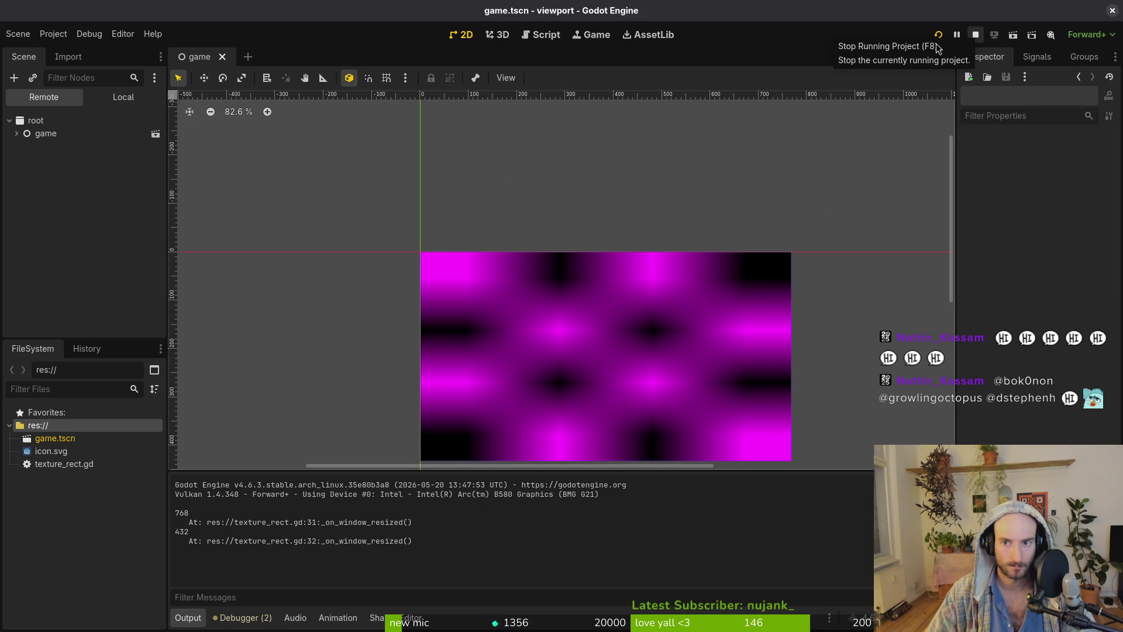
left_click(975, 35)
Review TextureRect's Stretch Mode (Scale) and Expand Mode (Keep Size), leaving both unchanged.
left_click(85, 101)
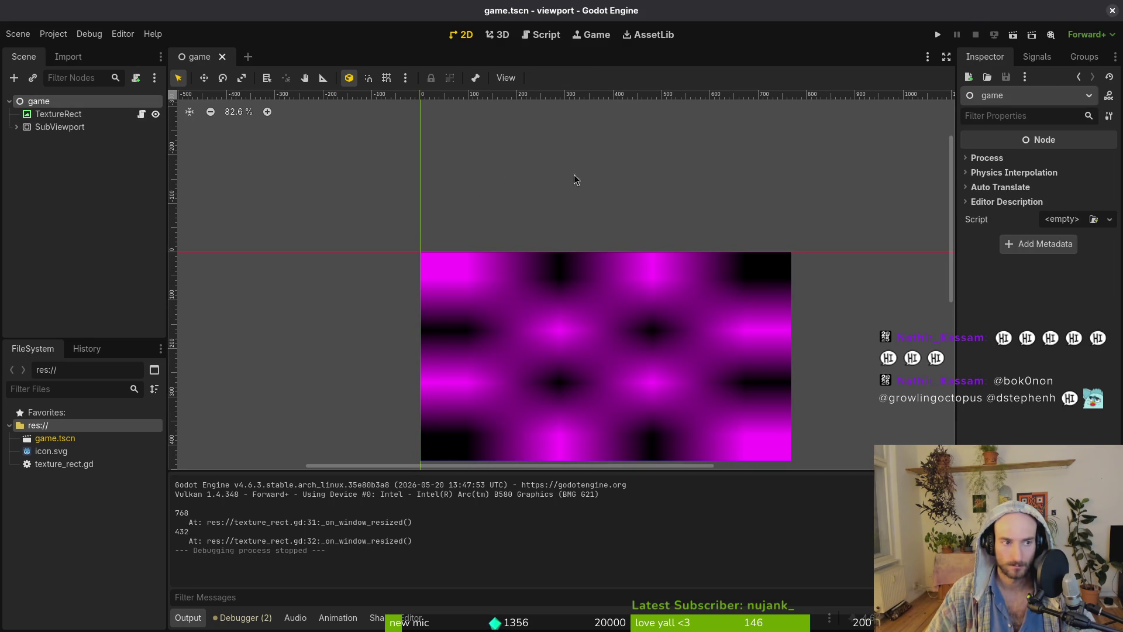
left_click(51, 115)
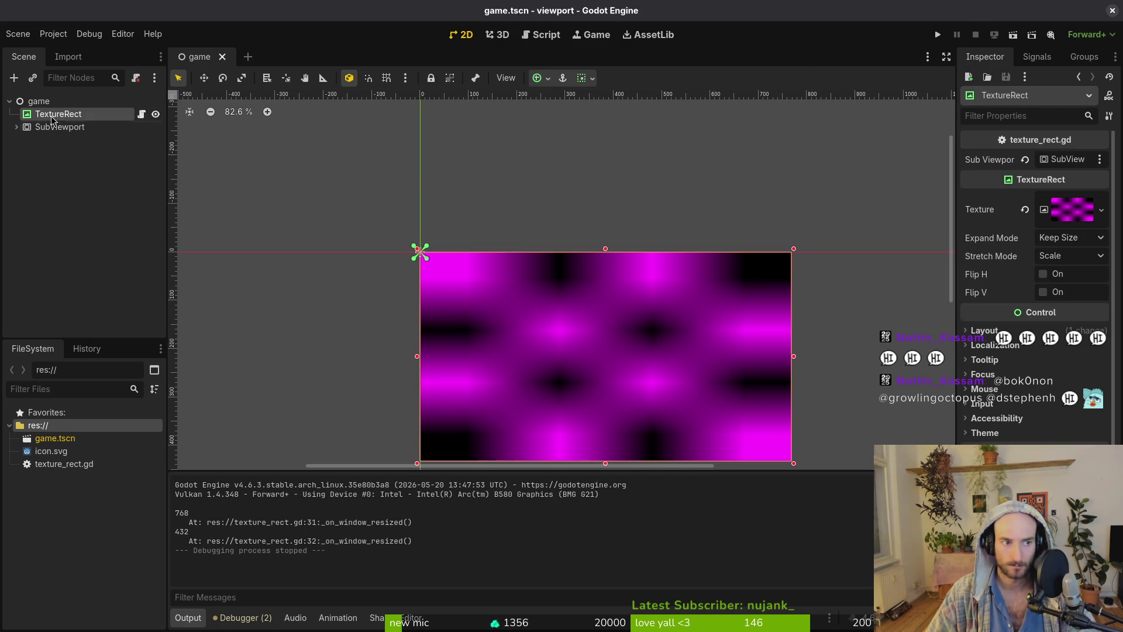
left_click(1072, 257)
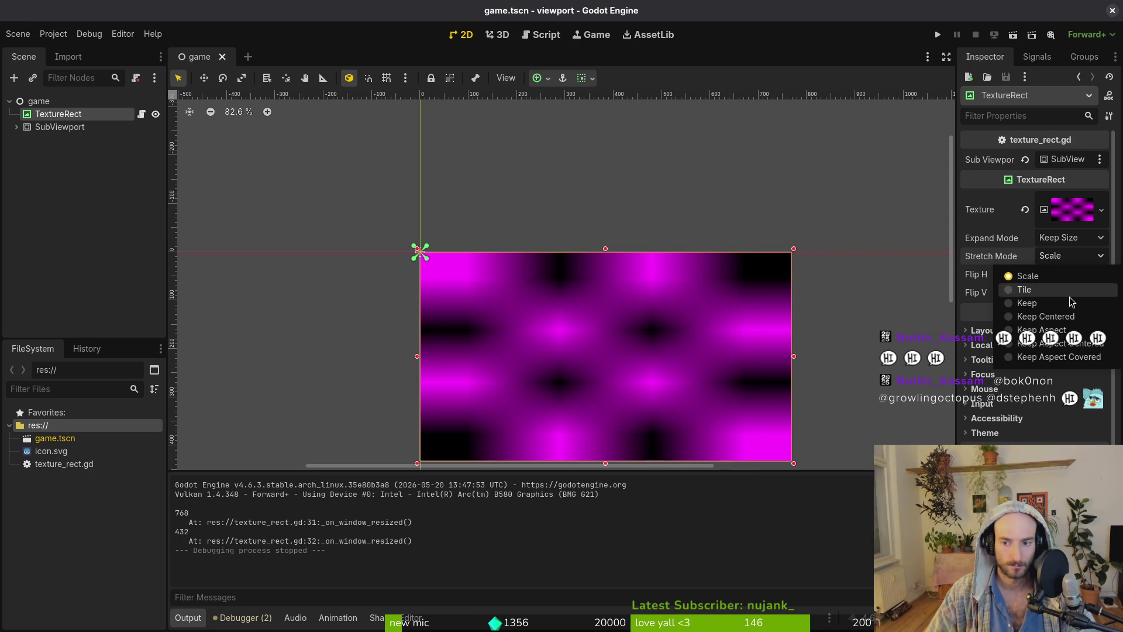
left_click(1060, 258)
left_click(1075, 240)
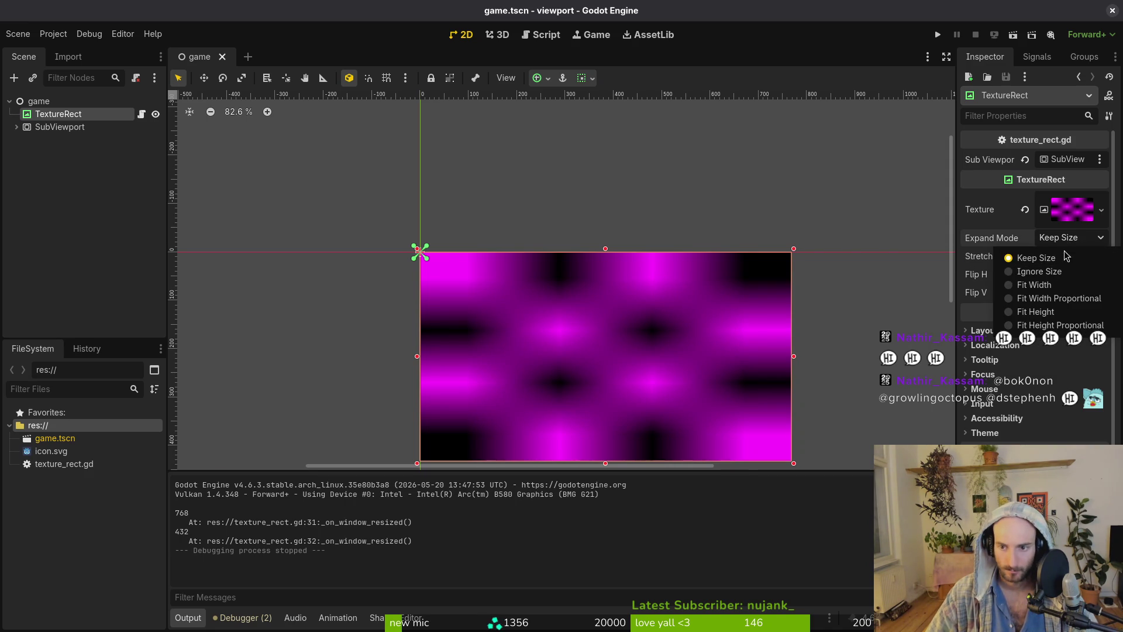
left_click(1065, 256)
left_click(1065, 258)
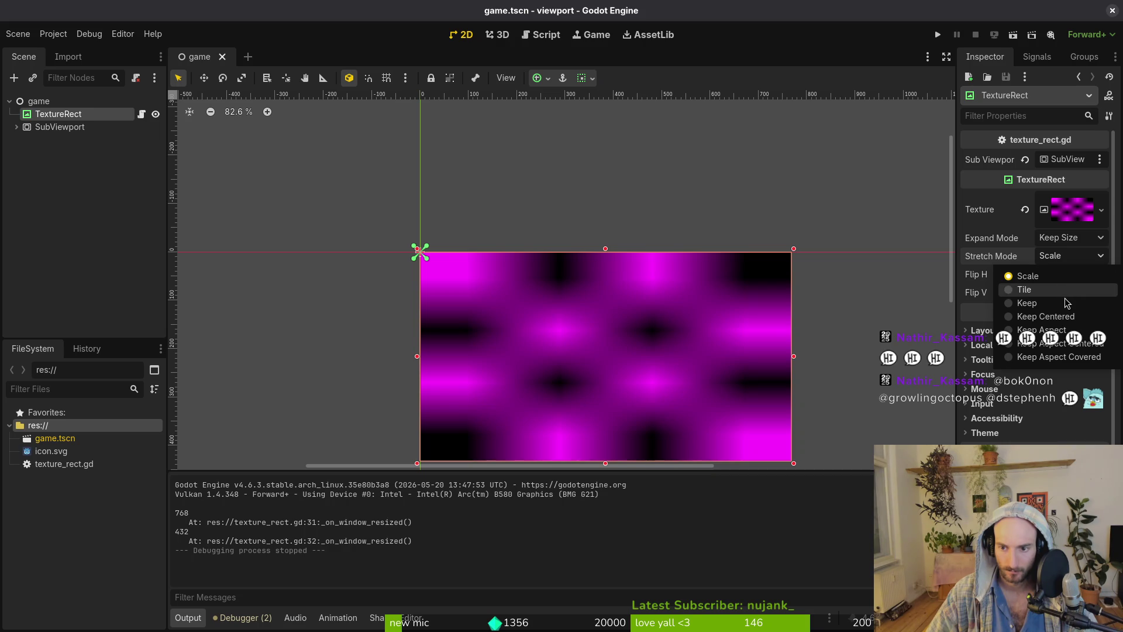
left_click(68, 128)
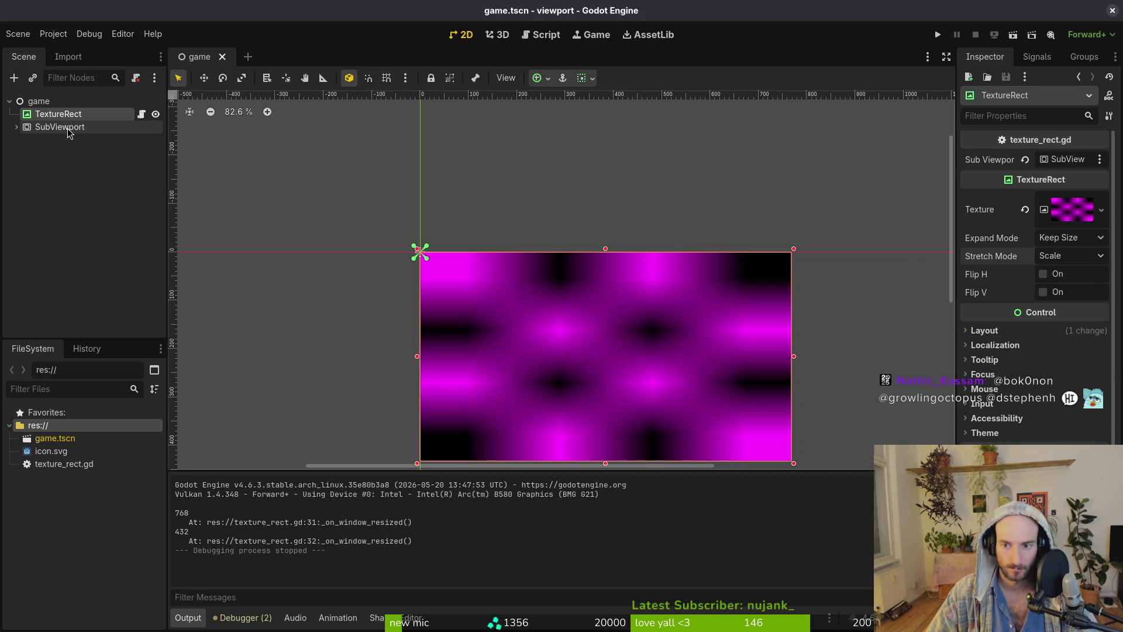
Set the SubViewport's Canvas Items texture filter to Nearest.
left_click(68, 128)
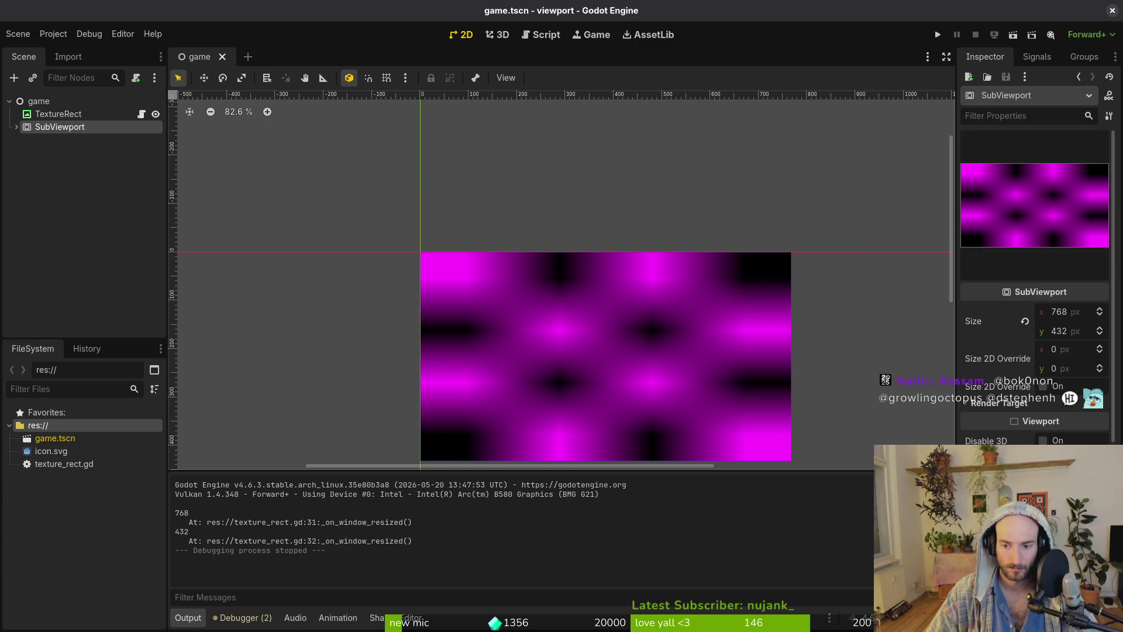
scroll(1035, 293, "down", 3)
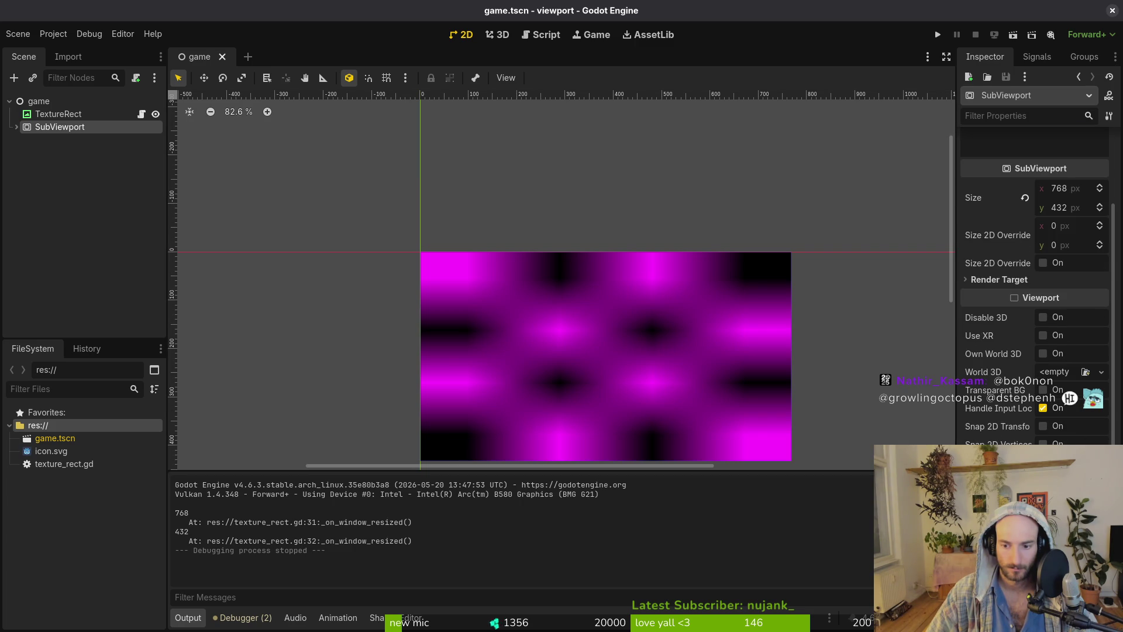
scroll(720, 272, "down", 2)
left_click(985, 318)
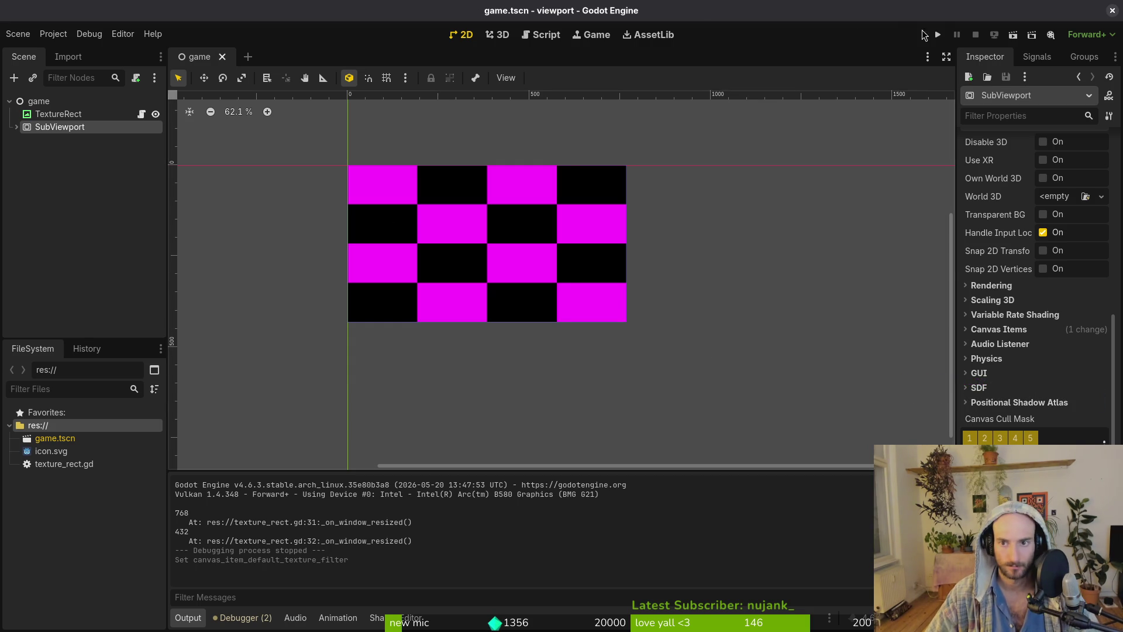
Run the game, enlarge its window to test scaling, then stop it.
key("F5")
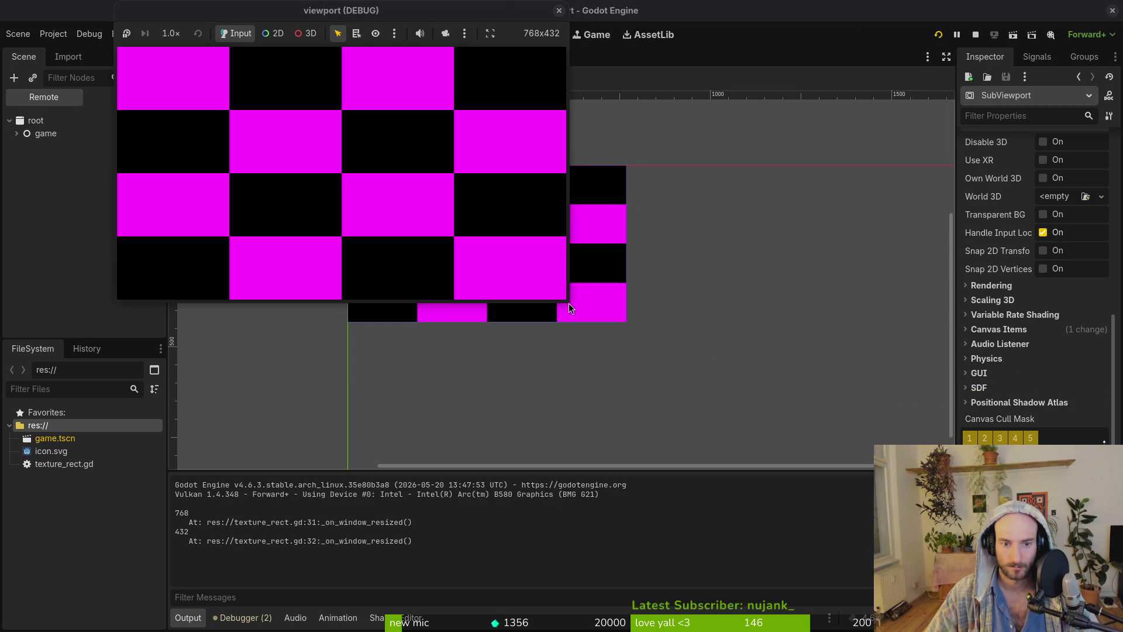
mouse_move(567, 302)
left_mouse_down()
mouse_move(1002, 614)
mouse_move(661, 336)
mouse_move(450, 188)
mouse_move(639, 350)
mouse_move(234, 135)
mouse_move(223, 173)
mouse_move(813, 495)
left_mouse_up()
left_click(806, 10)
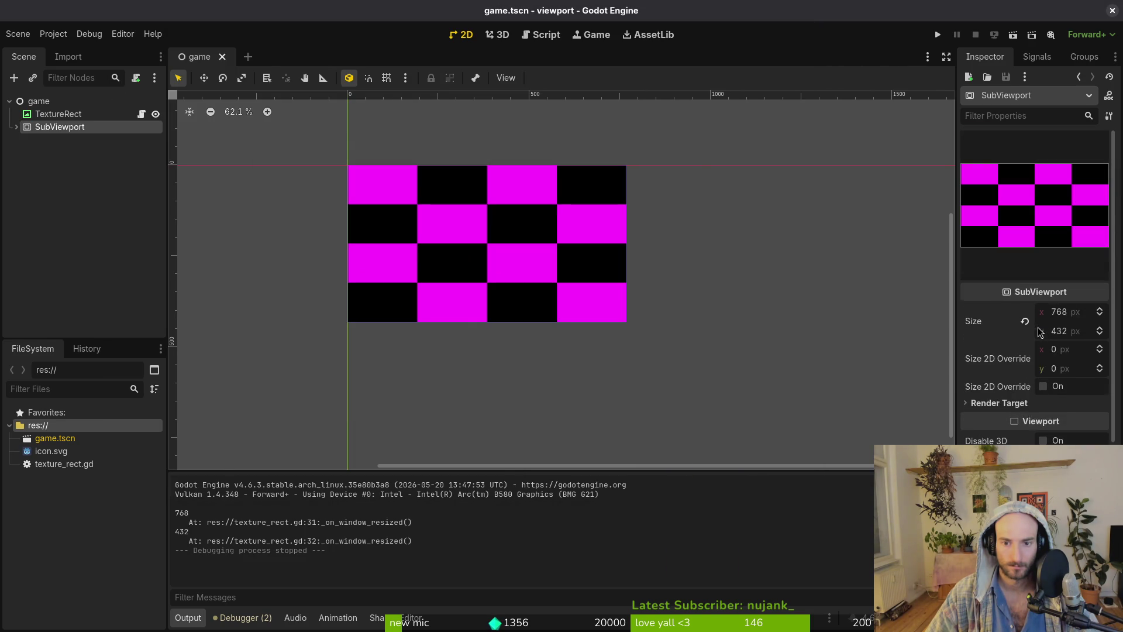
Select TextureRect and review its stretch mode choices and the Project Settings without changing anything.
left_click(57, 115)
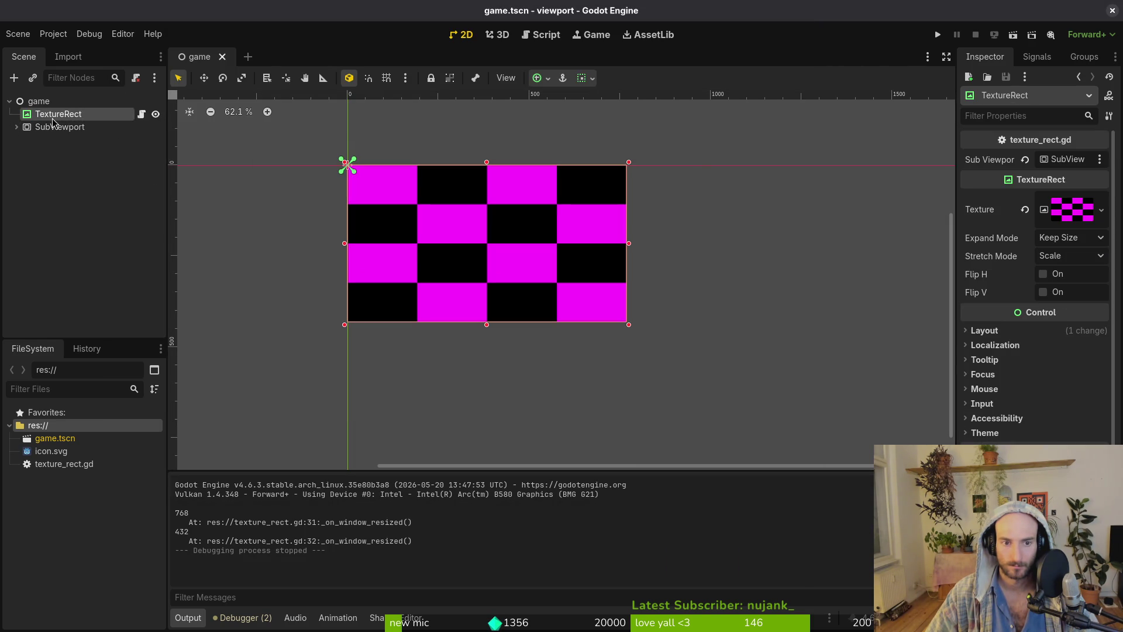
left_click(1070, 256)
left_click(261, 135)
left_click(53, 34)
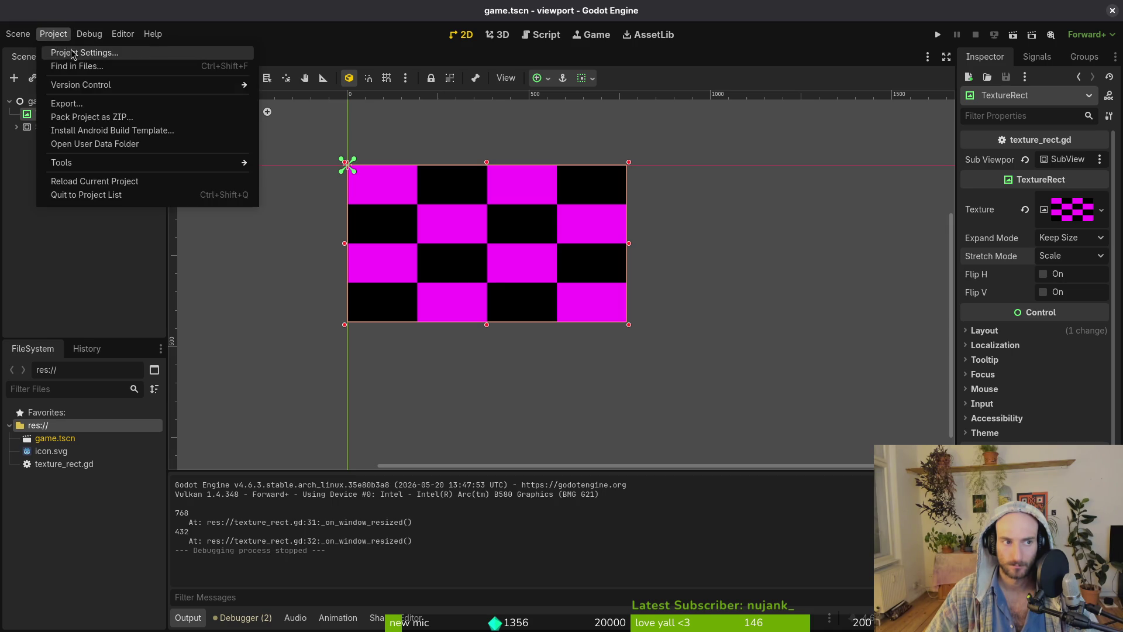
left_click(70, 52)
left_click(295, 126)
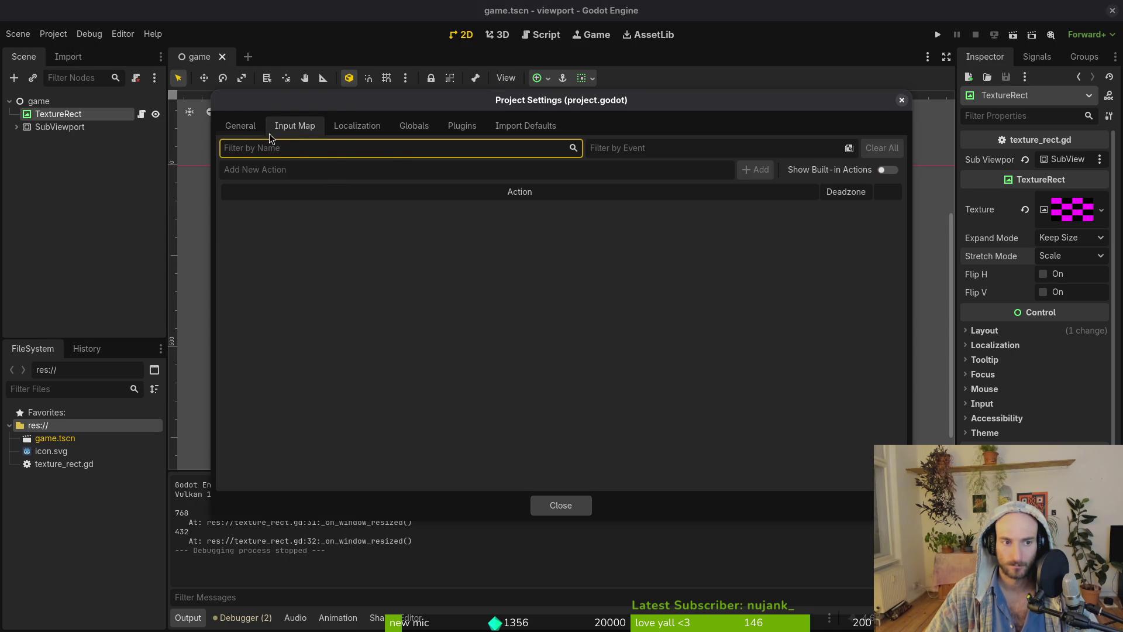
left_click(241, 127)
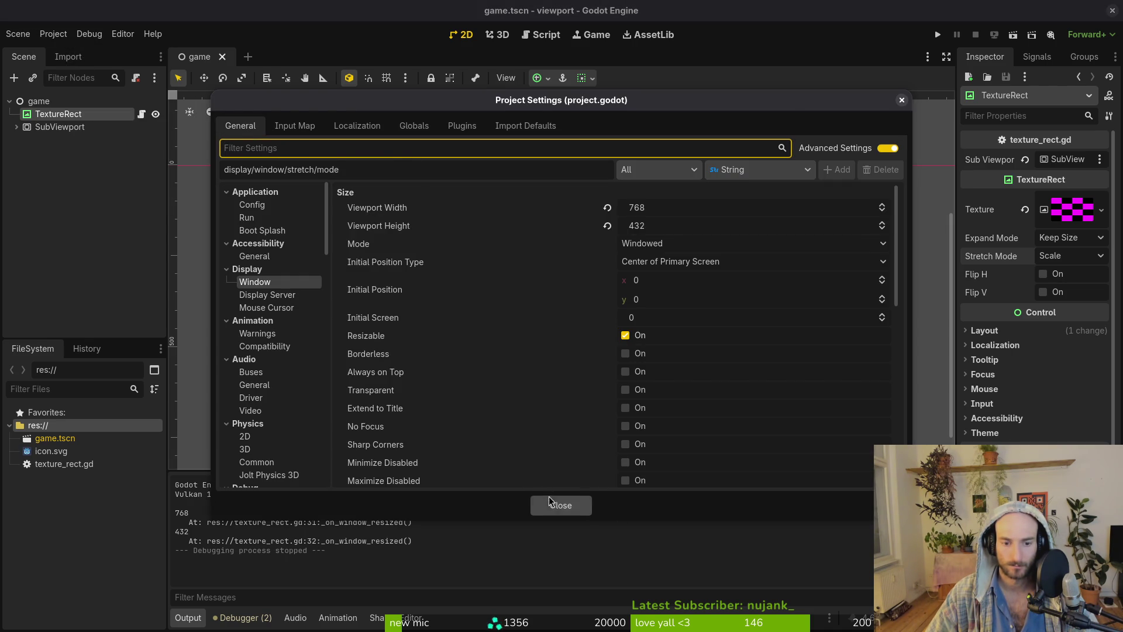
left_click(549, 502)
Relaunch the game and enlarge its window nearly full-screen, with the checkerboard staying native-size.
key("alt+Tab")
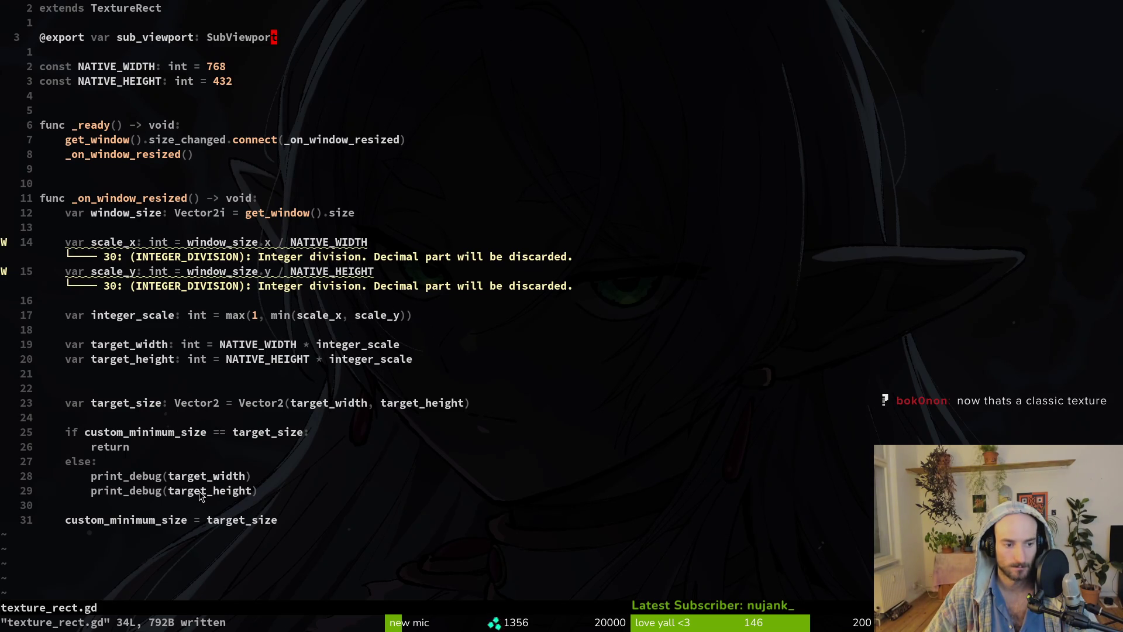
key("alt+Tab")
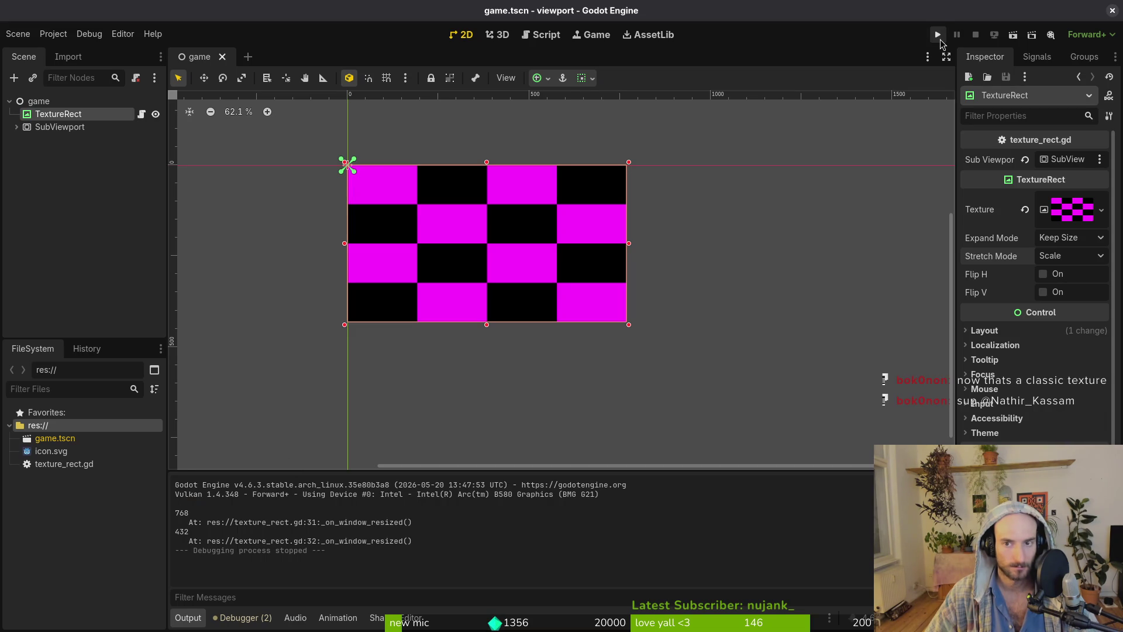
left_click(939, 37)
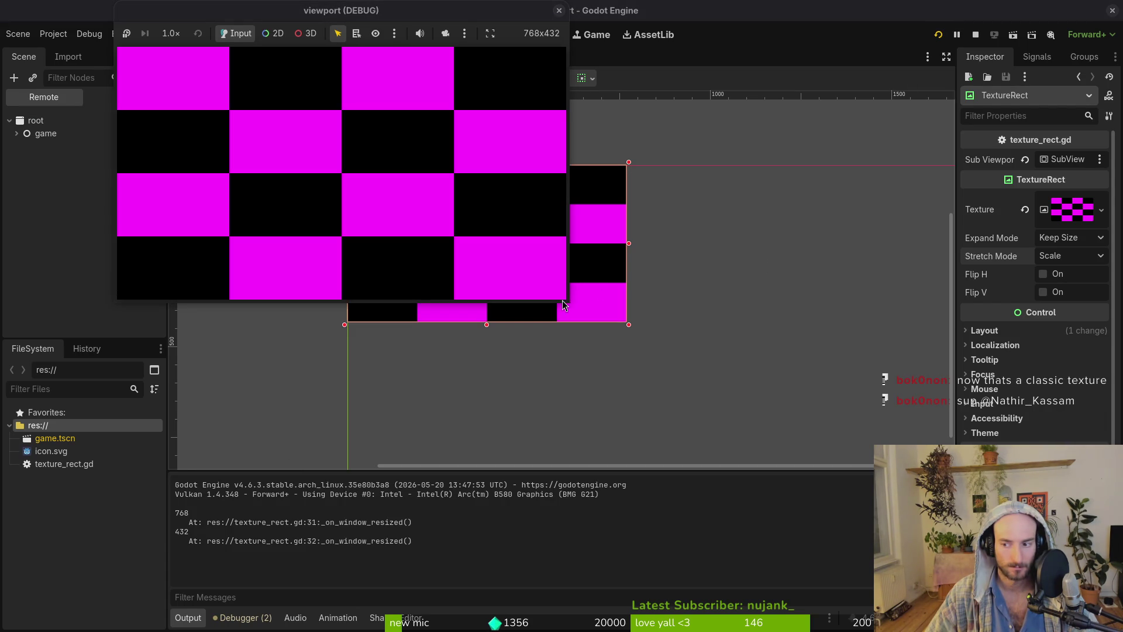
mouse_move(567, 302)
left_mouse_down()
mouse_move(854, 462)
mouse_move(1027, 500)
mouse_move(1075, 623)
left_mouse_up()
mouse_move(525, 19)
left_mouse_down()
mouse_move(794, 34)
mouse_move(717, 12)
mouse_move(444, 19)
left_mouse_up()
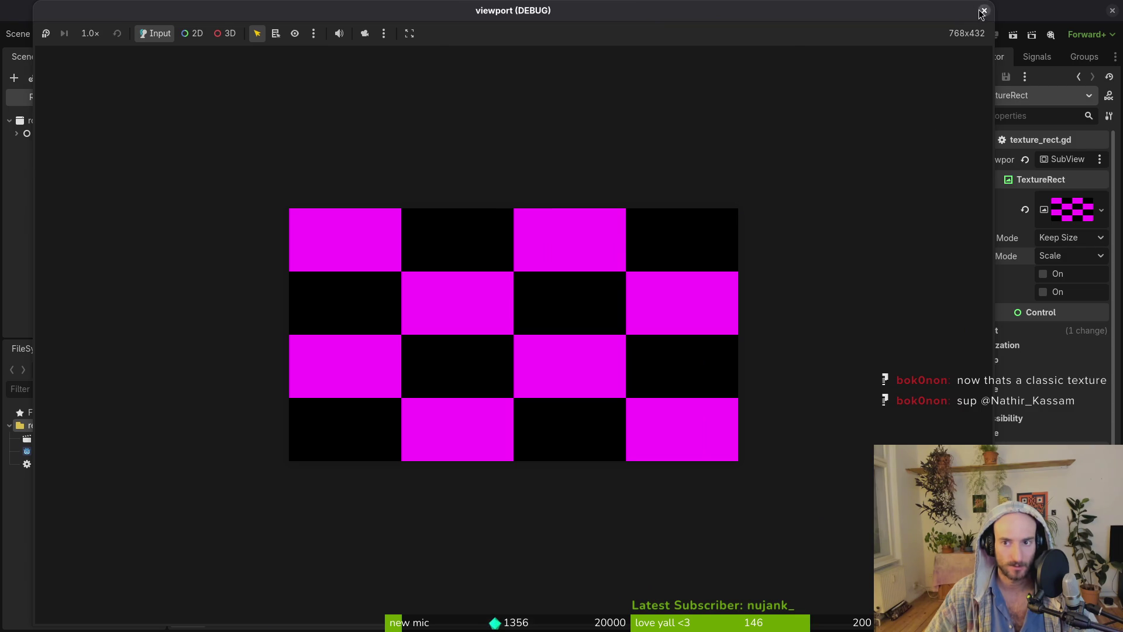
Stop the game and set the TextureRect expand mode to Fit Width.
left_click(983, 11)
left_click(1083, 242)
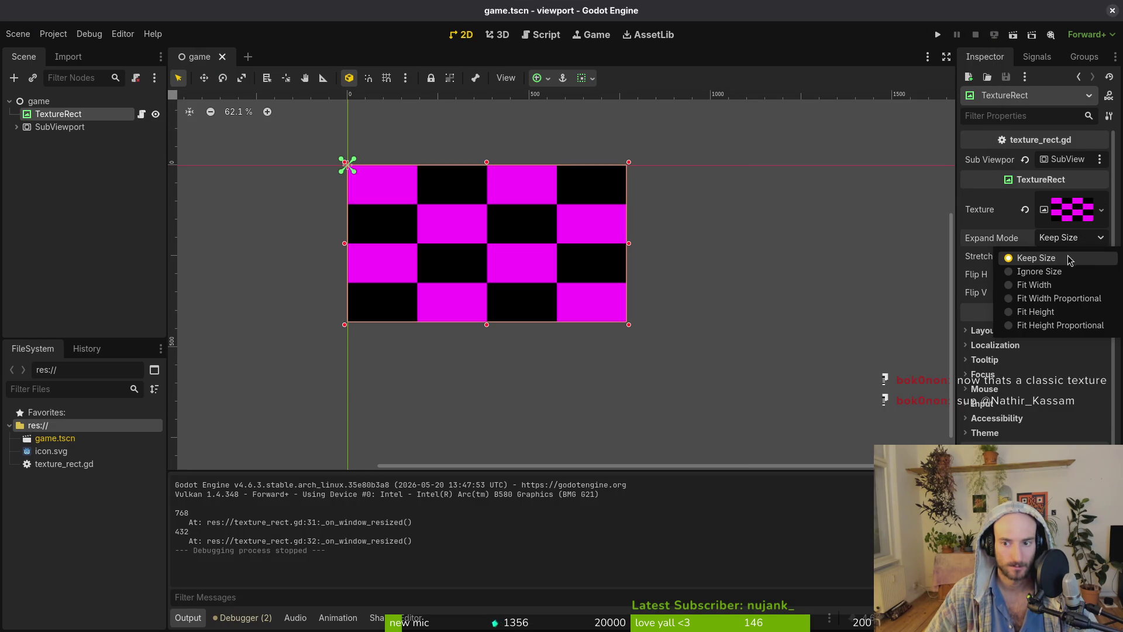
left_click(1072, 255)
left_click(1070, 243)
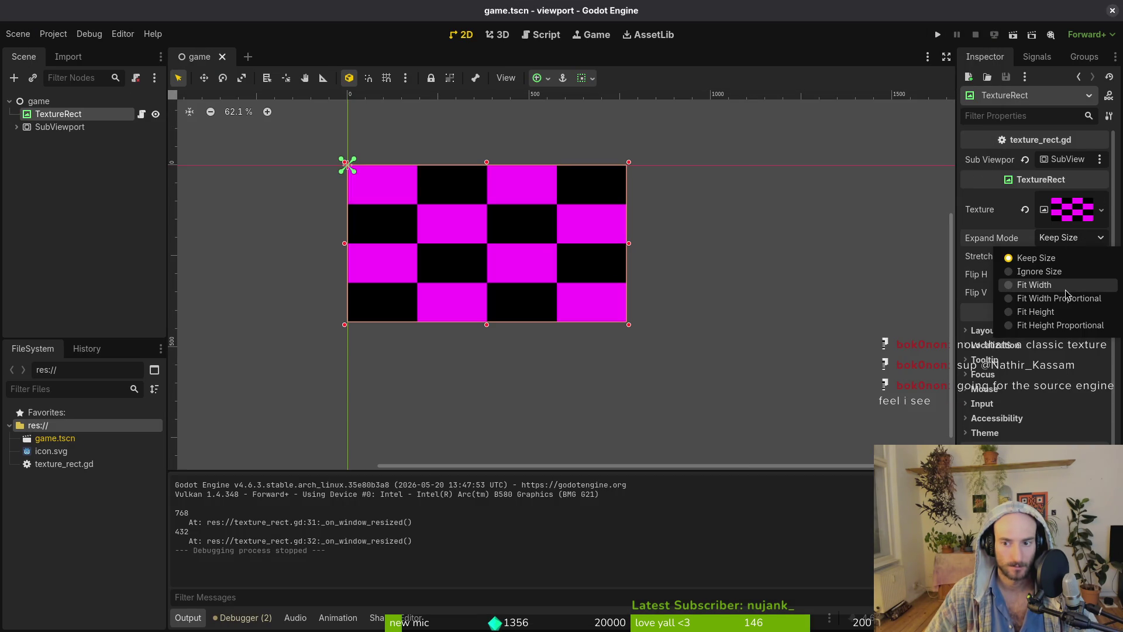
left_click(1034, 285)
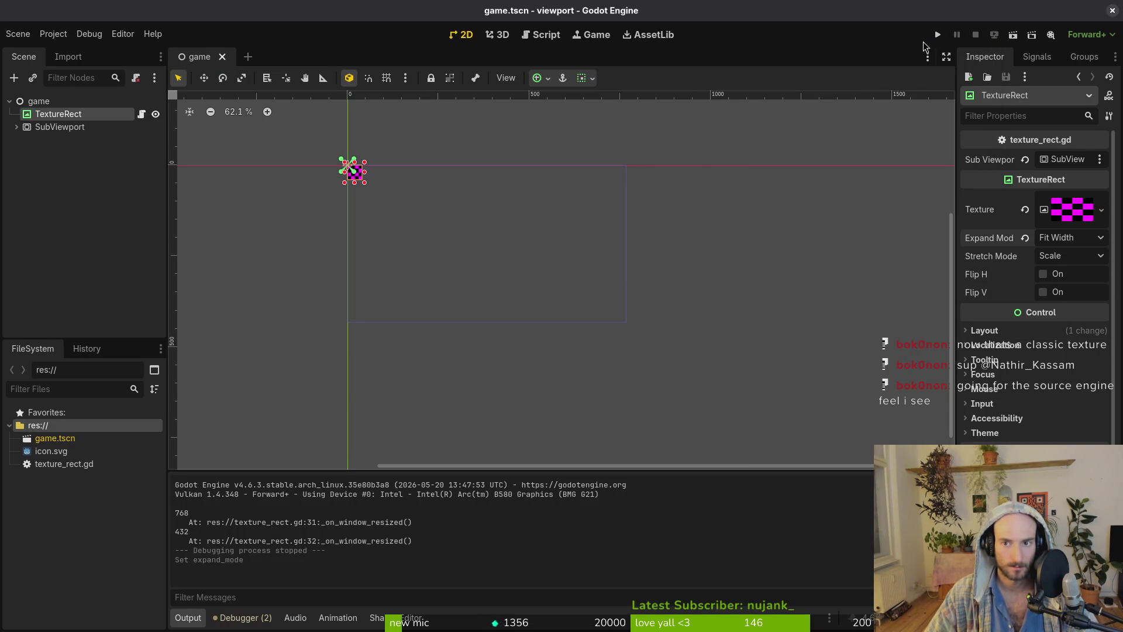
Test Fit Width in an enlarged game window, then undo the SubViewport size change and save.
left_click(51, 129)
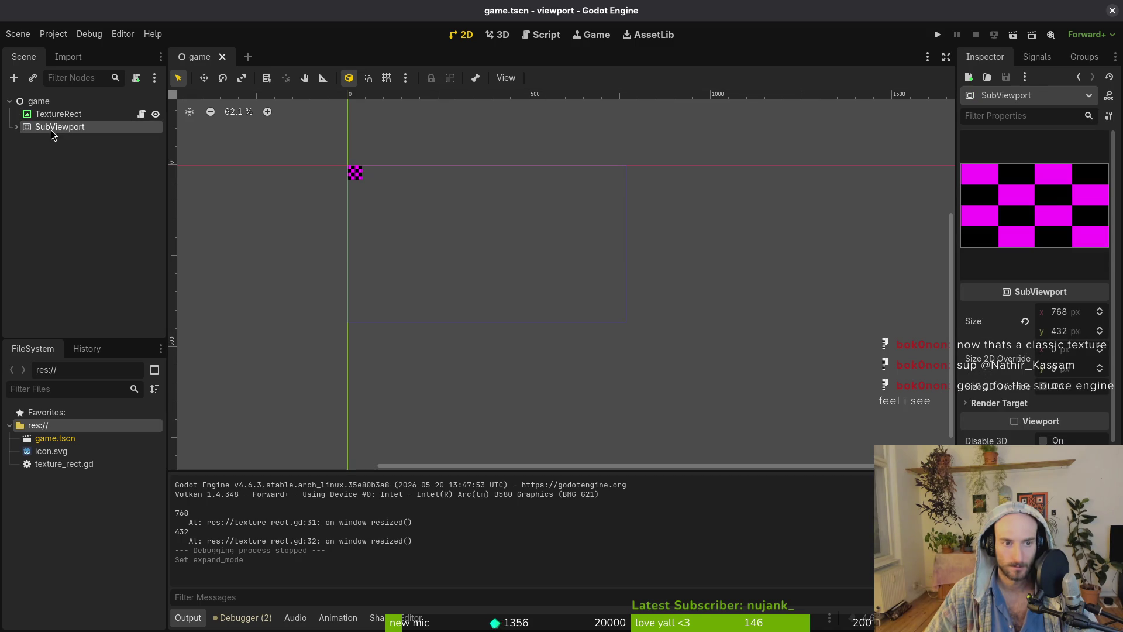
left_click(937, 34)
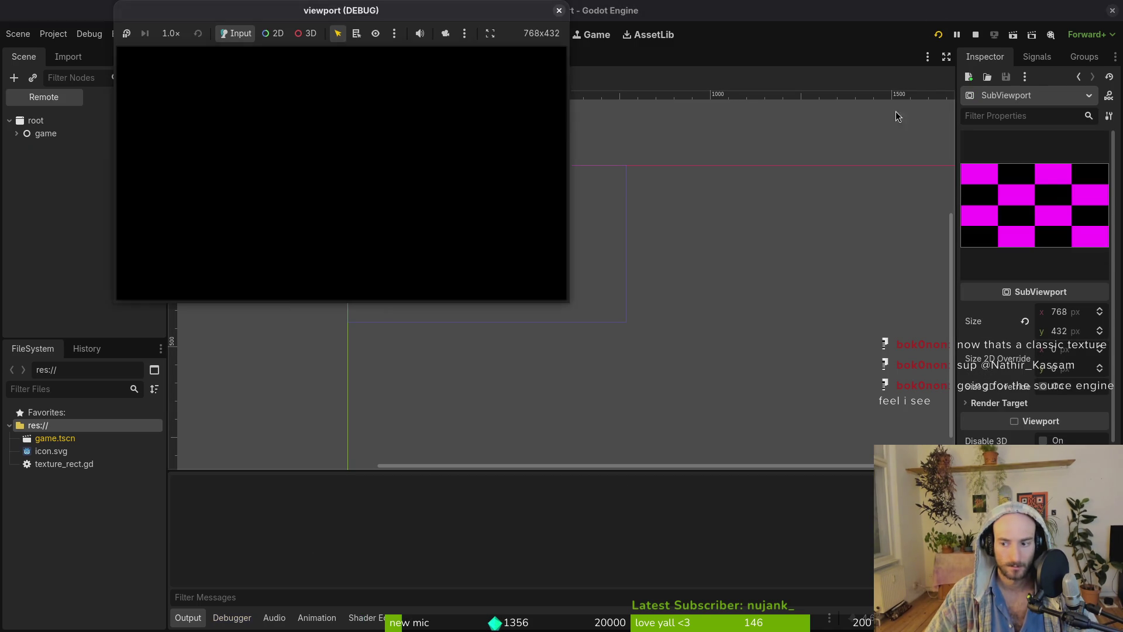
mouse_move(567, 303)
left_mouse_down()
mouse_move(840, 513)
mouse_move(1010, 625)
mouse_move(840, 514)
mouse_move(1120, 624)
left_mouse_up()
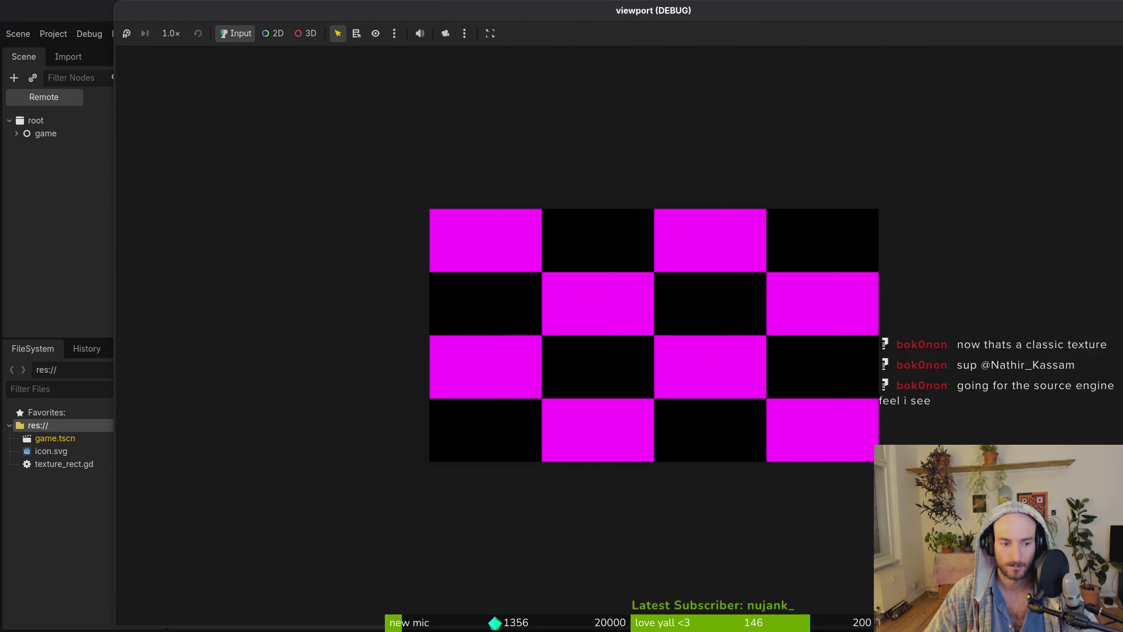
left_click(631, 14)
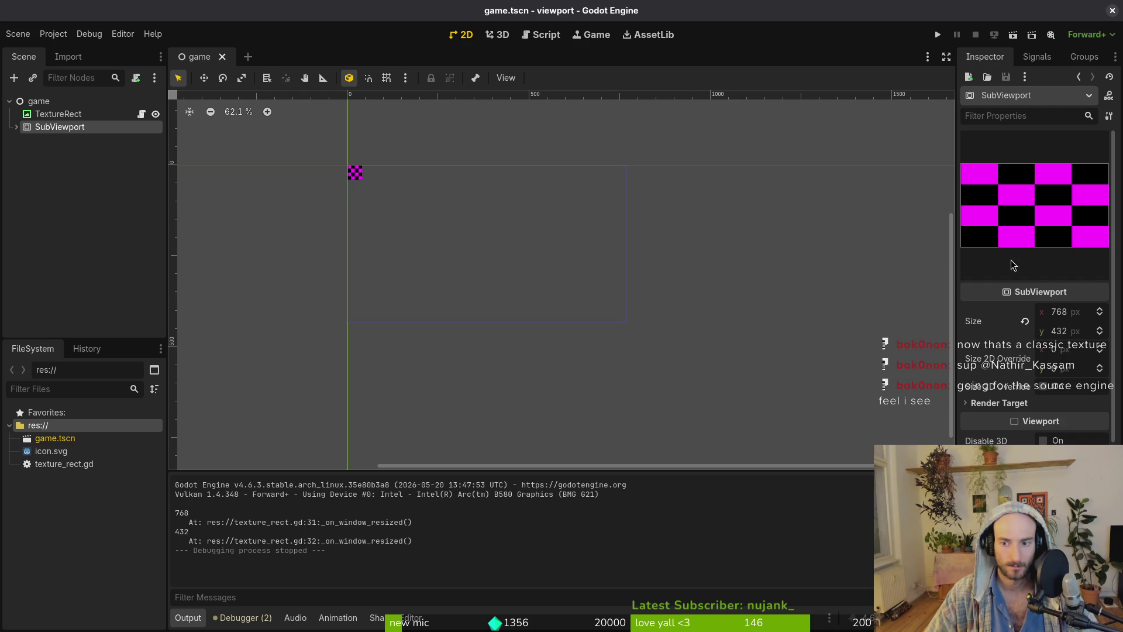
key("ctrl+s")
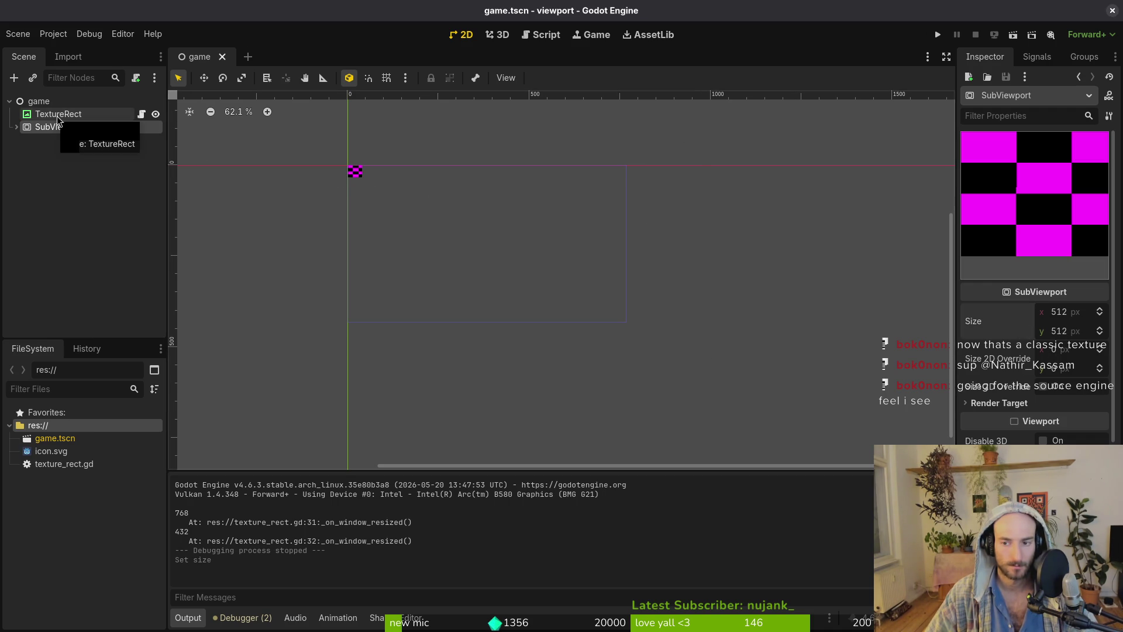
key("ctrl+z")
key("ctrl+s")
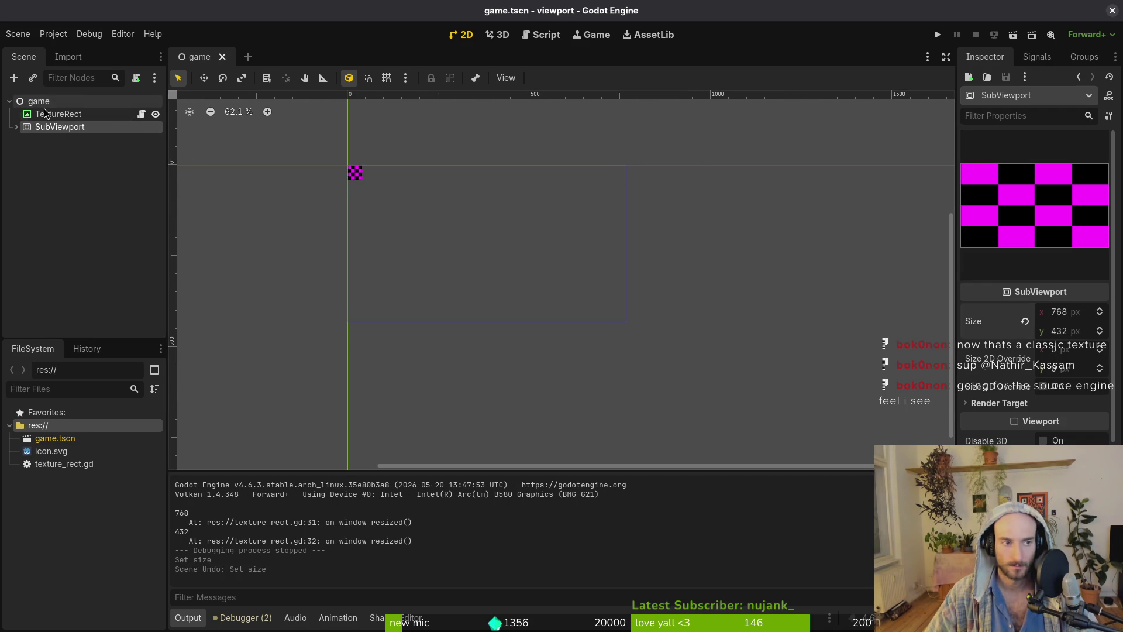
Centre the view on TextureRect and set its stretch mode to Keep.
left_click(47, 112)
key("f")
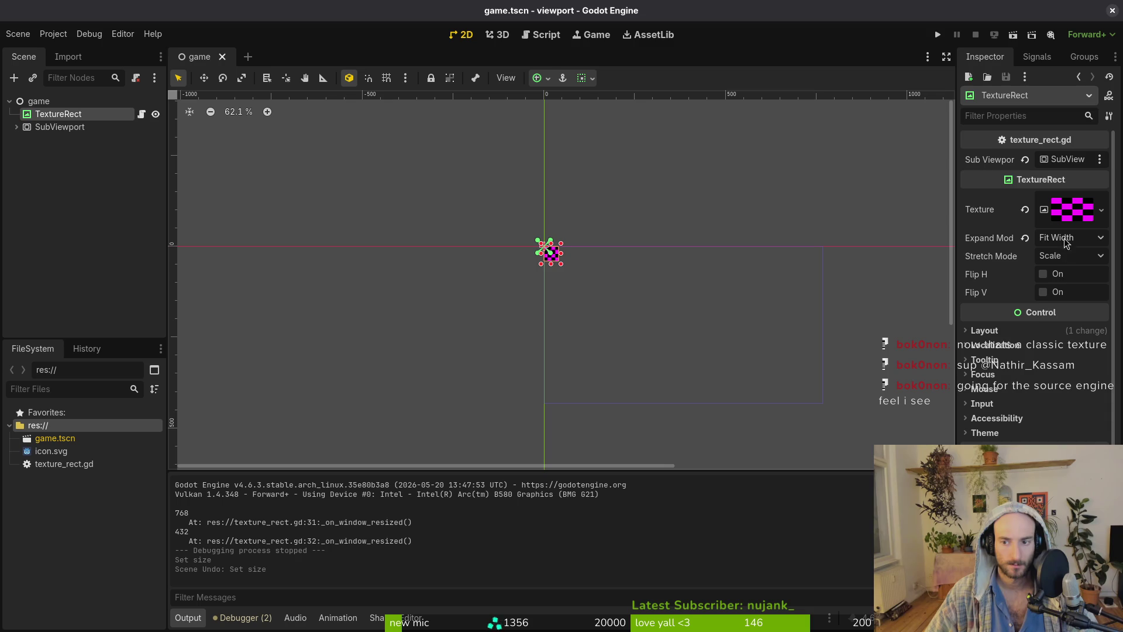
left_click(1029, 332)
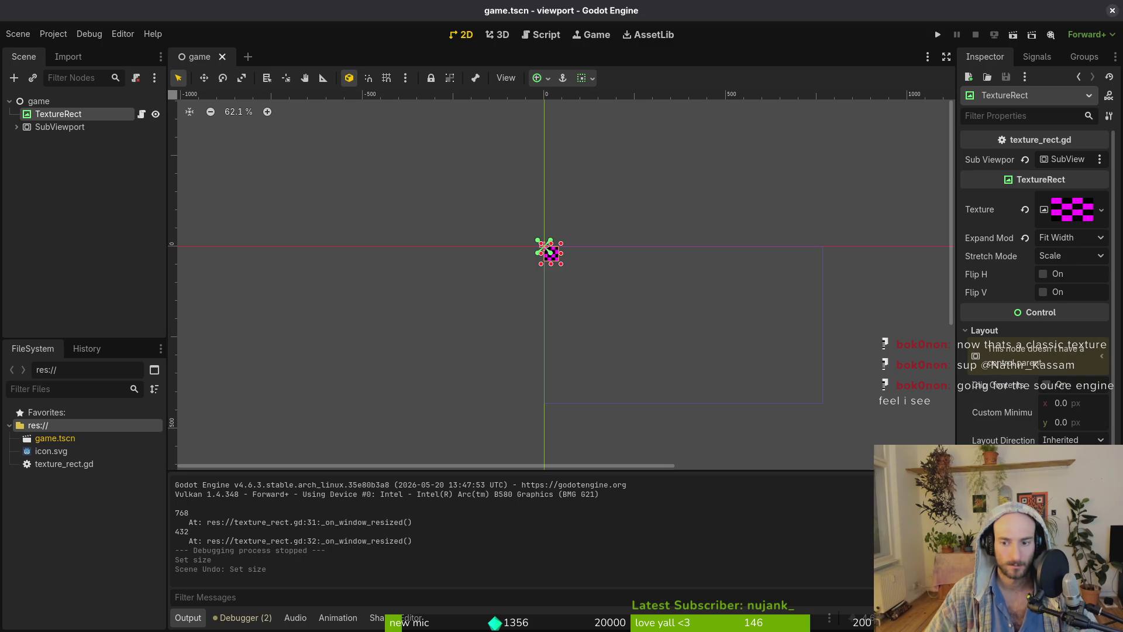
left_click(984, 331)
left_click(1085, 256)
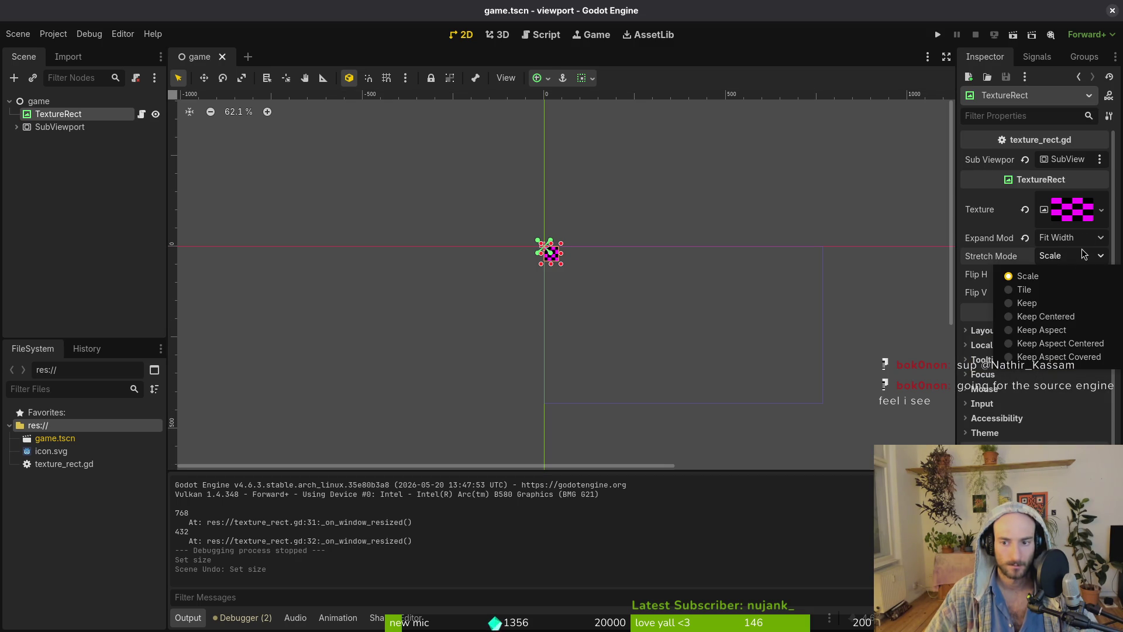
left_click(1085, 303)
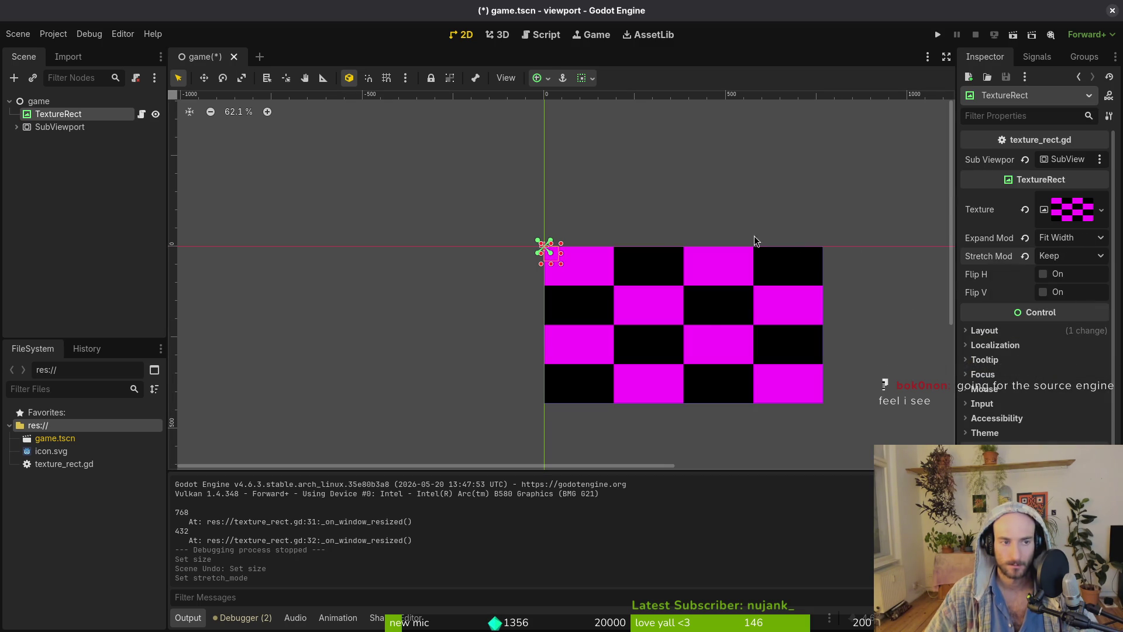
Run the game and resize its window to 768x432 to check the result.
left_click(938, 34)
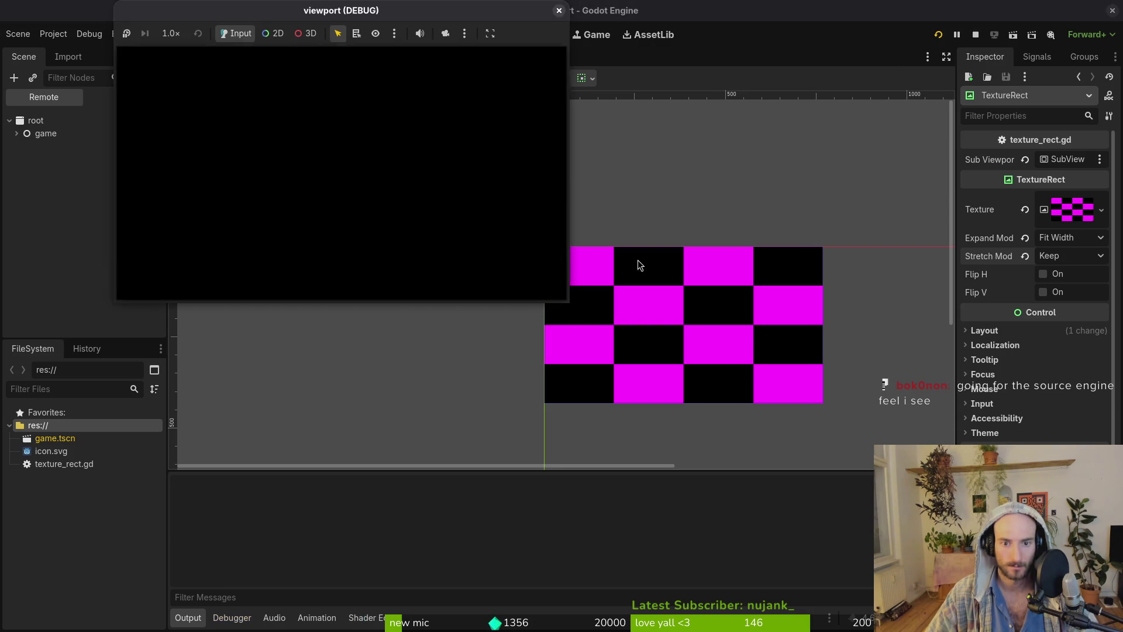
mouse_move(566, 303)
left_mouse_down()
mouse_move(742, 444)
mouse_move(1011, 625)
mouse_move(1117, 627)
mouse_move(862, 325)
mouse_move(661, 124)
left_mouse_up()
left_click(652, 11)
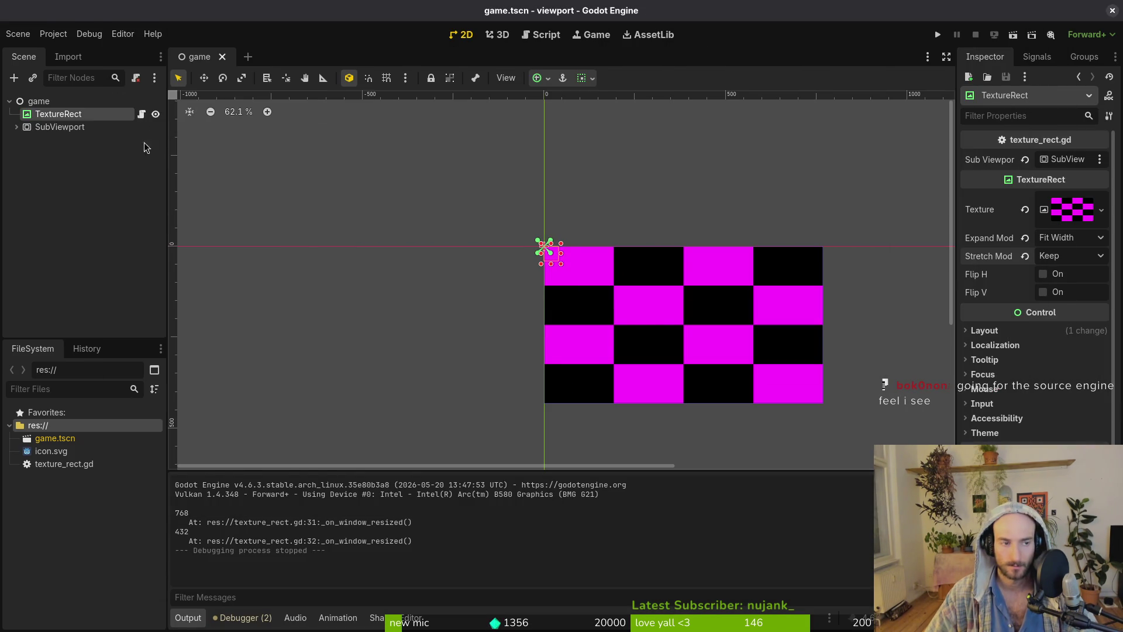
key("alt+Tab")
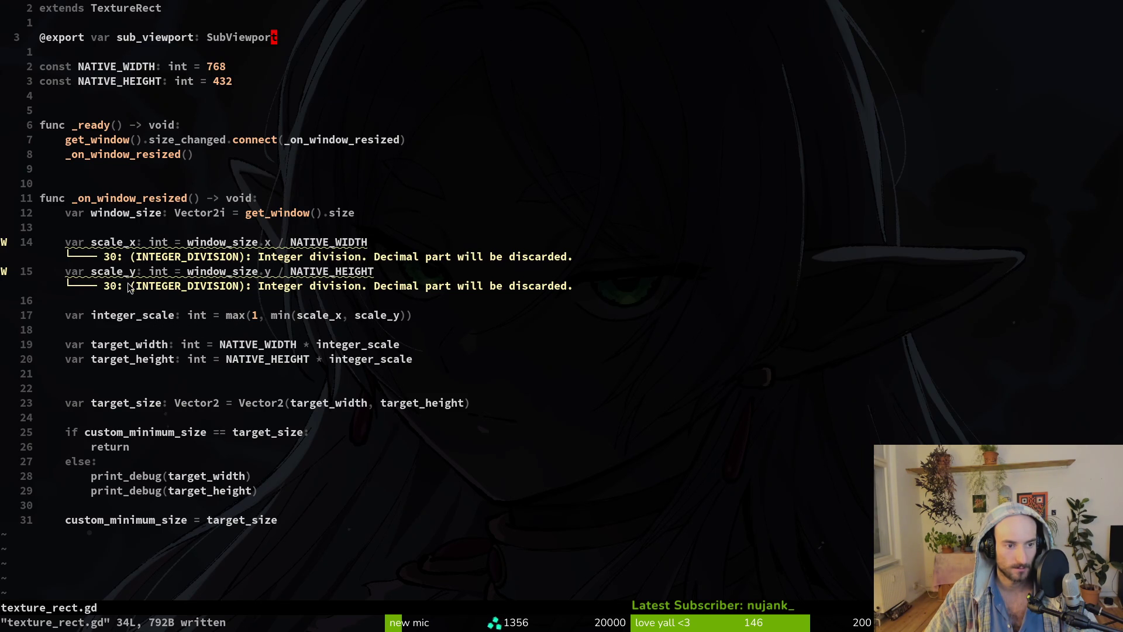
Copy the two print_debug lines, leaving the target_width argument unchanged.
left_click(220, 476)
type("ci(")
key("Escape")
key("u")
key("V")
key("Escape")
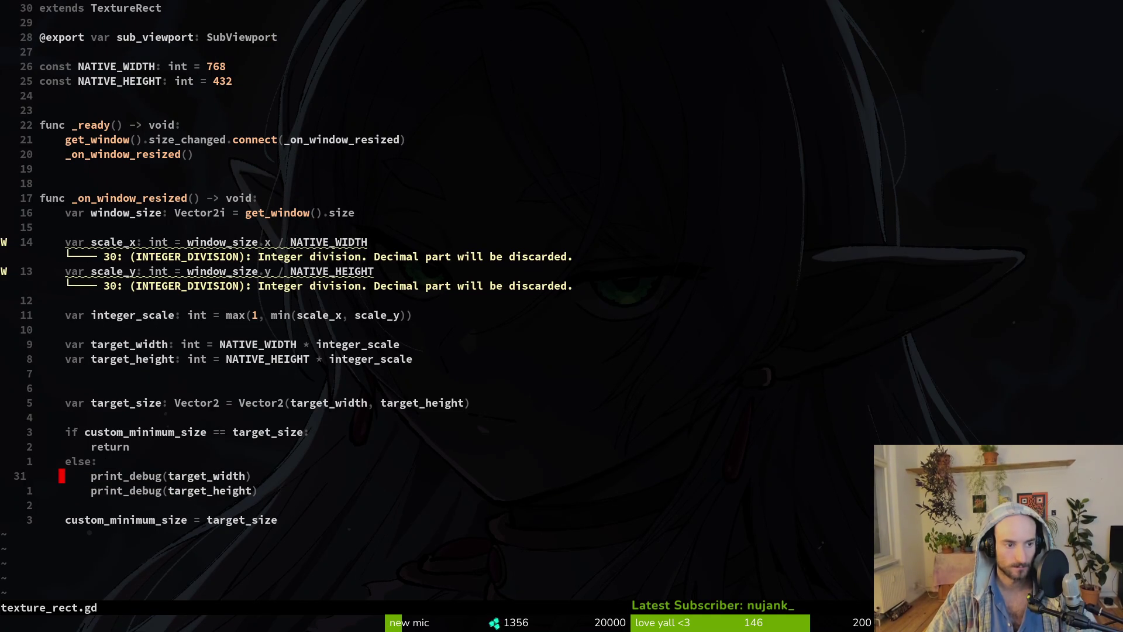
Paste the print_debug lines below the scale_y line and dedent them.
key("g")
key("g")
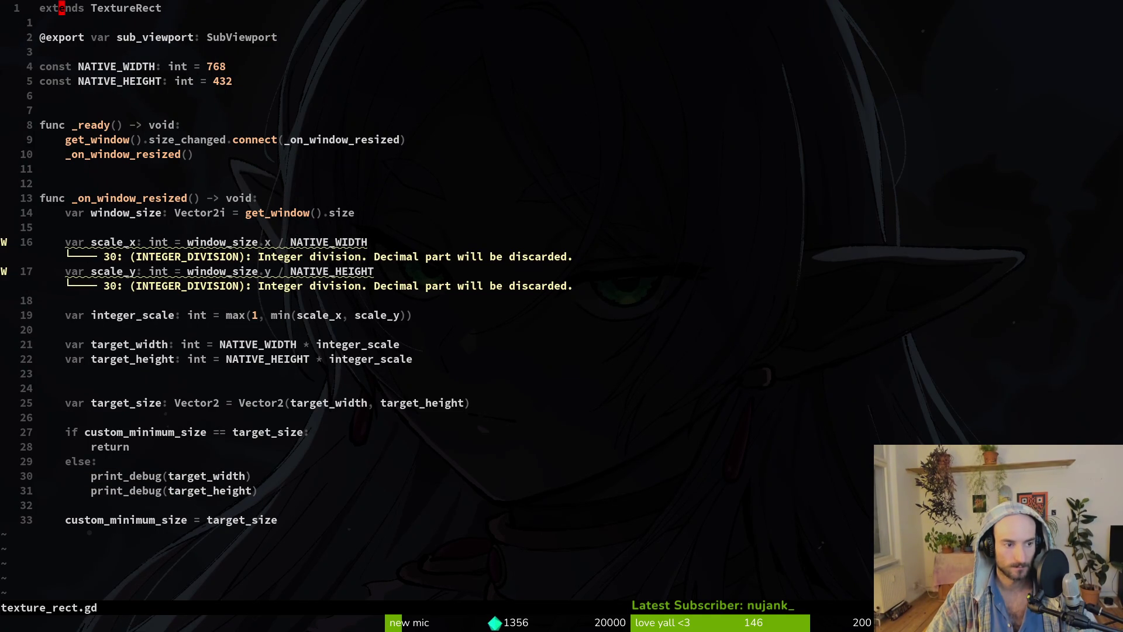
type("17jo")
key("Escape")
key("p")
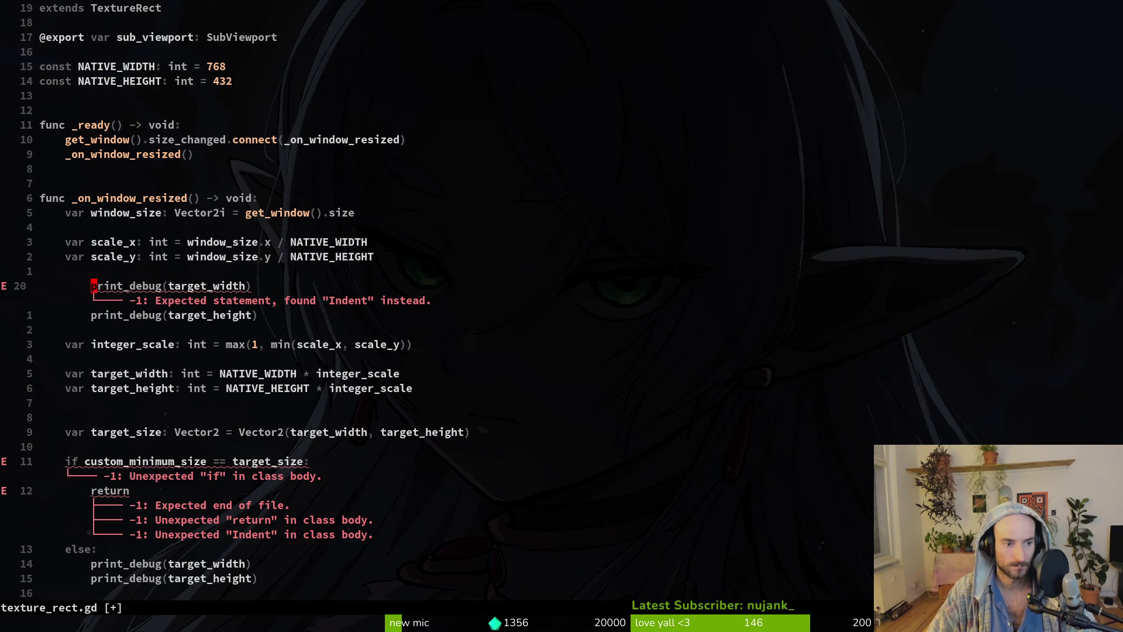
key("V")
key("j")
key("less")
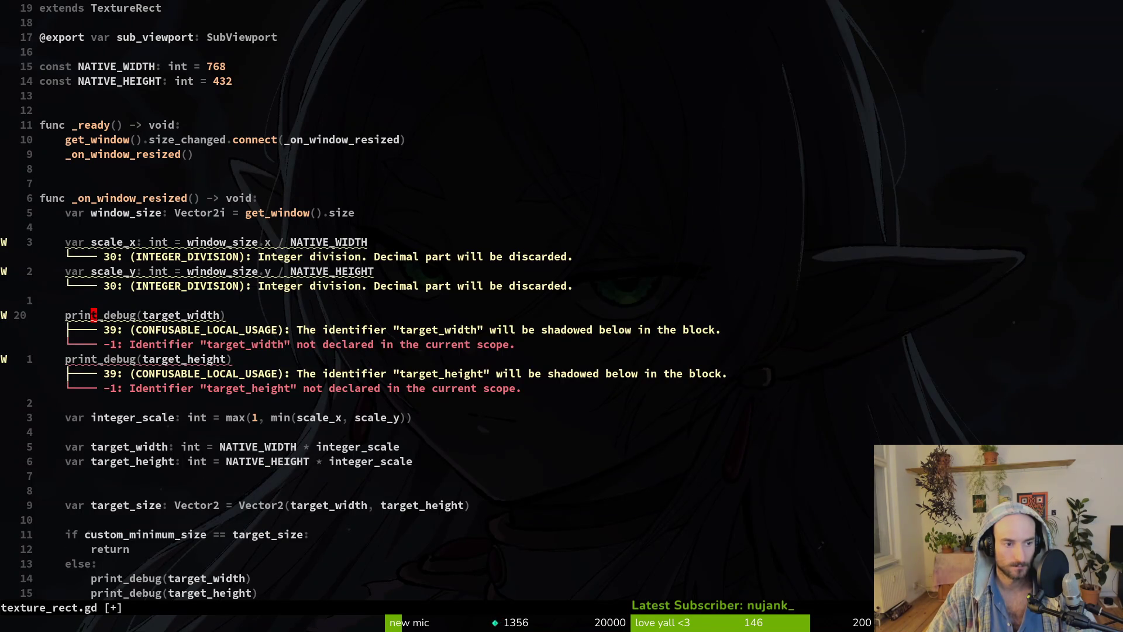
Make the pasted line print scale_x, delete the target_height line, save with :w, and rerun the game.
type("ciw")
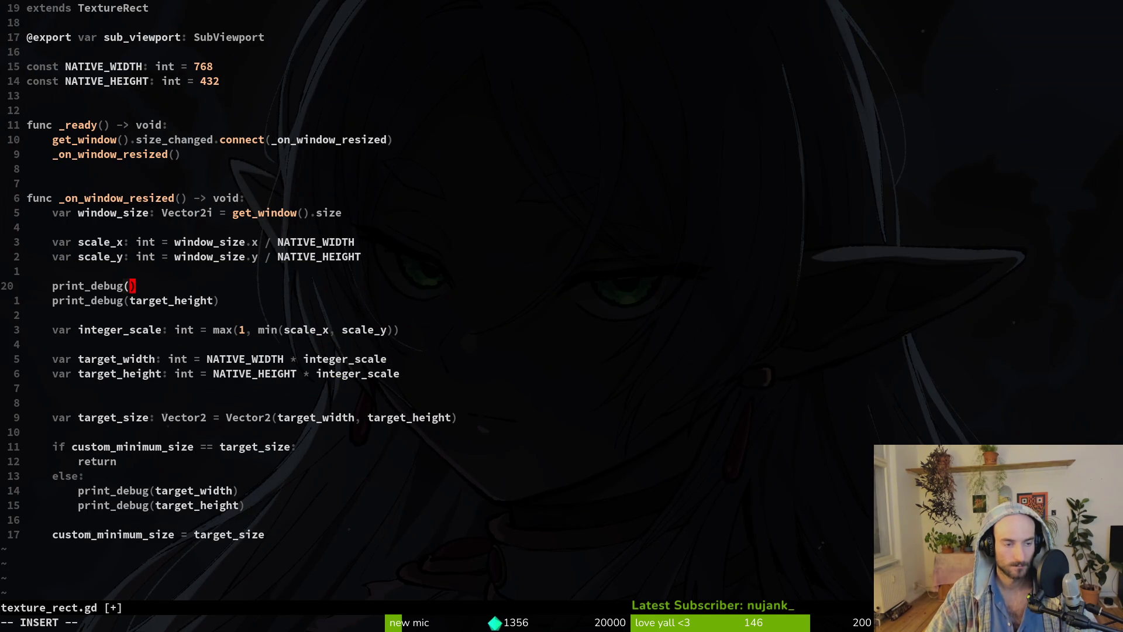
type("scale_x")
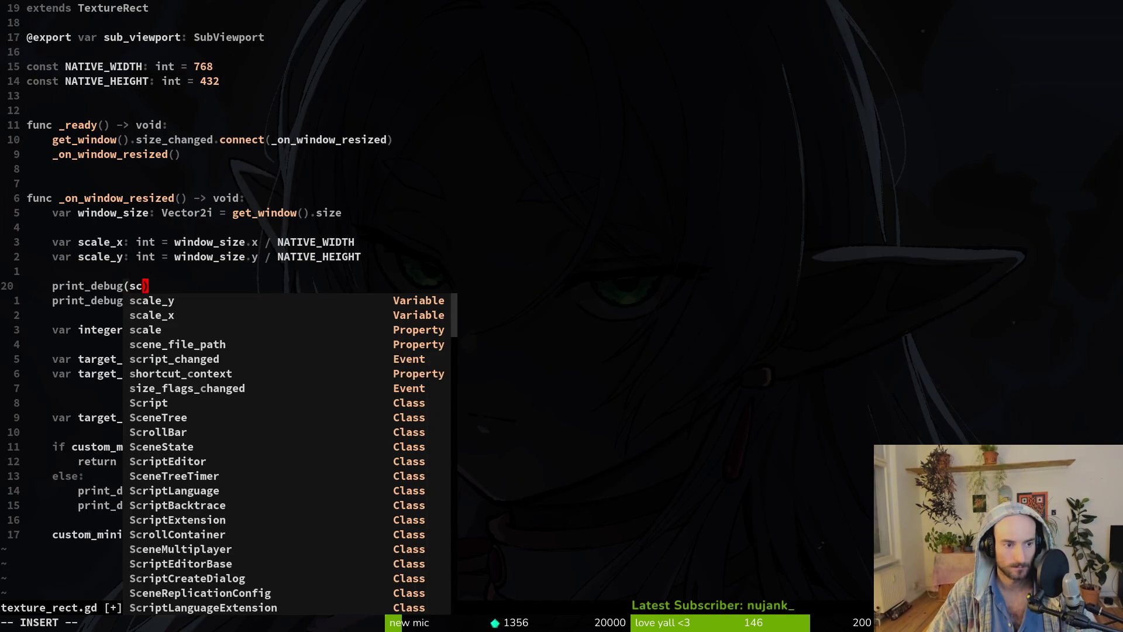
key("Escape")
type("j")
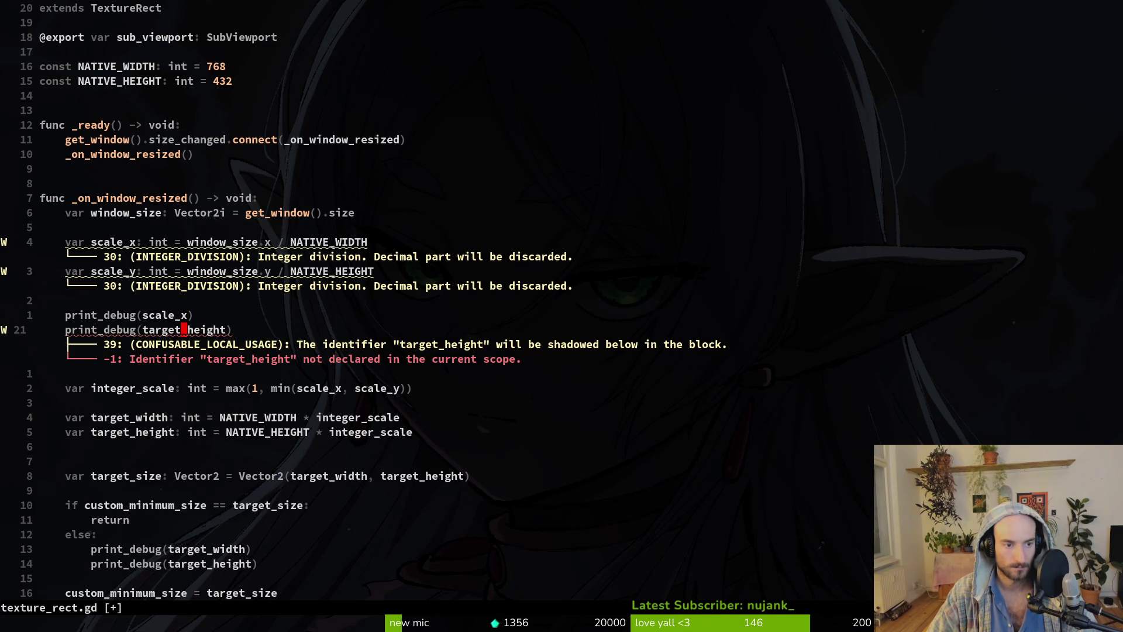
type("dd:w")
key("Return")
key("alt+Tab")
key("F5")
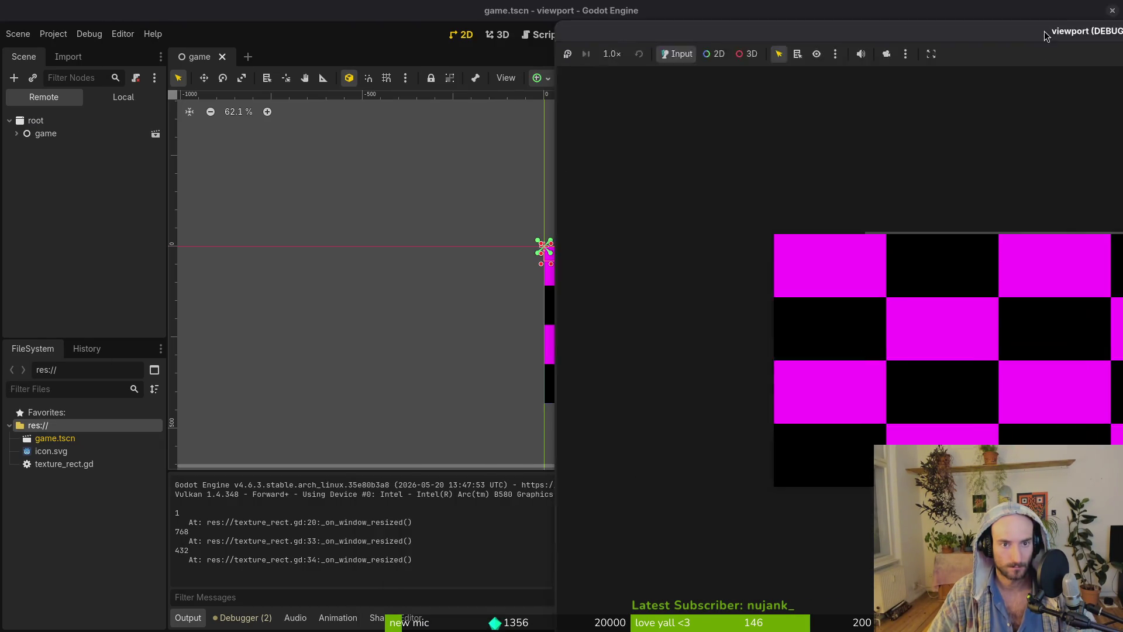
Close the game, then inspect TextureRect expand mode and SubViewport render target settings unchanged.
double_click(1046, 36)
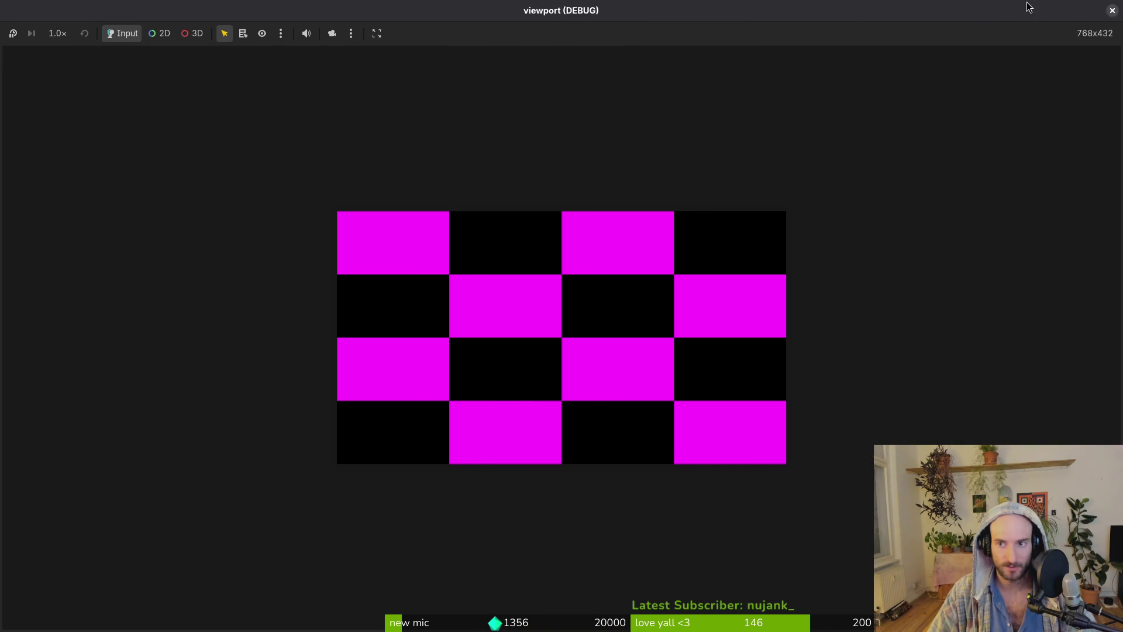
double_click(1069, 10)
left_click(1112, 11)
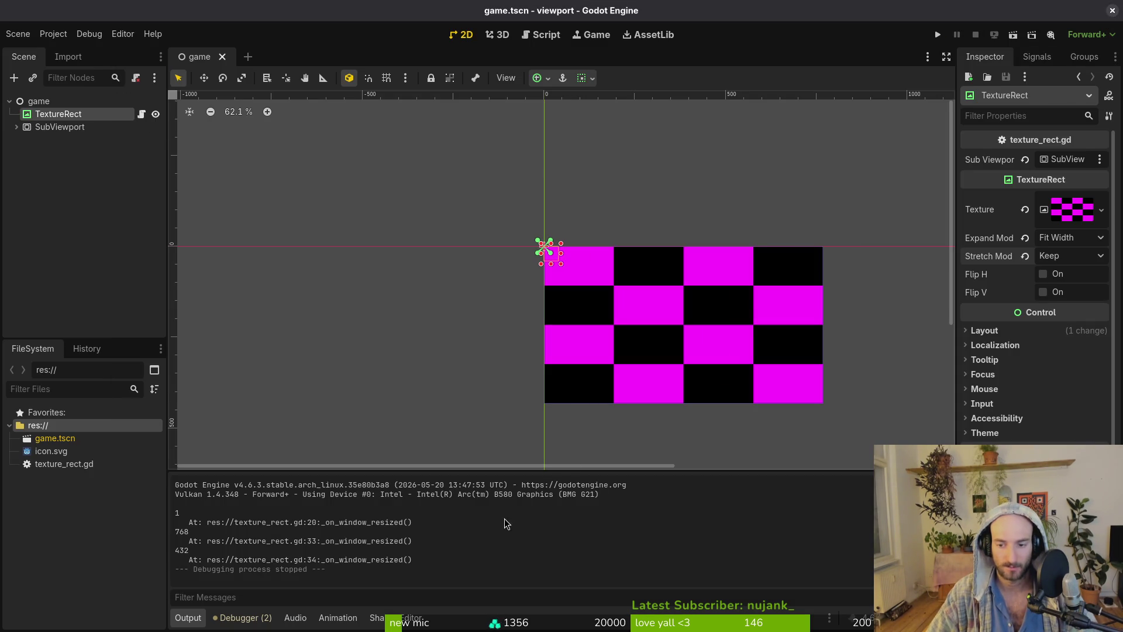
left_click(1072, 239)
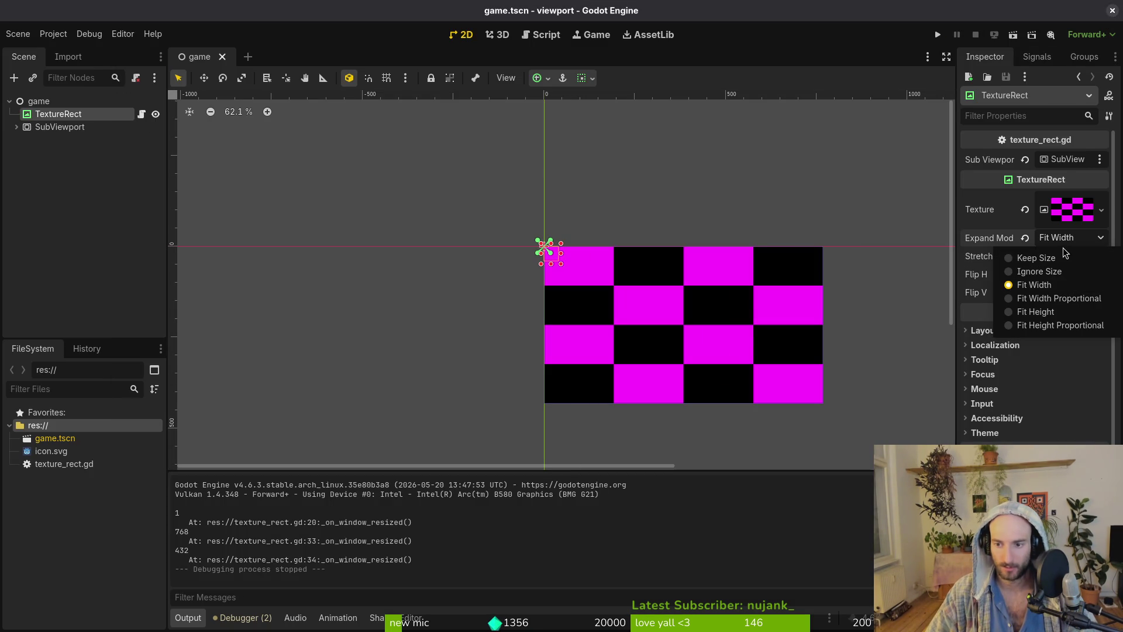
left_click(1065, 237)
left_click(60, 127)
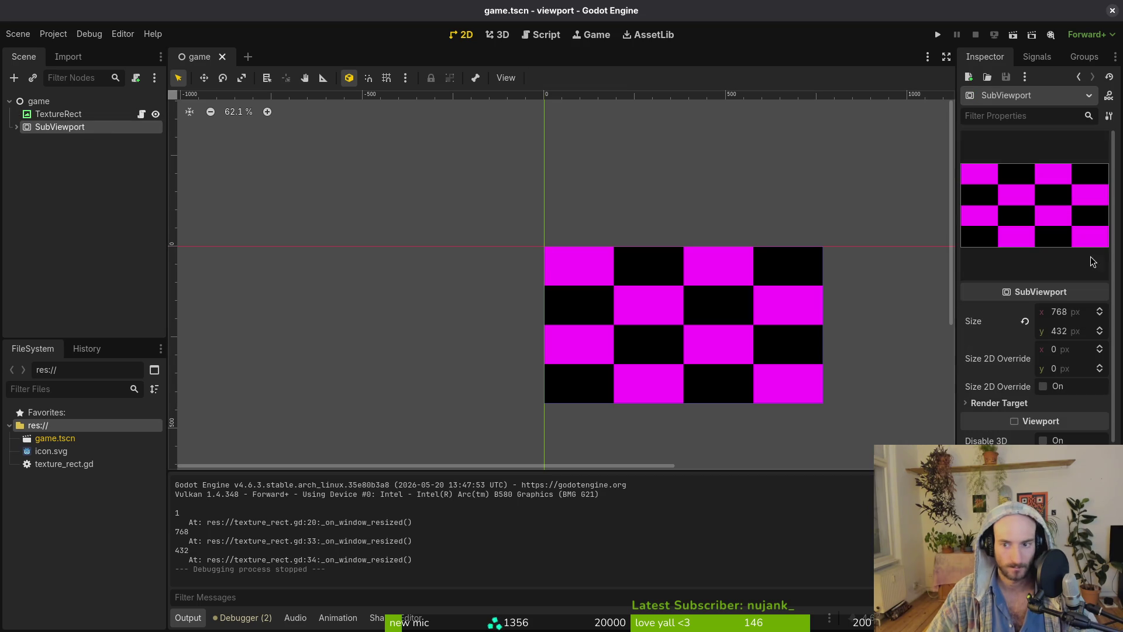
left_click(1041, 404)
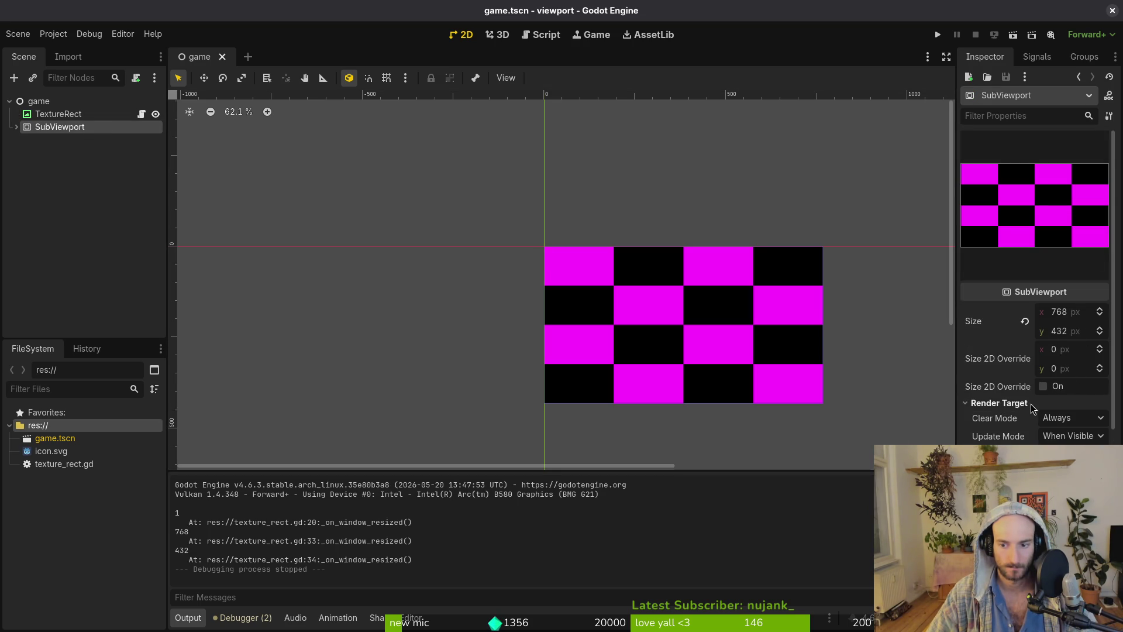
left_click(1032, 403)
left_click(41, 113)
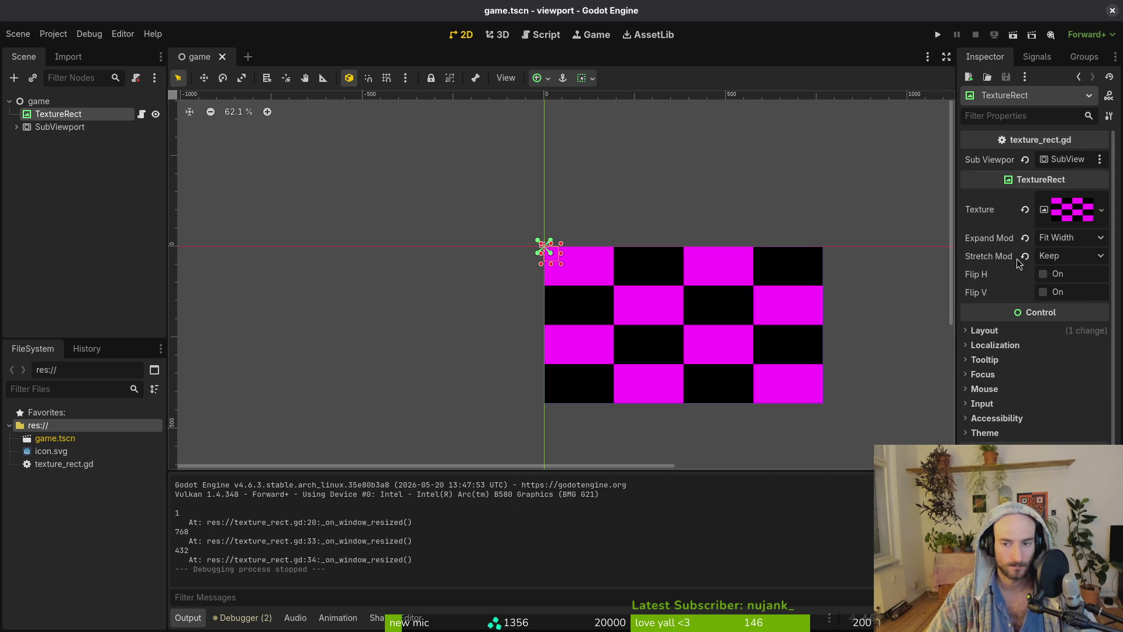
Give TextureRect Keep Size expand, Scale stretch and Full Rect anchors, save, and run.
left_click(1063, 243)
left_click(1065, 254)
left_click(1057, 257)
left_click(1053, 276)
left_click(988, 331)
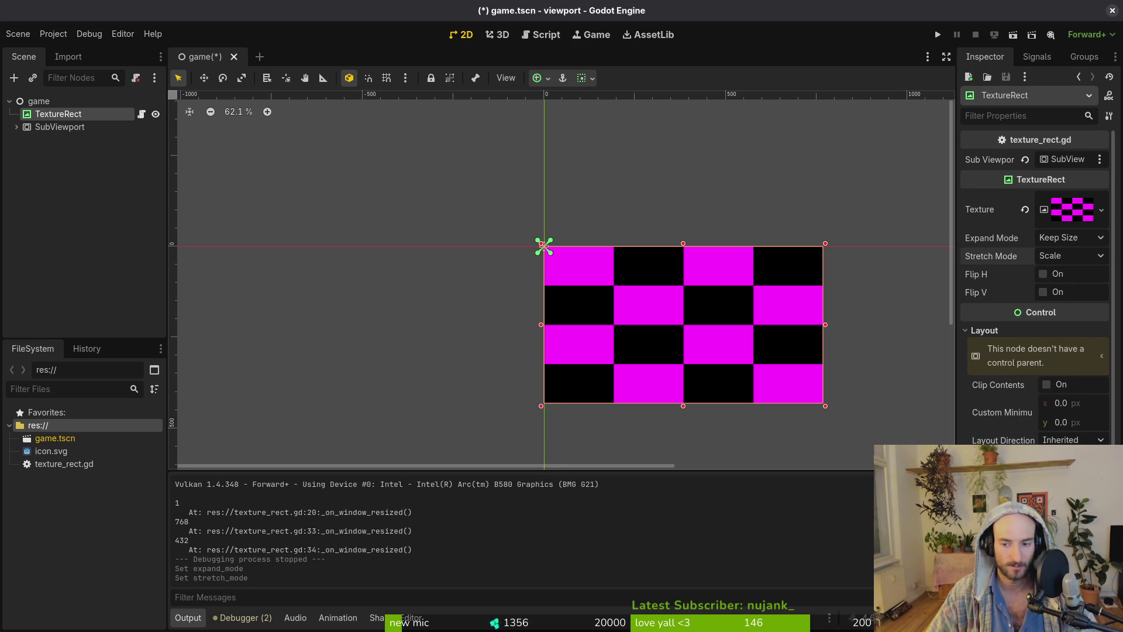
left_click(1070, 476)
left_click(1065, 403)
key("ctrl+s")
left_click(937, 35)
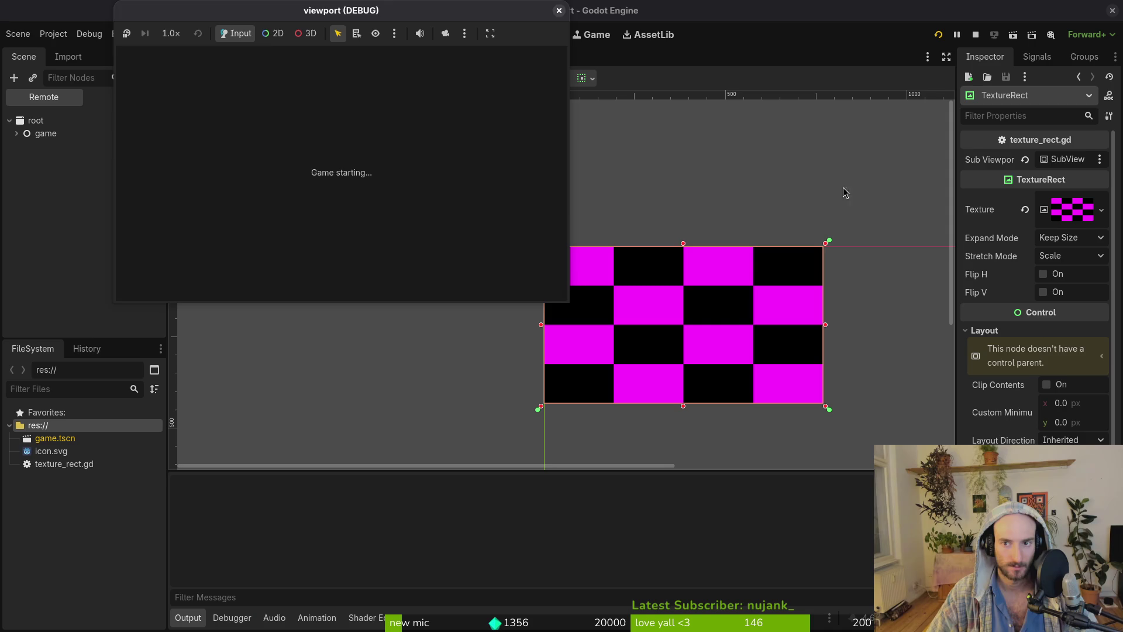
Run the game twice, resizing its window to test the scaling, then stop it.
mouse_move(568, 302)
left_mouse_down()
mouse_move(830, 414)
mouse_move(933, 514)
mouse_move(1070, 619)
mouse_move(1064, 226)
mouse_move(1059, 471)
left_mouse_up()
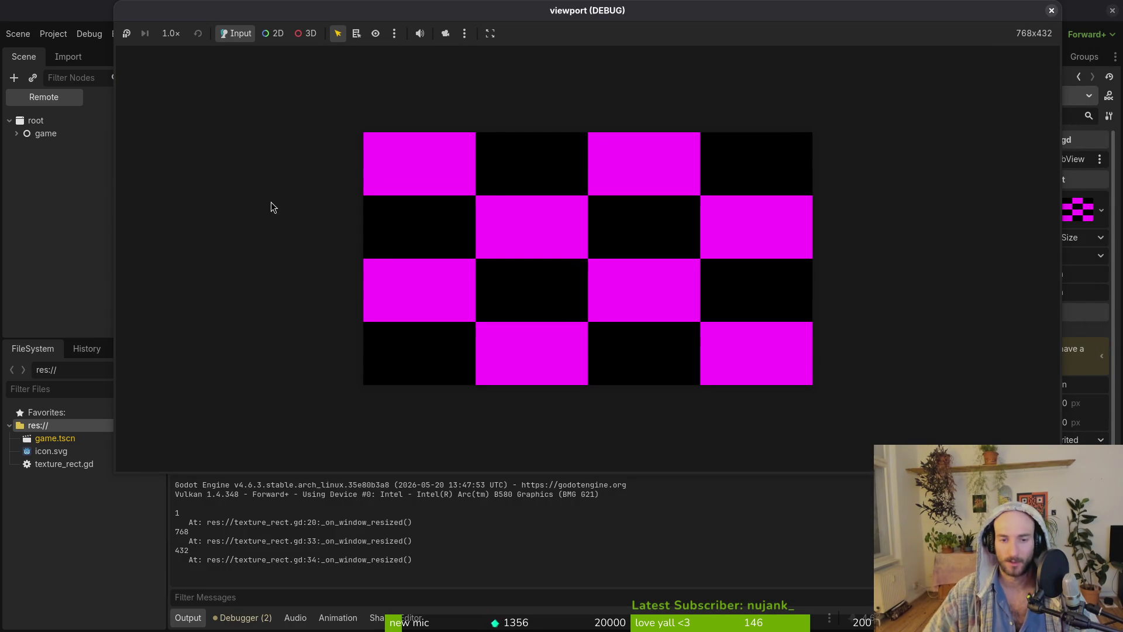
left_click(1051, 11)
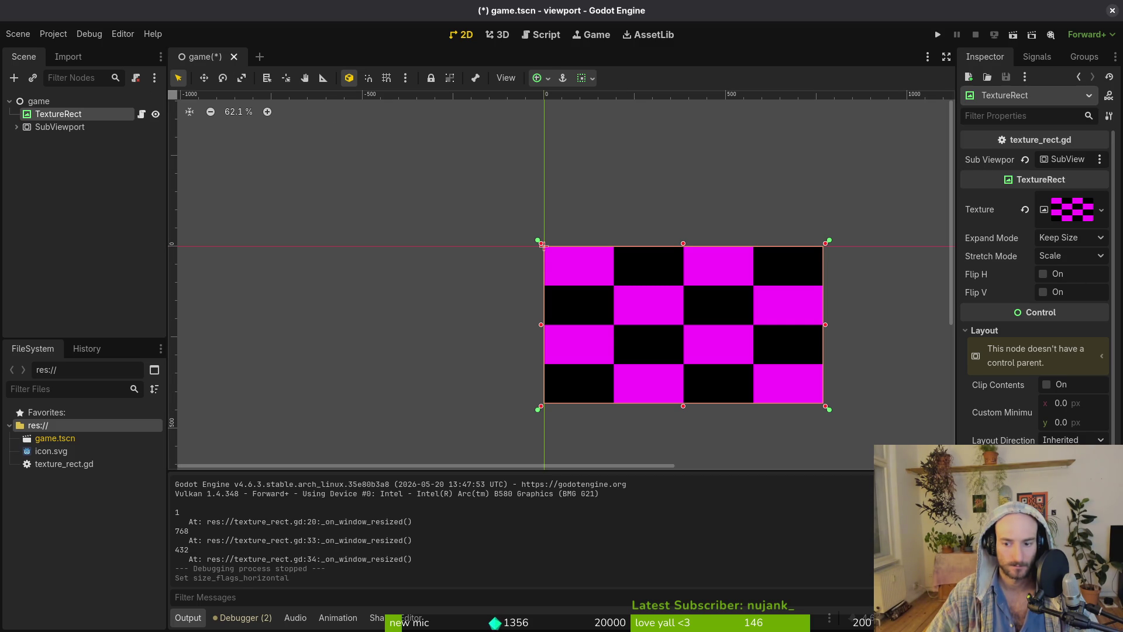
left_click(937, 35)
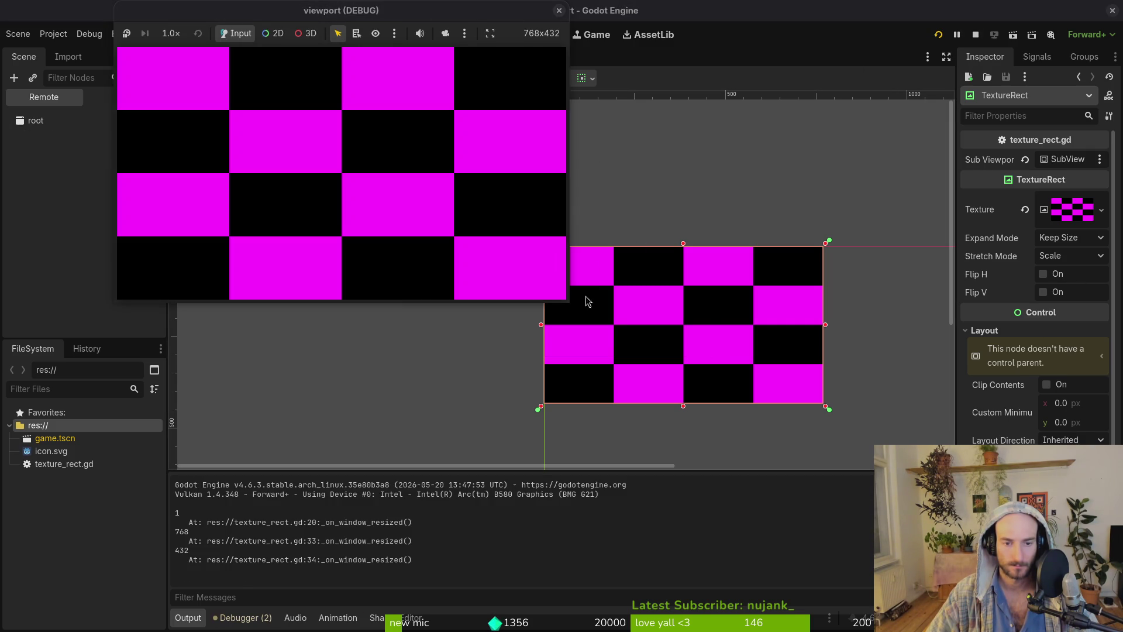
mouse_move(569, 300)
left_mouse_down()
mouse_move(935, 462)
mouse_move(950, 367)
left_mouse_up()
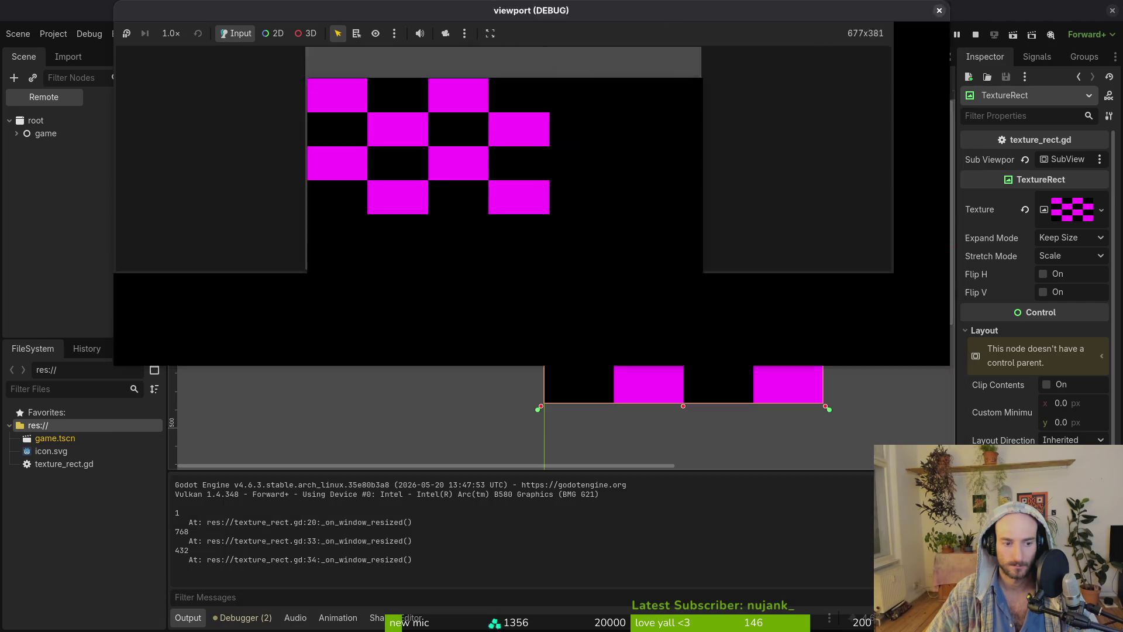
key("F8")
Undo the Full Rect anchor change, save the scene, and close the test project.
key("ctrl+z")
key("ctrl+z")
key("ctrl+z")
key("ctrl+s")
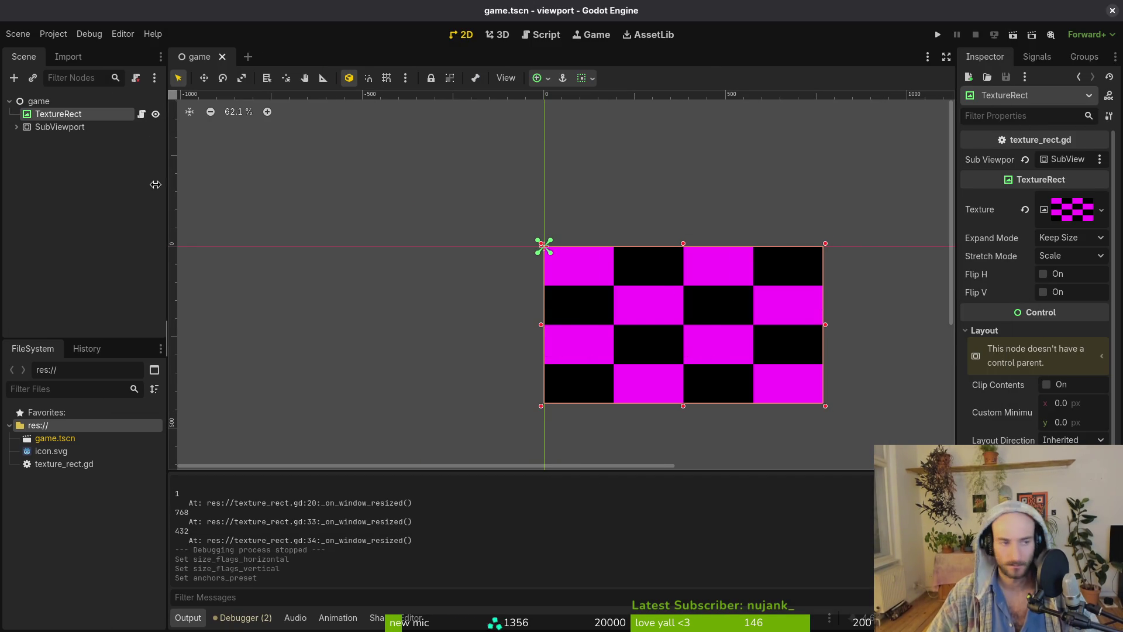
left_click(16, 127)
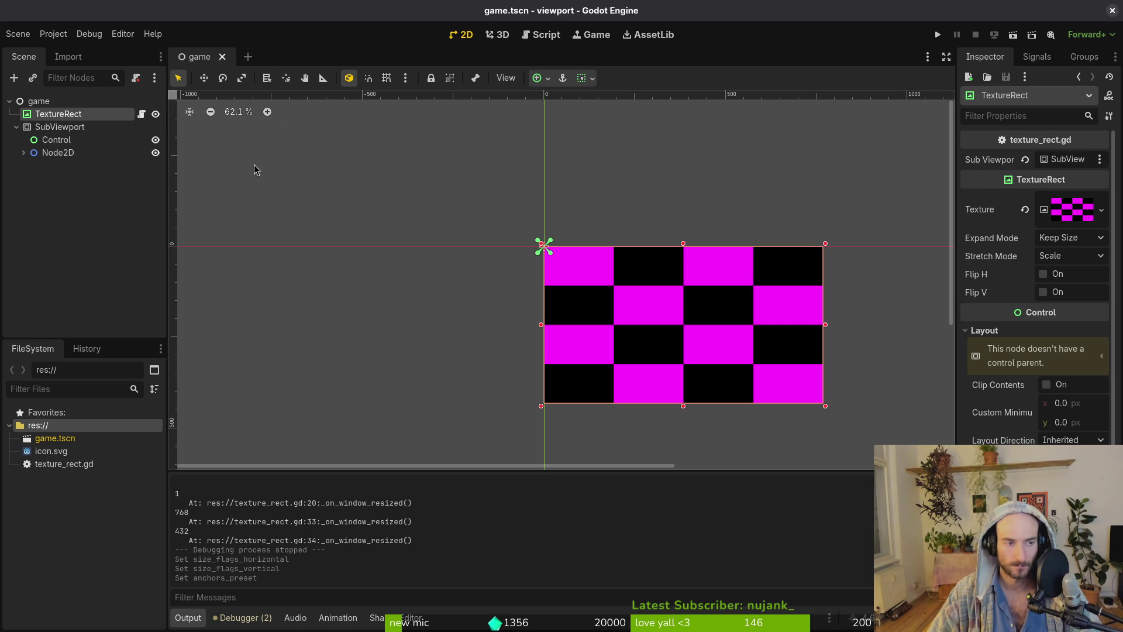
left_click(1110, 12)
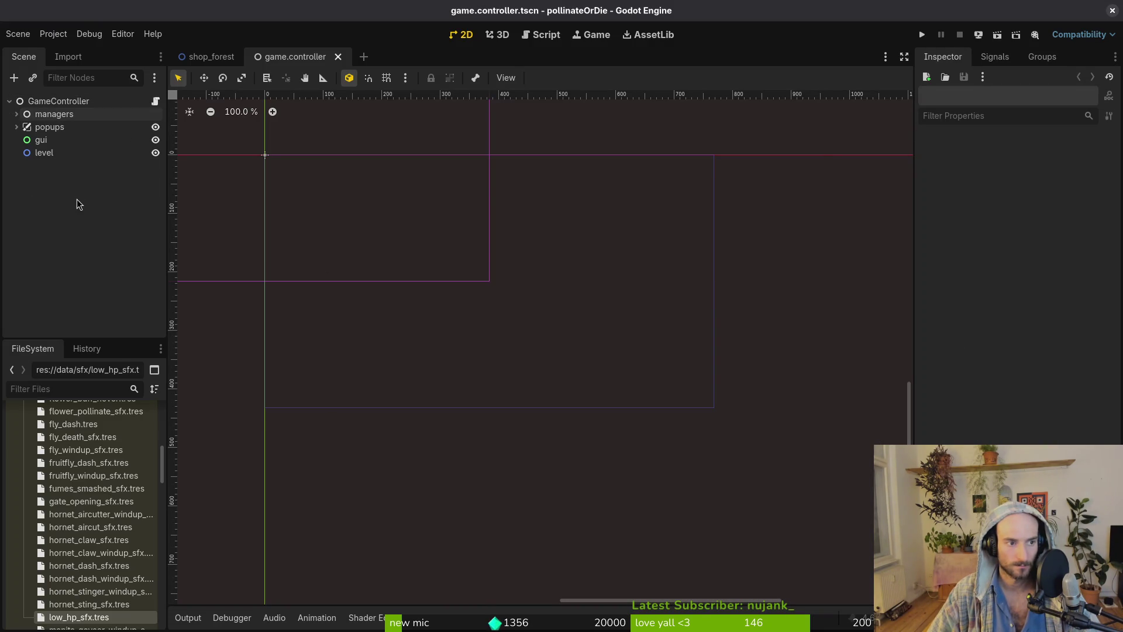
Search 'subv' in the new-node dialog and create a SubViewportContainer under GameController.
key("ctrl+a")
type("subv")
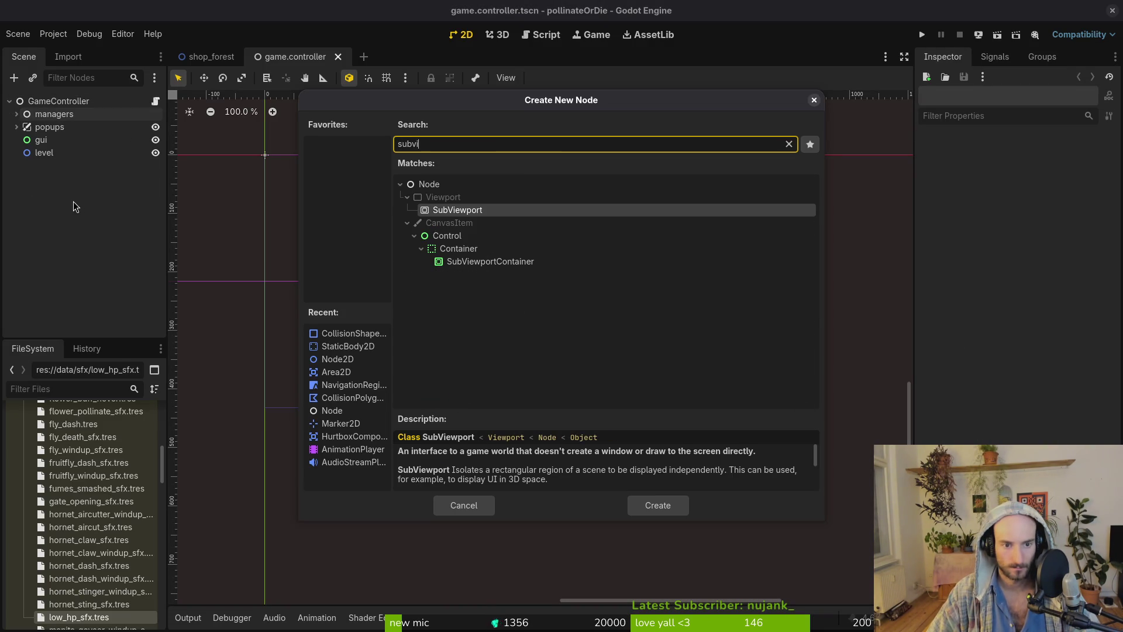
key("Down")
key("Down")
key("Down")
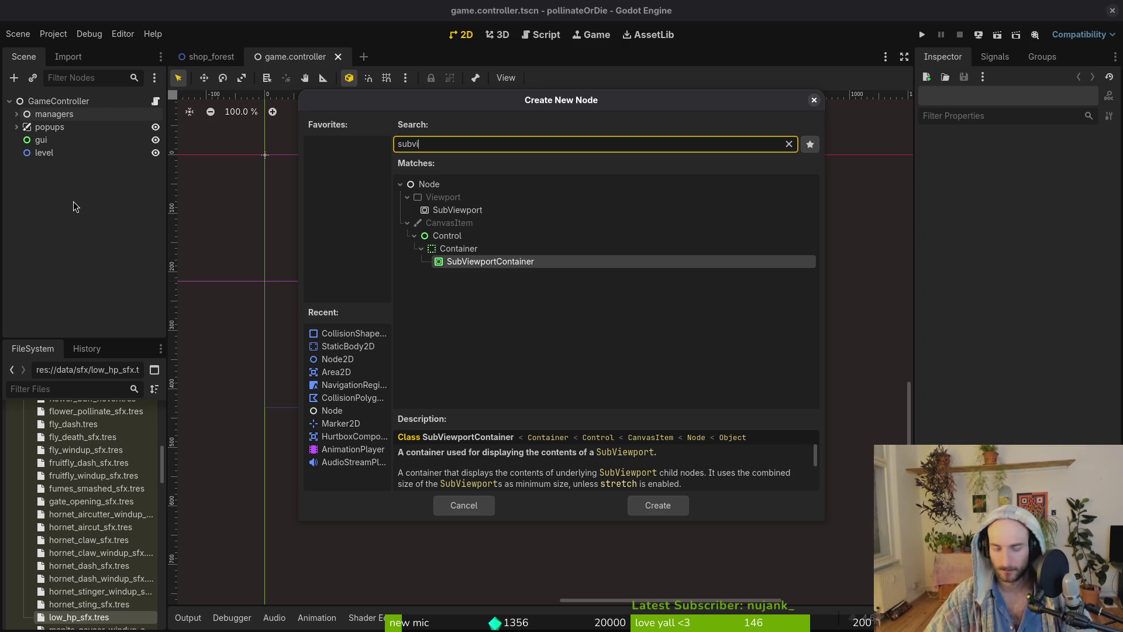
key("Return")
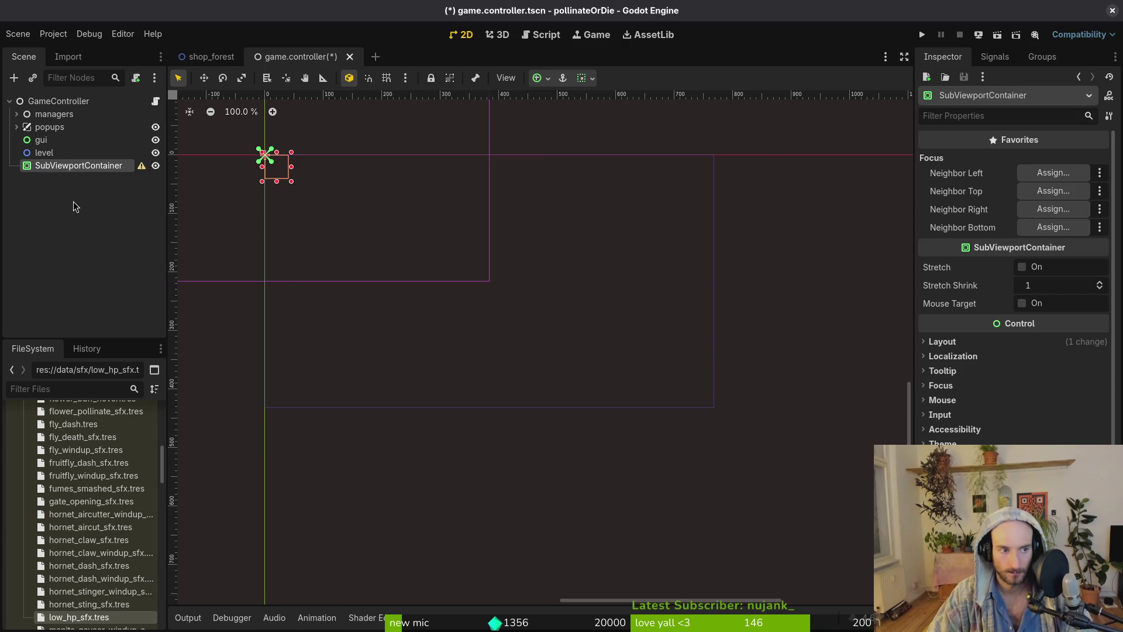
Add a SubViewport child under SubViewportContainer and try dragging popups, gui and level into it.
key("ctrl+a")
type("subviewport")
key("Return")
left_click(41, 139)
left_click(44, 152, "shift")
left_click(43, 127, "ctrl")
mouse_move(42, 129)
left_mouse_down()
mouse_move(78, 182)
mouse_move(77, 153)
mouse_move(63, 140)
mouse_move(43, 151)
left_mouse_up()
Select managers, popups, gui and level together and move them inside SubViewport.
left_click(46, 141)
left_click(58, 165, "ctrl")
left_click(57, 154, "ctrl")
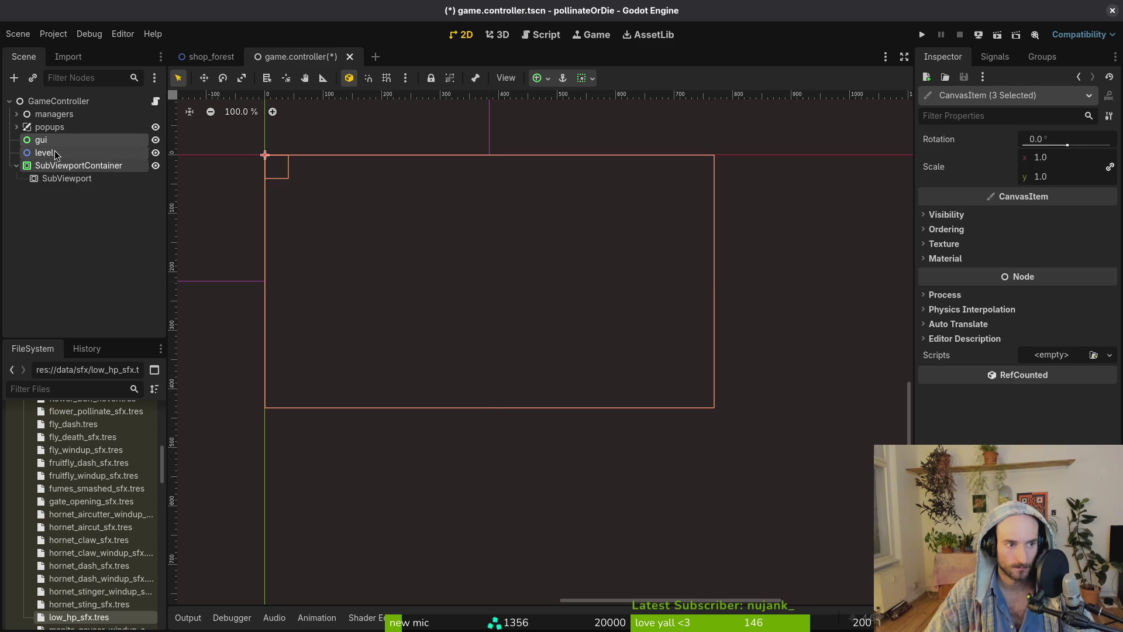
left_click(50, 143)
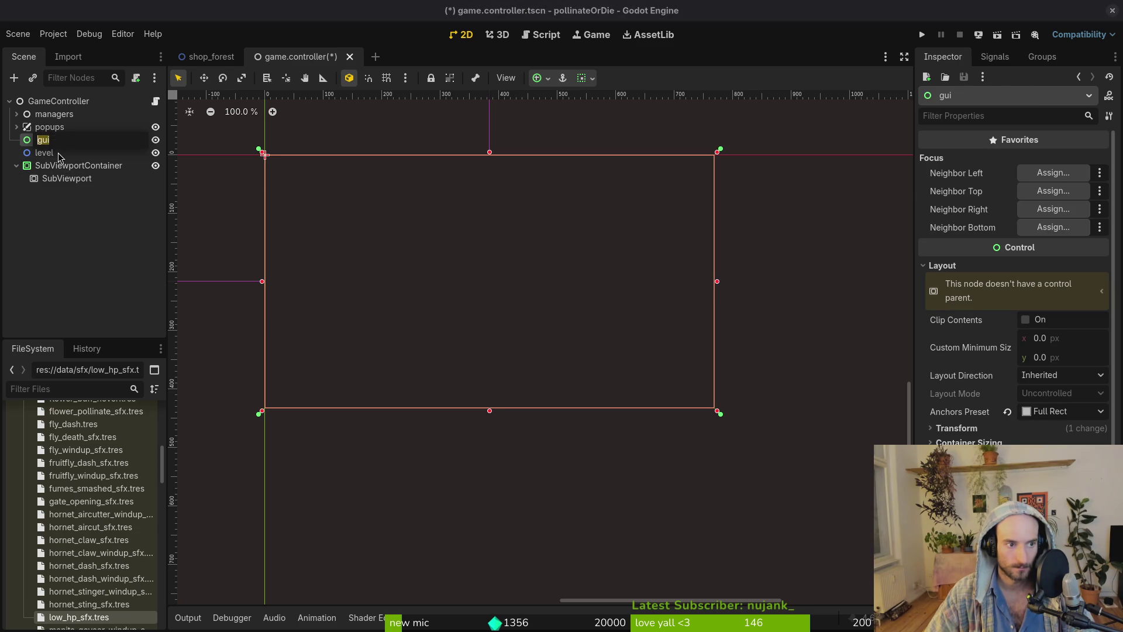
left_click(53, 147, "ctrl")
mouse_move(48, 144)
left_mouse_down()
mouse_move(73, 182)
mouse_move(60, 148)
mouse_move(66, 179)
left_mouse_up()
key("shift+Up")
key("shift+Up")
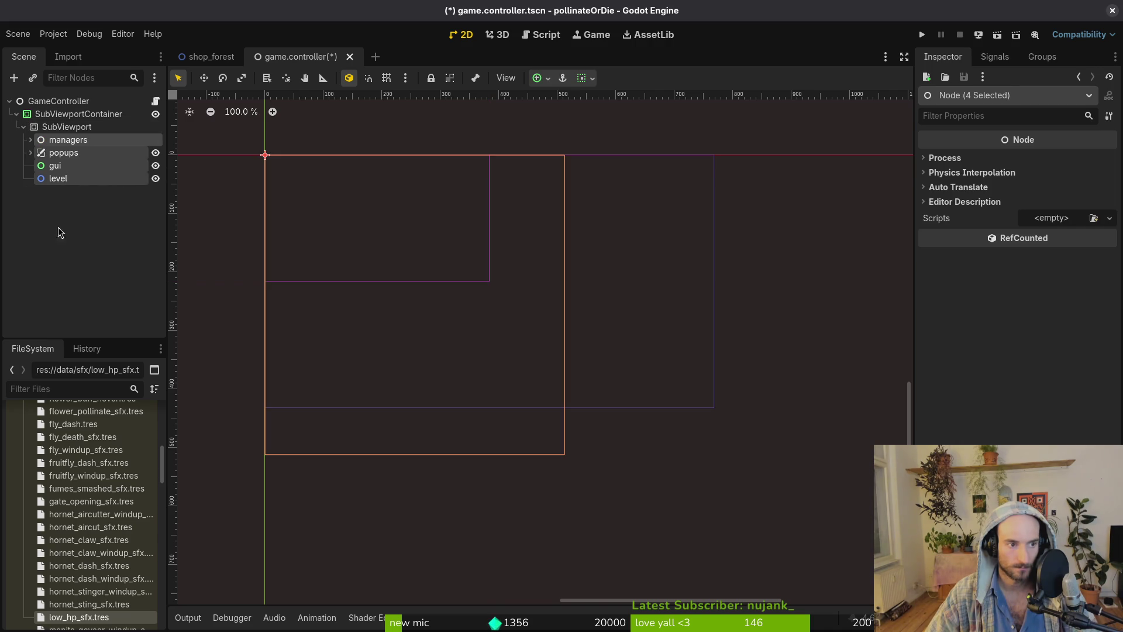
left_click(16, 114)
left_click(38, 105)
key("ctrl+a")
Create a TextureRect under GameController and attach the existing sub_viewport_container.gd script.
type("texture")
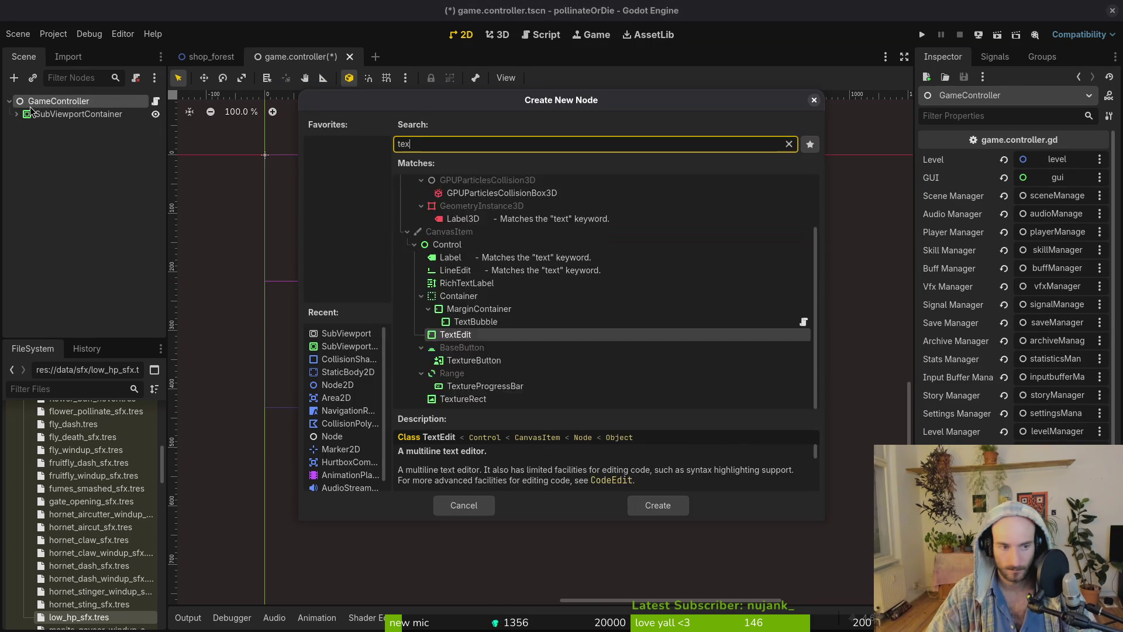
key("Return")
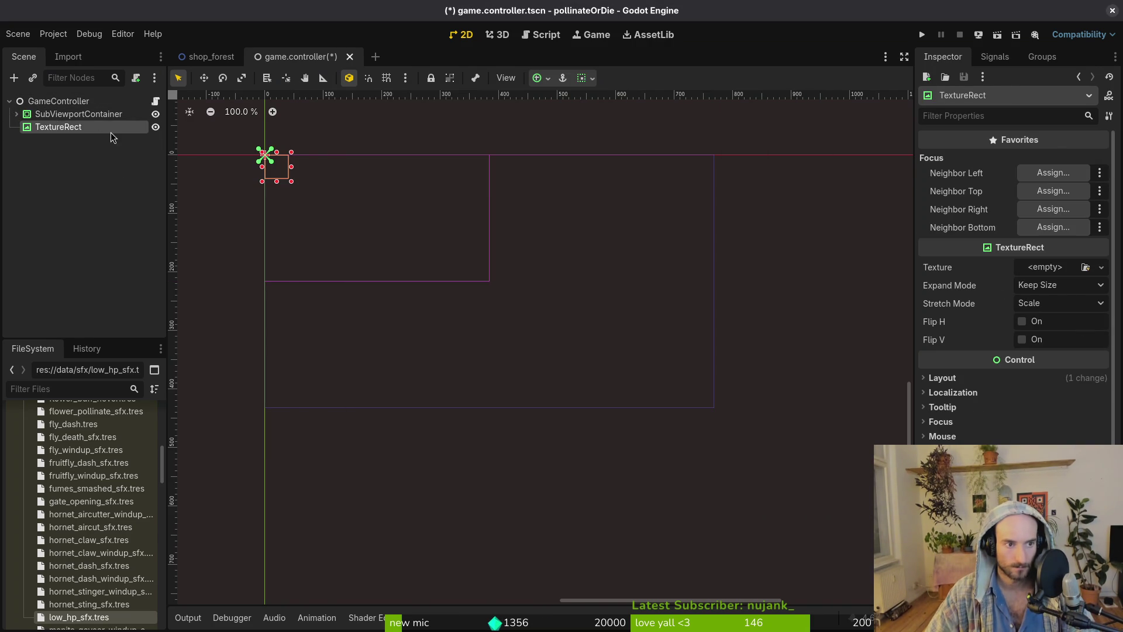
right_click(116, 128)
left_click(178, 219)
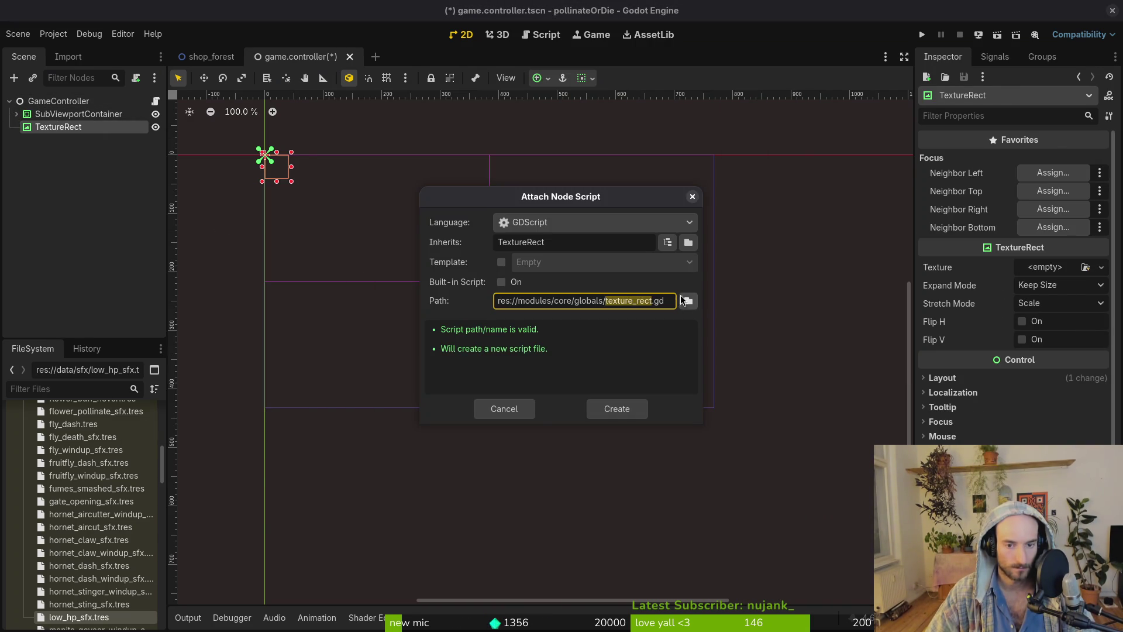
left_click(687, 300)
left_click(620, 181)
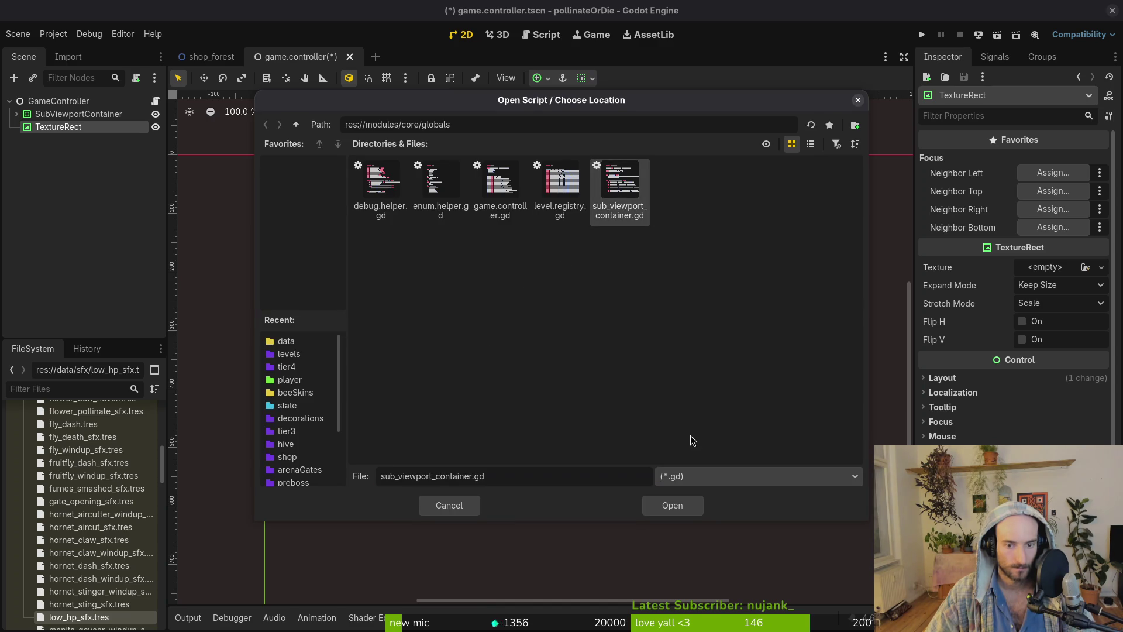
left_click(676, 505)
left_click(617, 408)
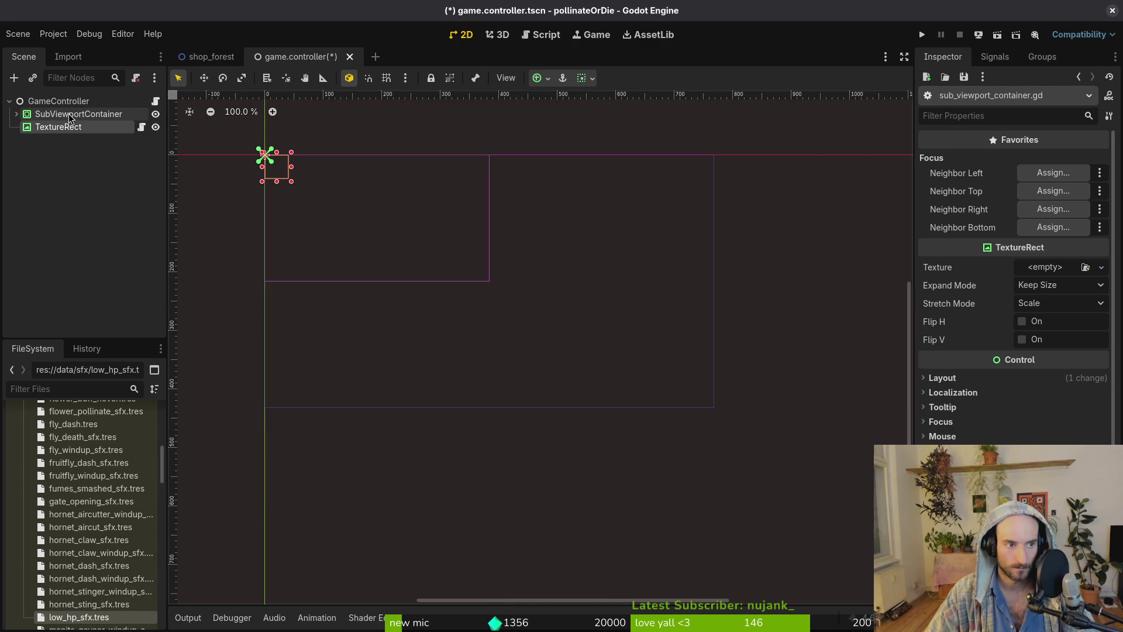
Move SubViewportContainer below TextureRect and give TextureRect a new ViewportTexture from SubViewport.
mouse_move(27, 122)
left_mouse_down()
mouse_move(73, 213)
mouse_move(73, 203)
mouse_move(122, 201)
left_mouse_up()
left_click(16, 127)
scroll(306, 205, "up", 10)
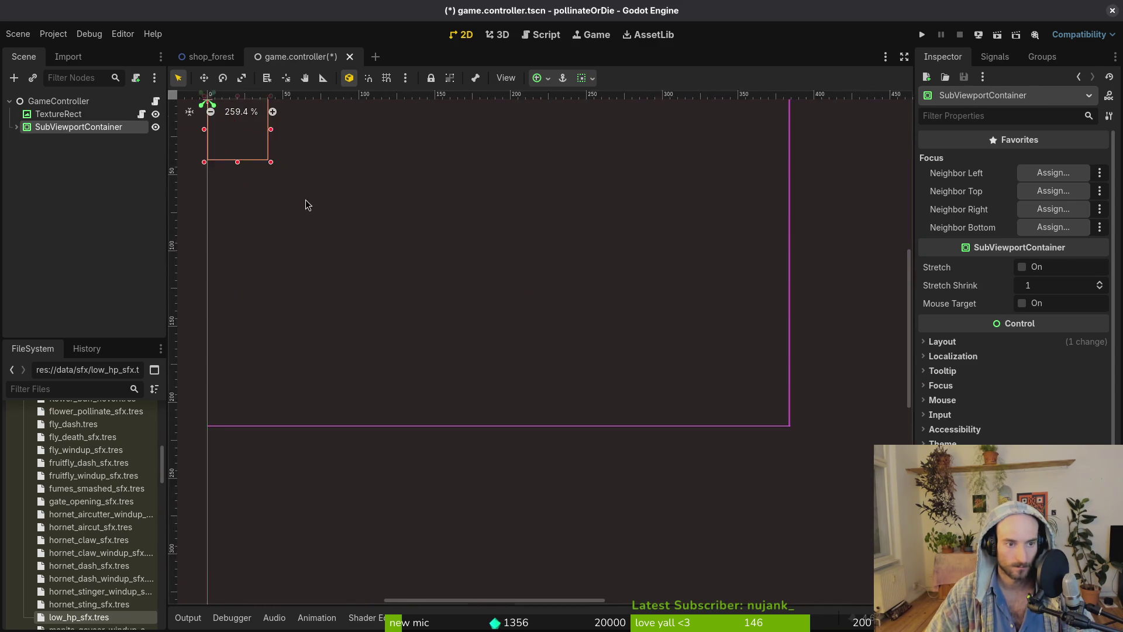
left_click(111, 114)
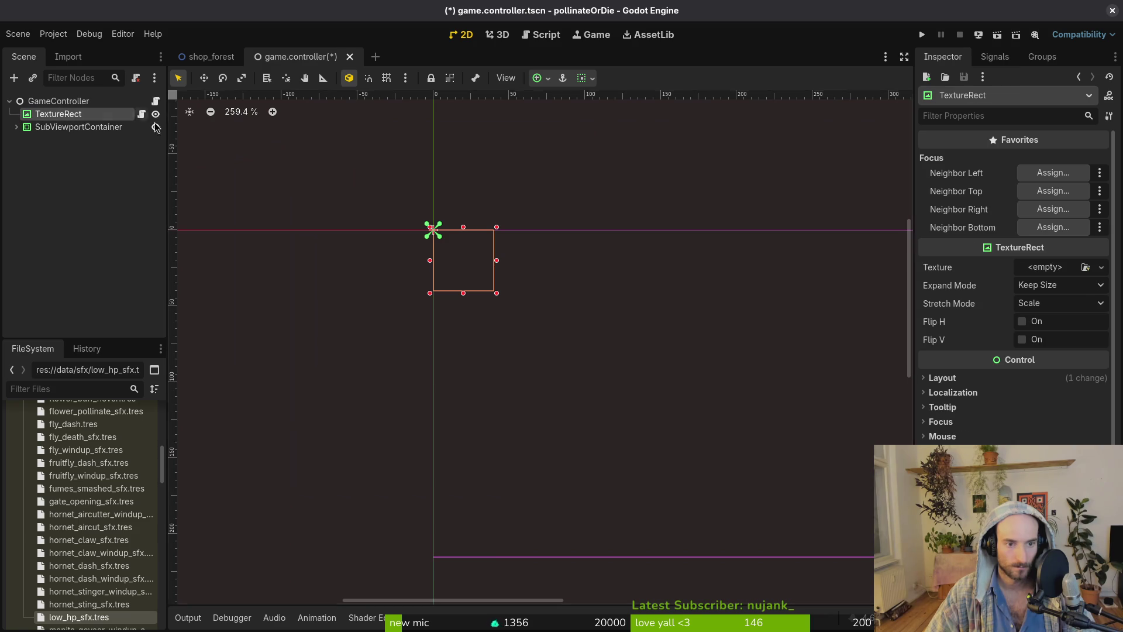
left_click(1052, 271)
left_click(1030, 300)
left_click(555, 197)
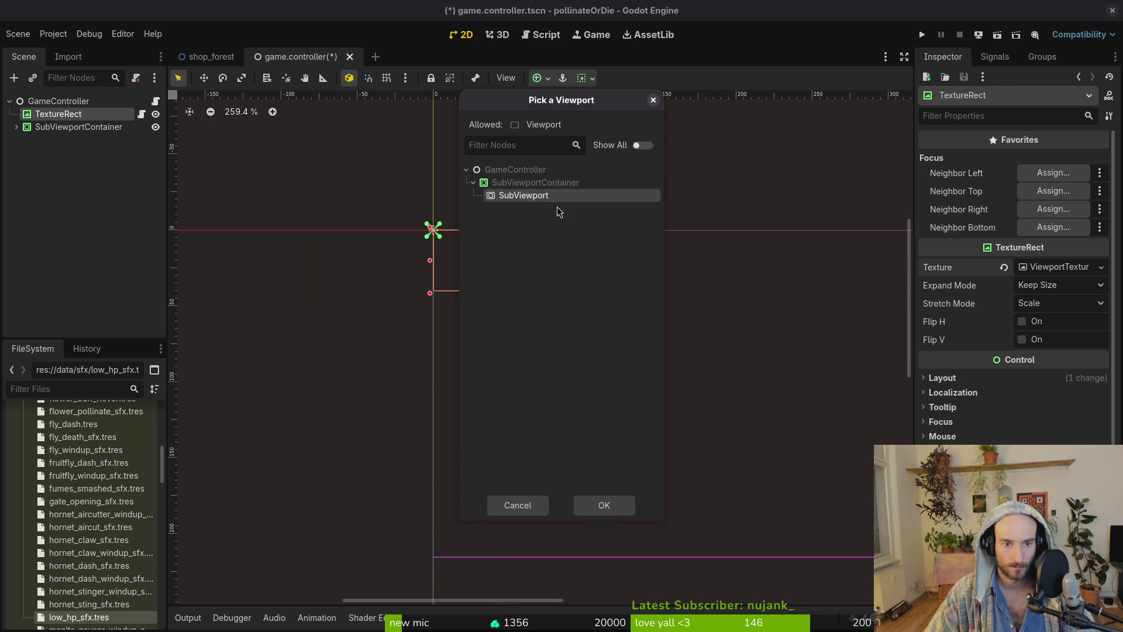
left_click(604, 505)
scroll(485, 272, "down", 5)
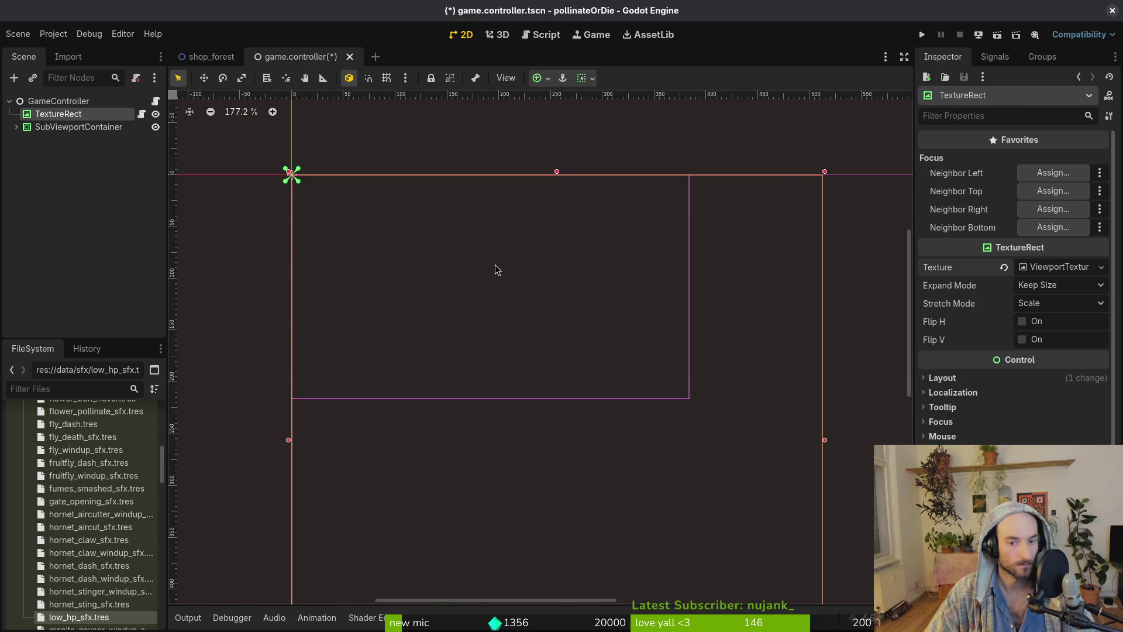
Resize the SubViewport from 512 × 512 to 768 × 432 px.
left_click(16, 126)
left_click(39, 128)
left_click(54, 141)
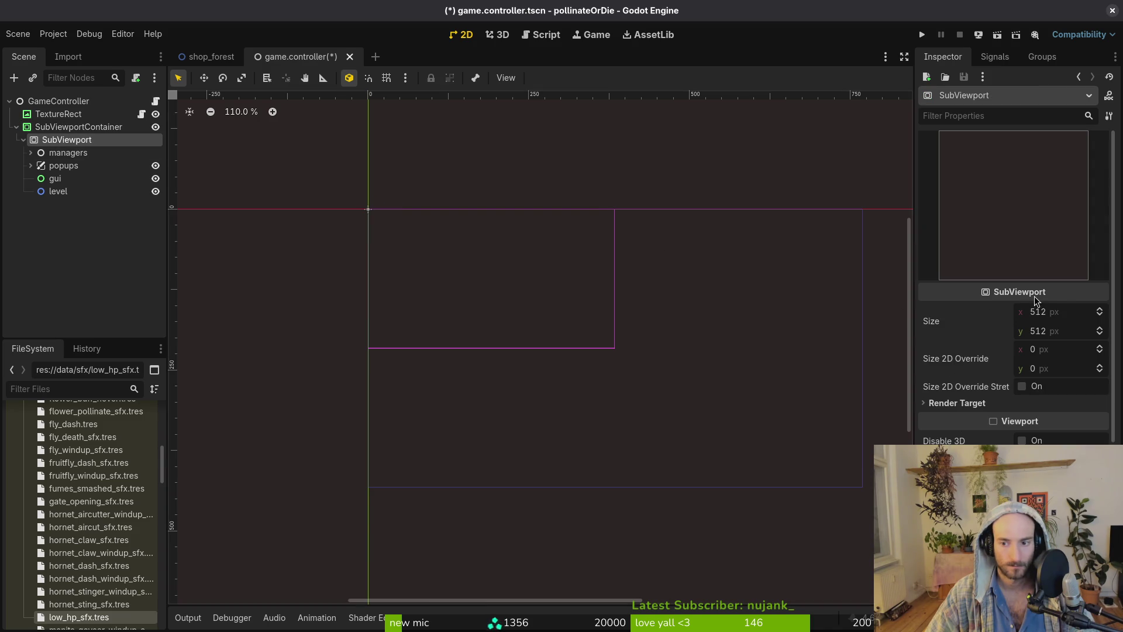
left_click(1067, 313)
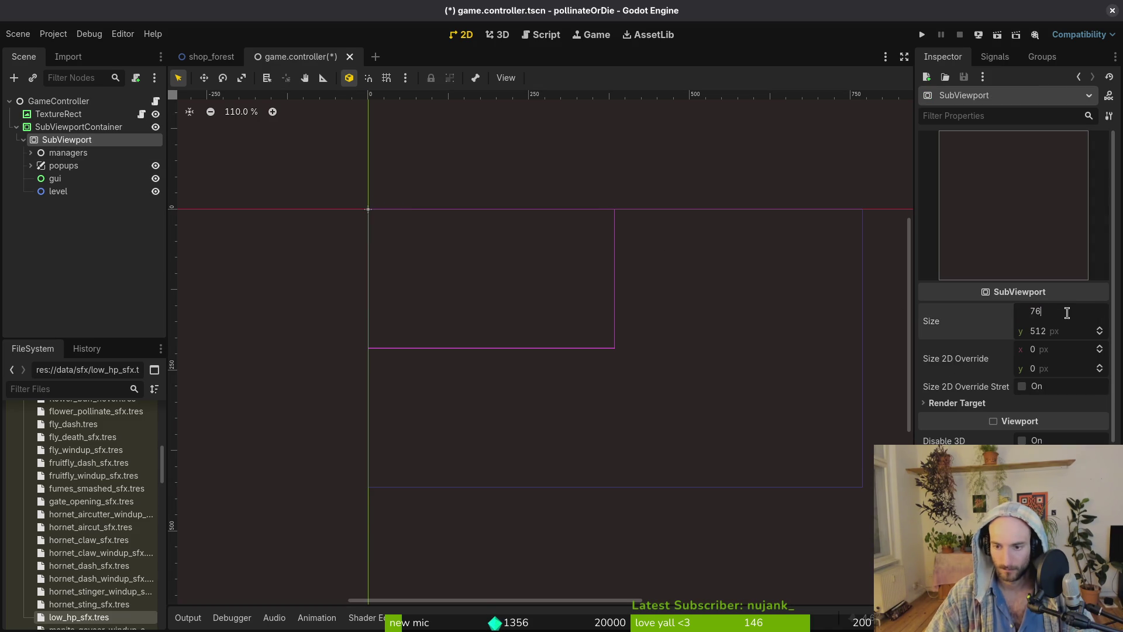
type("8")
key("Tab")
key("BackSpace")
key("BackSpace")
key("BackSpace")
type("7")
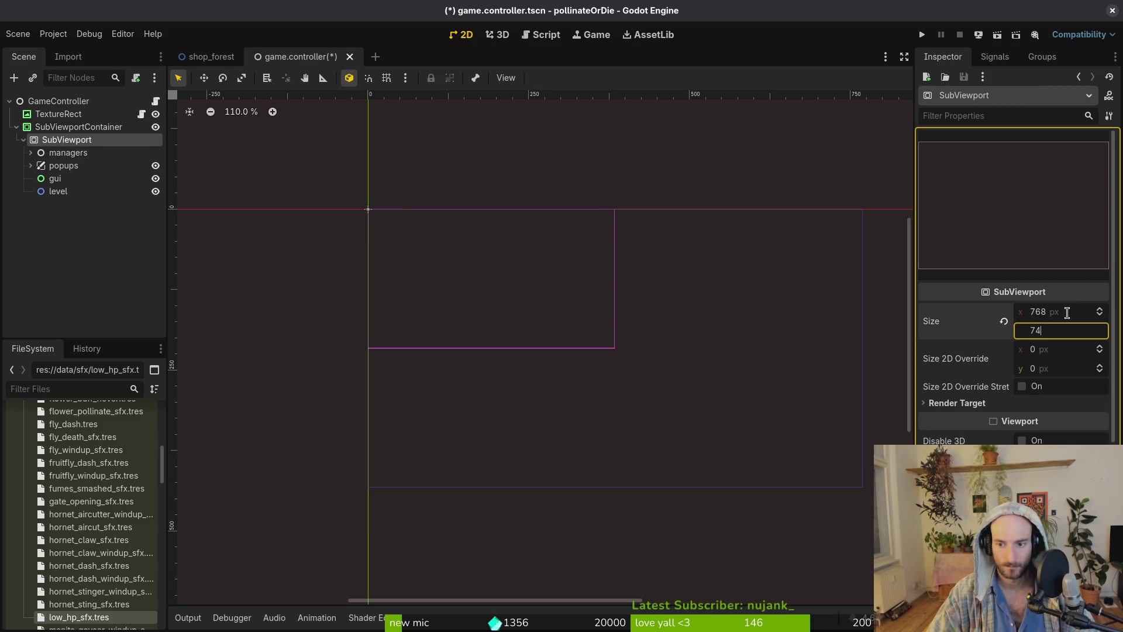
type("432")
key("Return")
scroll(501, 346, "down", 4)
Save the game.controller scene.
key("ctrl+s")
scroll(503, 345, "down", 5)
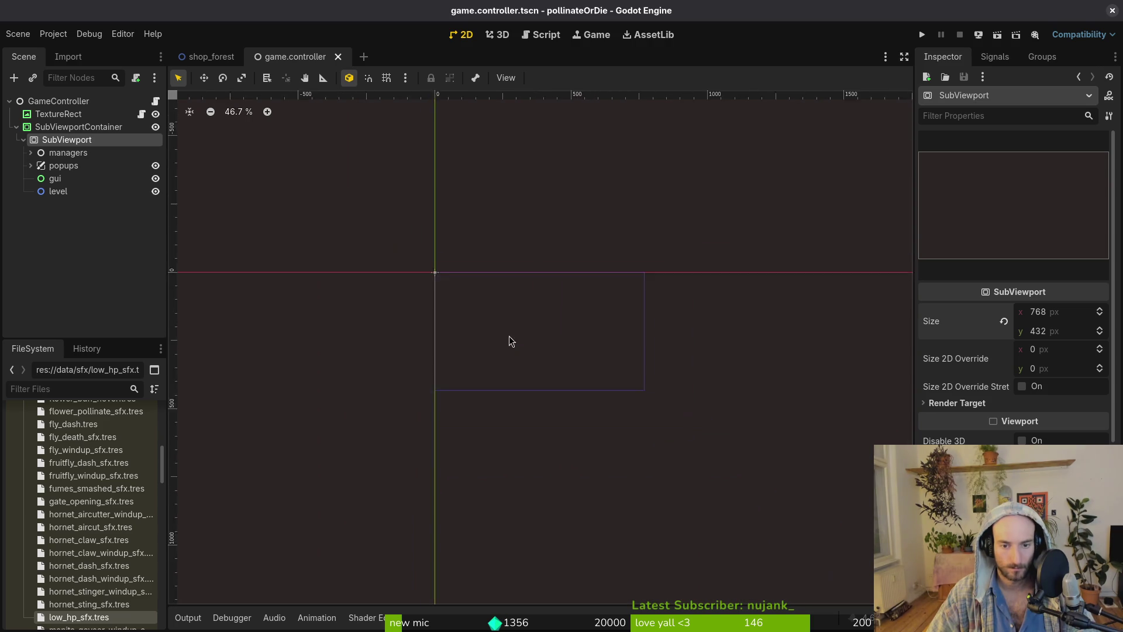
scroll(468, 349, "up", 7)
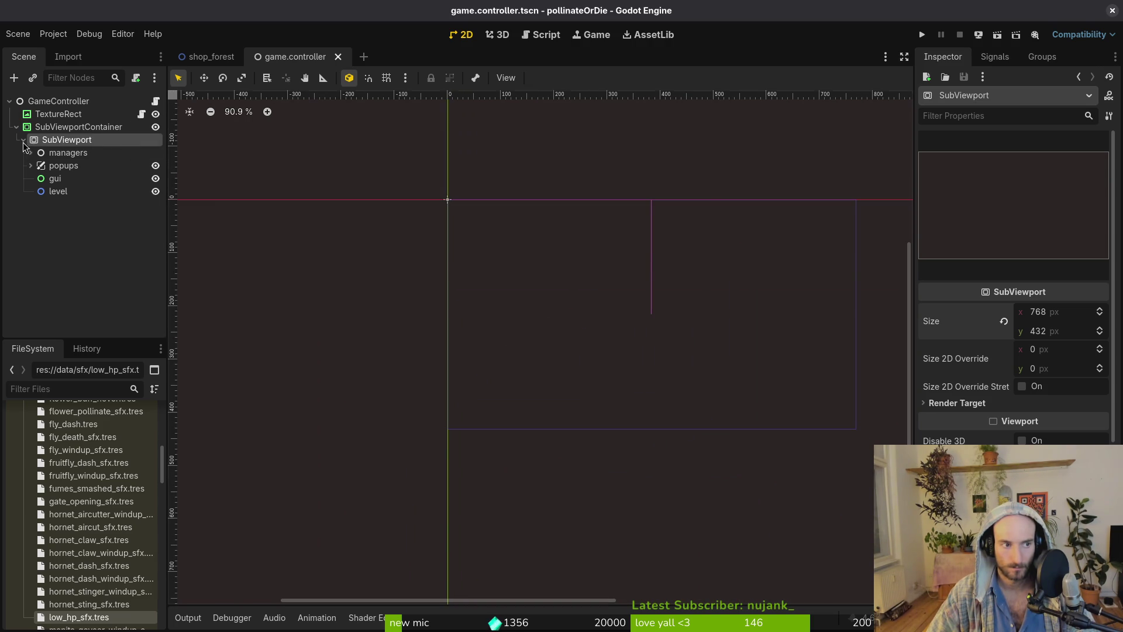
Test-run the project, see the 'Node not found: SubViewport' error, and resize the game window.
left_click(23, 142)
left_click(923, 35)
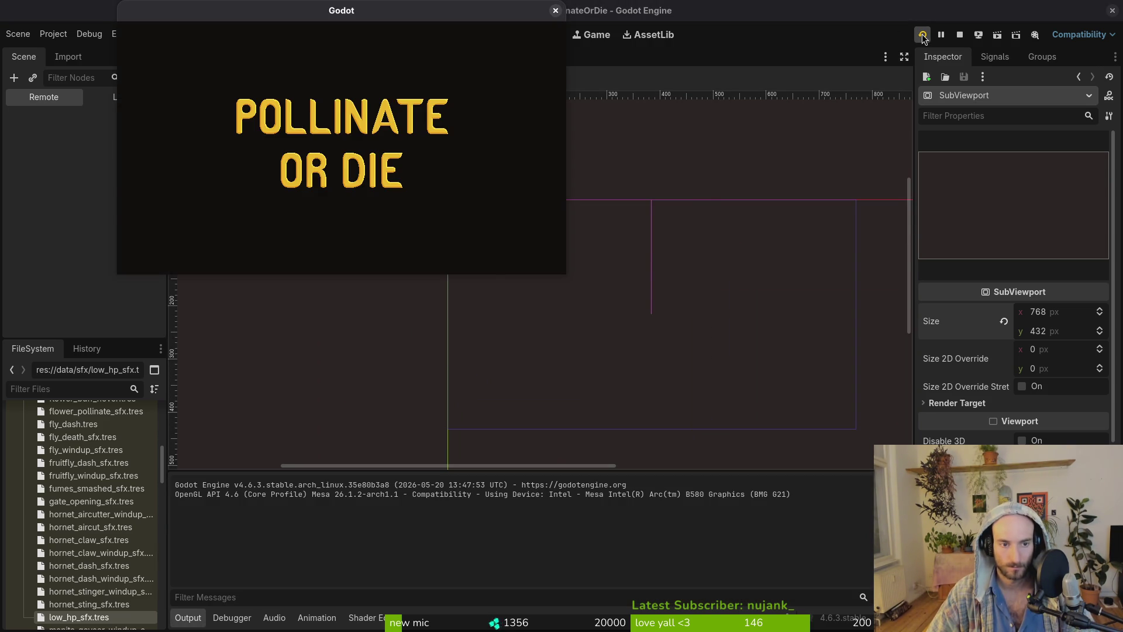
left_click(239, 618)
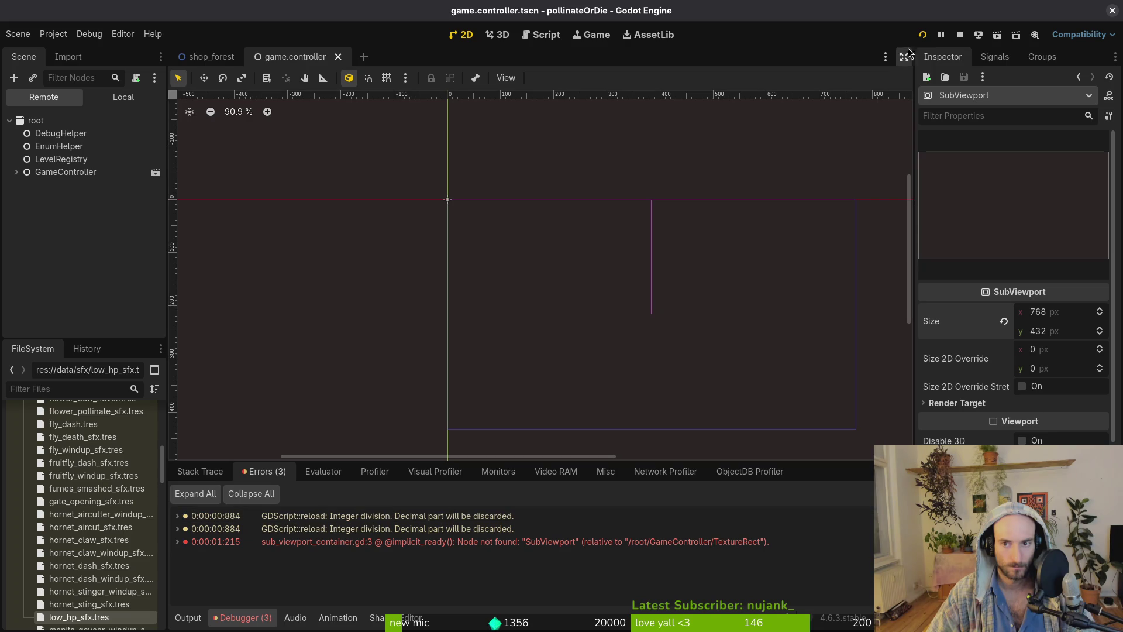
key("alt+Tab")
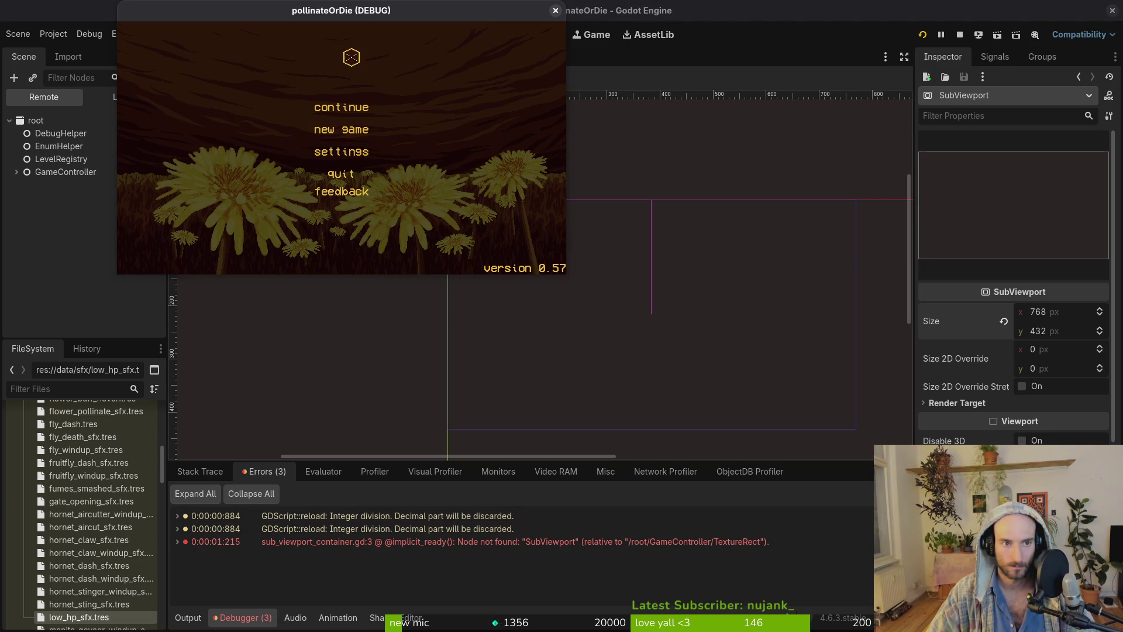
mouse_move(564, 278)
left_mouse_down()
mouse_move(852, 489)
mouse_move(1103, 608)
mouse_move(664, 351)
mouse_move(431, 267)
mouse_move(603, 316)
left_mouse_up()
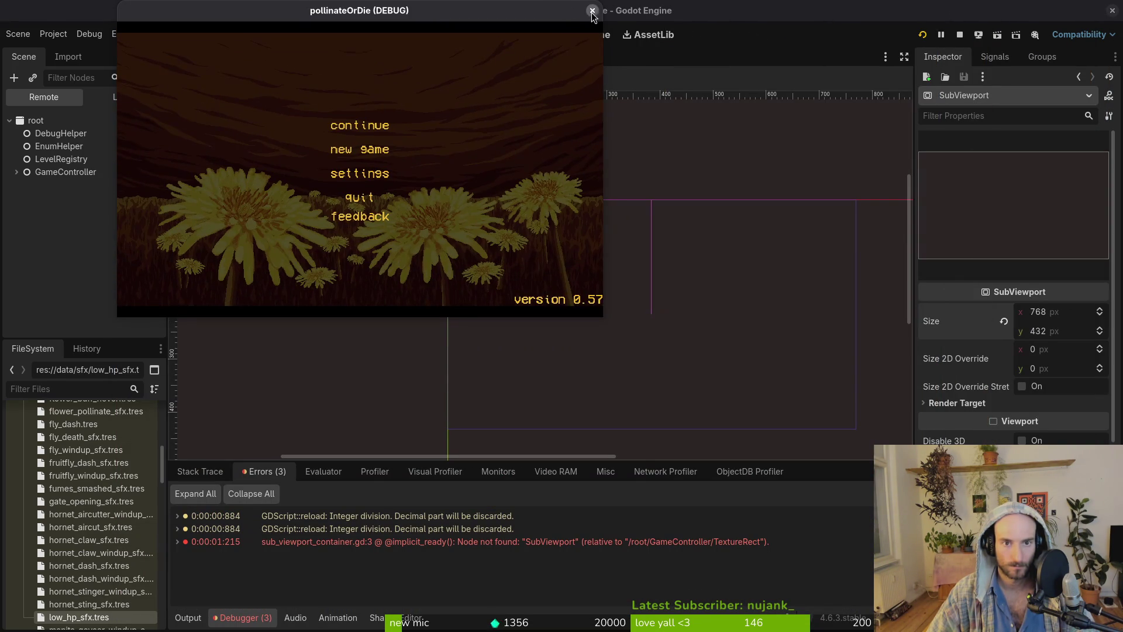
left_click(592, 11)
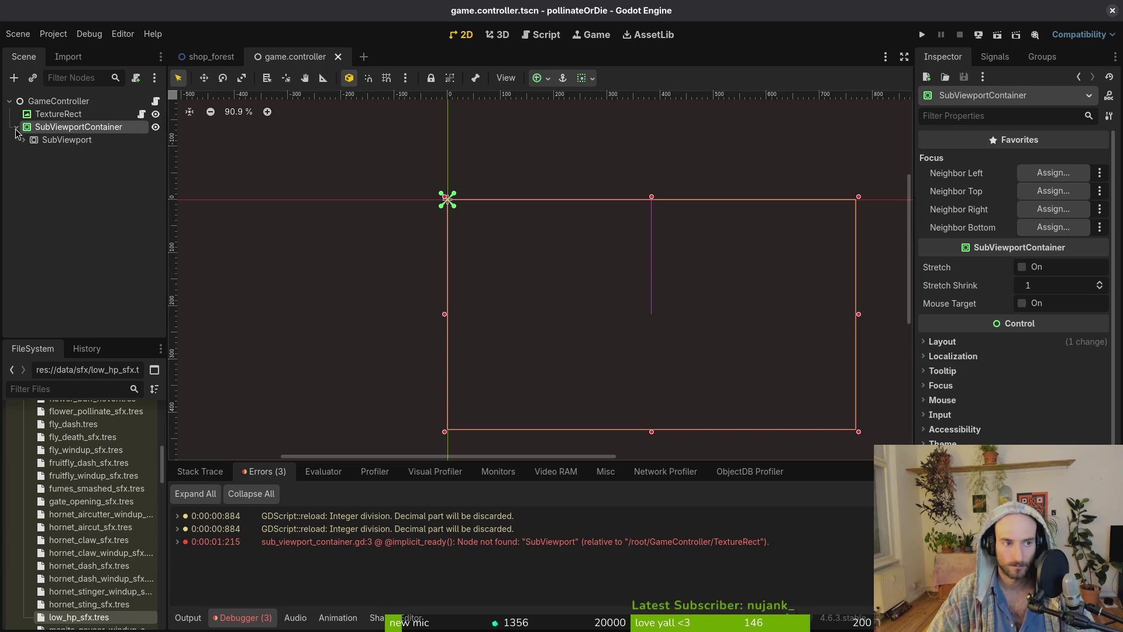
Select the TextureRect node and bring texture_rect.gd up in Vim.
key("alt+Tab")
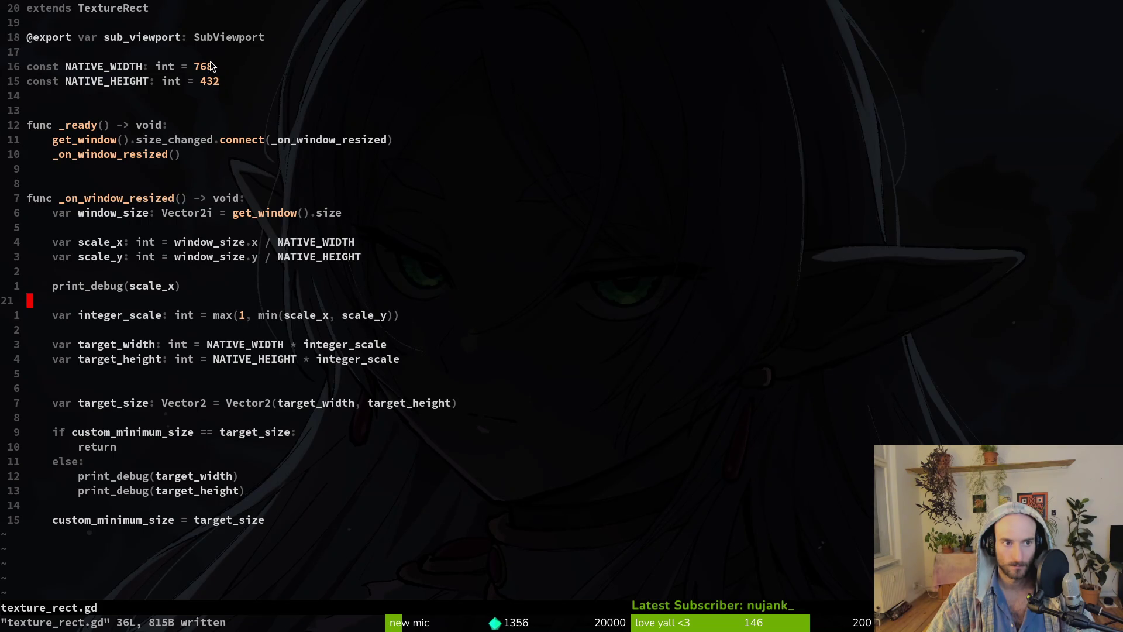
key("alt+Tab")
left_click(88, 114)
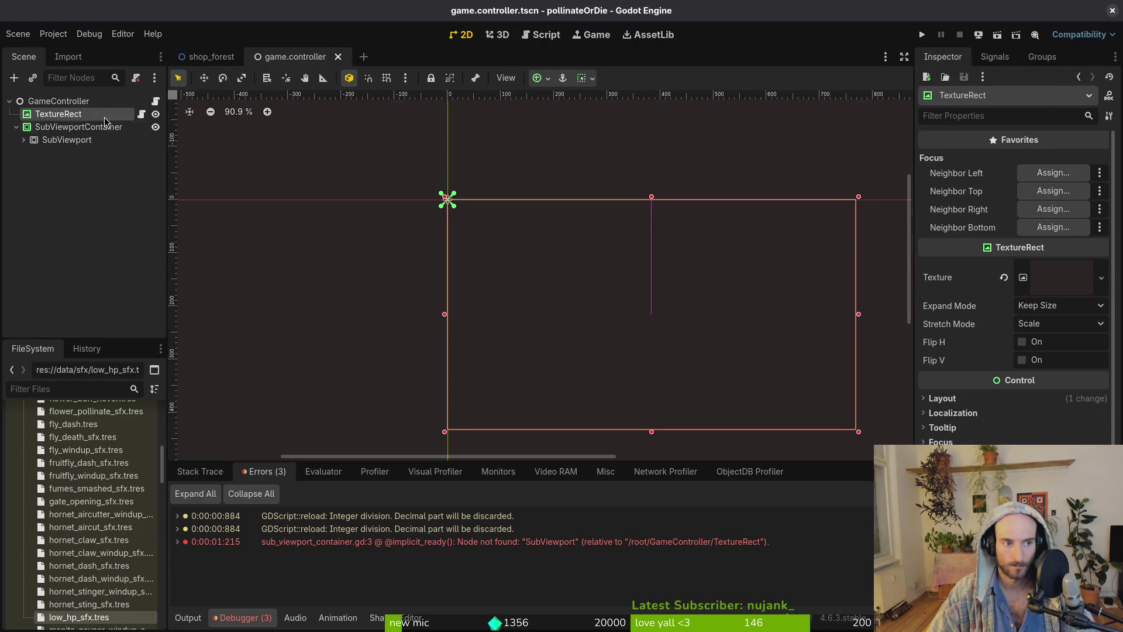
key("alt+Tab")
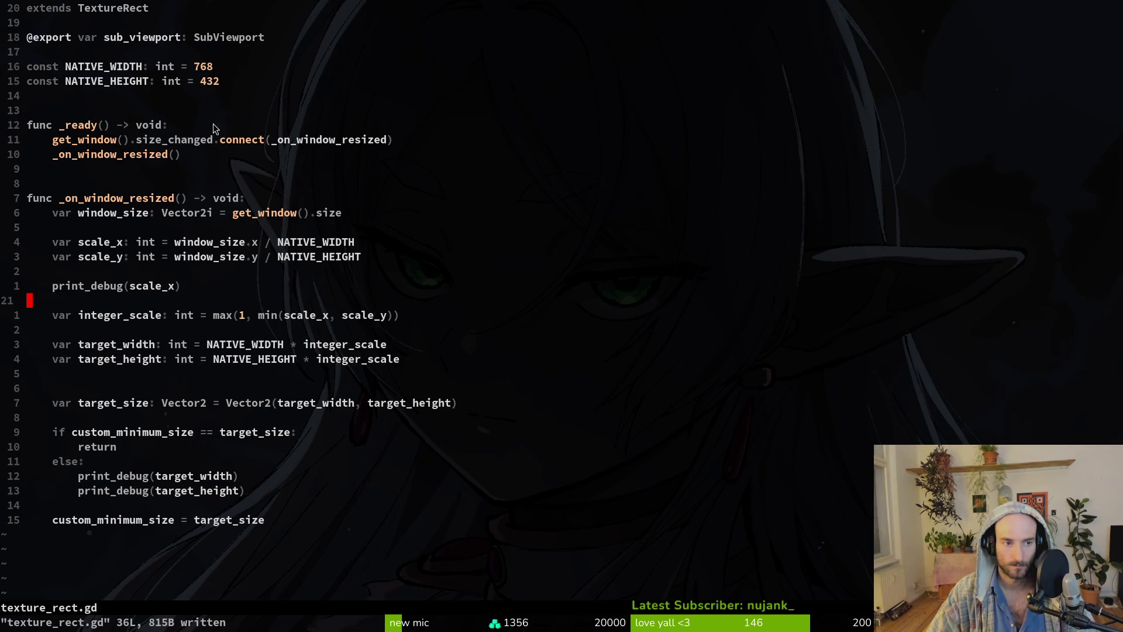
left_click(204, 37)
type("Vy:w")
key("Return")
key("ctrl+6")
key("j")
key("j")
key("V")
key("p")
key("ctrl+6")
key("ctrl+6")
key("ctrl+6")
key("ctrl+6")
Point TextureRect's Sub Viewport property to SubViewport, then test-run and shrink the game window.
key("alt+Tab")
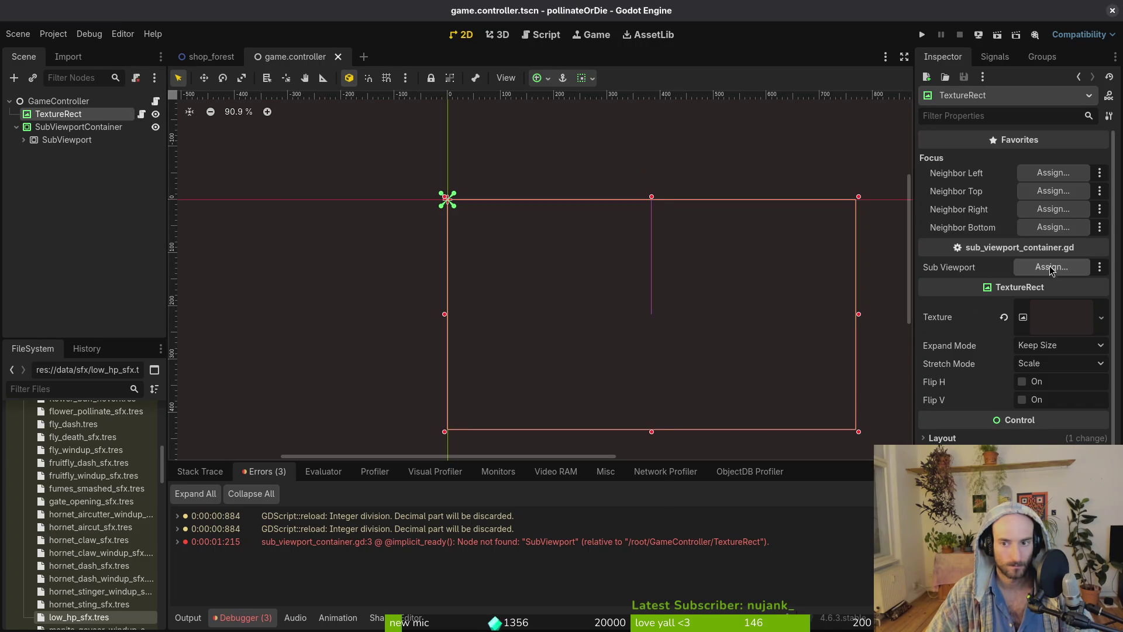
left_click(1051, 267)
left_click(520, 198)
left_click(617, 511)
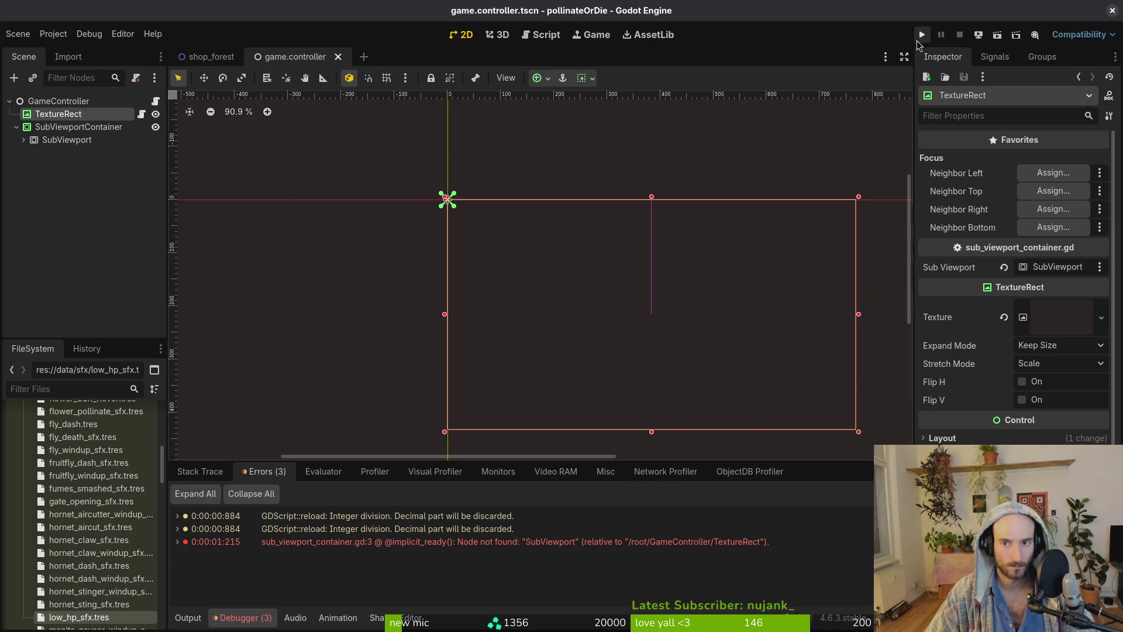
key("F5")
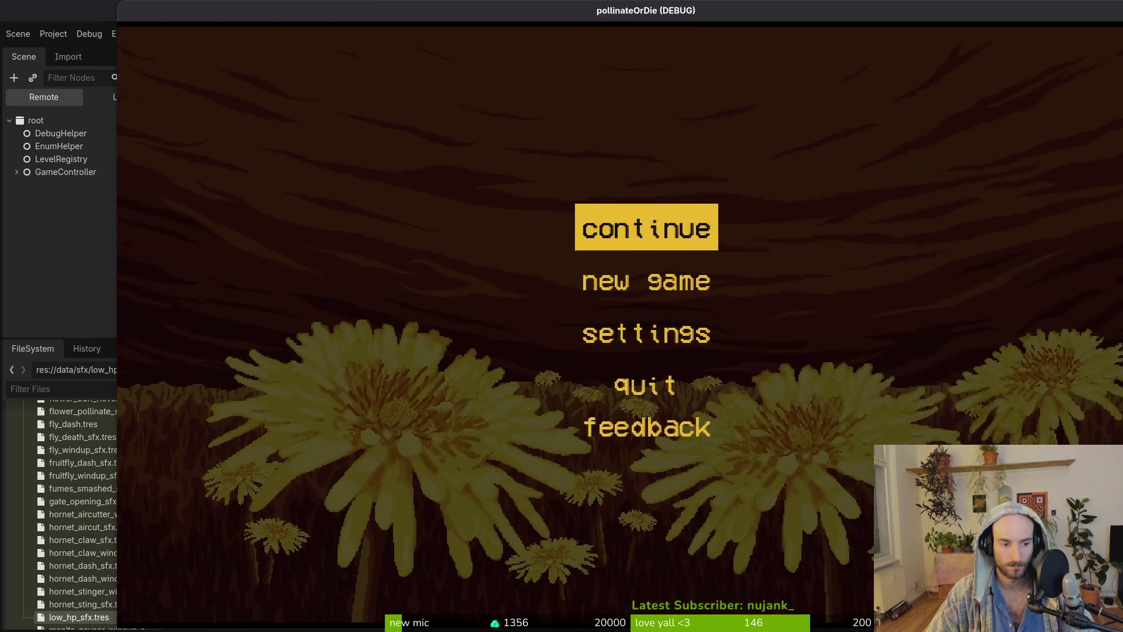
mouse_move(1122, 630)
left_mouse_down()
mouse_move(859, 326)
mouse_move(853, 556)
mouse_move(729, 198)
mouse_move(808, 283)
mouse_move(805, 375)
left_mouse_up()
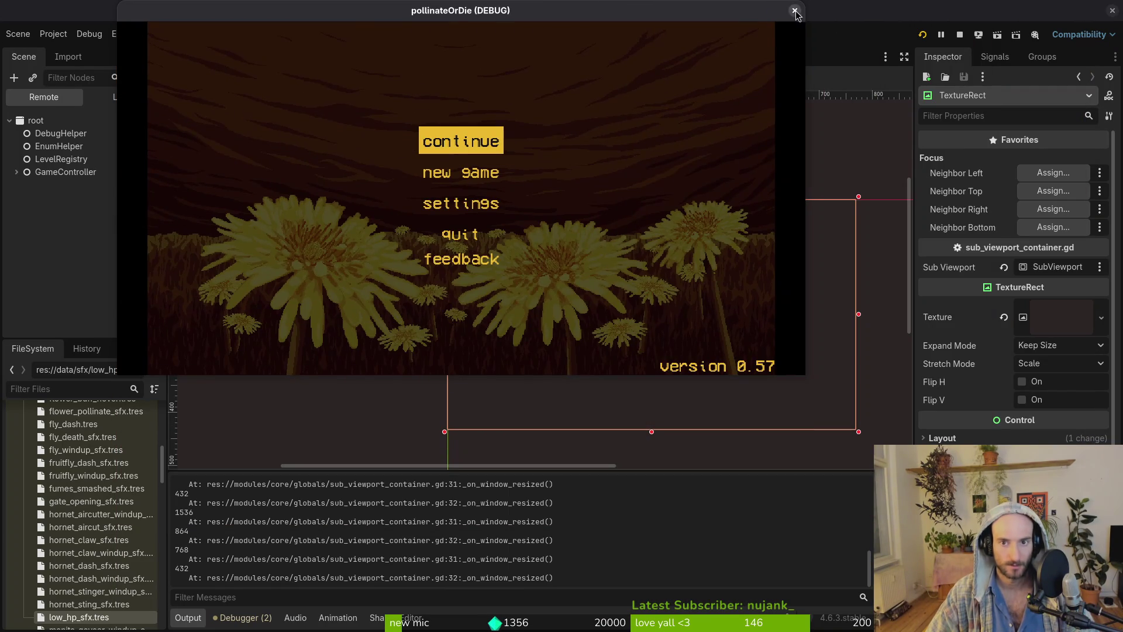
left_click(793, 11)
left_click(16, 127)
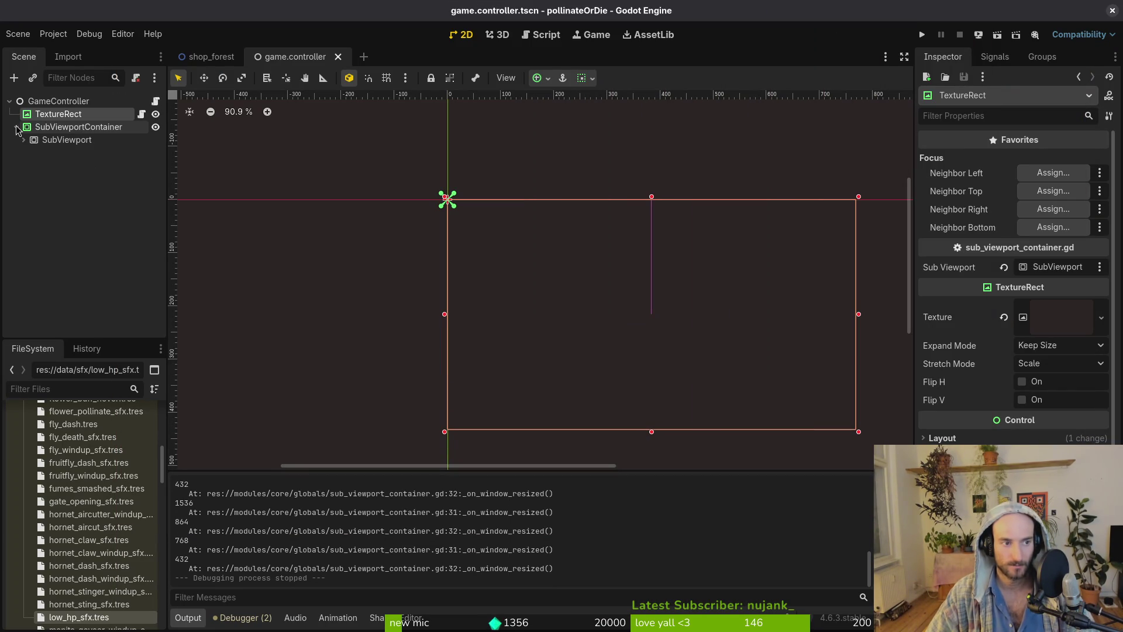
Set the SubViewport's Canvas Items default texture filter to Nearest.
left_click(64, 139)
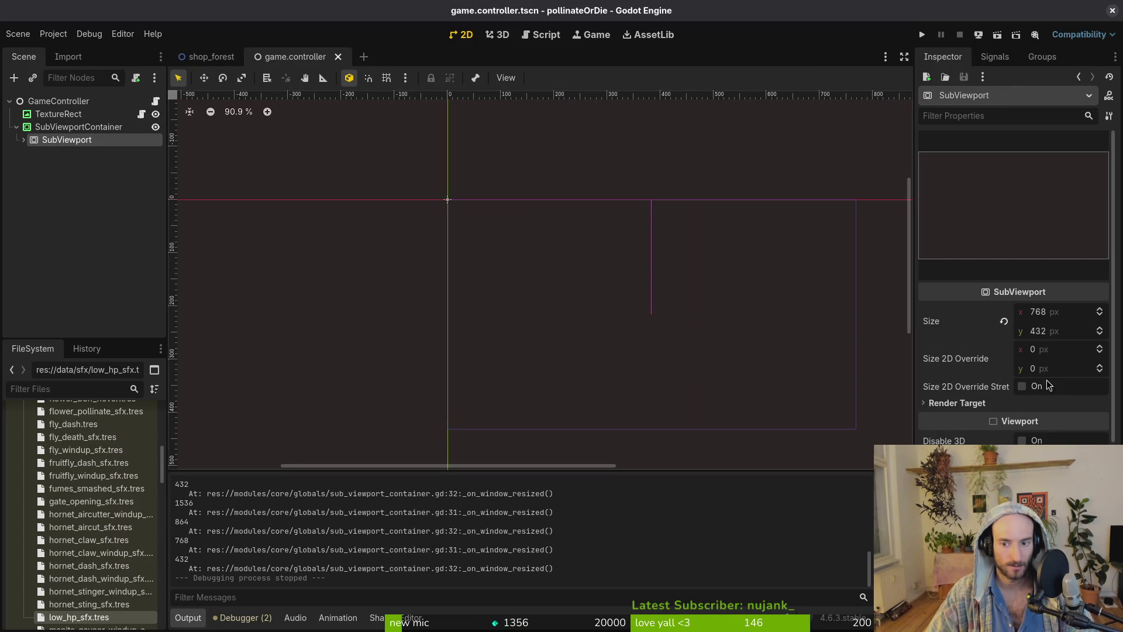
scroll(994, 351, "down", 5)
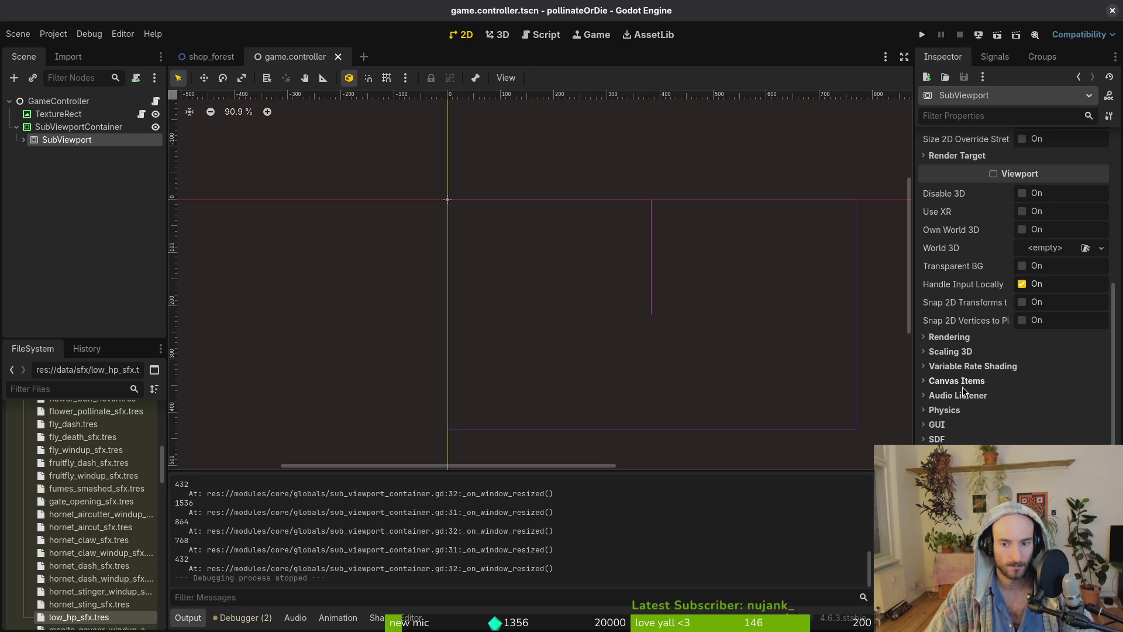
left_click(959, 381)
left_click(1044, 396)
left_click(1052, 416)
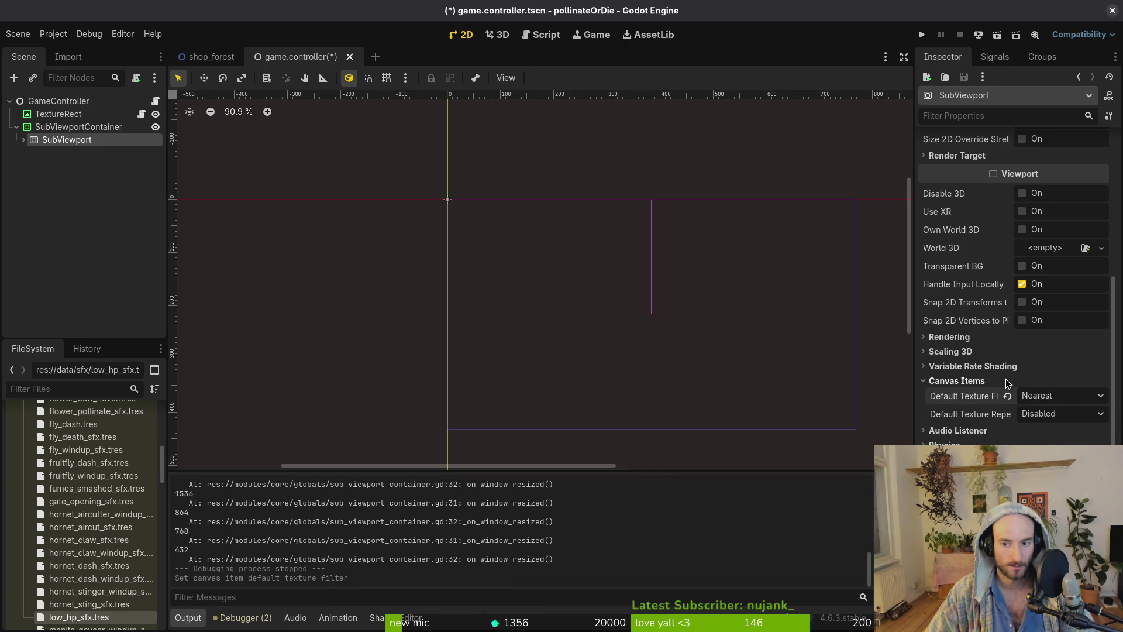
left_click(1009, 381)
Anchor the SubViewportContainer to Full Rect and save the game.controller scene.
left_click(82, 127)
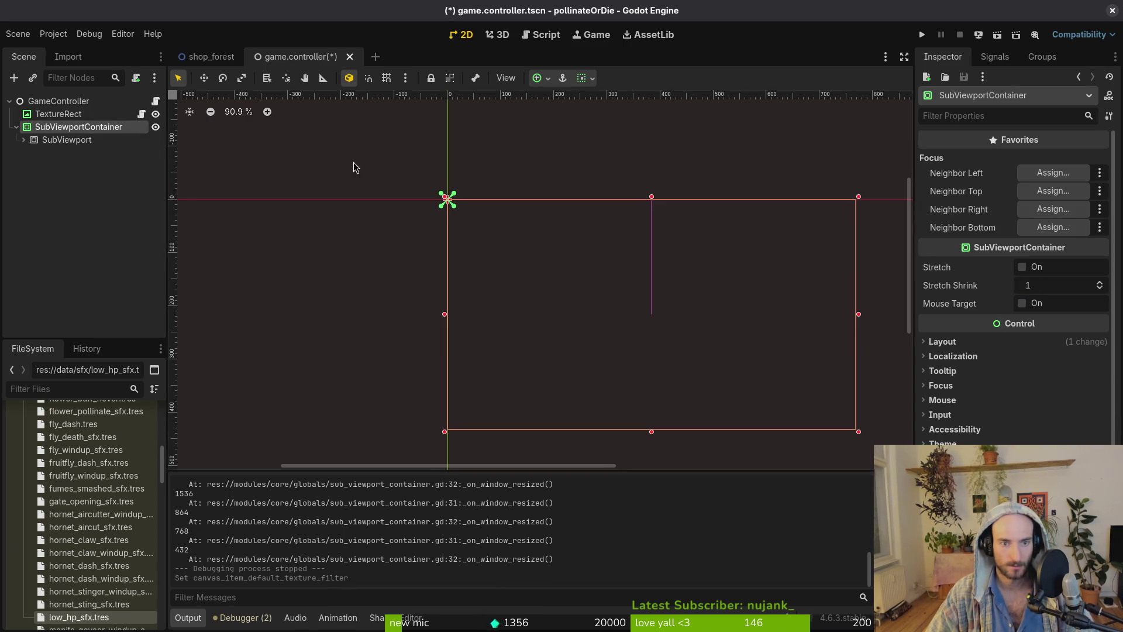
left_click(981, 345)
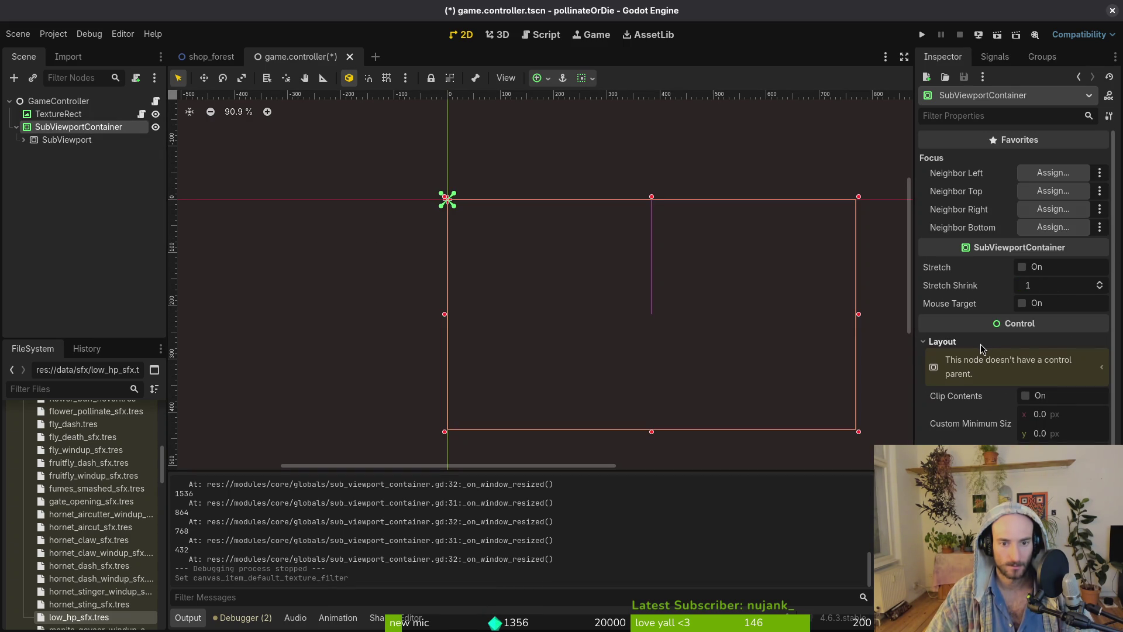
left_click(1053, 453)
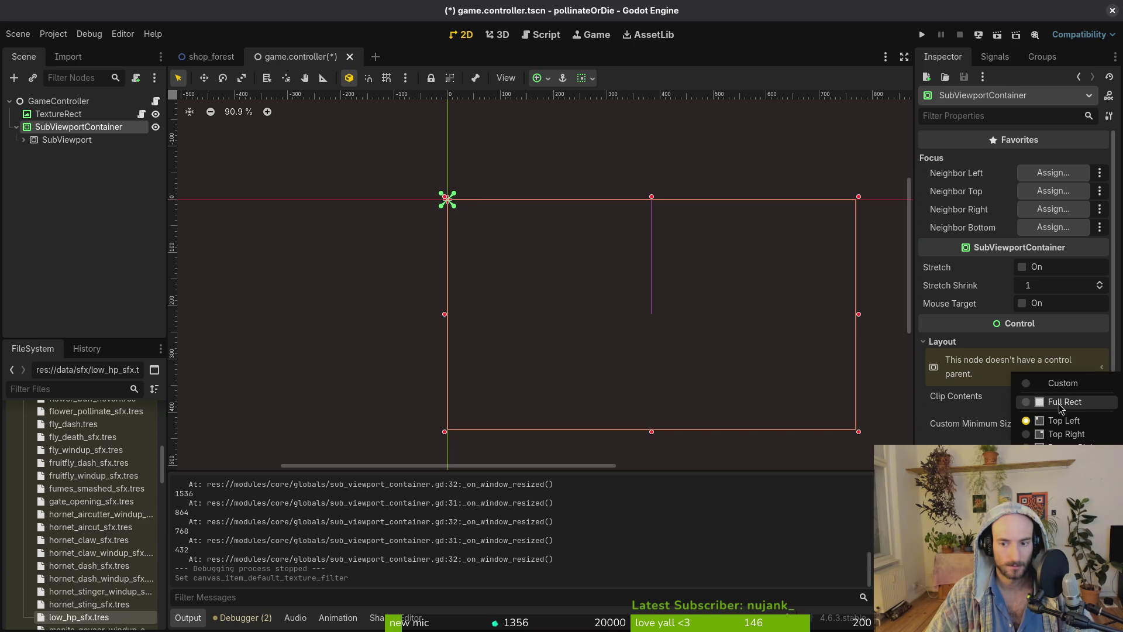
left_click(1035, 398)
key("ctrl+s")
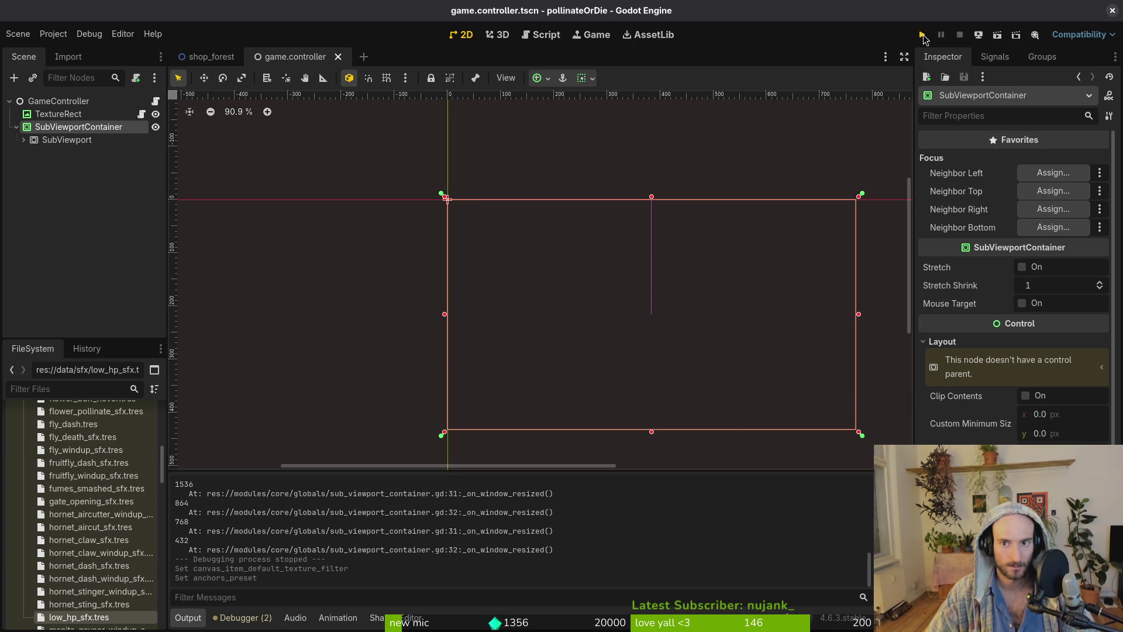
Test-run the game, then open sub_viewport_container.gd in Vim at the integer_scale line.
left_click(923, 37)
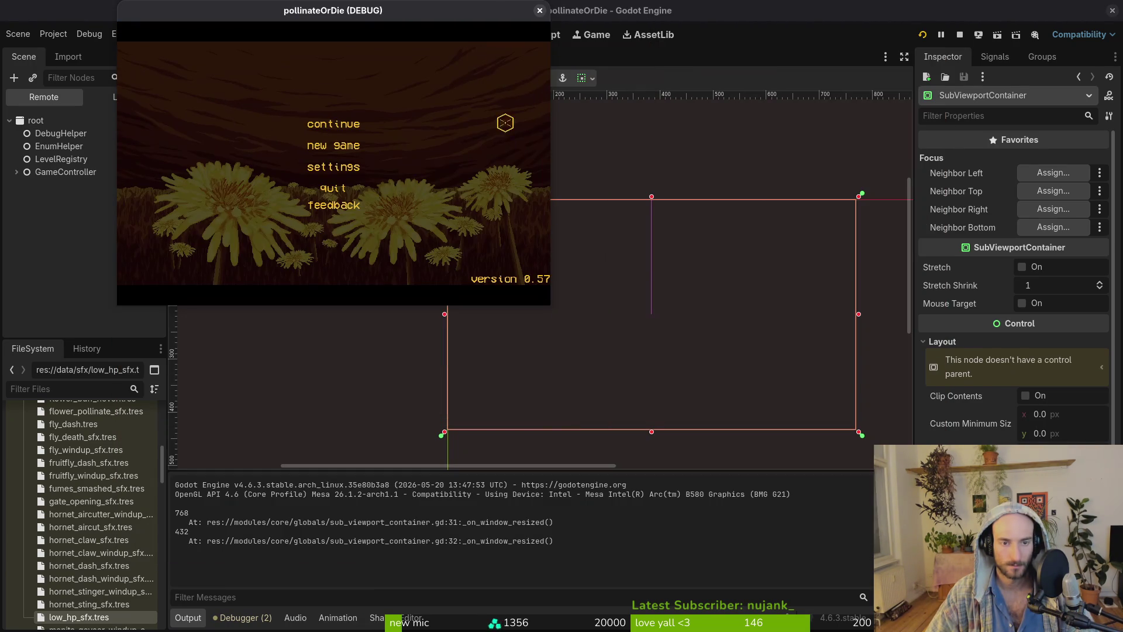
left_click(539, 11)
key("alt+Tab")
left_click(223, 288)
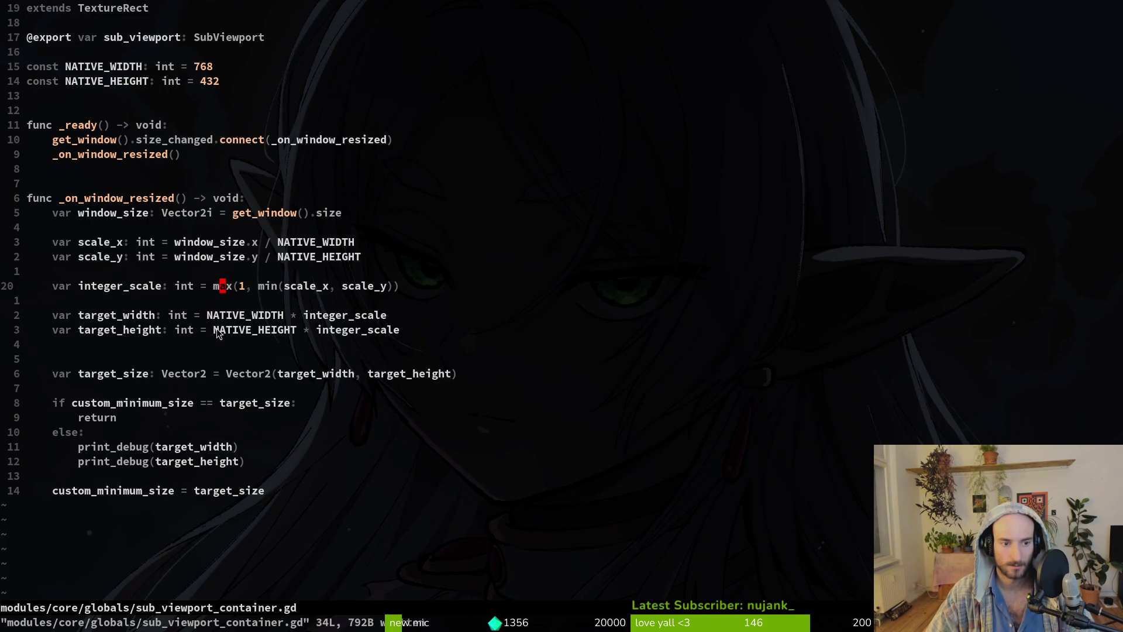
Review the custom_minimum_size lines, then run and resize the game, logging 1536×864 and 768×432.
left_click(112, 491)
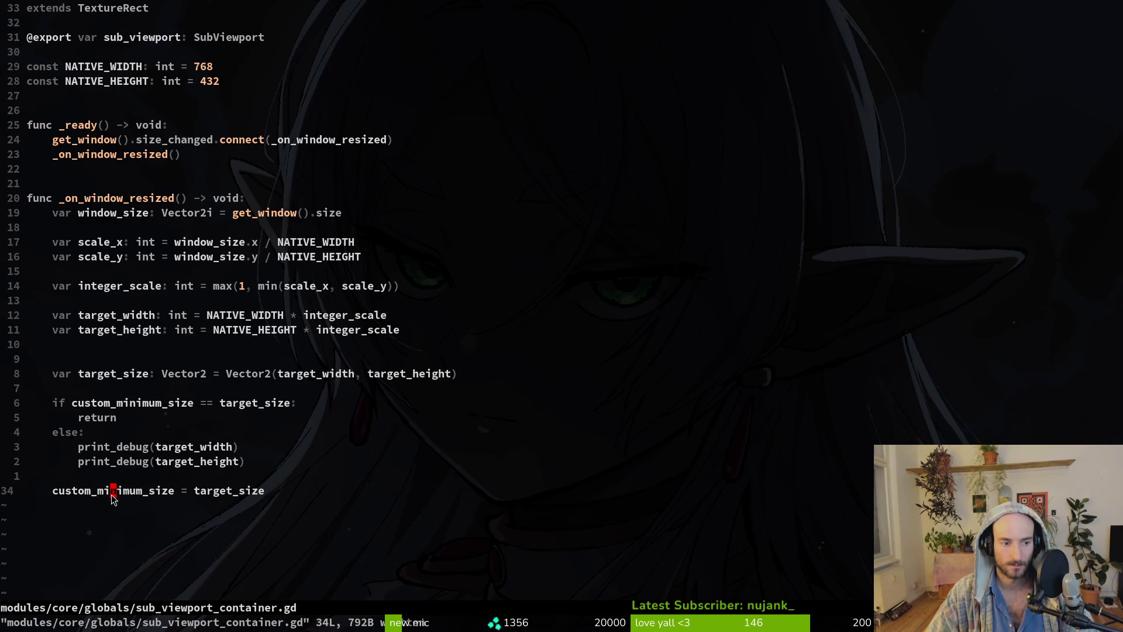
left_click(157, 404)
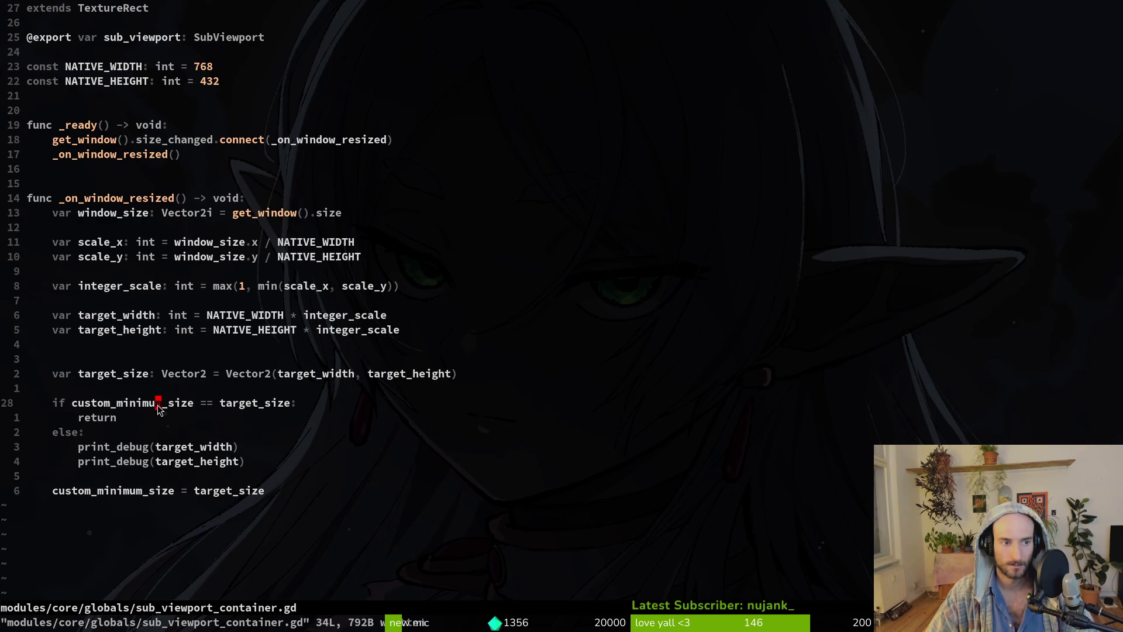
key("alt+Tab")
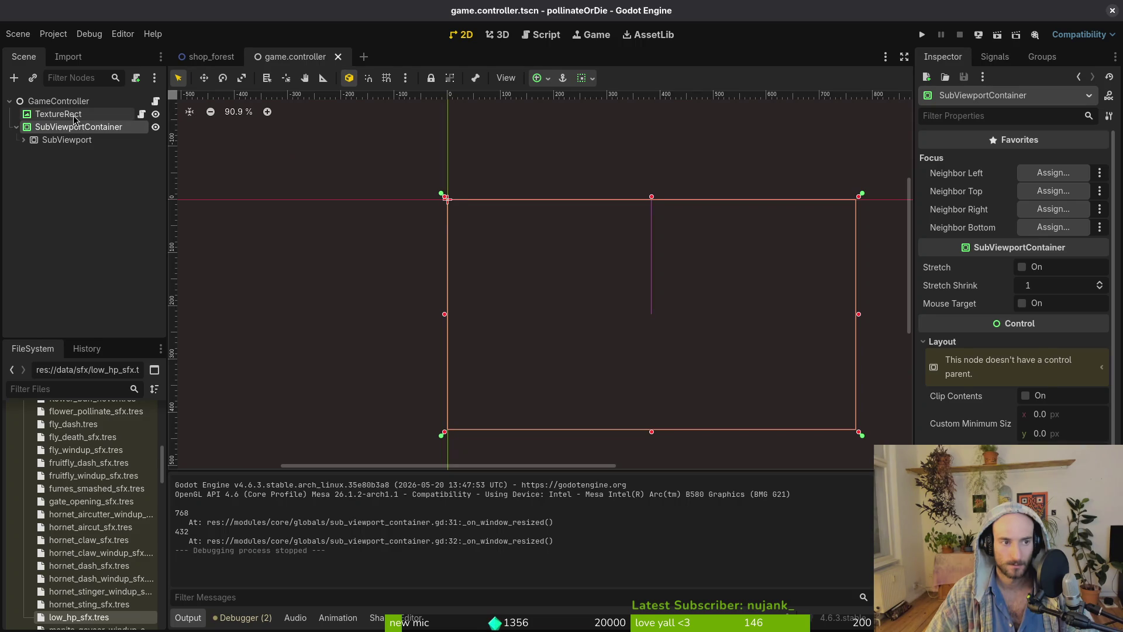
left_click(963, 438)
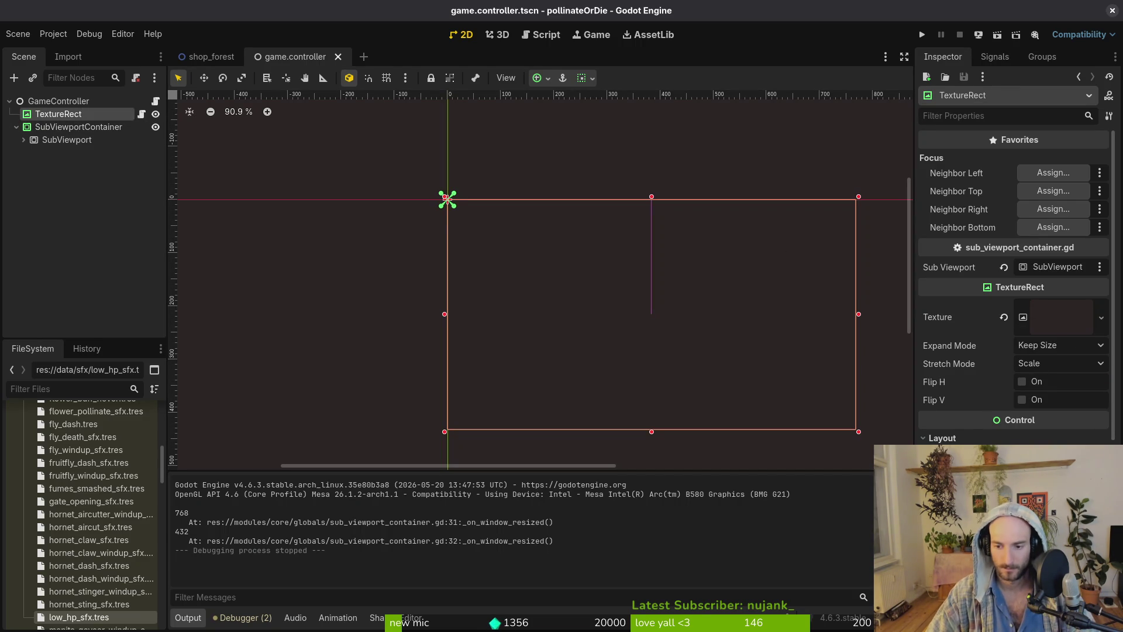
key("F5")
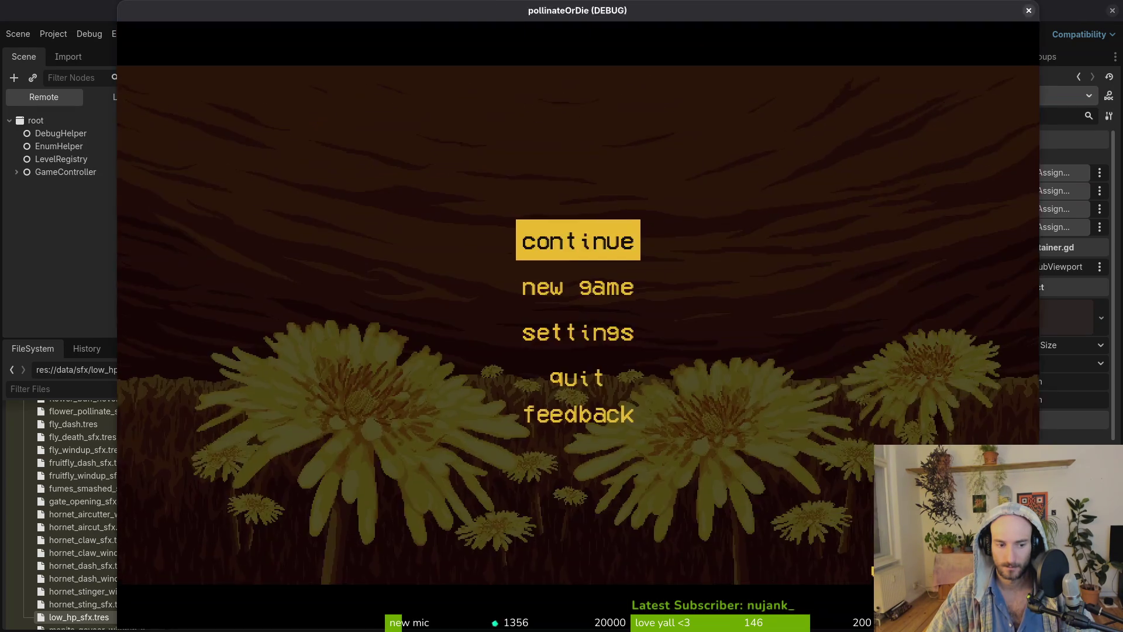
mouse_move(963, 556)
left_mouse_down()
mouse_move(743, 263)
mouse_move(742, 315)
left_mouse_up()
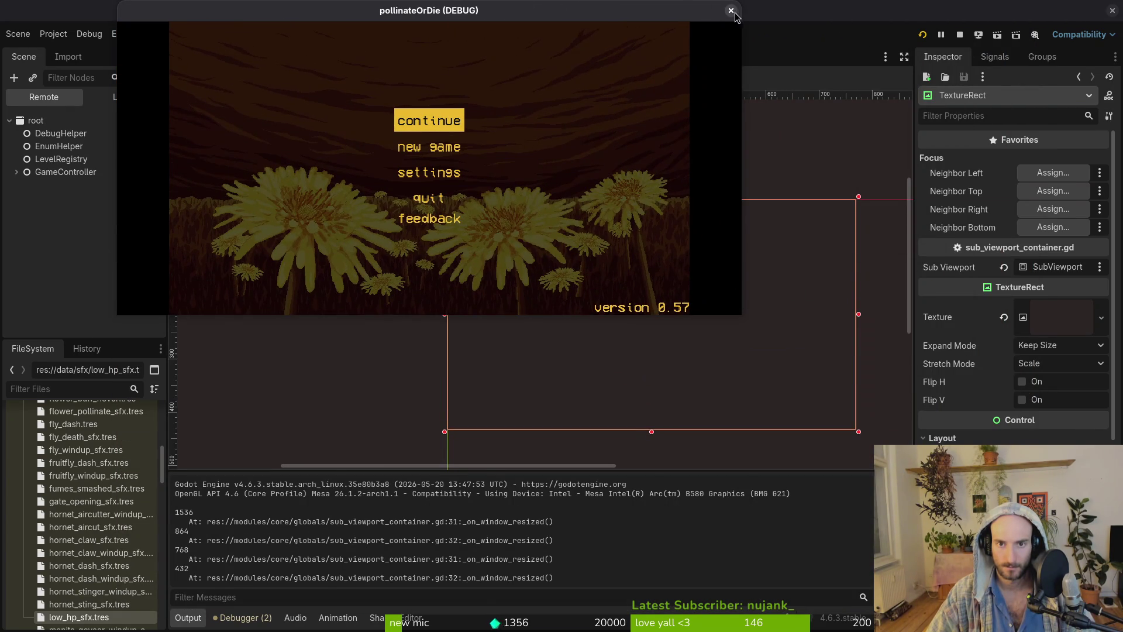
left_click(731, 11)
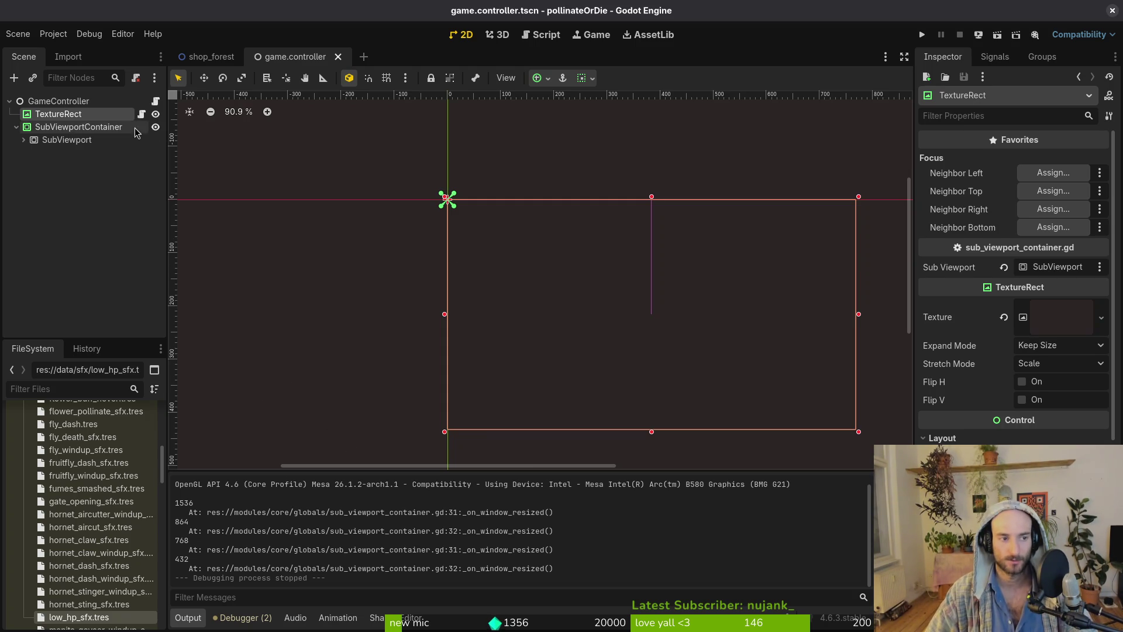
Select the TextureRect, zoom out, and anchor it at the centre.
left_click(41, 140)
left_click(23, 139)
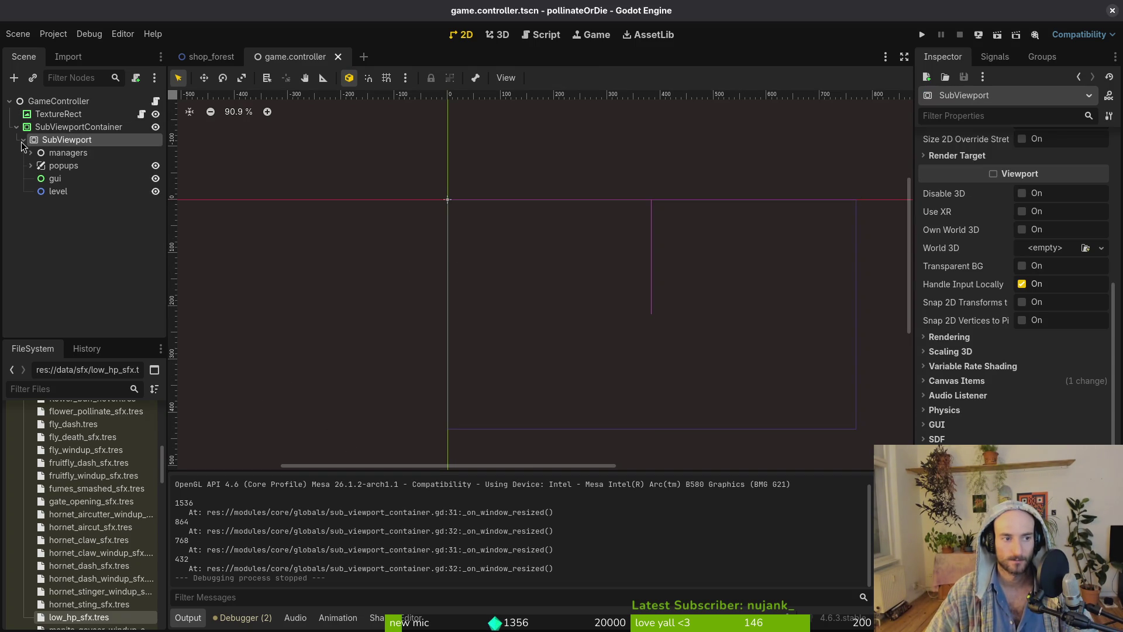
left_click(79, 127)
left_click(60, 115)
scroll(686, 287, "down", 4)
mouse_move(686, 287)
left_mouse_down()
mouse_move(459, 228)
mouse_move(544, 304)
left_mouse_up()
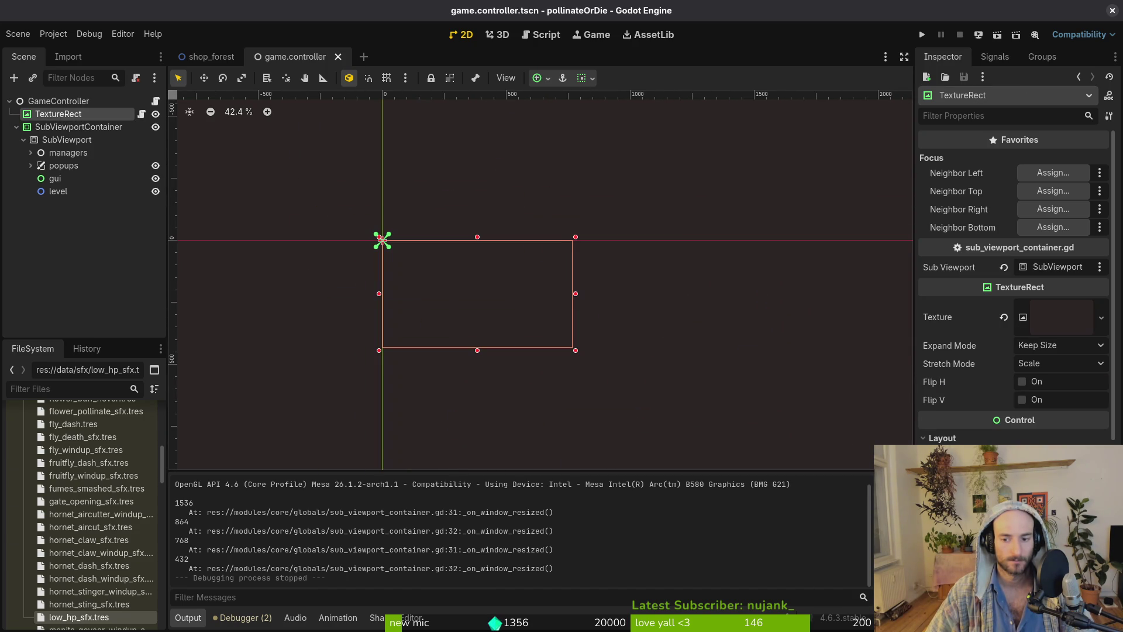
left_click(1058, 462)
left_click(1064, 532)
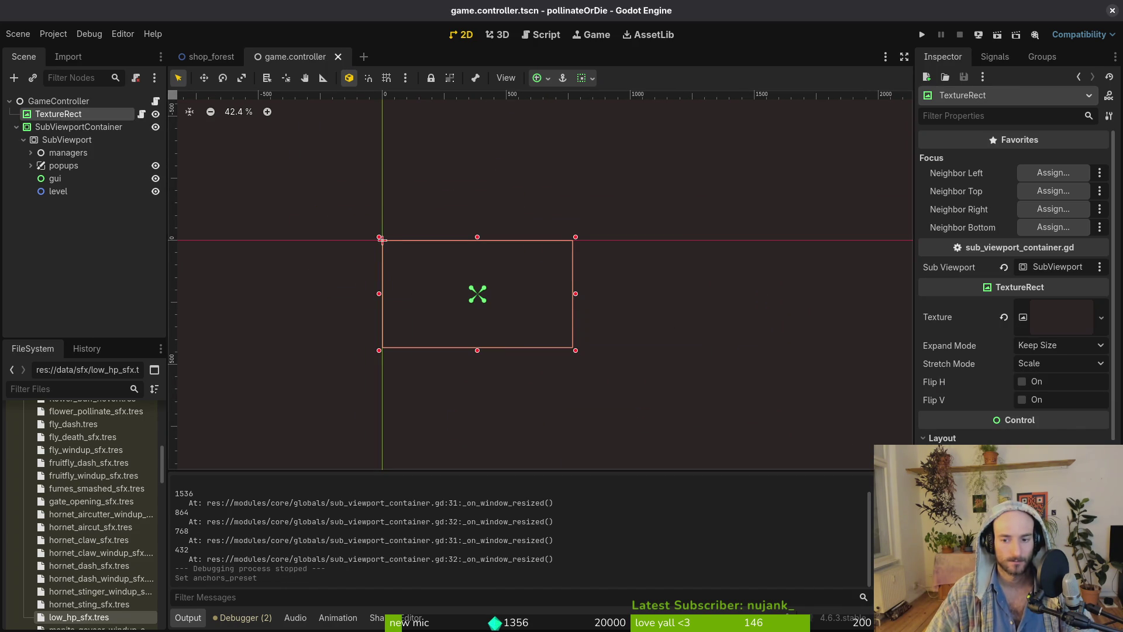
Apply the minimum size change, re-anchor the TextureRect to Full Rect, and save the scene.
key("Return")
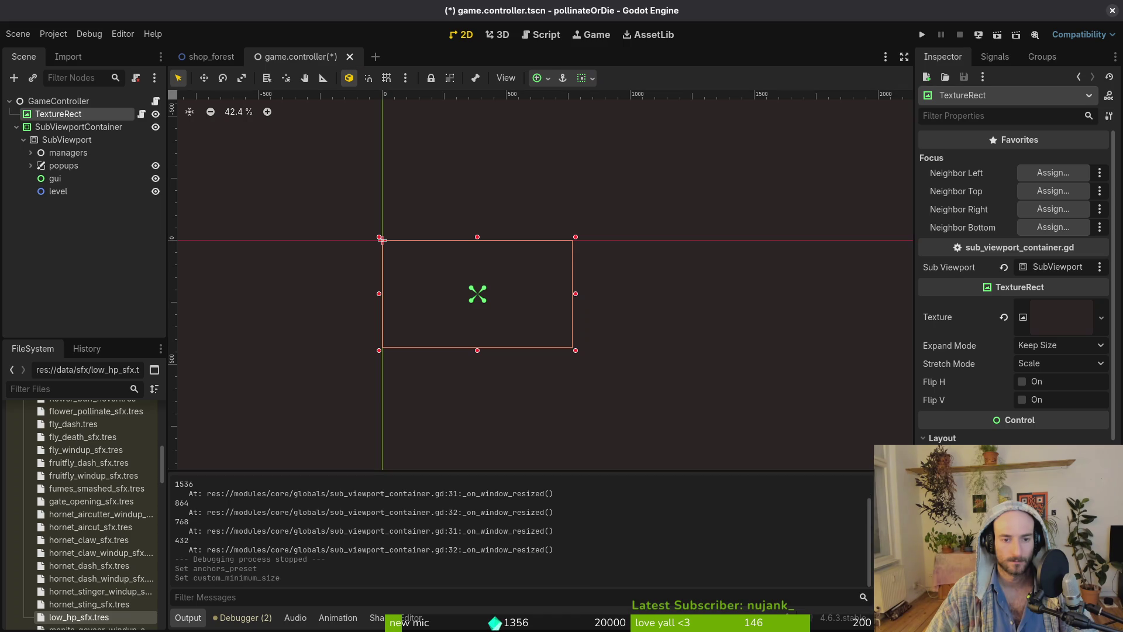
key("ctrl+s")
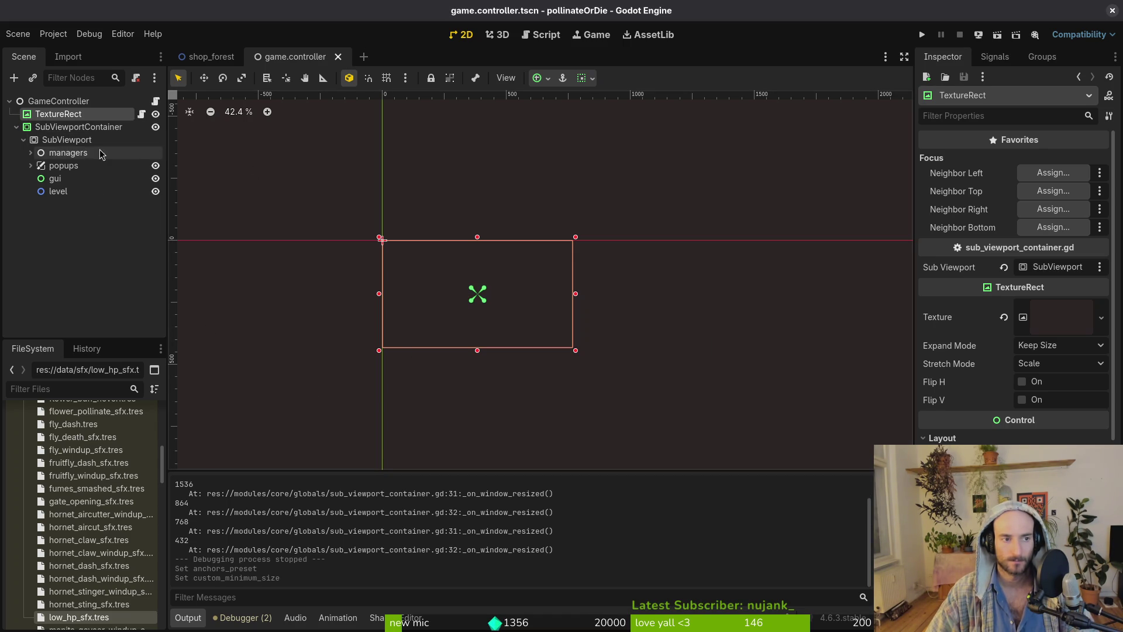
key("ctrl+z")
key("ctrl+shift+z")
left_click(1059, 363)
left_click(1063, 410)
key("ctrl+s")
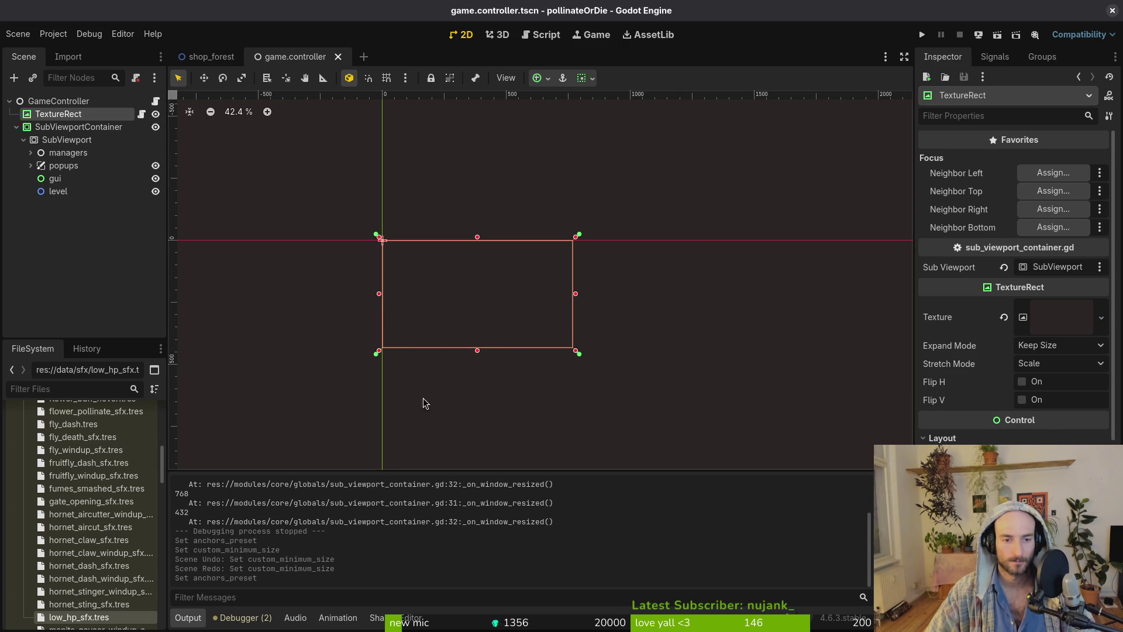
Check the SubViewportContainer and SubViewport sizes, then return to the custom_minimum_size line in Vim.
left_click(66, 127)
left_click(59, 114)
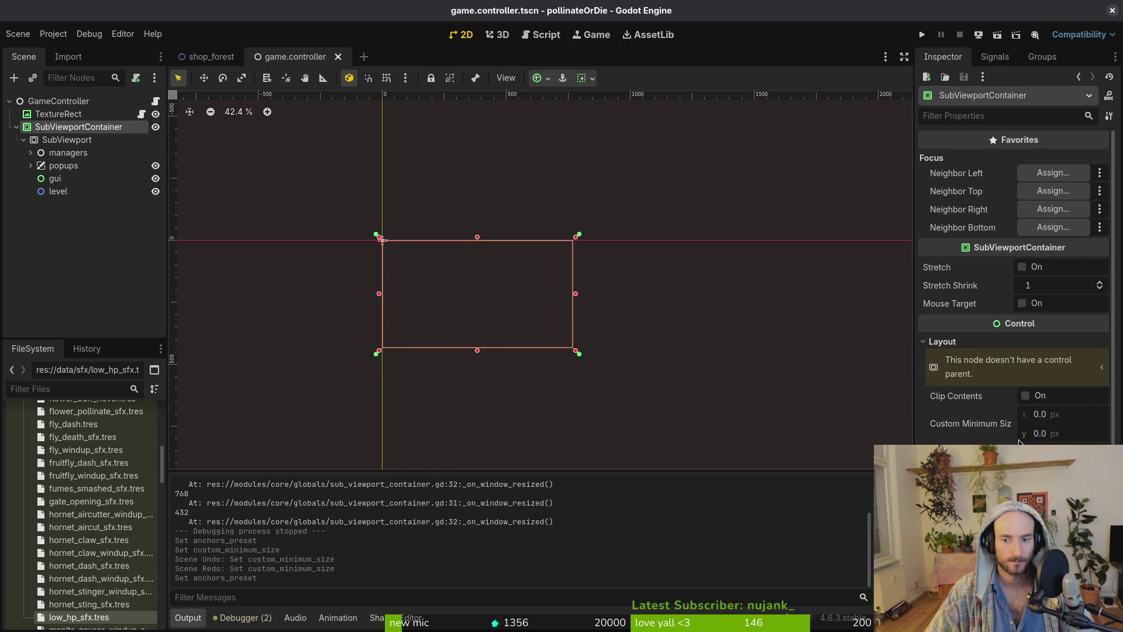
left_click(86, 144)
scroll(1051, 329, "up", 5)
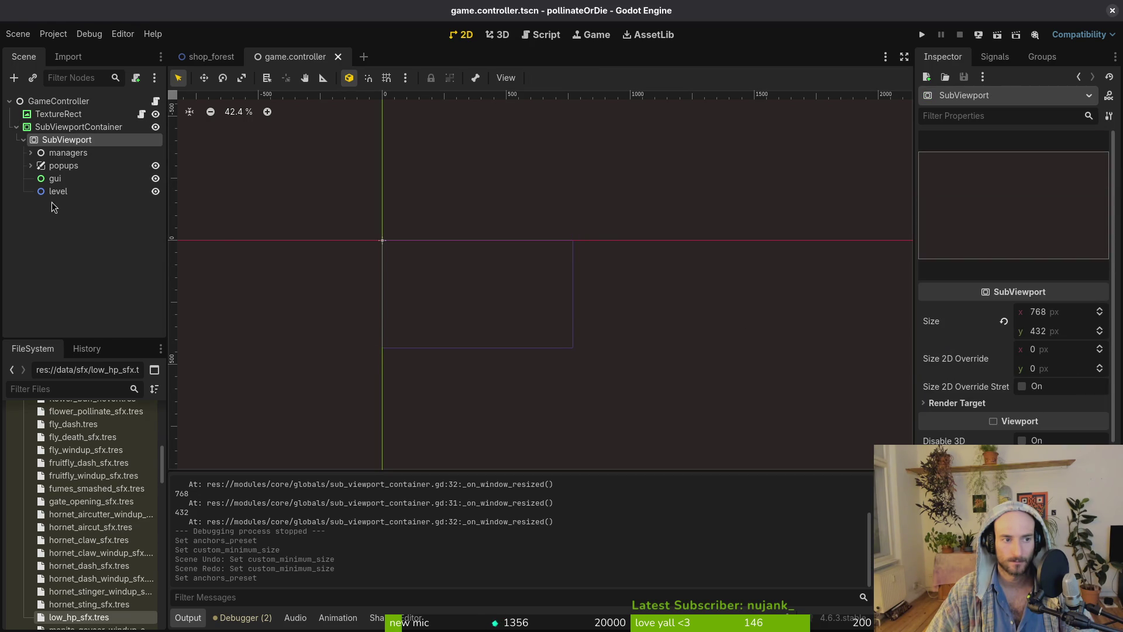
key("alt+Tab")
left_click(56, 493)
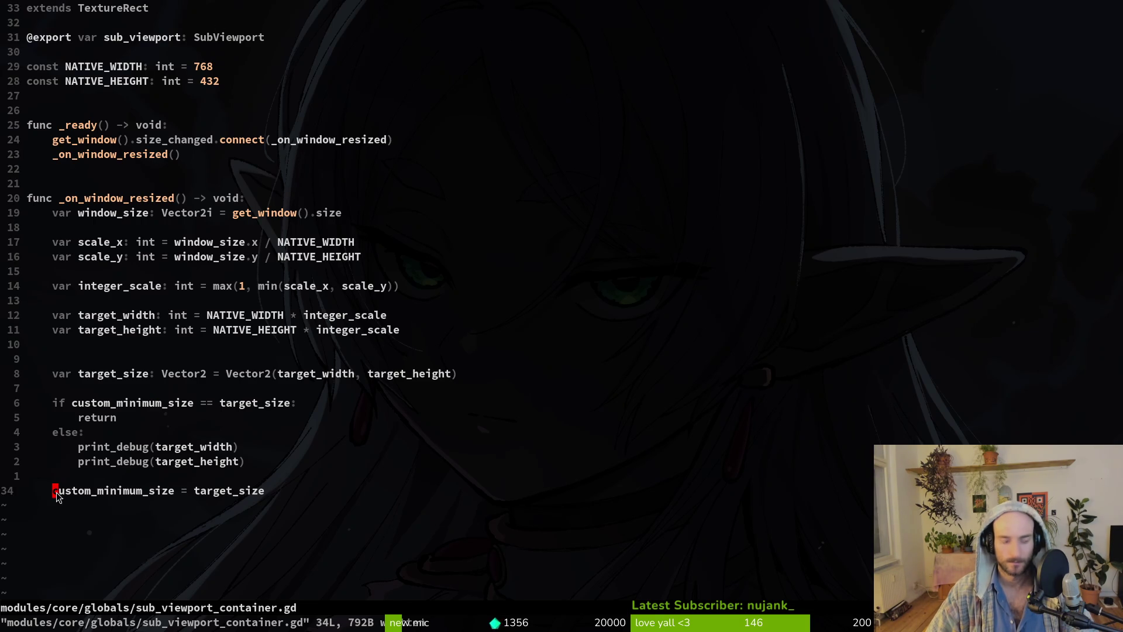
Prefix the custom_minimum_size assignment with sub_viewport. and save the script.
type("isub")
key("Return")
type(".")
key("Escape")
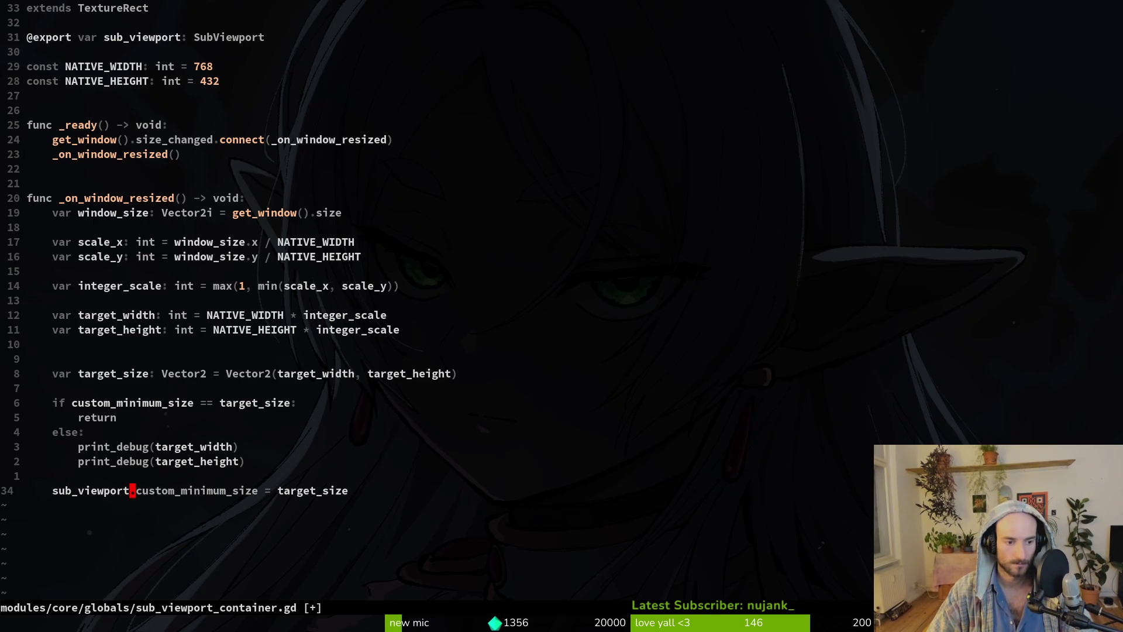
type(":w")
key("Return")
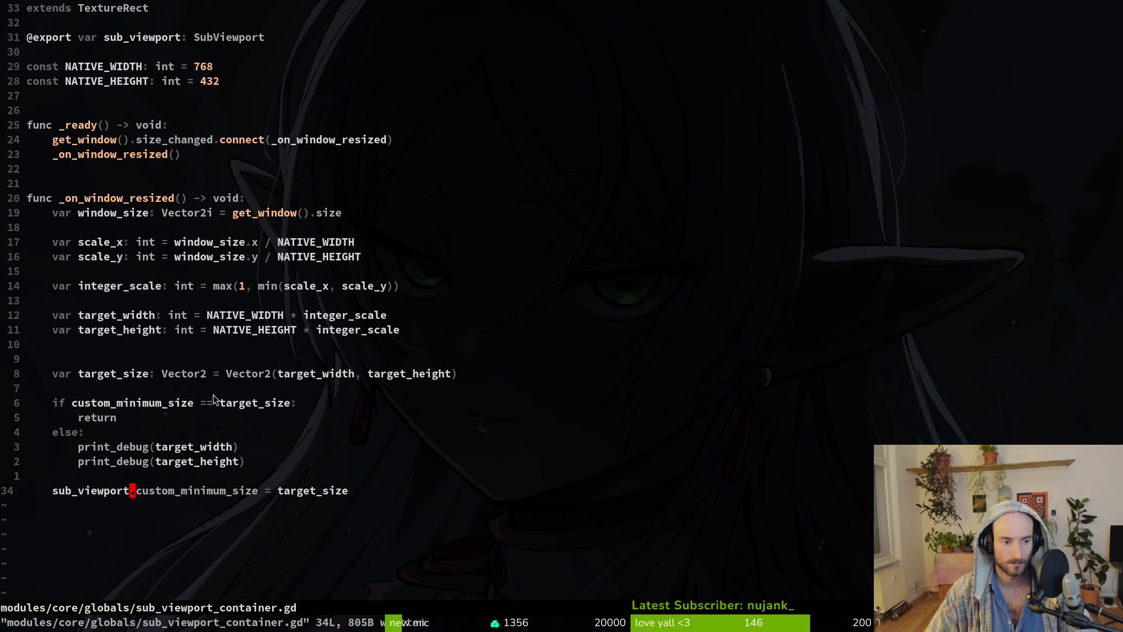
key("alt+Tab")
key("alt+Tab")
Make the if condition check sub_viewport.custom_minimum_size, save, and run the game.
left_click(72, 403)
type("if sub")
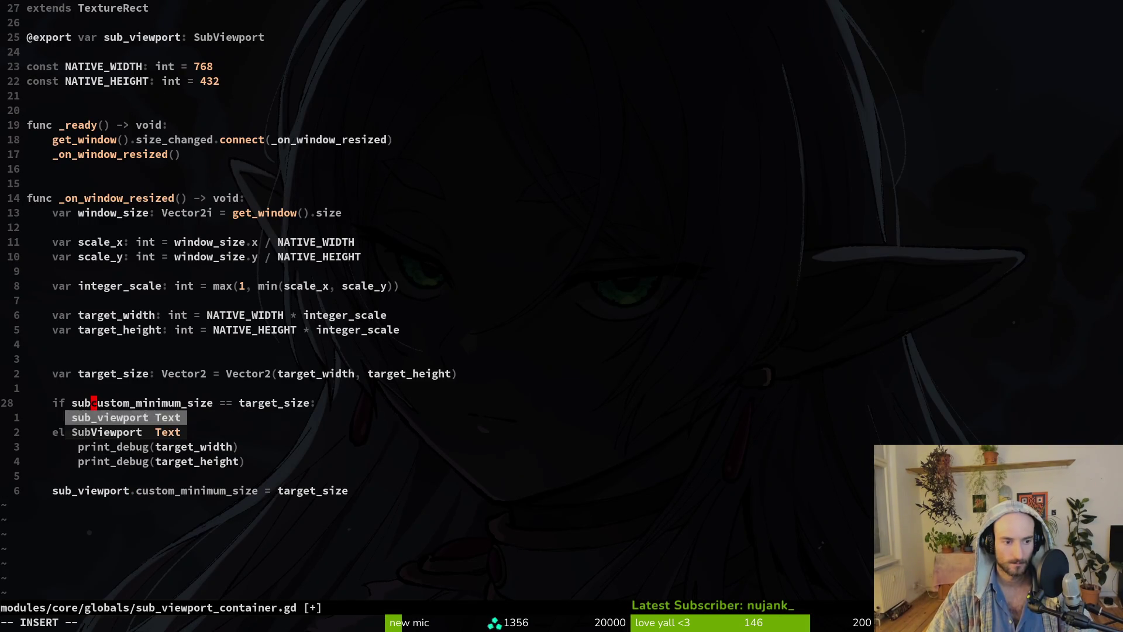
key("Tab")
type(".")
key("Escape")
type(":w")
key("Return")
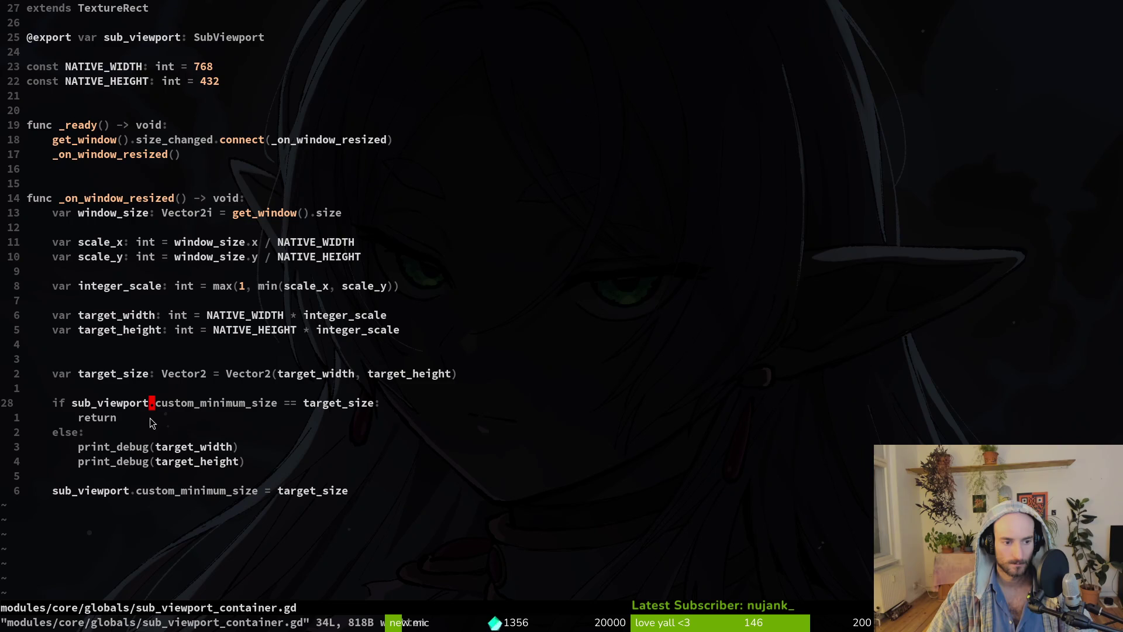
left_click(112, 448)
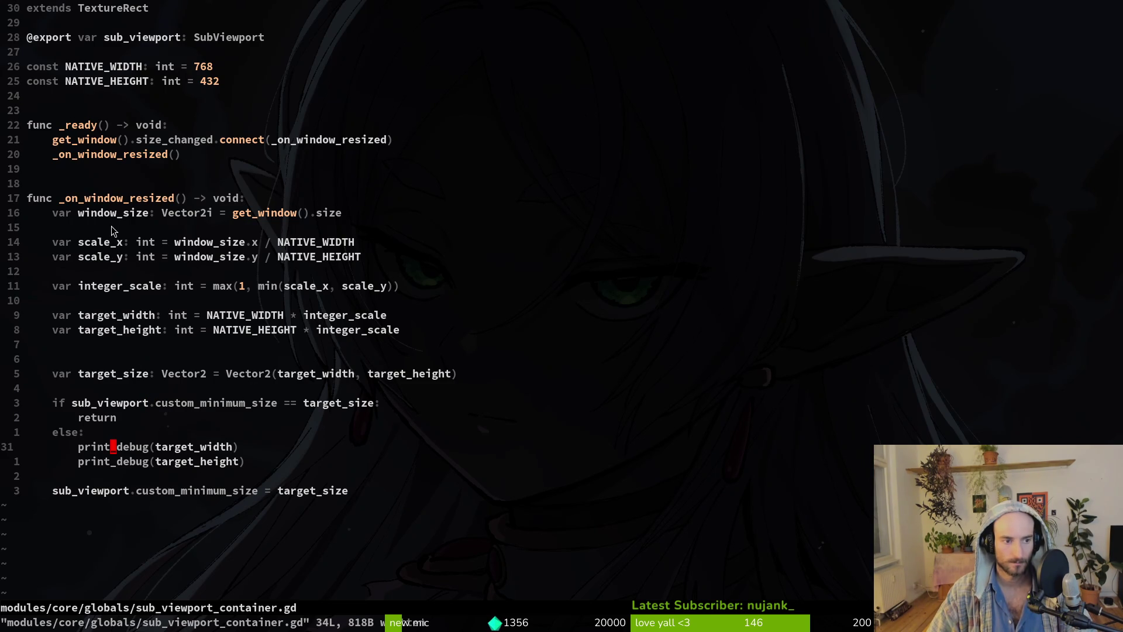
key("alt+Tab")
key("F5")
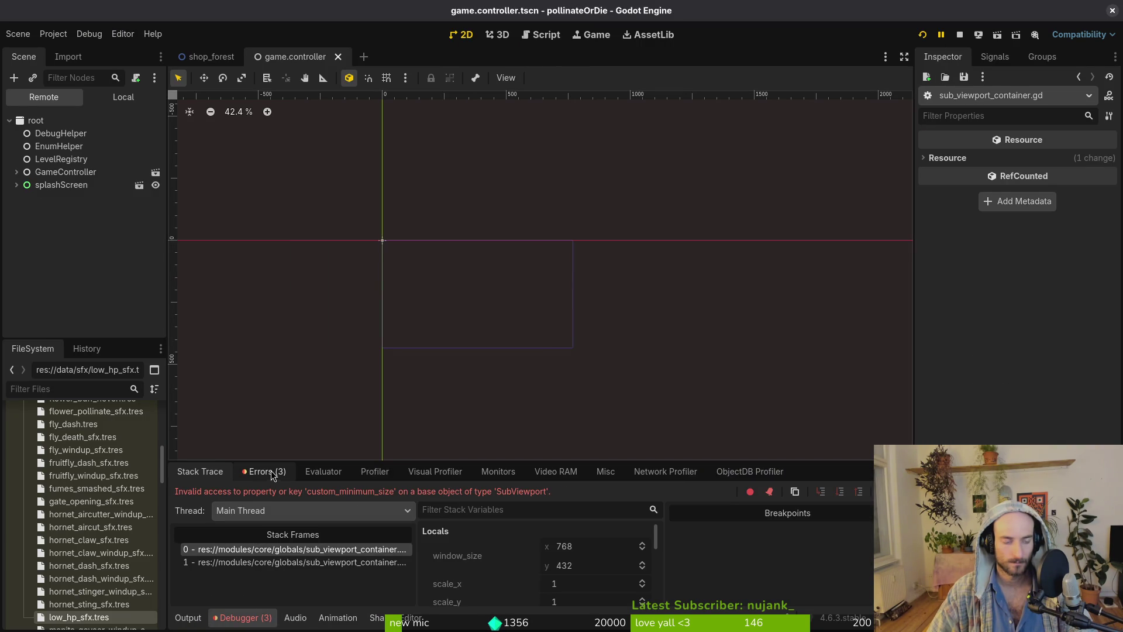
Stop the running game and inspect the TextureRect and SubViewport nodes.
key("alt+Tab")
key("alt+Tab")
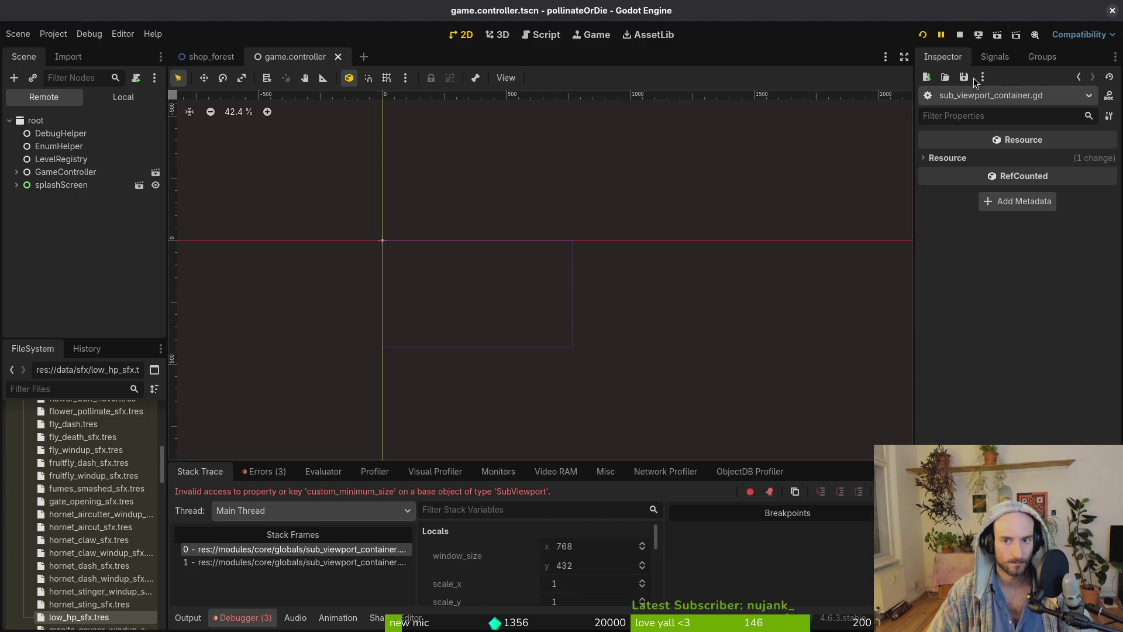
left_click(960, 34)
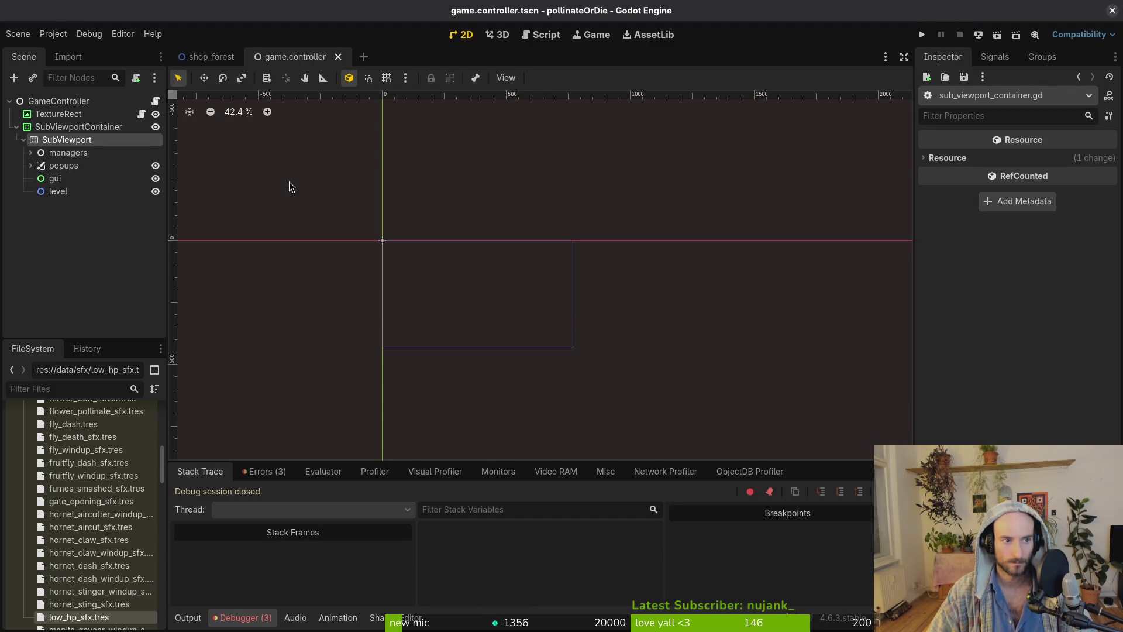
left_click(66, 115)
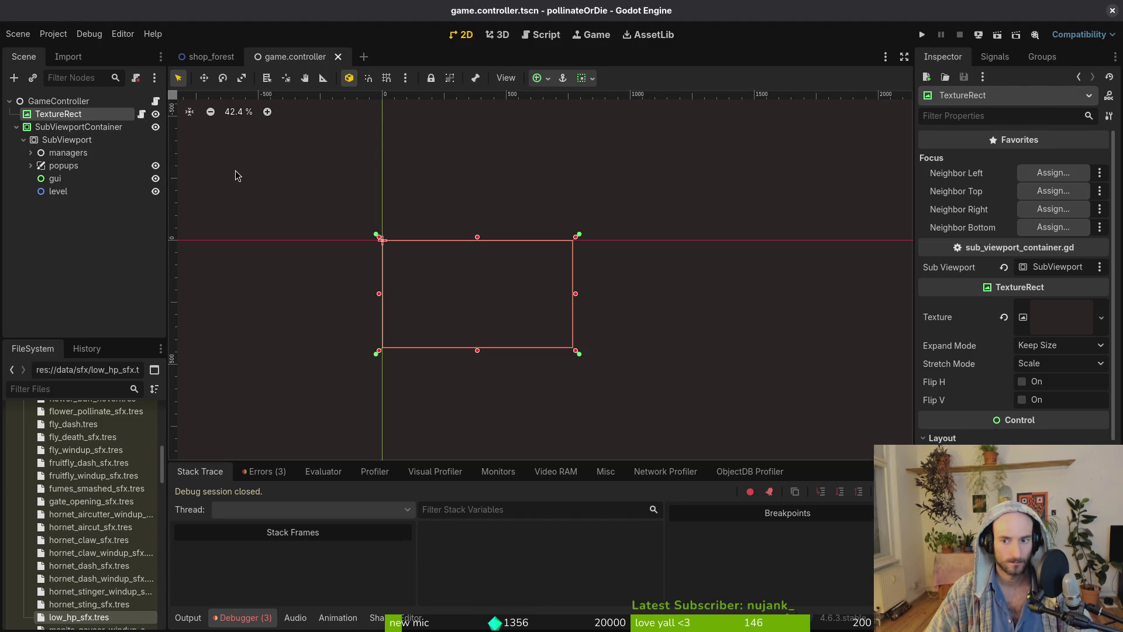
left_click(16, 127)
left_click(17, 127)
left_click(64, 140)
Replace custom_minimum_size with size in the assignment and save the script.
key("alt+Tab")
type("e")
key("Escape")
type(":w")
key("Return")
Change the if line to compare sub_viewport.size, run the game, and open the failing line.
left_click(196, 402)
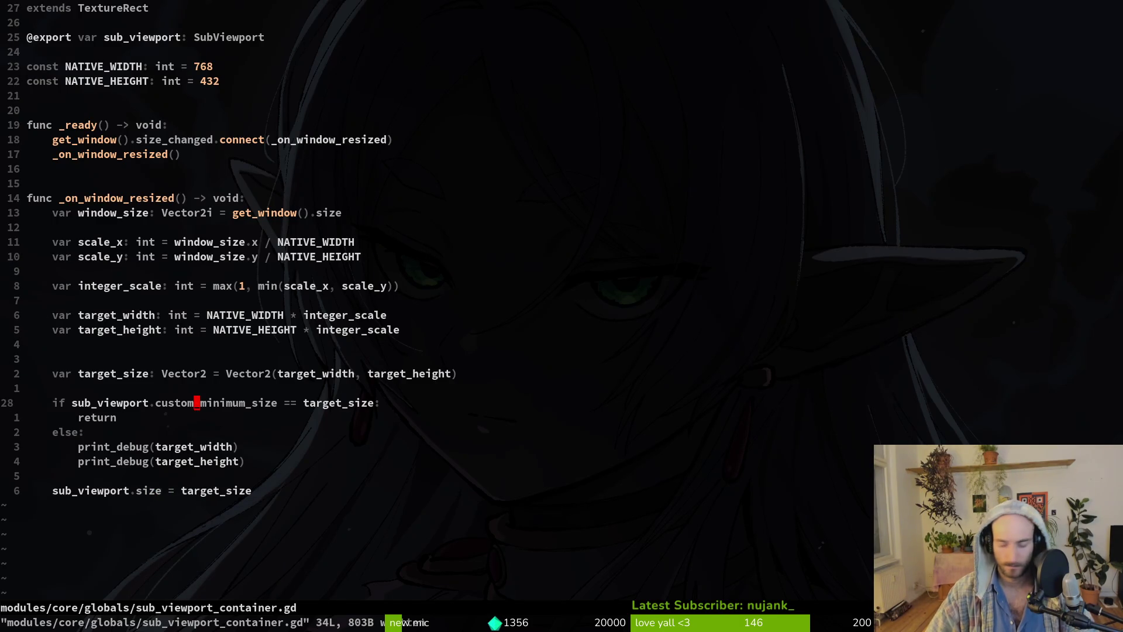
type("ciwsize")
key("alt+Tab")
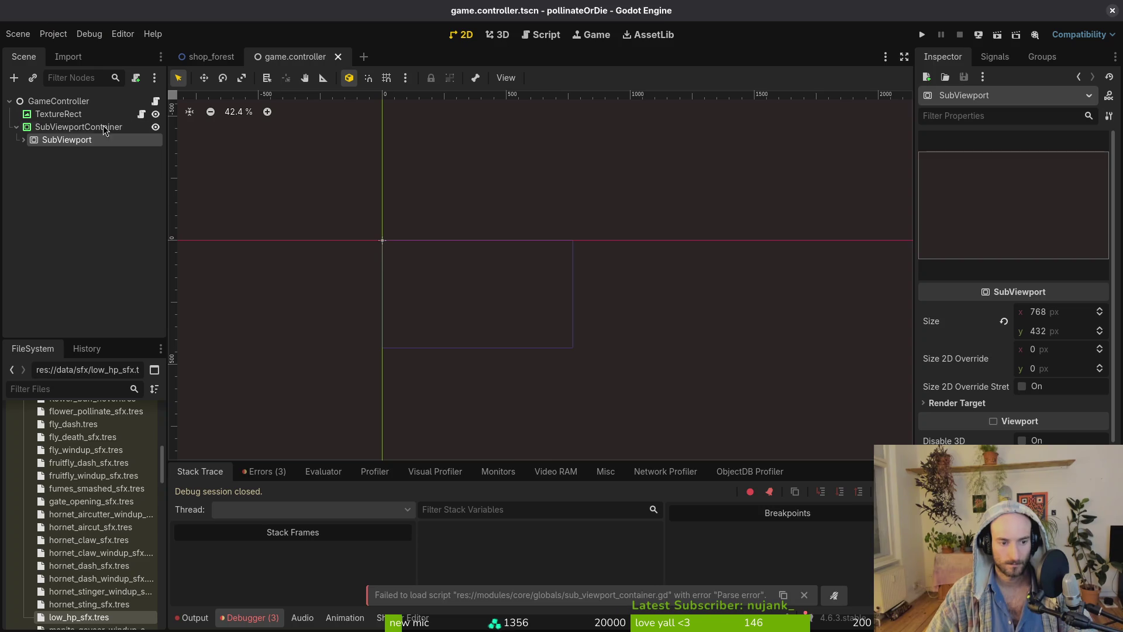
left_click(927, 36)
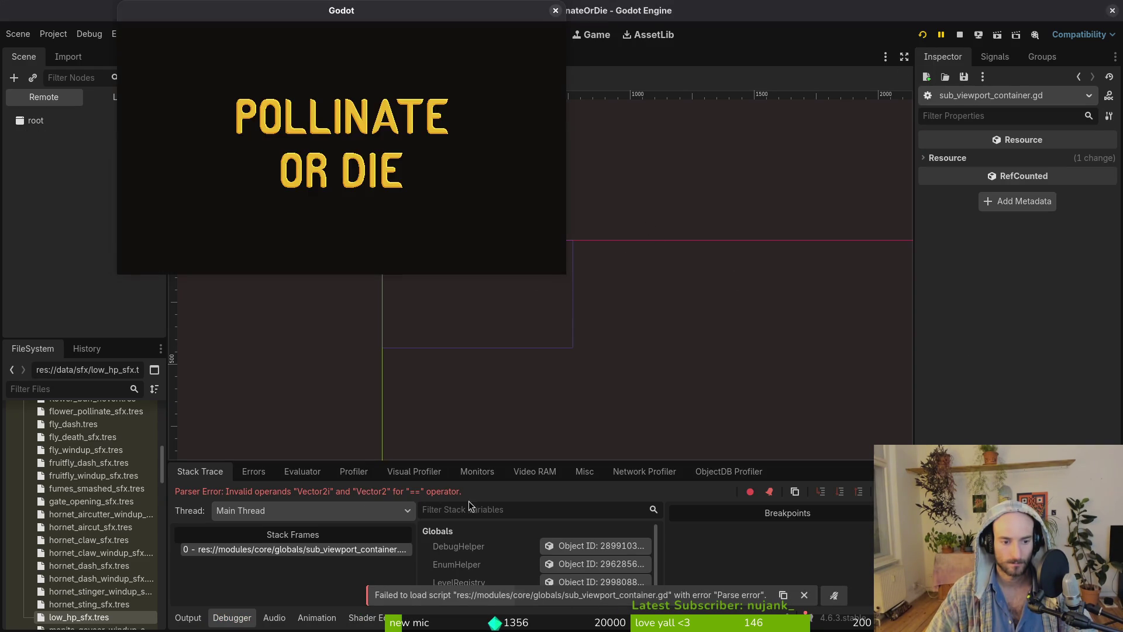
left_click(386, 553)
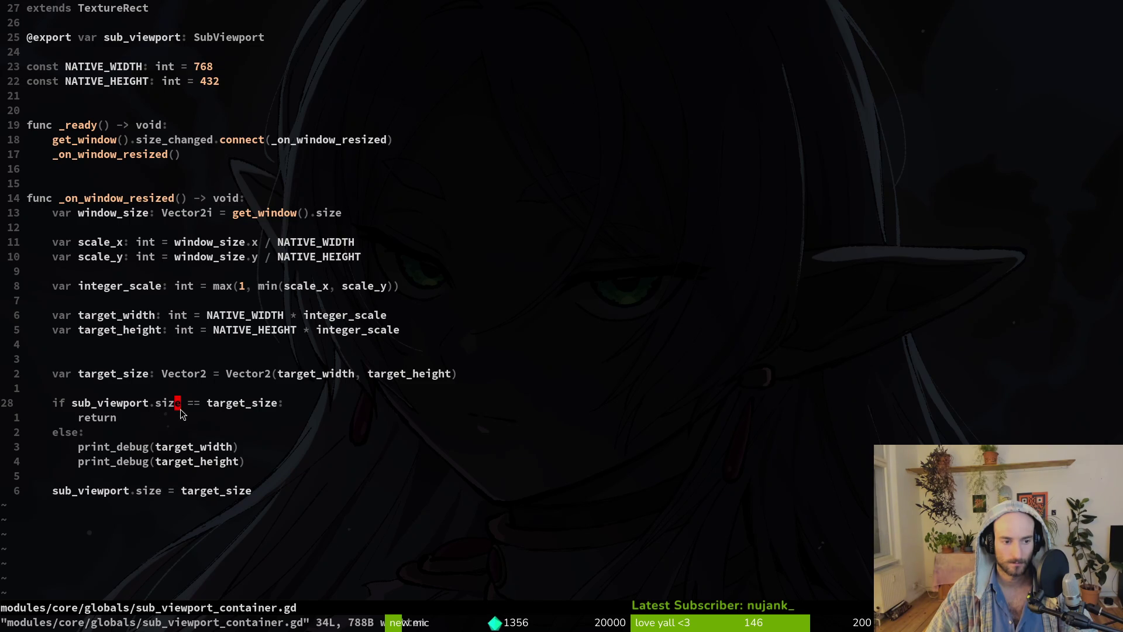
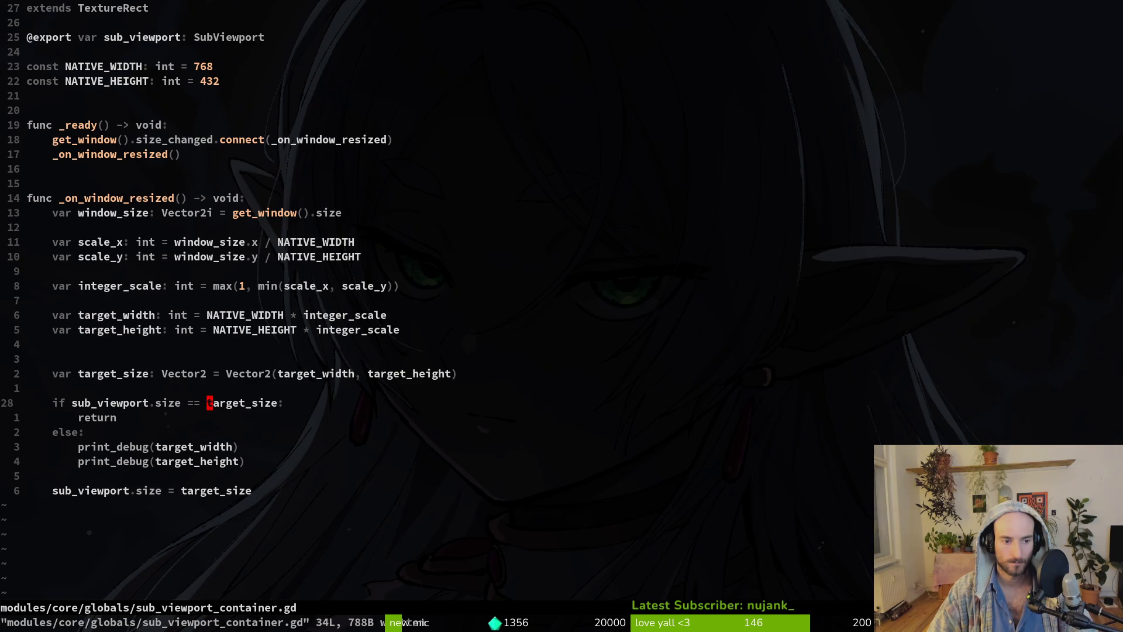
Inspect the SubViewport node's properties in Godot's local scene tree.
key("alt+Tab")
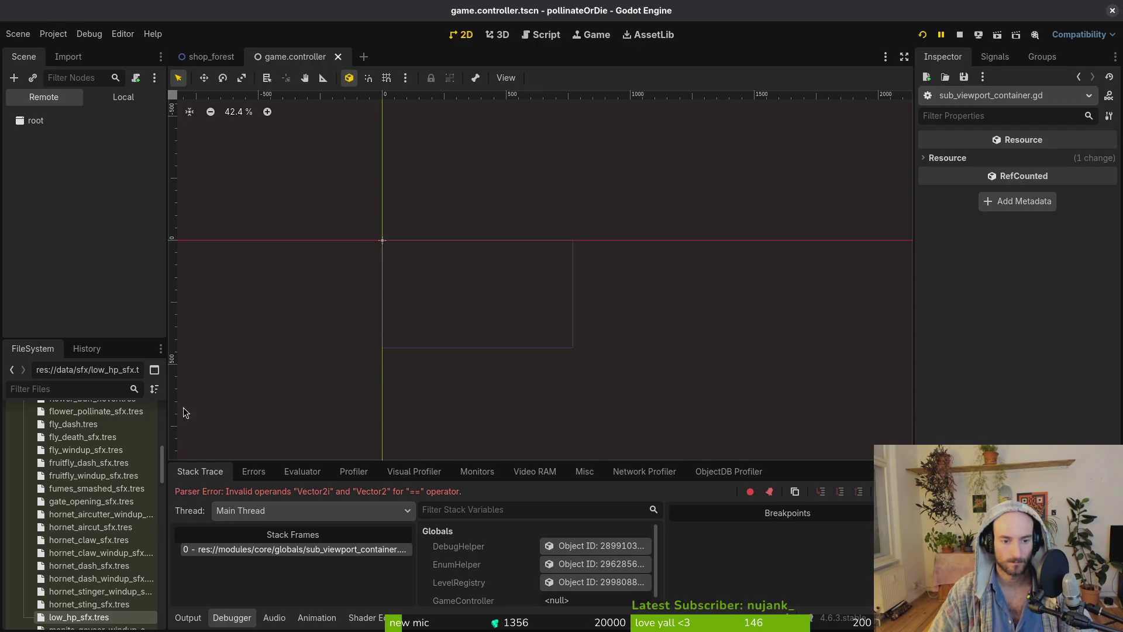
key("alt+Tab")
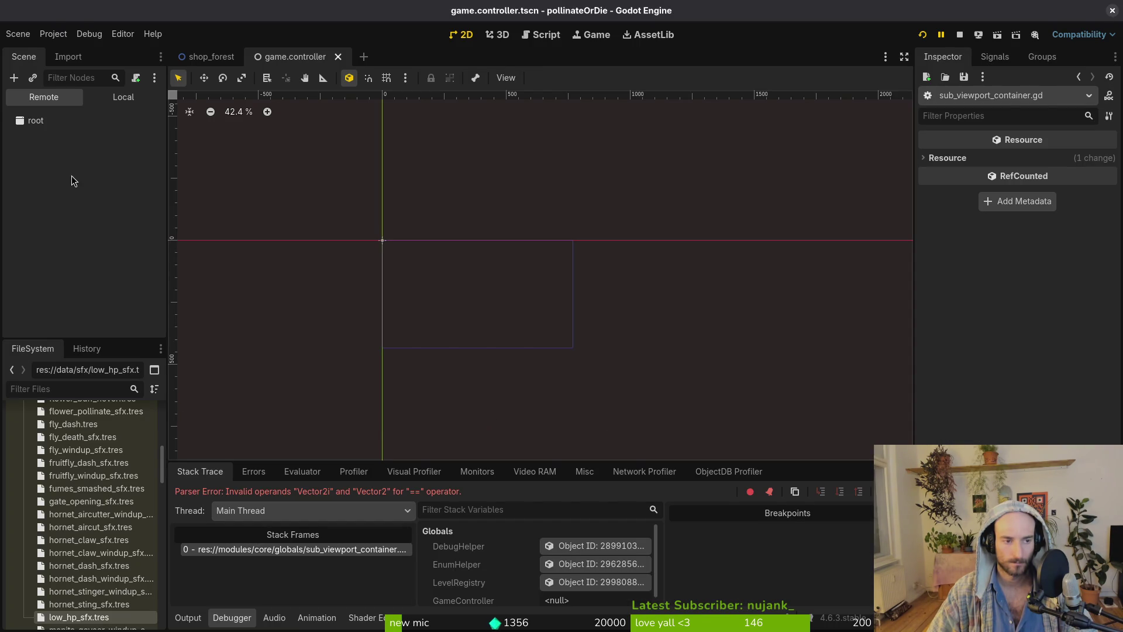
left_click(110, 101)
left_click(53, 160)
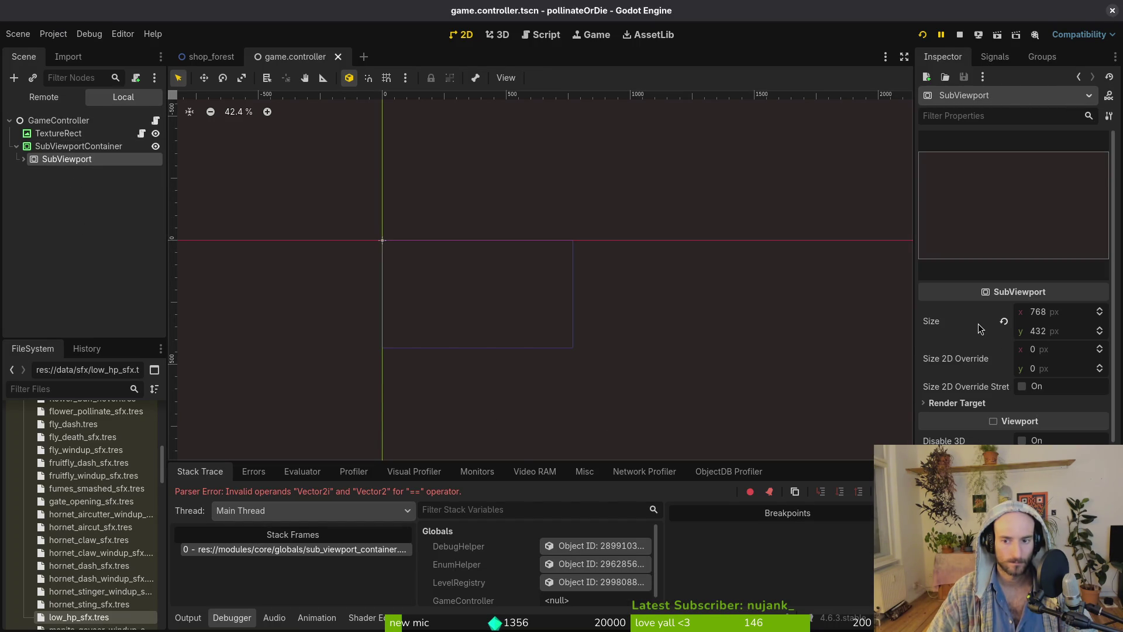
mouse_move(981, 328)
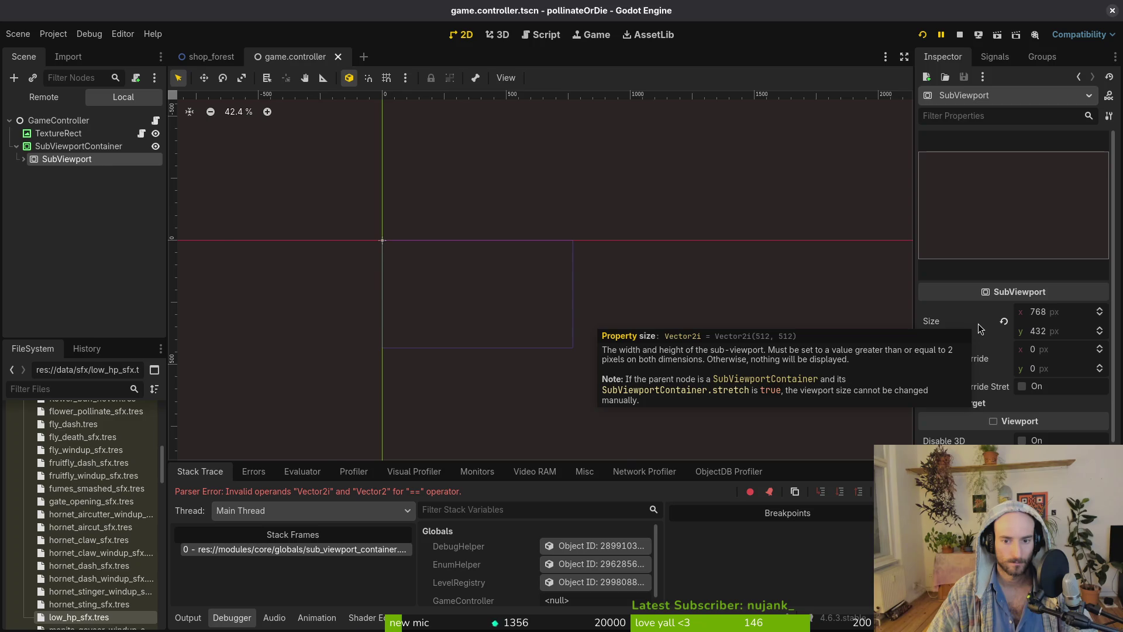
Change Vector2 to Vector2i on line 26 in Neovim, save with :w, and rerun the game.
key("alt+Tab")
left_click(274, 374)
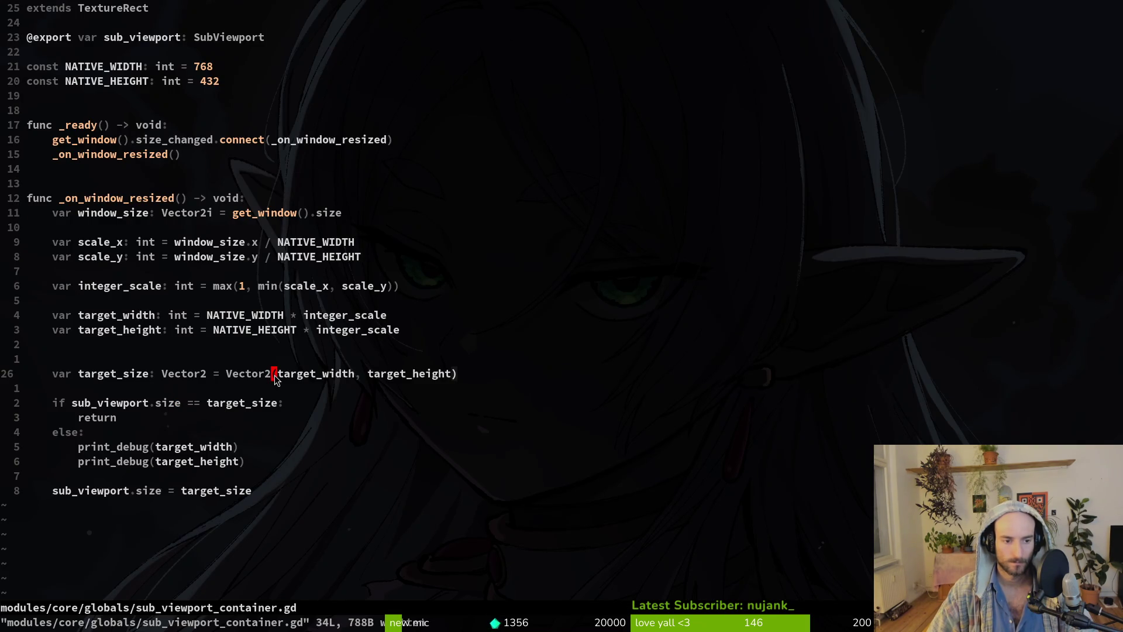
type("ii")
key("Escape")
type(":w")
key("Return")
key("alt+Tab")
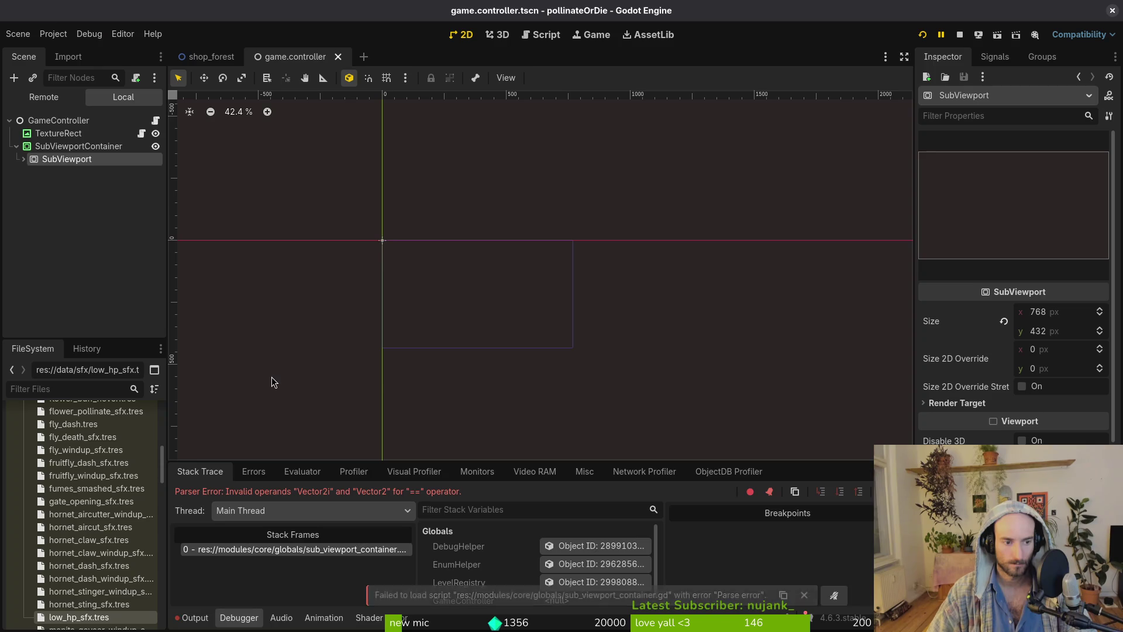
key("F5")
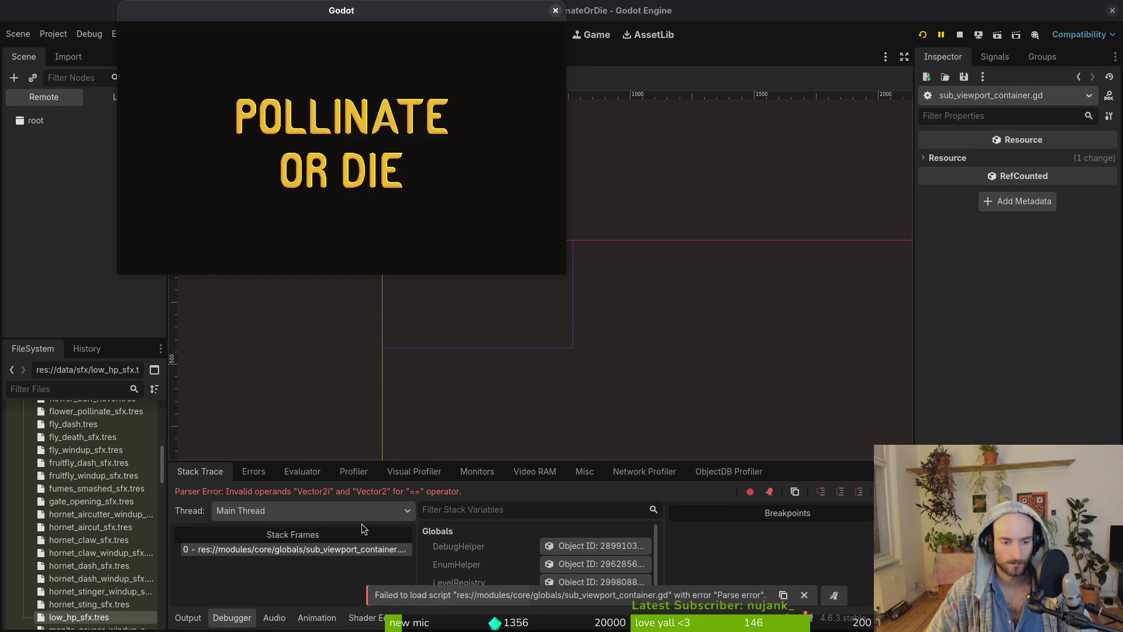
Undo the script edit back to the custom_minimum_size version.
key("alt+Tab")
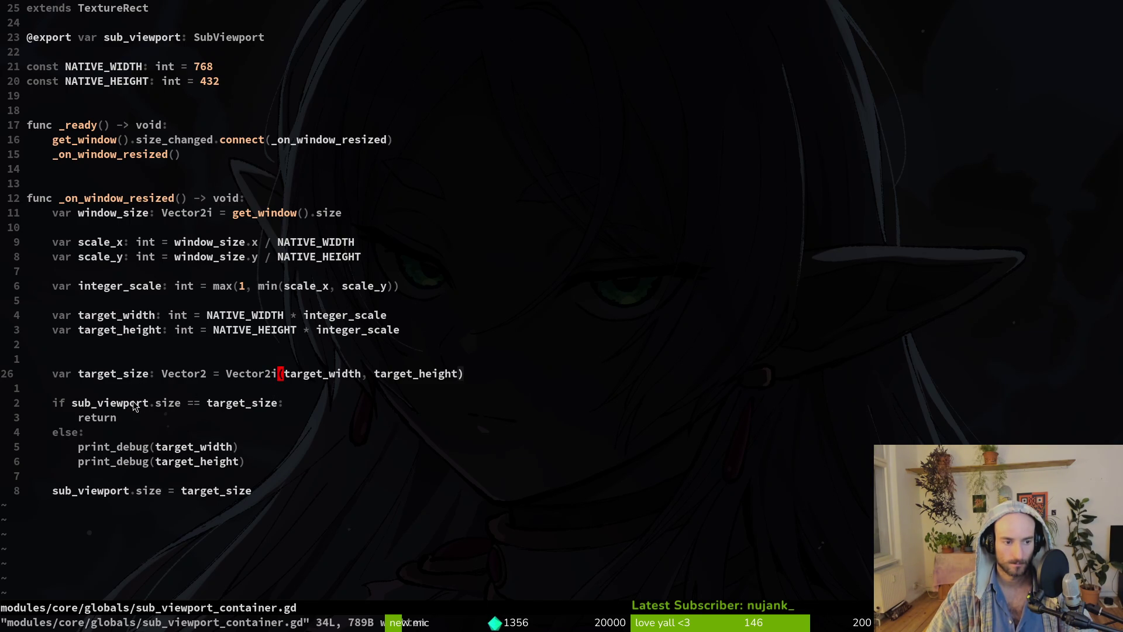
key("u")
key("u")
key("u")
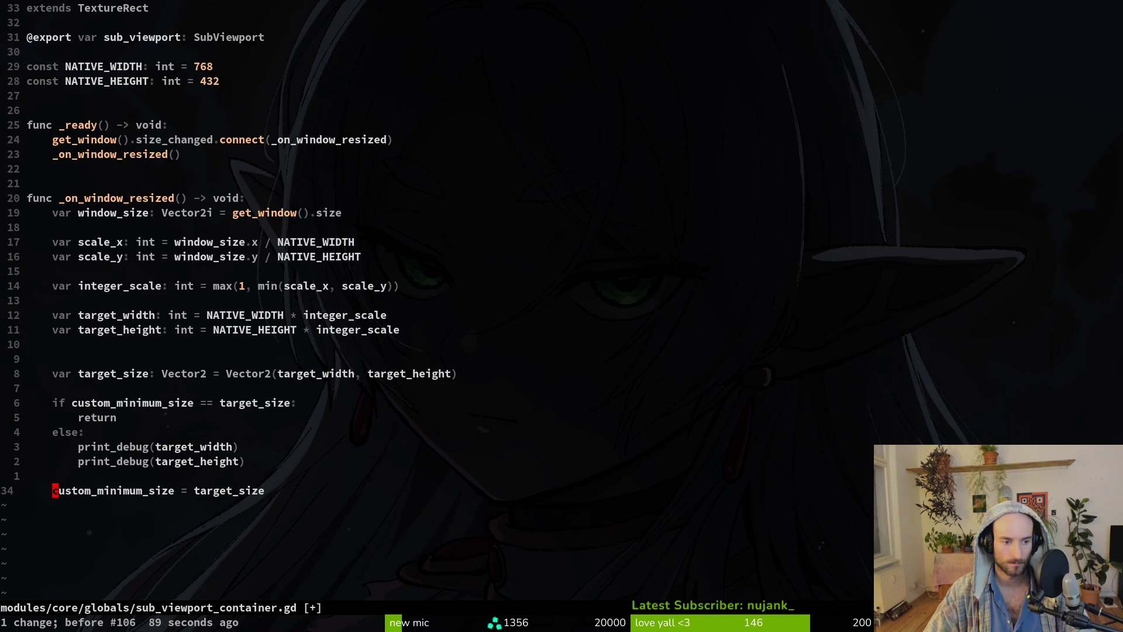
key("alt+Tab")
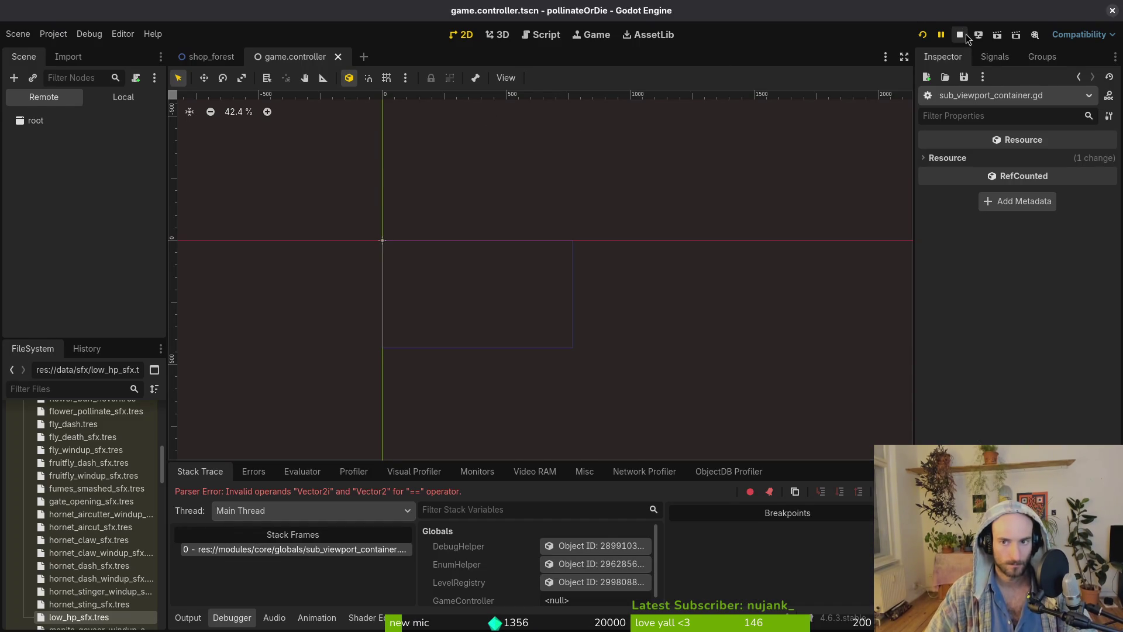
Stop debugging, set the TextureRect's Stretch Mode to Keep, and save the scene.
left_click(961, 35)
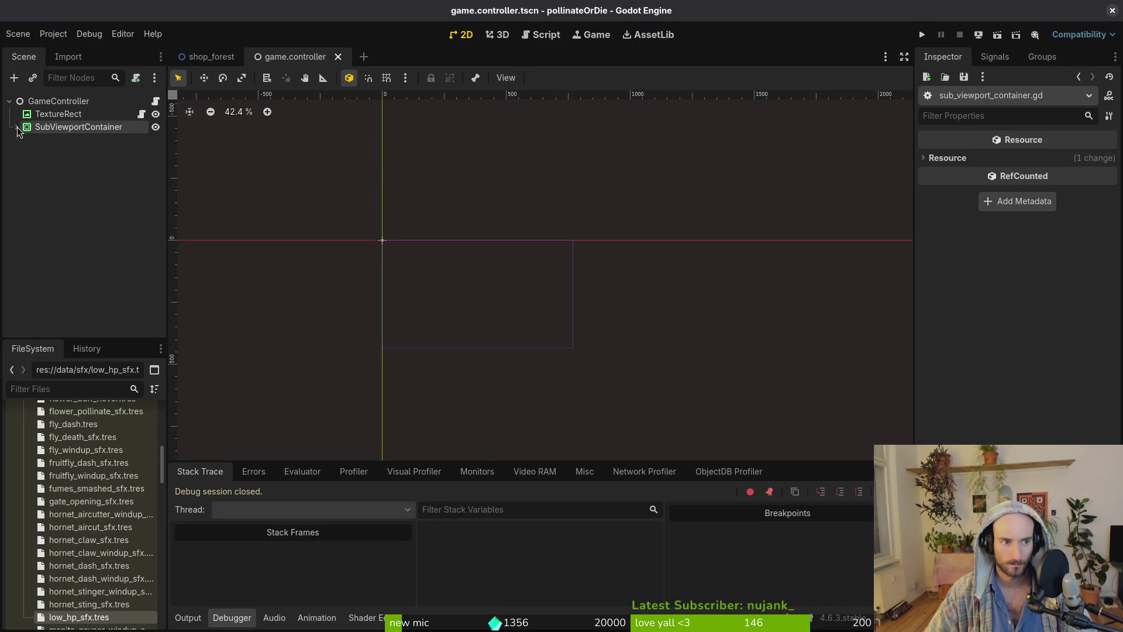
left_click(22, 141)
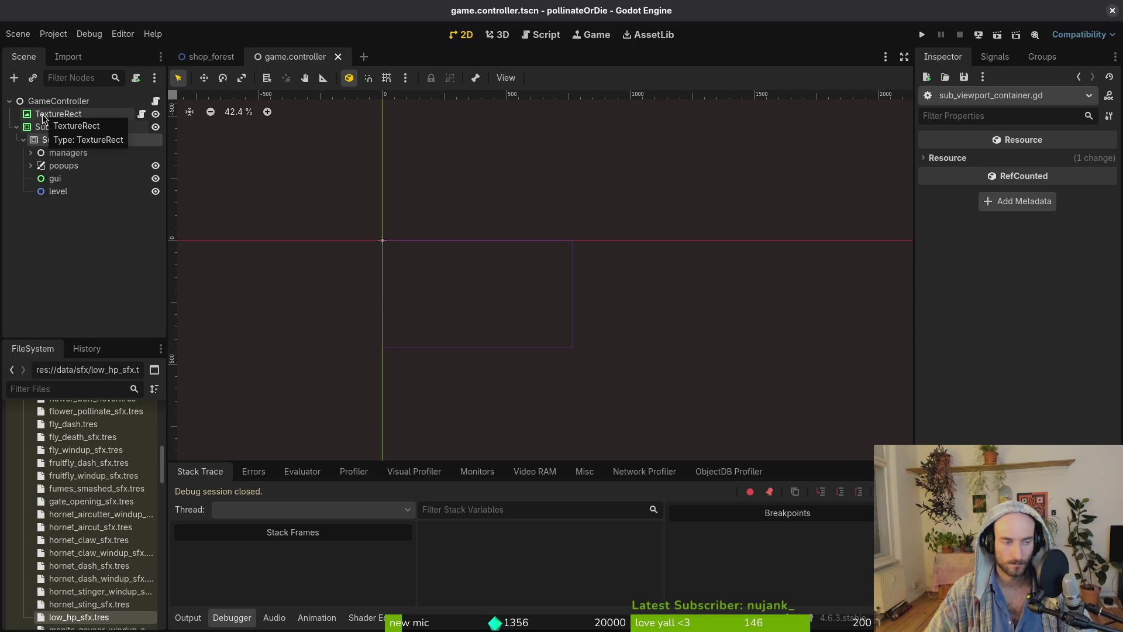
left_click(44, 119)
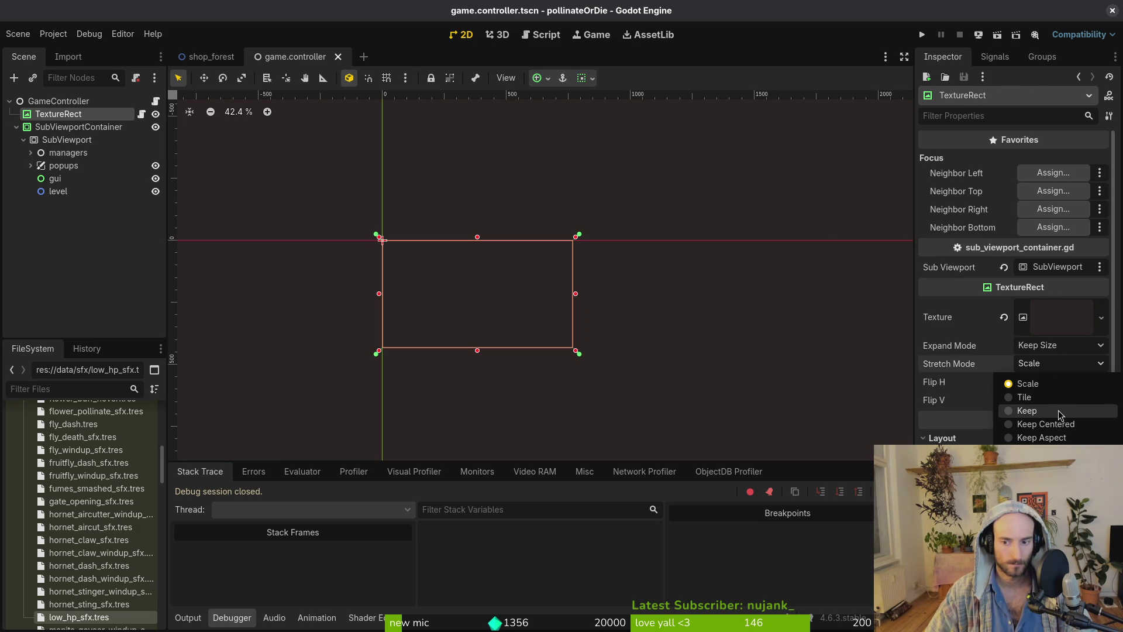
left_click(1052, 410)
key("ctrl+s")
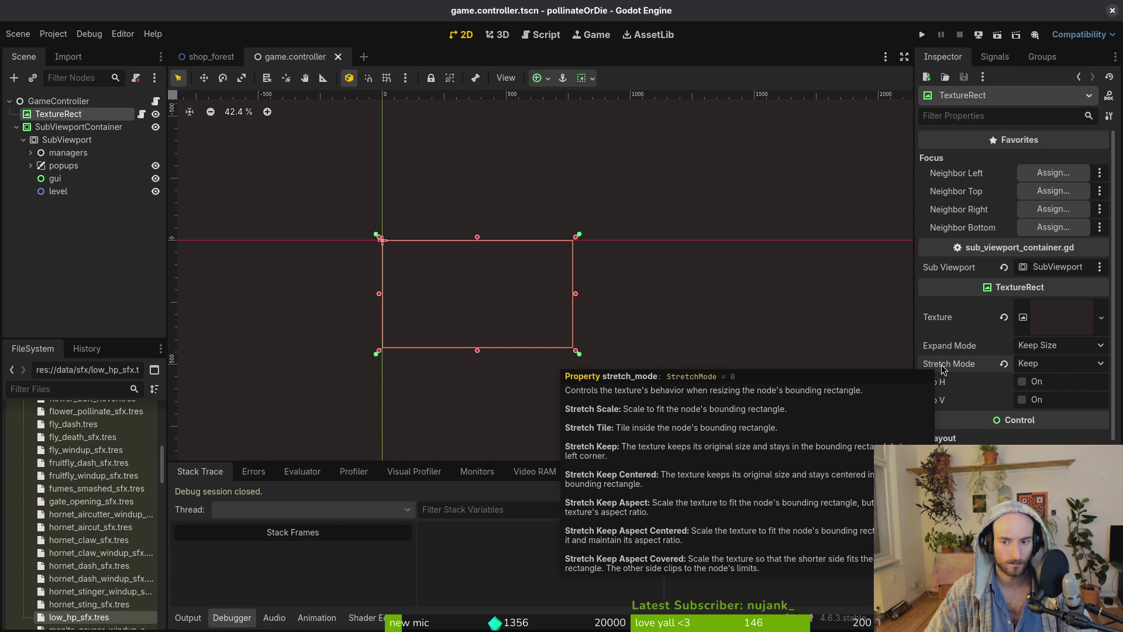
Run the game, resize its window to test scaling, then close it.
left_click(921, 34)
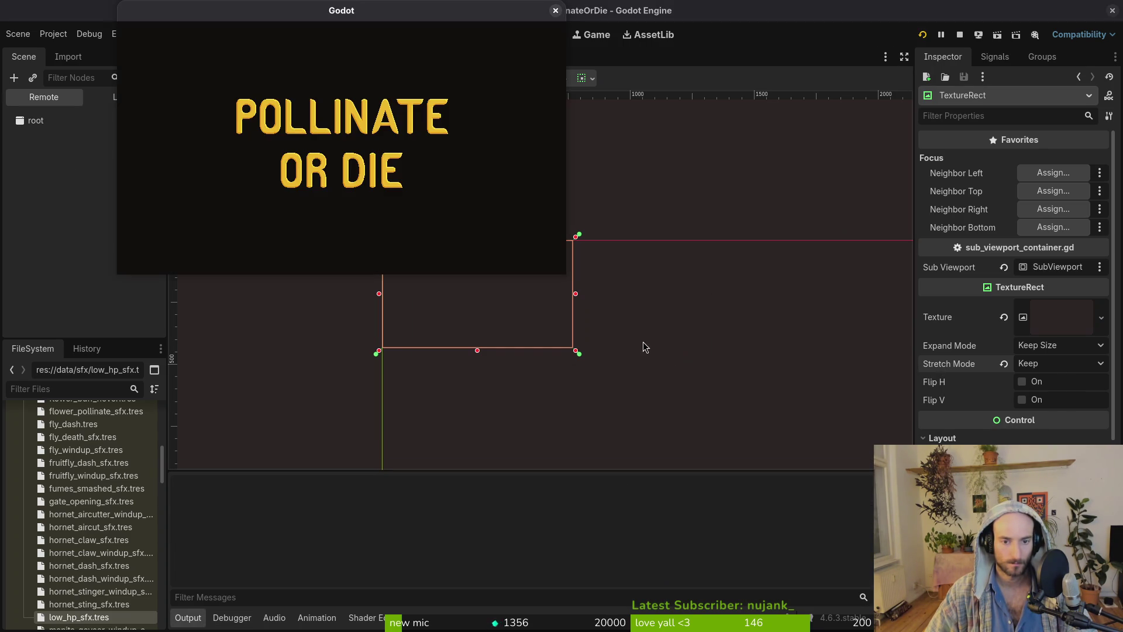
mouse_move(564, 279)
left_mouse_down()
mouse_move(570, 358)
mouse_move(945, 421)
mouse_move(658, 353)
mouse_move(752, 377)
mouse_move(682, 351)
left_mouse_up()
left_click(669, 10)
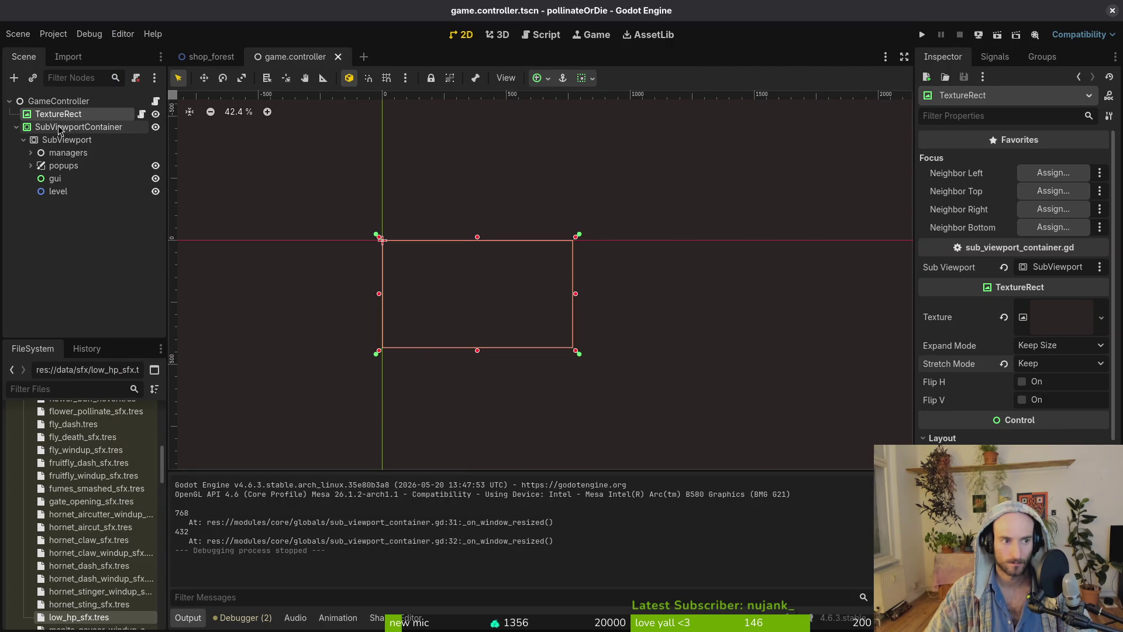
left_click(1053, 353)
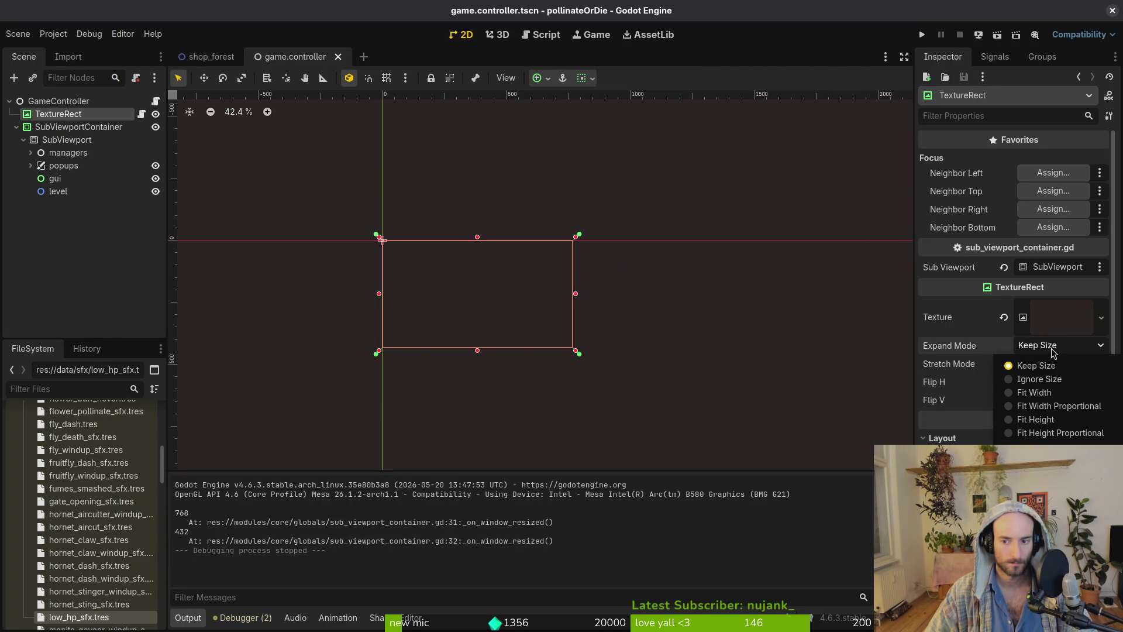
left_click(1059, 371)
left_click(1057, 363)
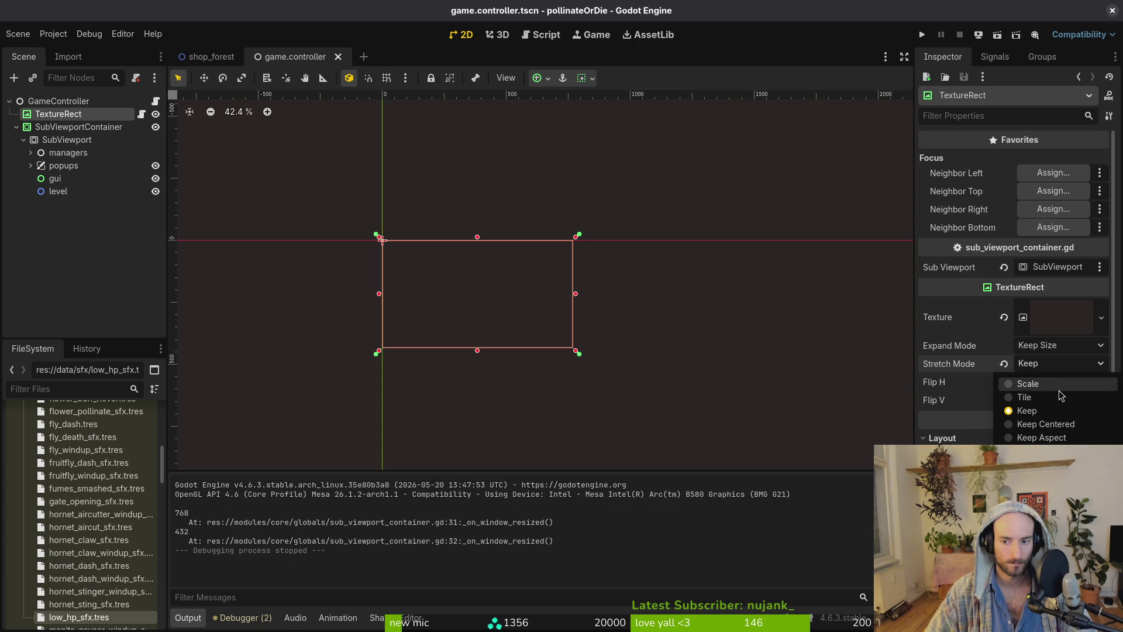
left_click(1060, 414)
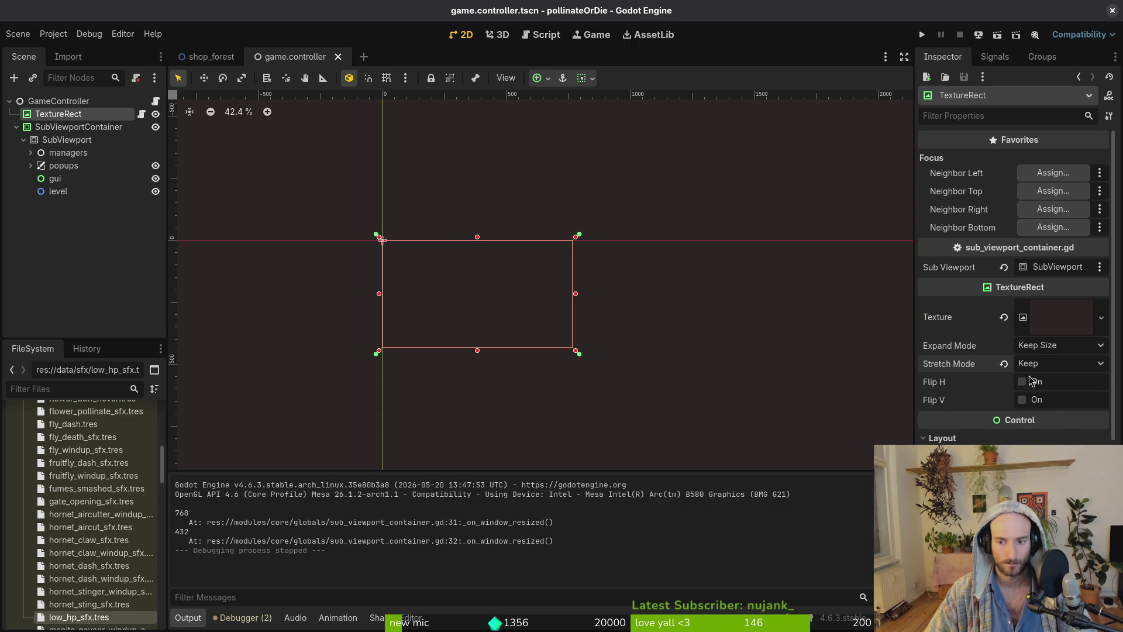
left_click(1039, 348)
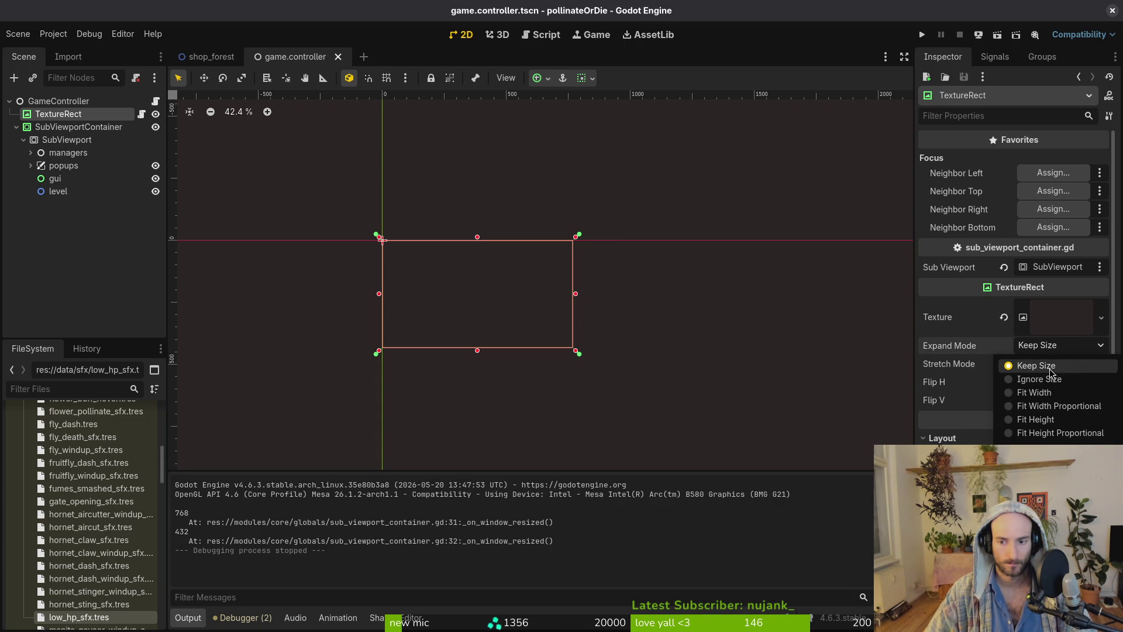
left_click(946, 346)
mouse_move(950, 351)
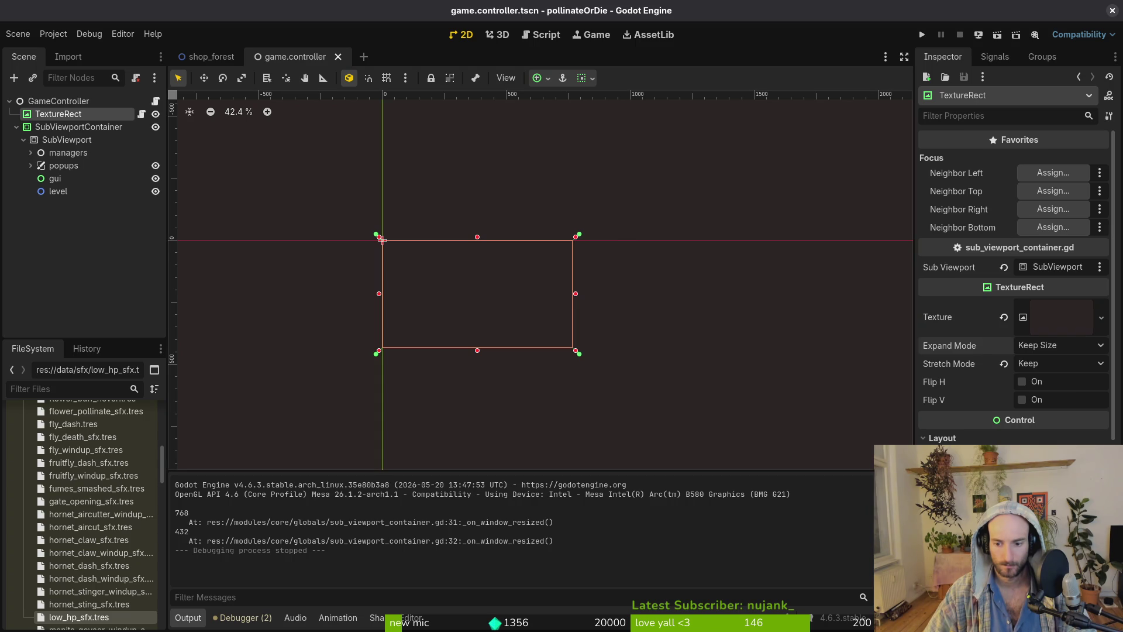
left_click(71, 128)
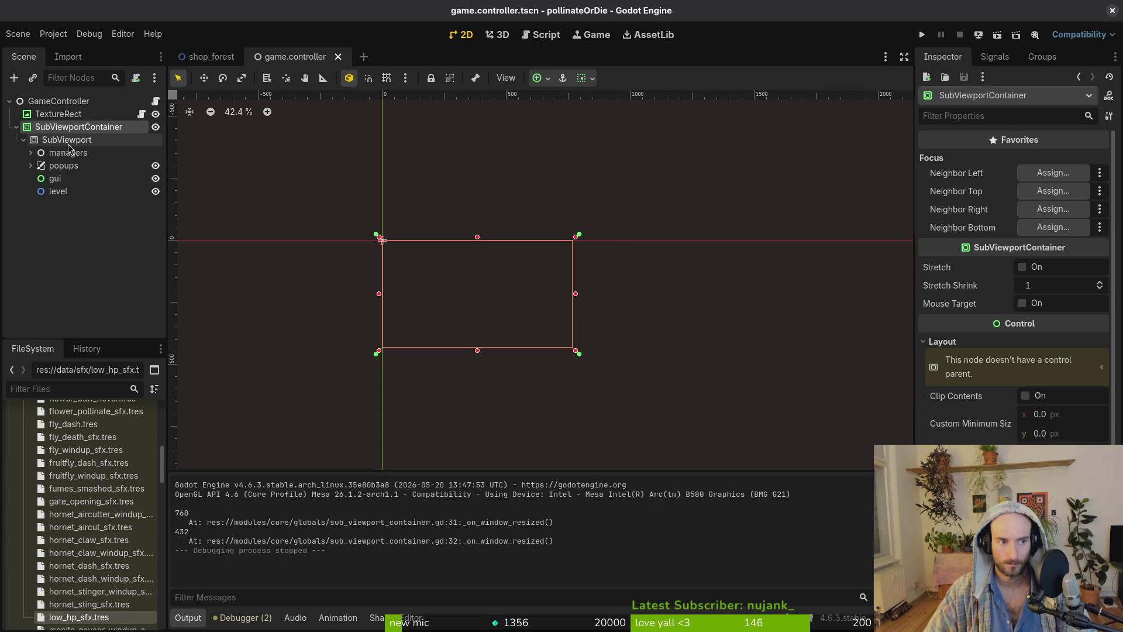
Move SubViewport under GameController and delete the SubViewportContainer node.
mouse_move(68, 145)
left_mouse_down()
mouse_move(55, 143)
mouse_move(58, 120)
left_mouse_up()
left_click(78, 191)
key("Delete")
key("Return")
Review the SubViewport's properties, then select the TextureRect node.
left_click(35, 128)
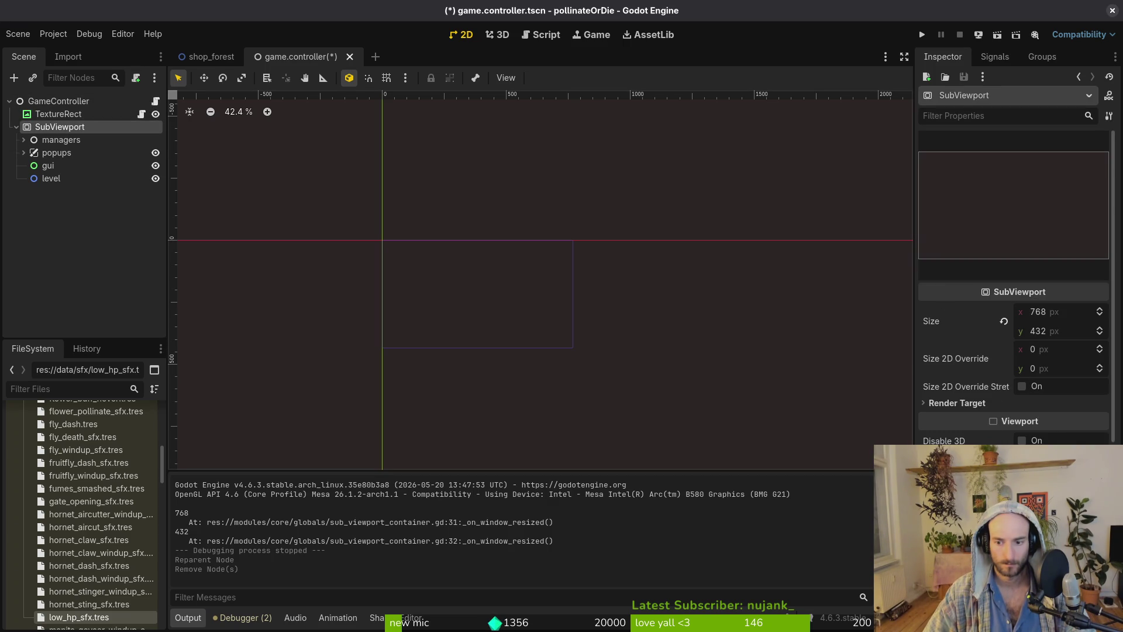
scroll(1013, 281, "down", 3)
scroll(1013, 287, "down", 2)
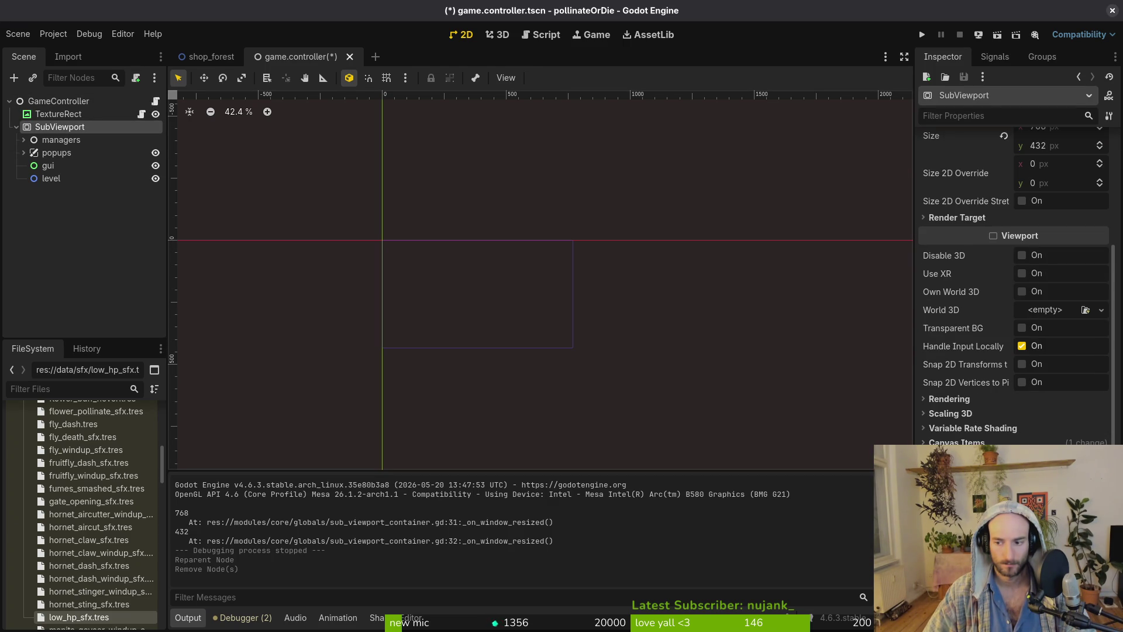
scroll(1013, 286, "down", 2)
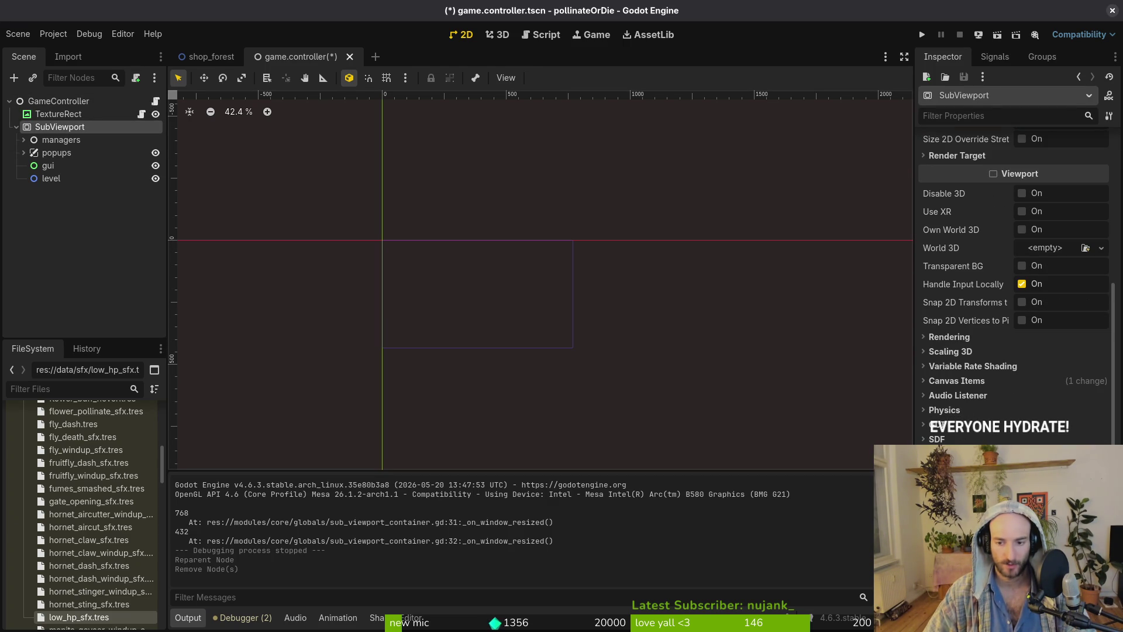
scroll(1034, 428, "down", 1)
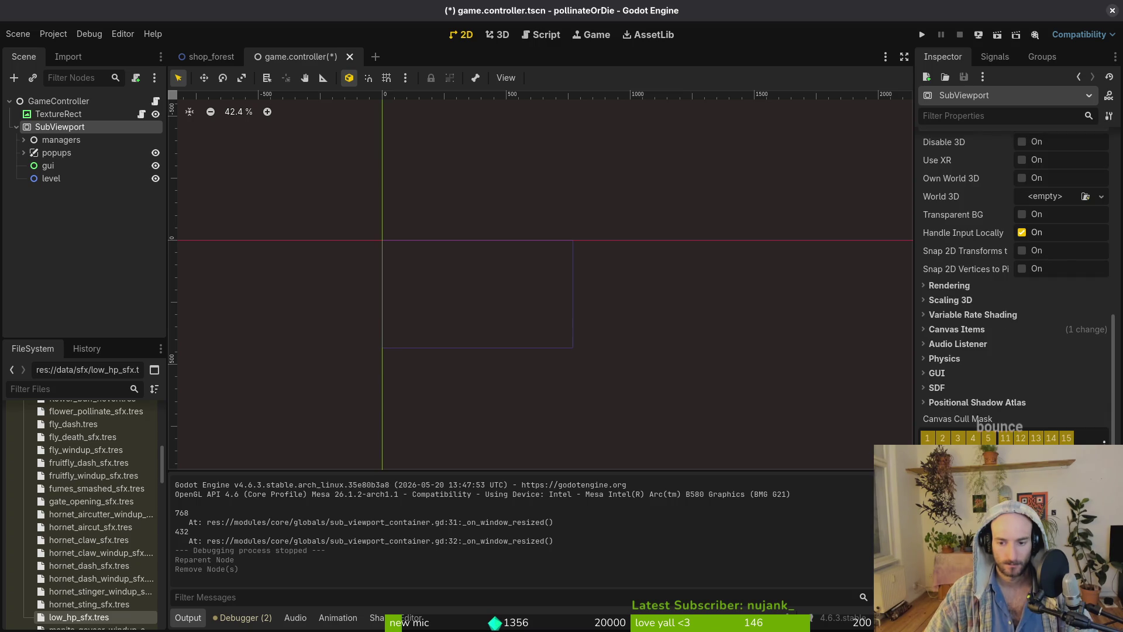
scroll(1034, 427, "up", 7)
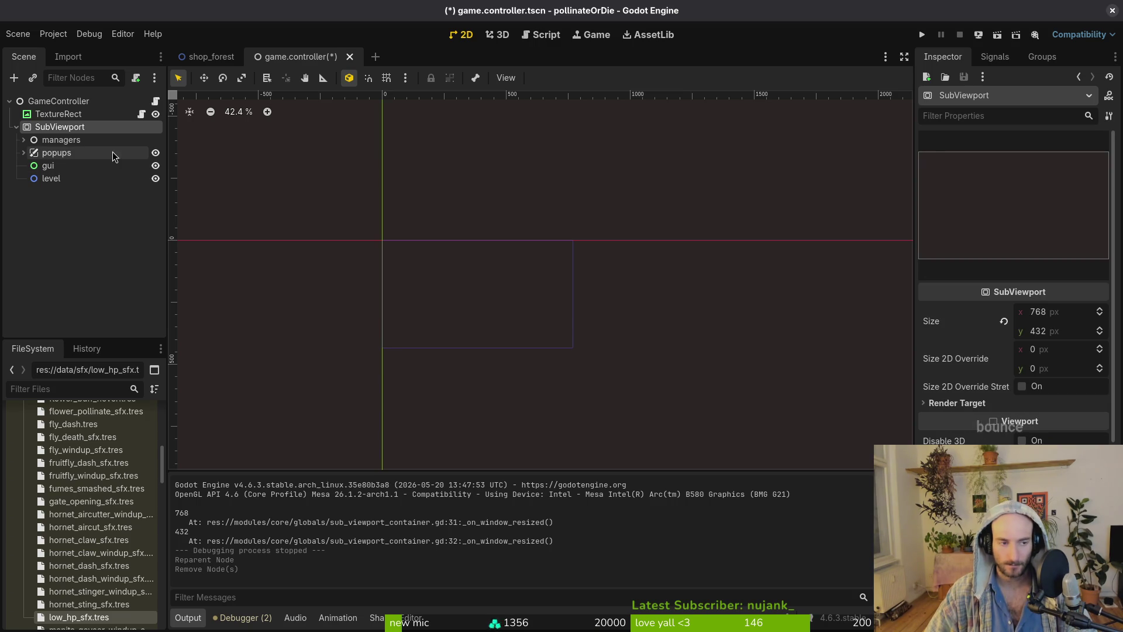
left_click(59, 140)
left_click(55, 129)
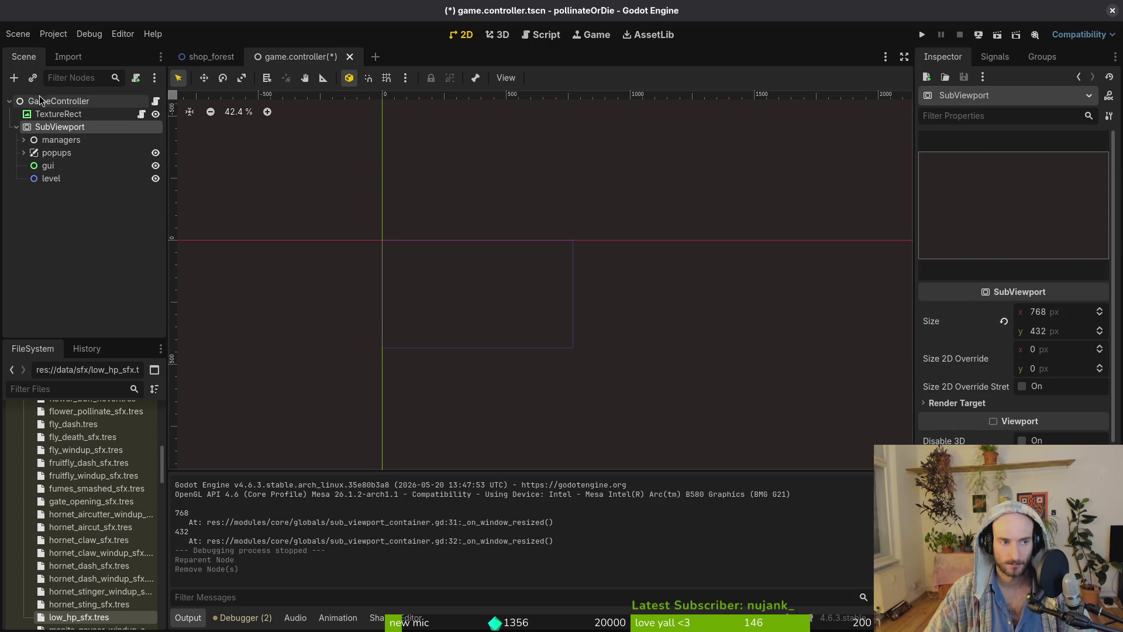
key("Up")
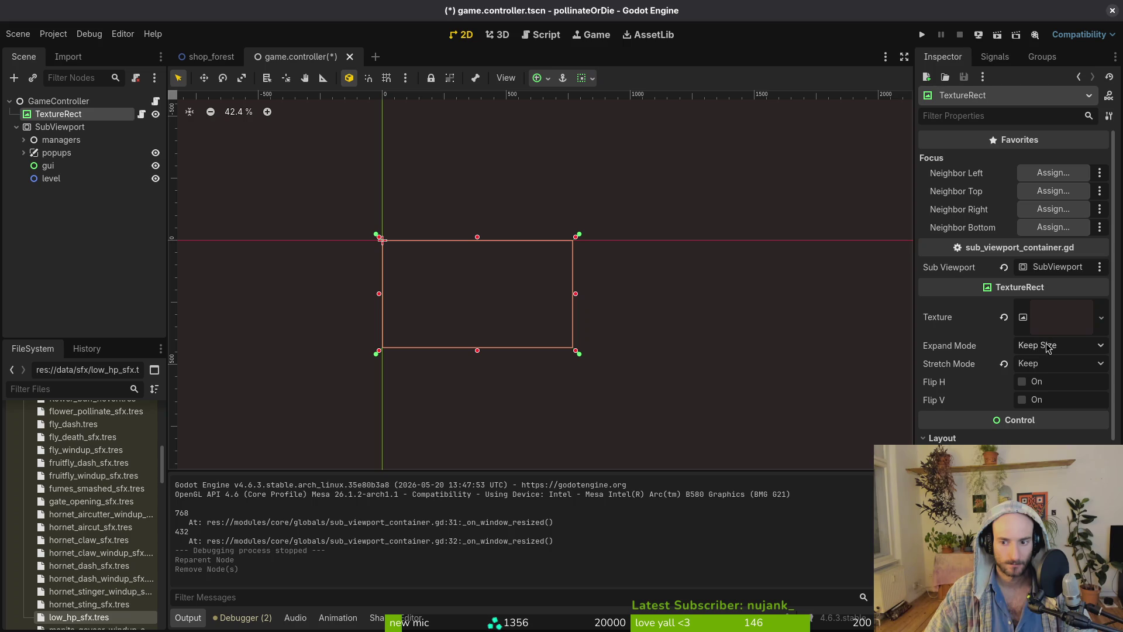
Run the game, enlarge its window to check main menu scaling, then close it.
left_click(923, 35)
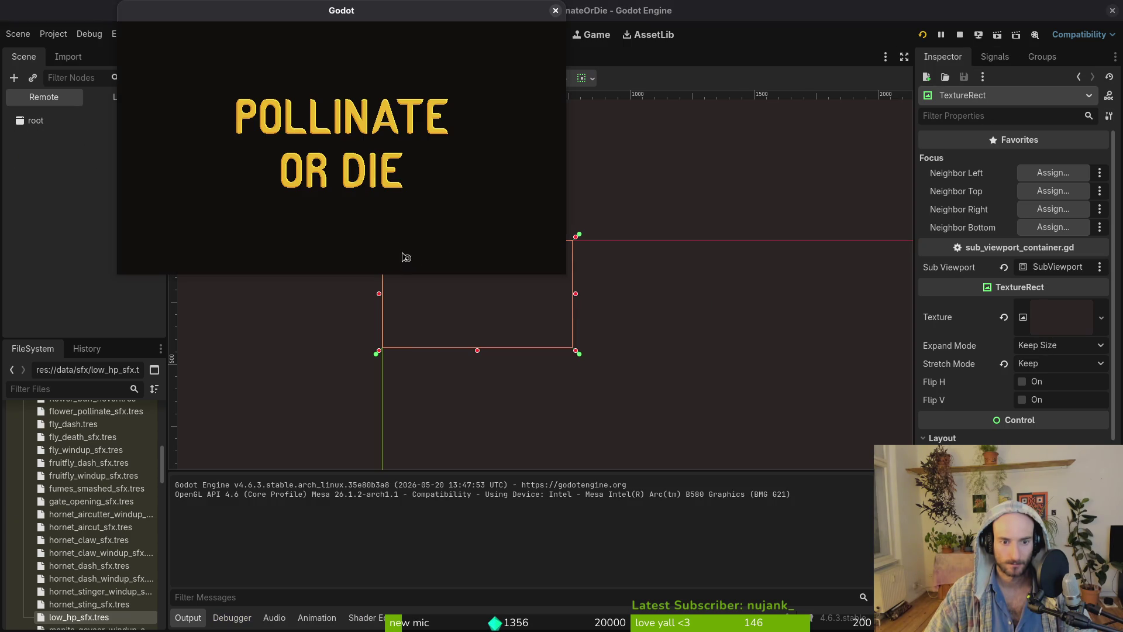
mouse_move(563, 273)
left_mouse_down()
mouse_move(677, 325)
mouse_move(1015, 578)
mouse_move(1079, 597)
mouse_move(845, 446)
mouse_move(1006, 543)
mouse_move(991, 549)
mouse_move(689, 293)
mouse_move(608, 319)
mouse_move(840, 460)
mouse_move(601, 244)
mouse_move(881, 454)
mouse_move(745, 377)
left_mouse_up()
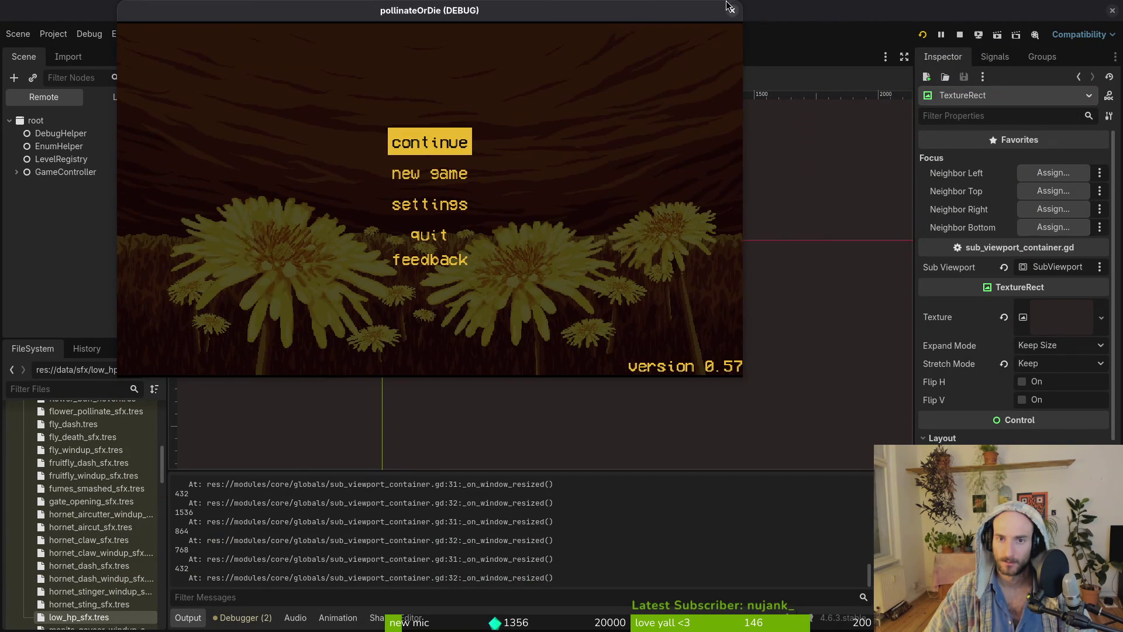
left_click(731, 11)
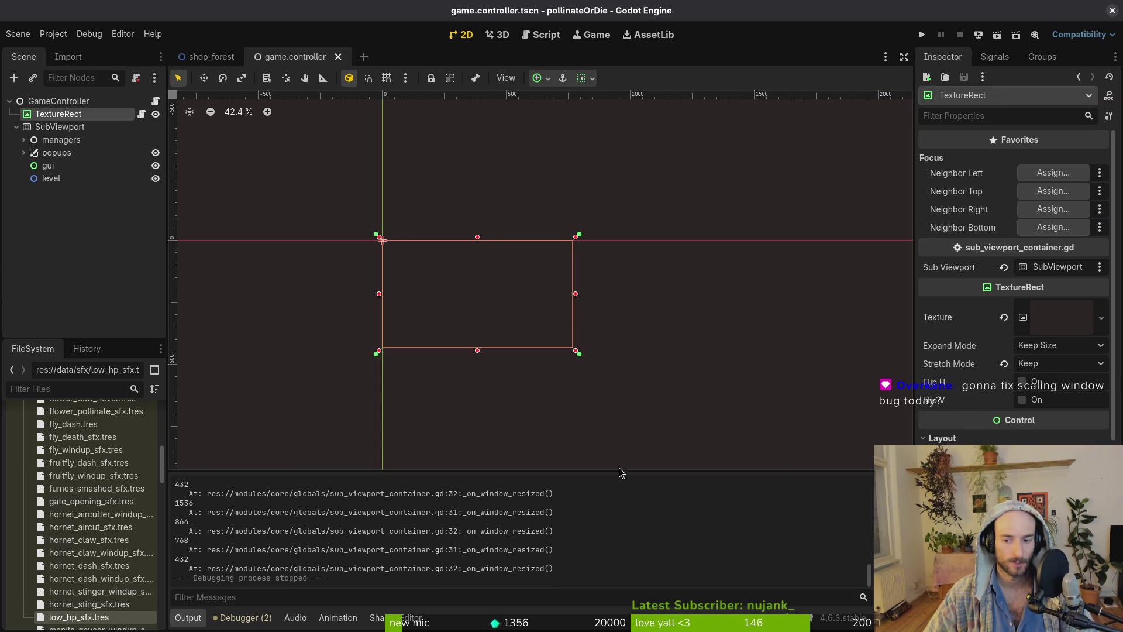
Check the custom_minimum_size line in the scaling script, then return to Godot.
key("alt+Tab")
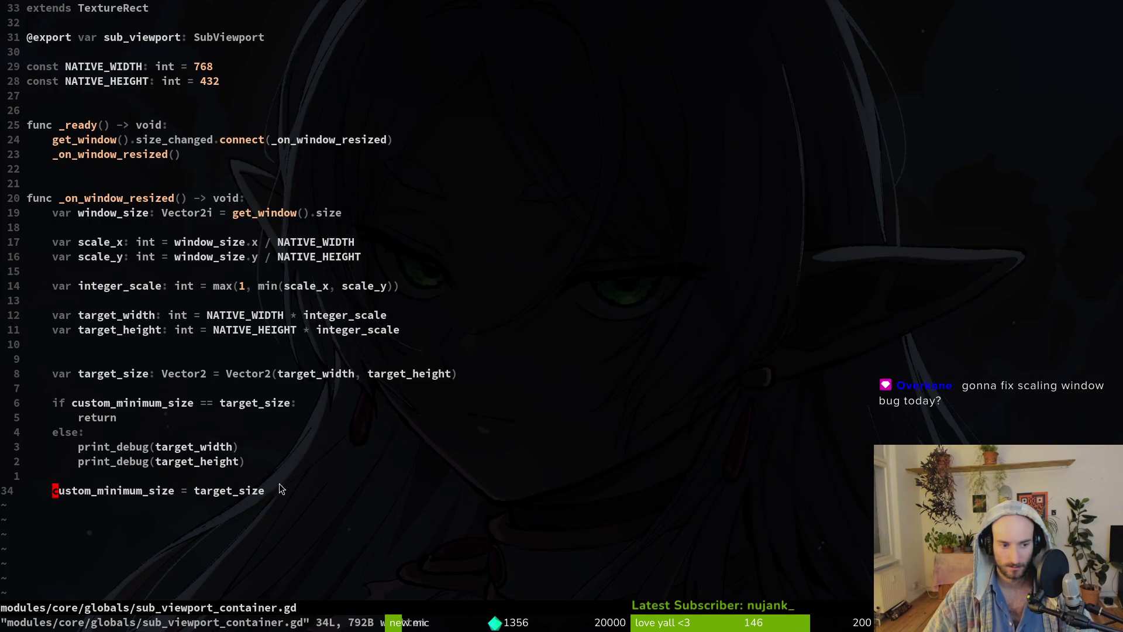
left_click(126, 490)
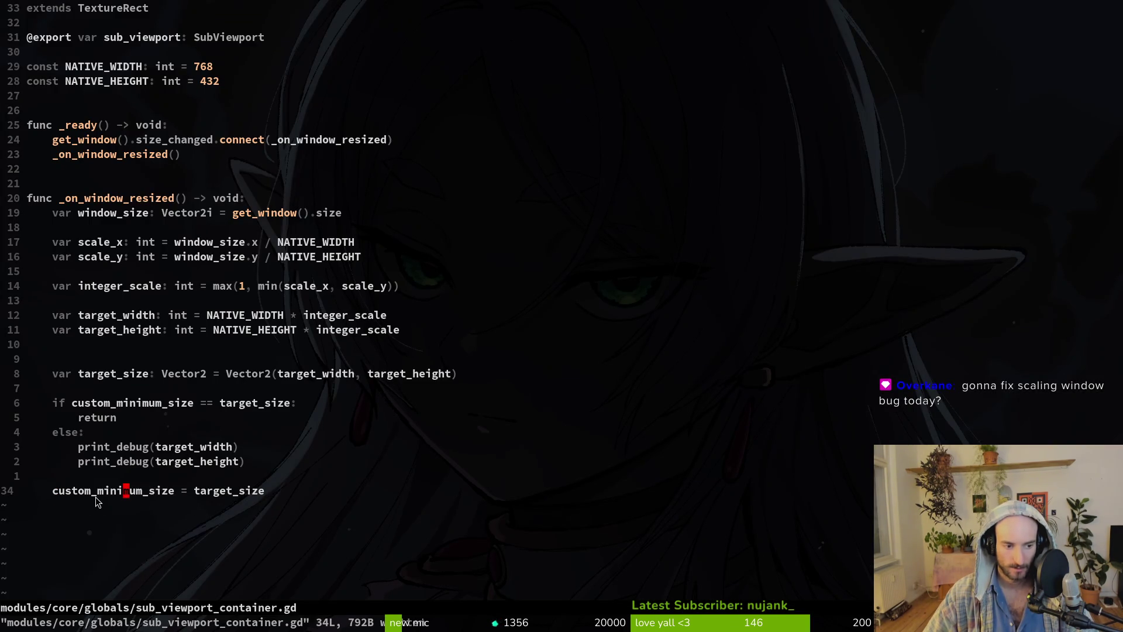
key("alt+Tab")
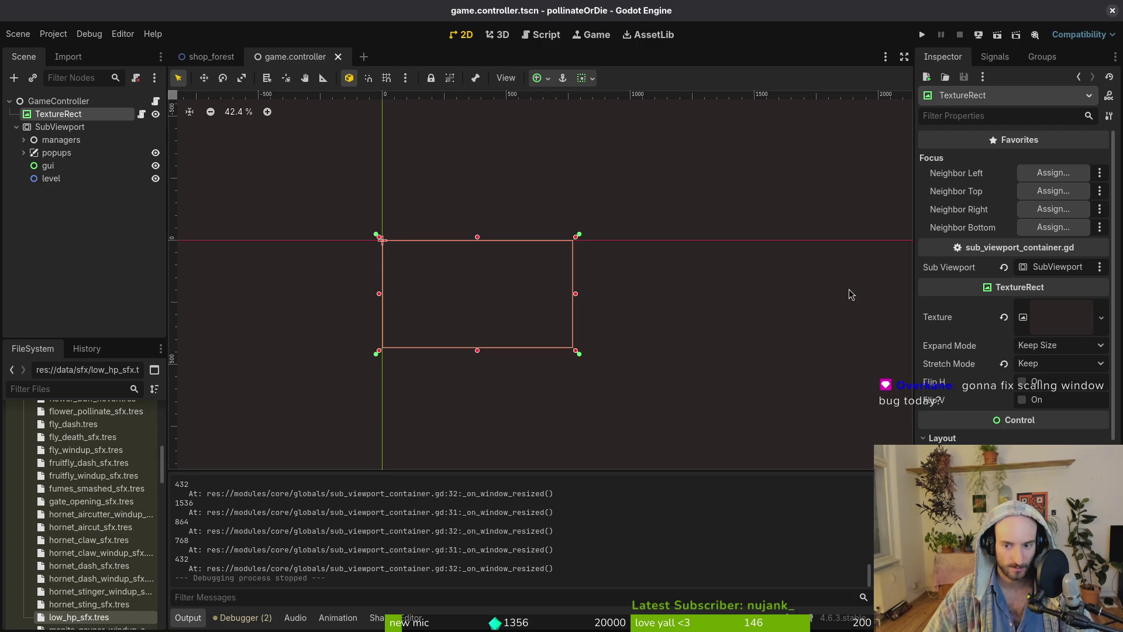
Set the TextureRect's Stretch Mode to Keep Aspect Centered and launch the game.
left_click(1055, 365)
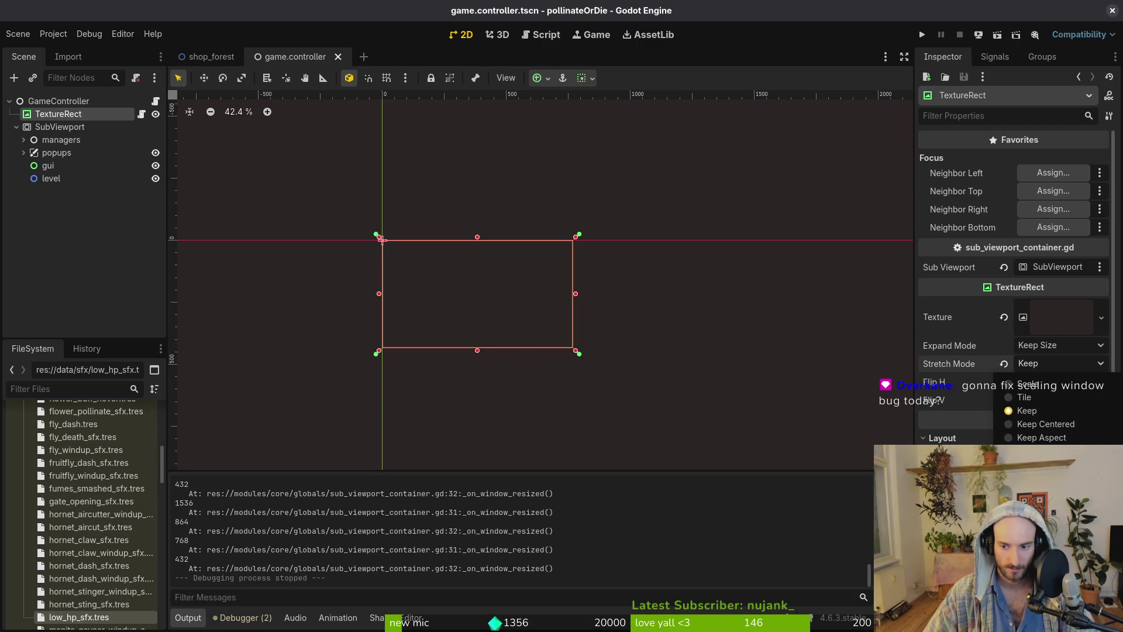
left_click(1047, 451)
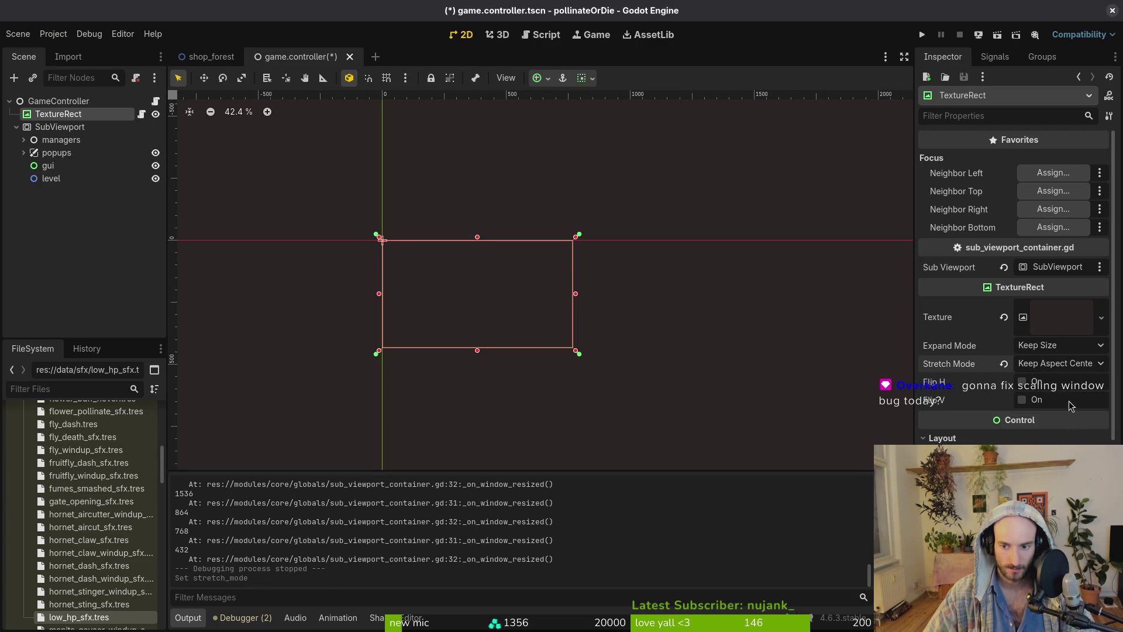
left_click(1060, 349)
left_click(1061, 351)
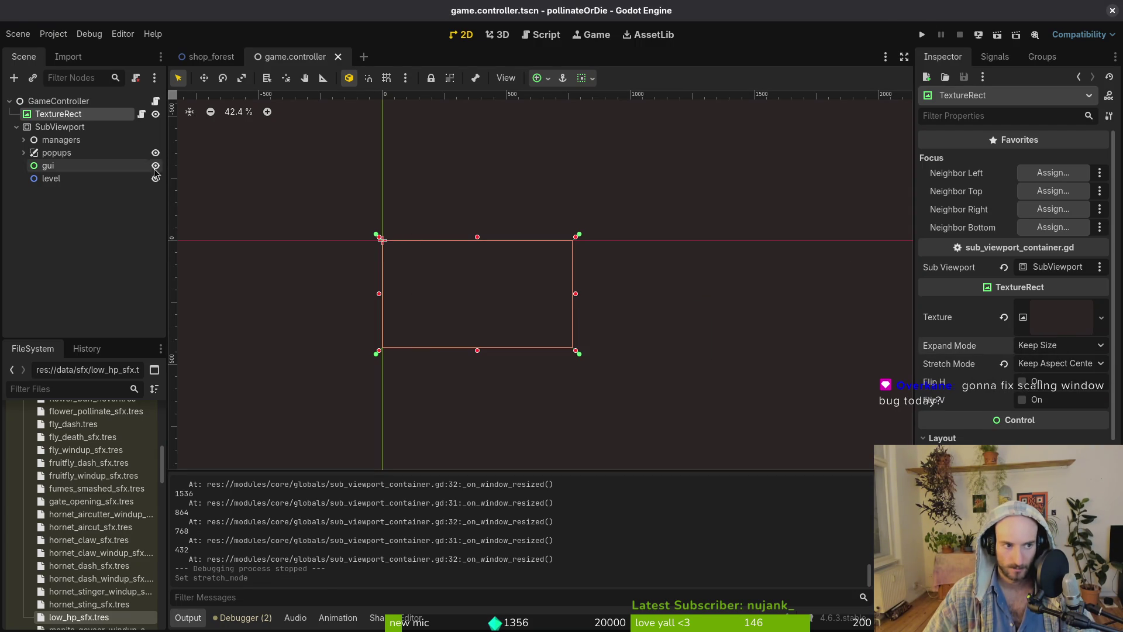
left_click(52, 130)
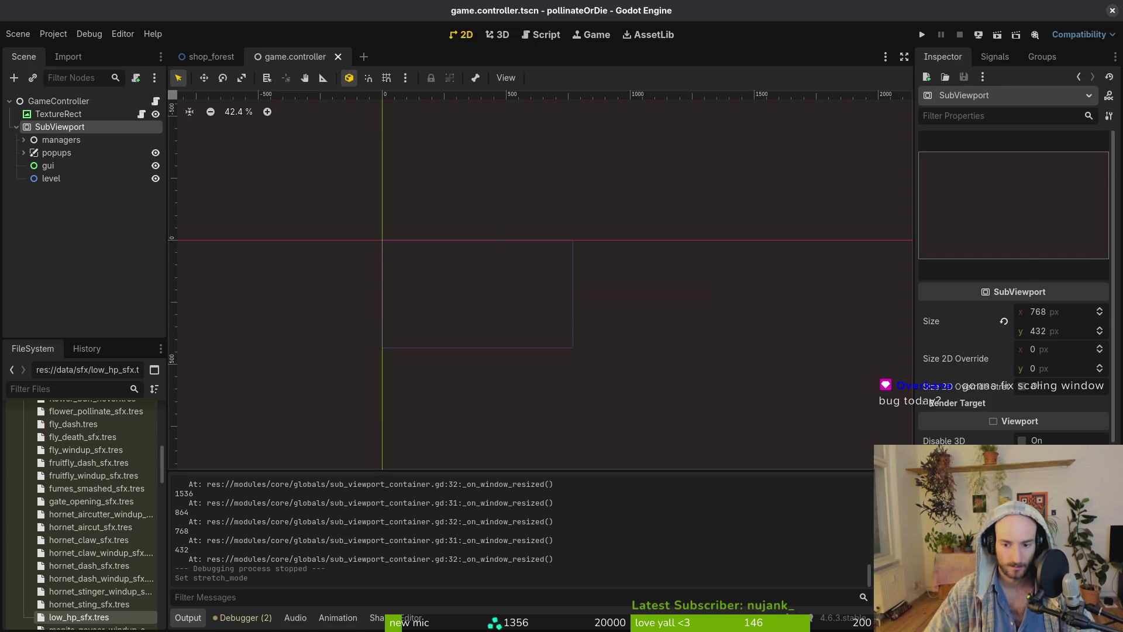
scroll(1017, 358, "down", 3)
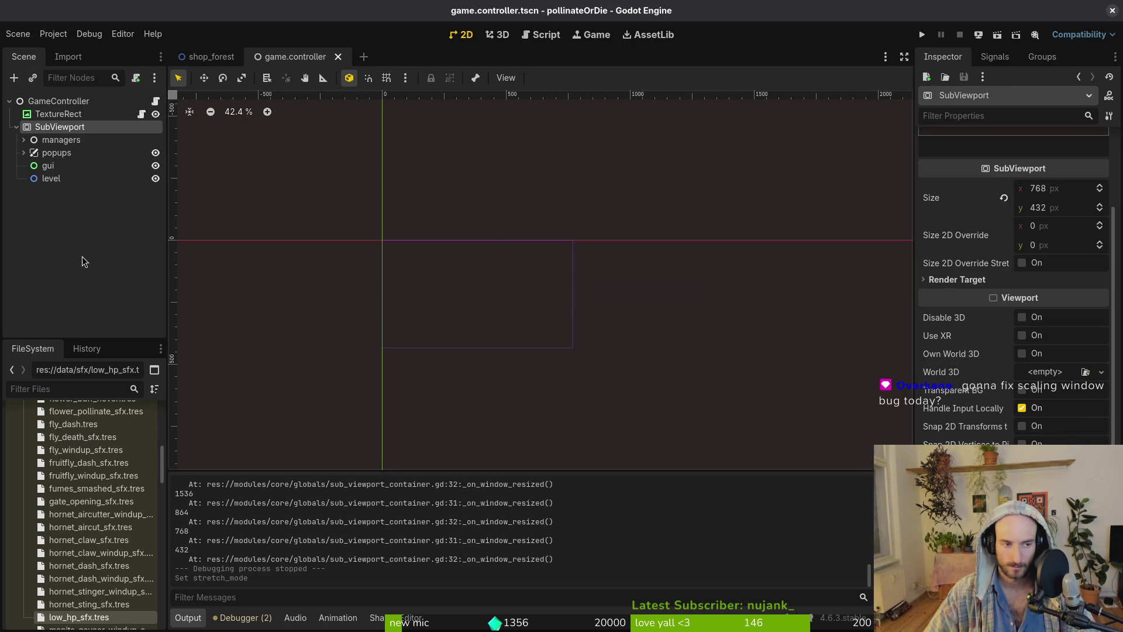
left_click(114, 275)
left_click(922, 35)
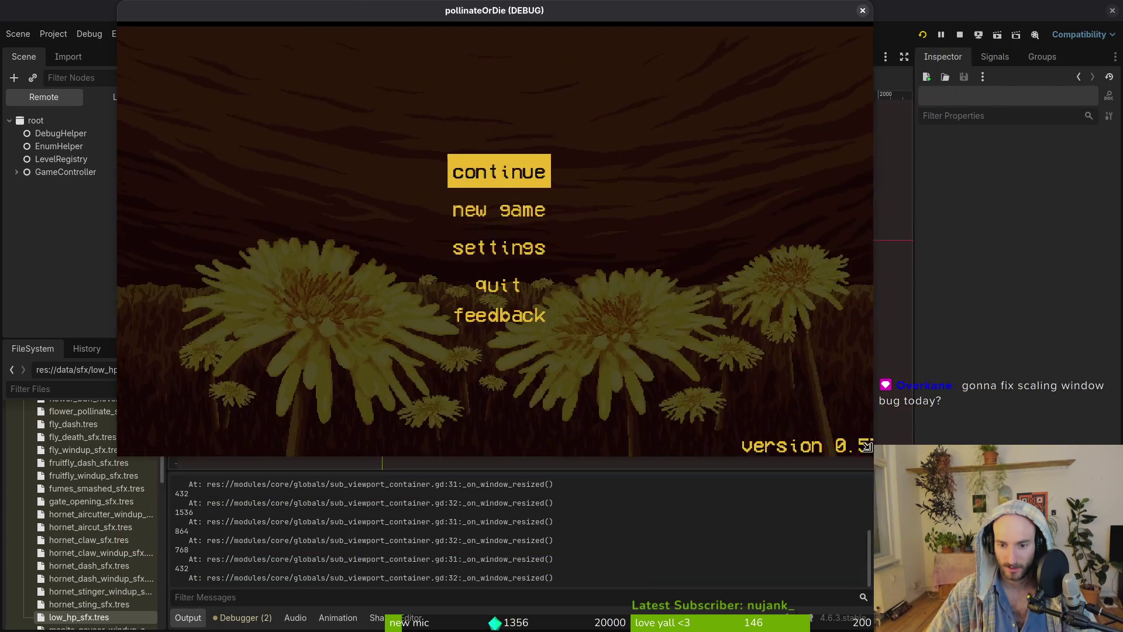
Shrink the game window to test scaling, then close the running game.
left_click_drag(953, 476, 464, 160)
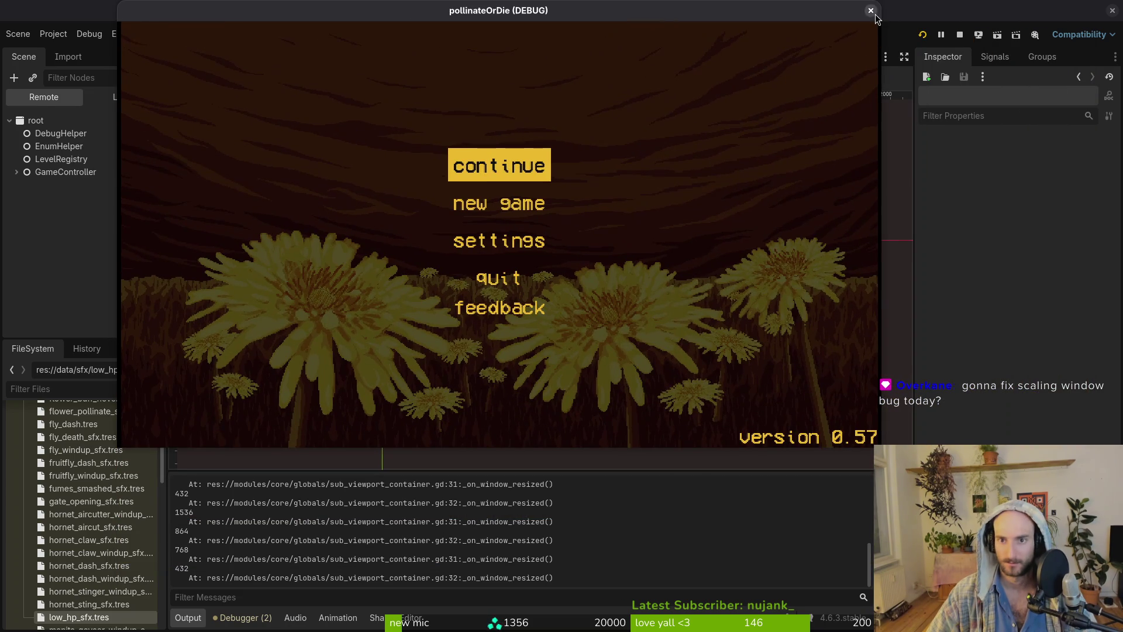
left_click(872, 10)
left_click(60, 127)
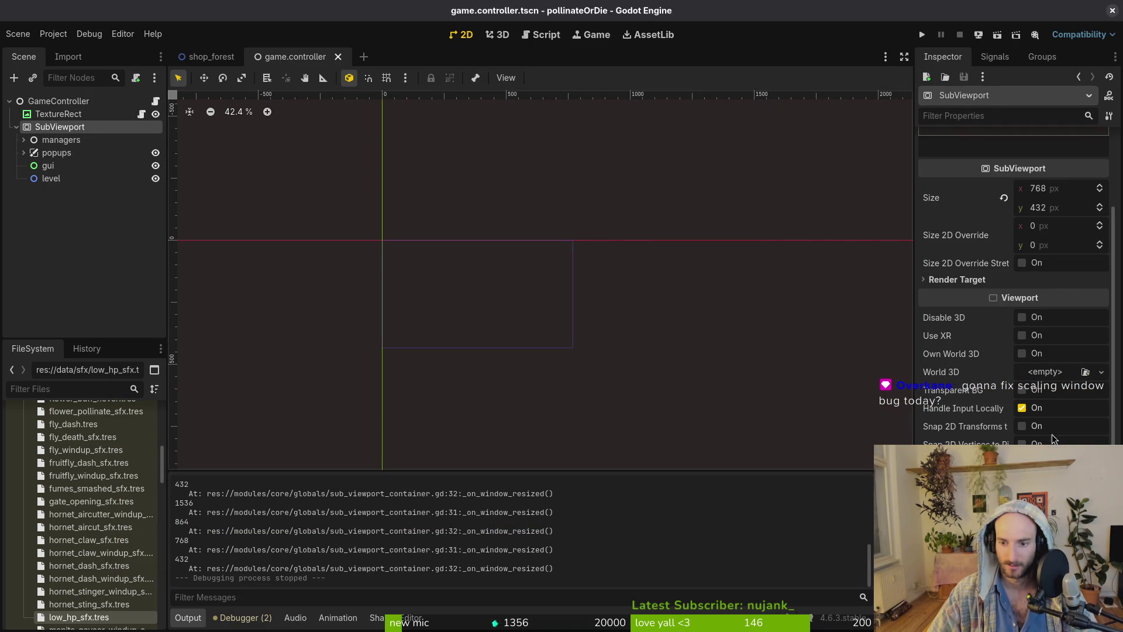
scroll(1027, 280, "up", 3)
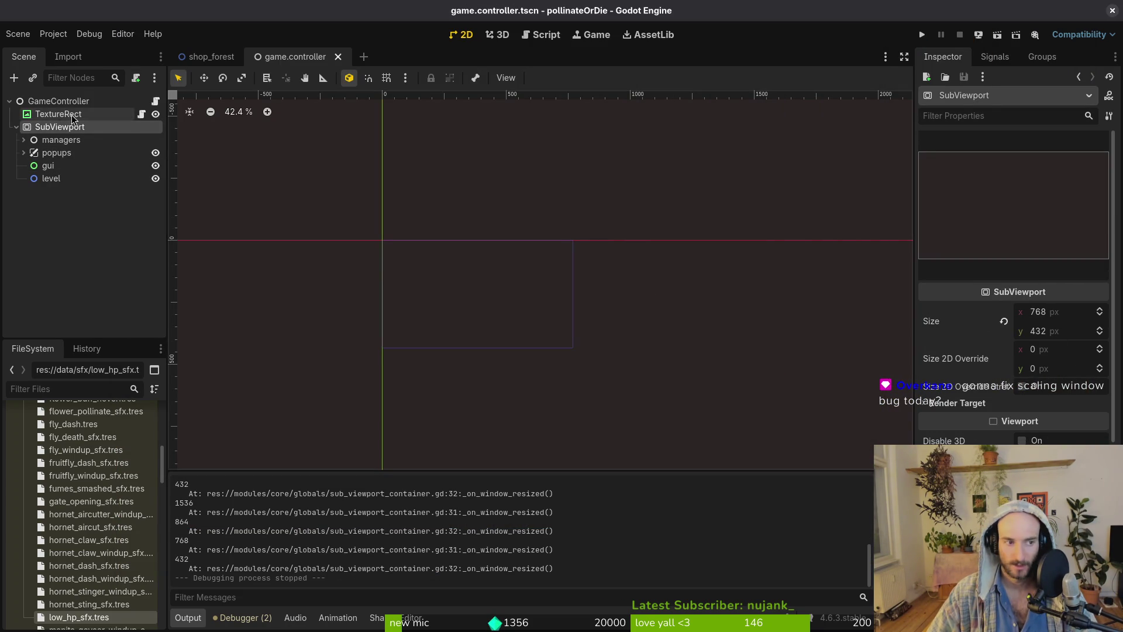
Set the TextureRect's Stretch Mode to Tile, run the game, and close it.
left_click(55, 115)
left_click(1073, 359)
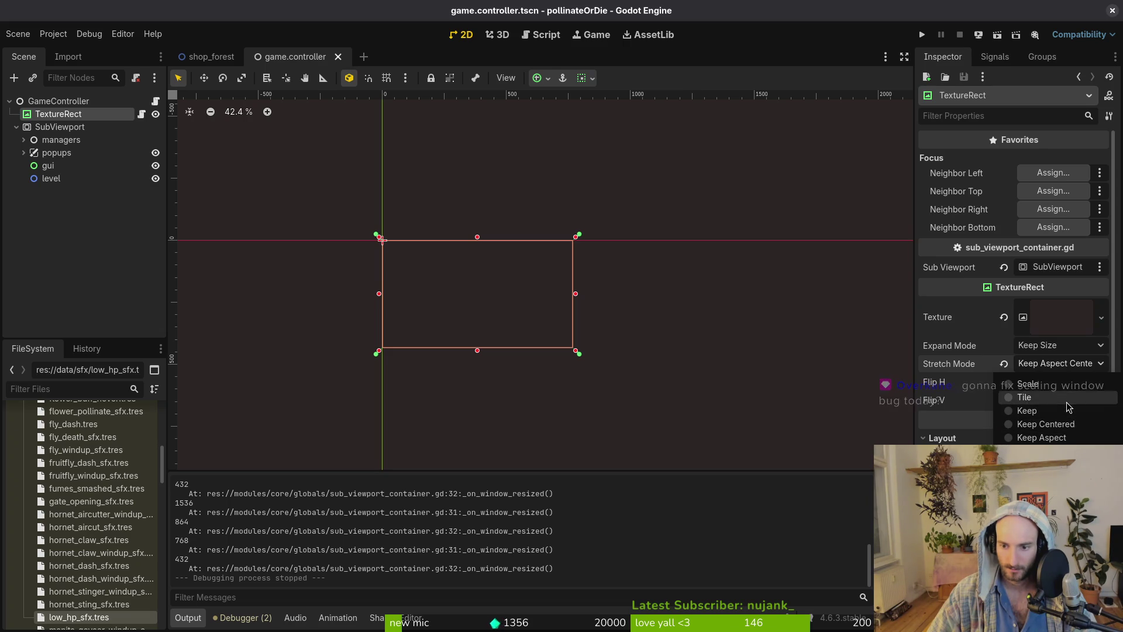
left_click(1065, 400)
key("F5")
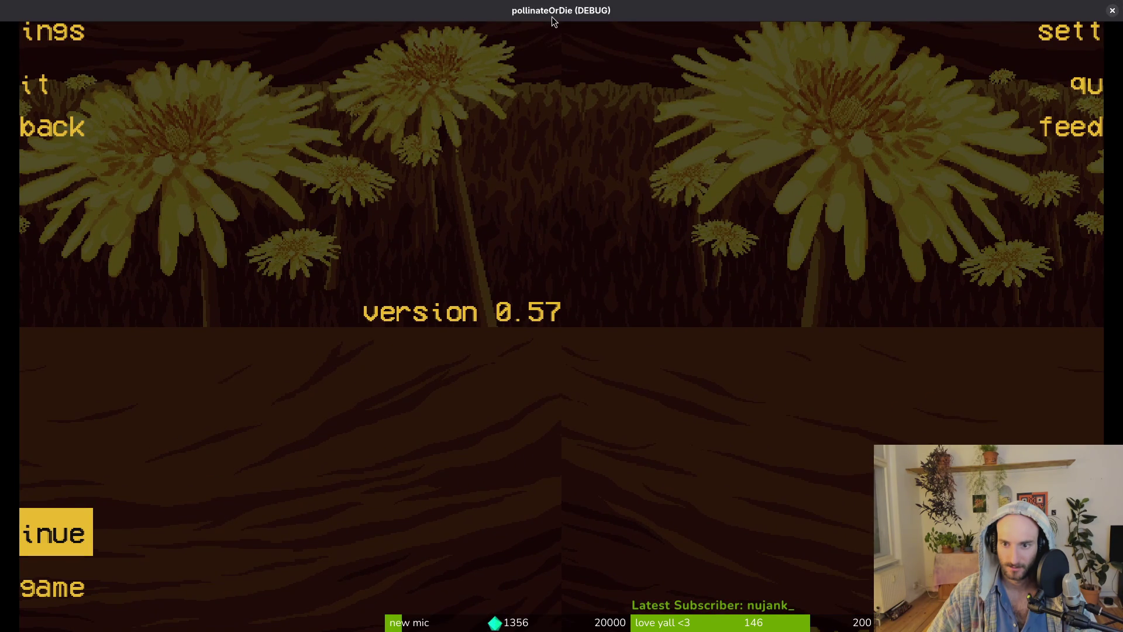
left_click(1107, 10)
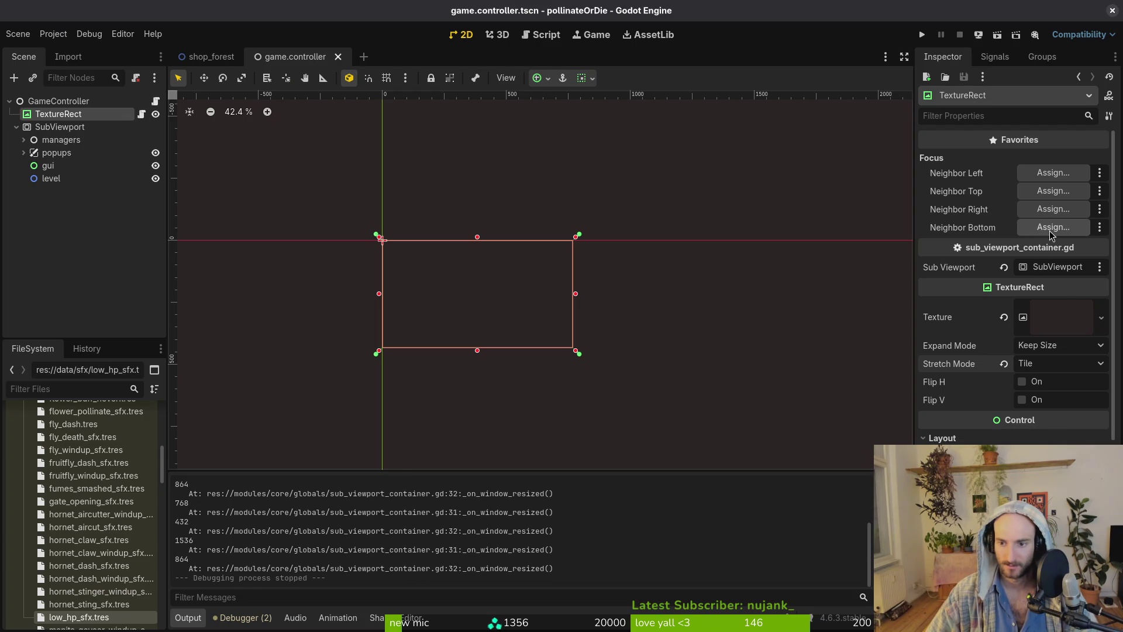
Switch the TextureRect's Stretch Mode to Scale and save the game.controller scene.
left_click(1039, 365)
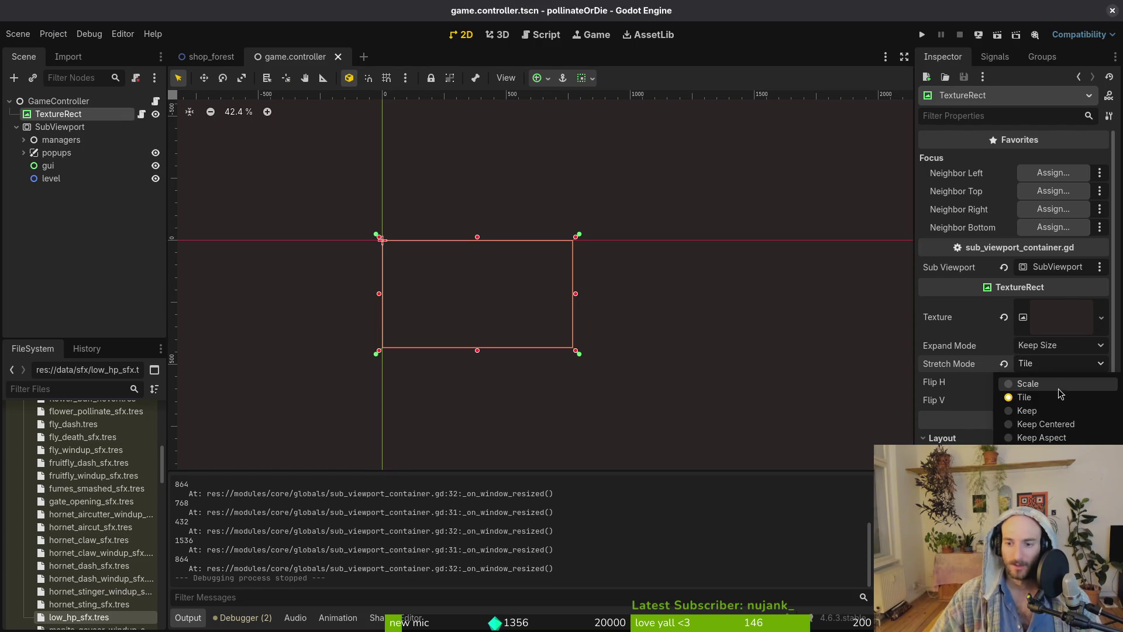
left_click(1038, 388)
key("ctrl+s")
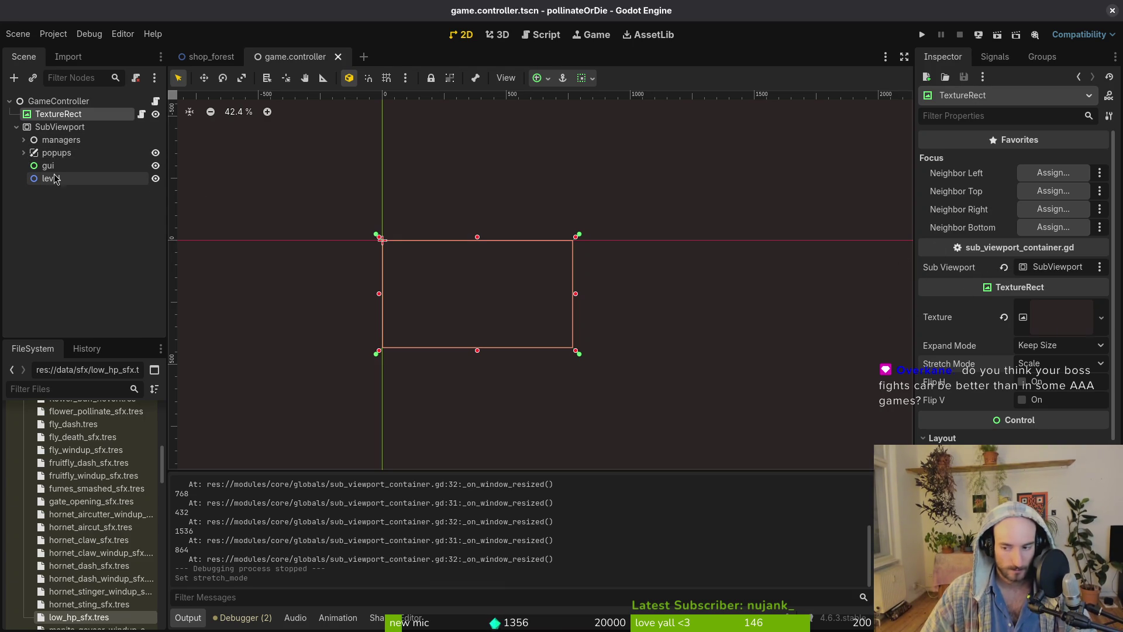
Review the SubViewport and TextureRect properties, then launch the game to test Scale mode.
left_click(47, 130)
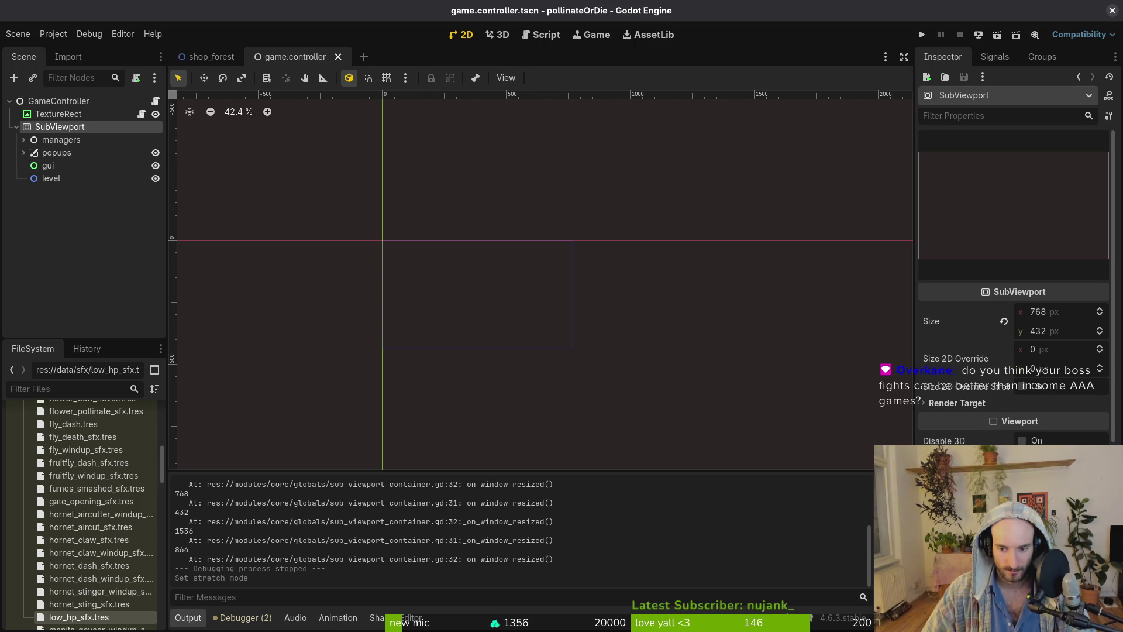
left_click(53, 114)
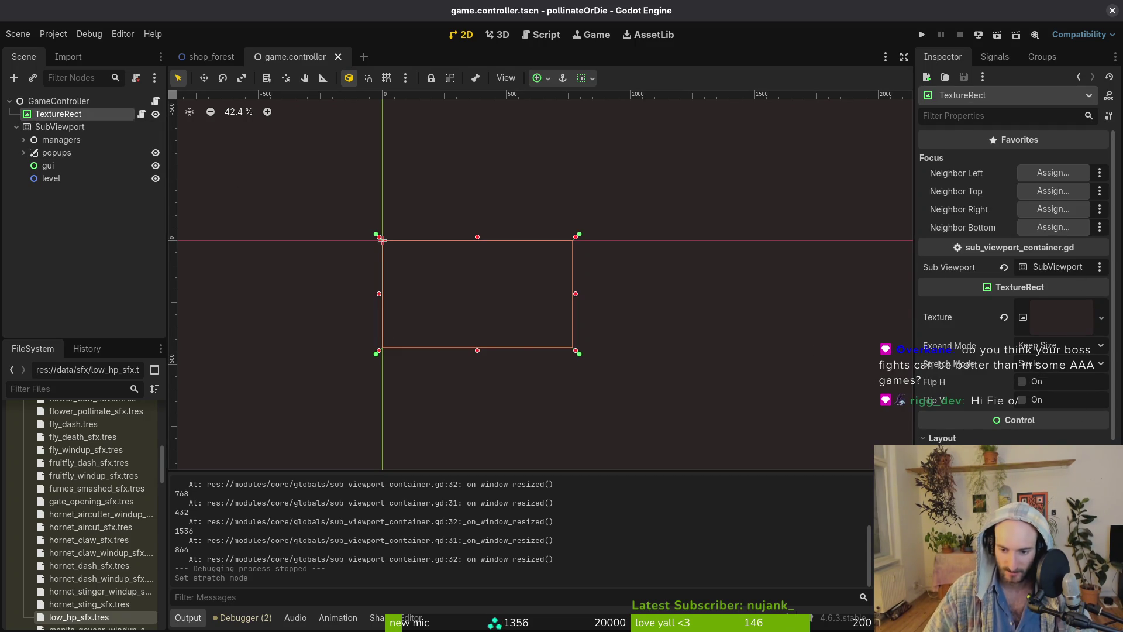
scroll(1014, 281, "down", 3)
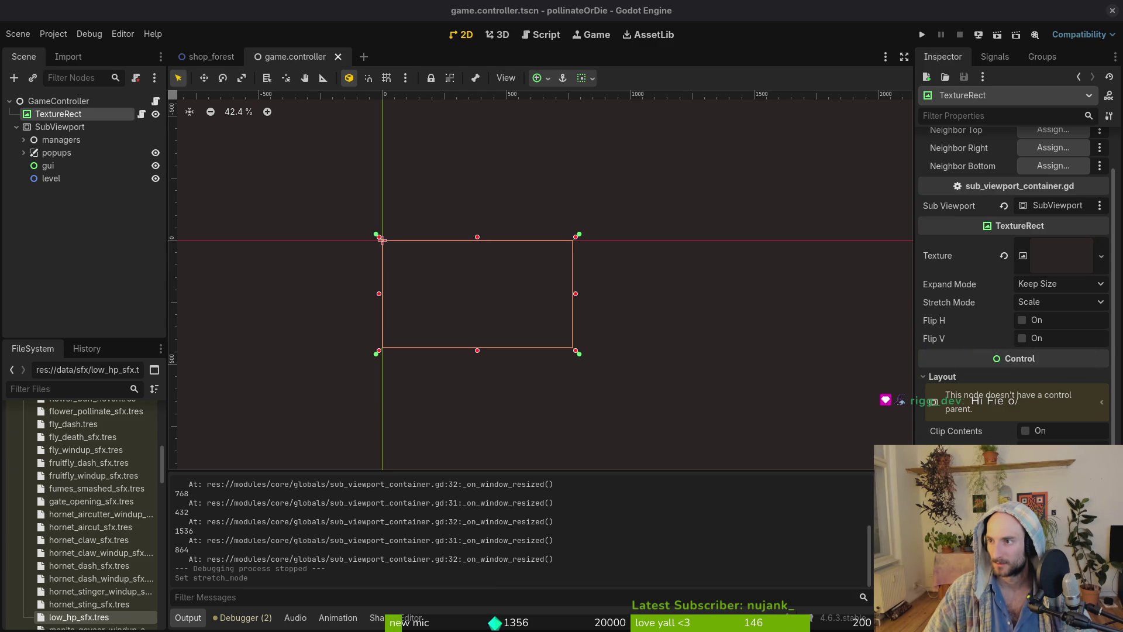
key("F5")
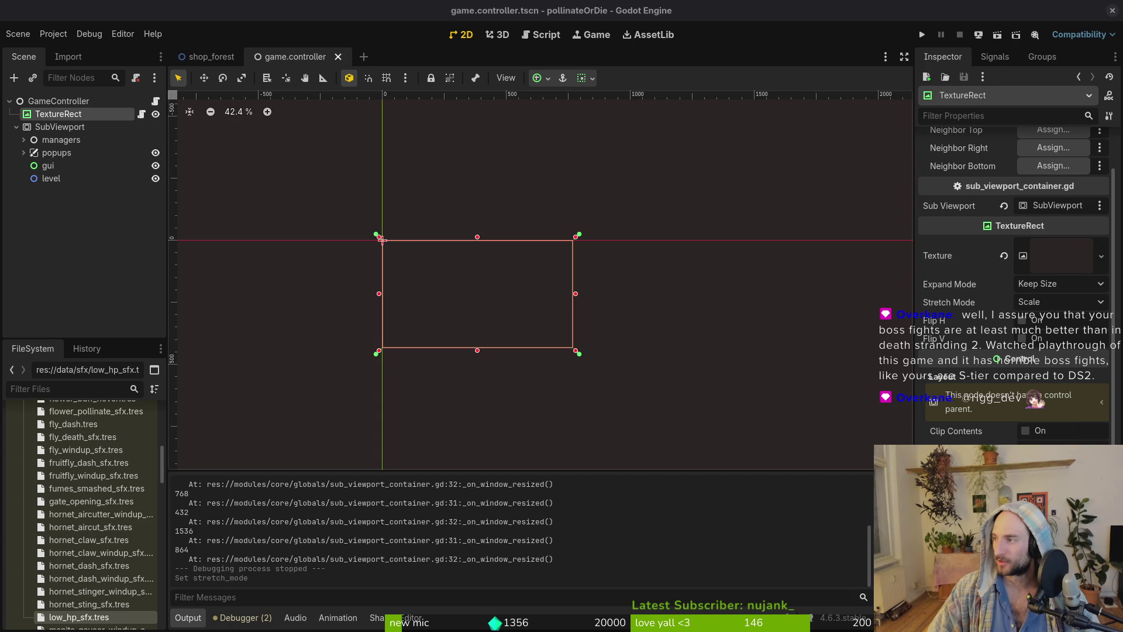
Save the scene and click through SubViewport, managers and TextureRect in the Scene dock.
key("ctrl+s")
left_click(24, 140)
left_click(24, 139)
left_click(16, 128)
left_click(16, 129)
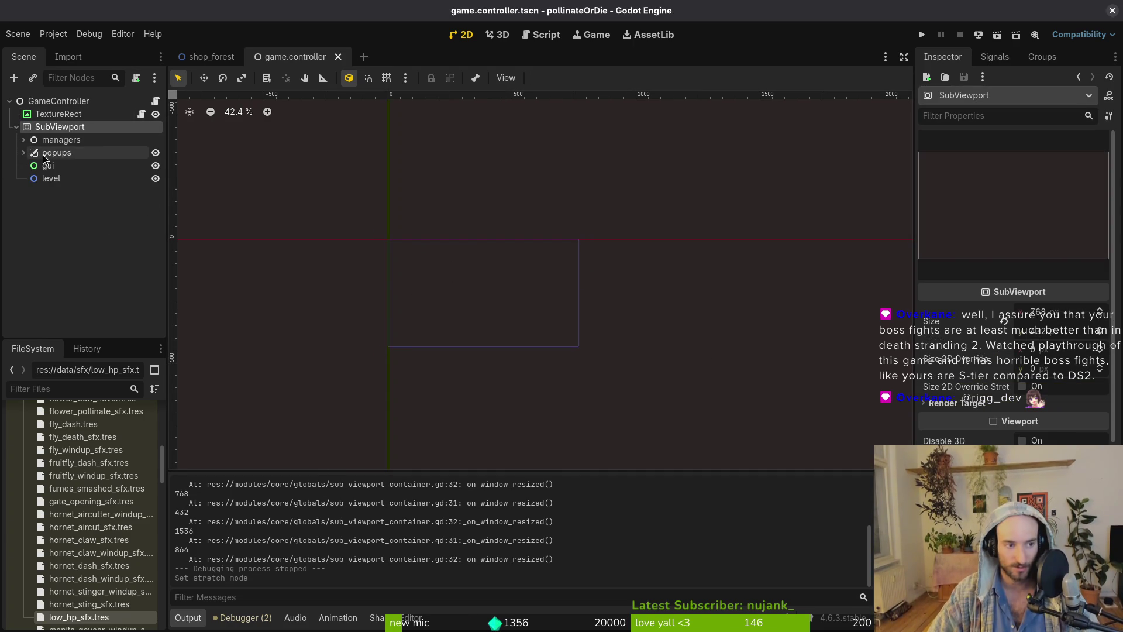
left_click(56, 141)
left_click(50, 130)
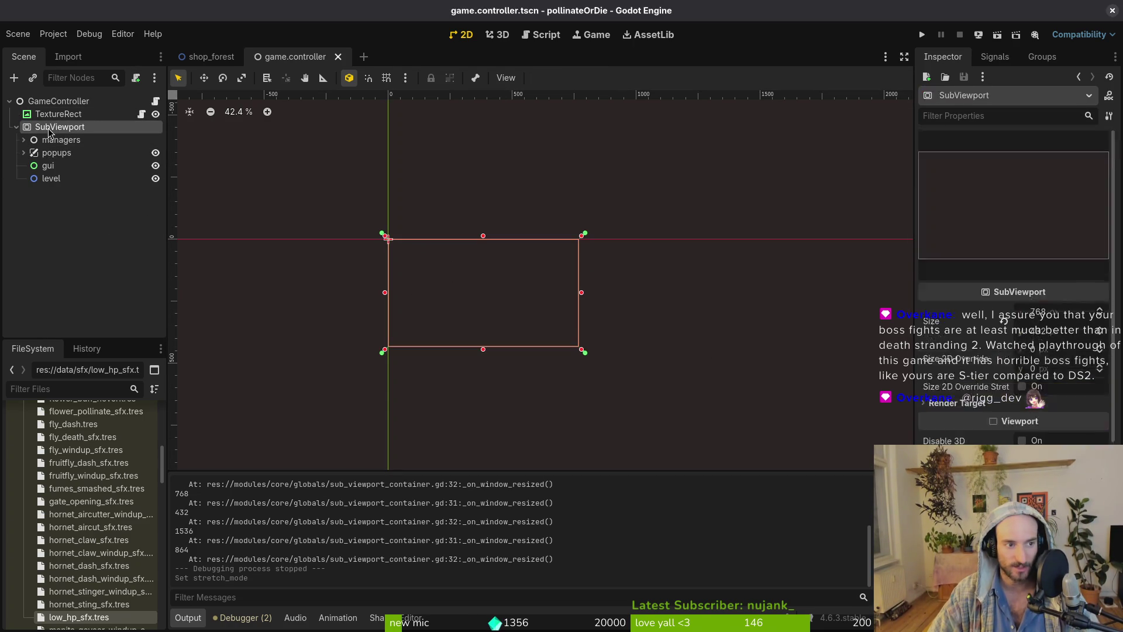
left_click(51, 114)
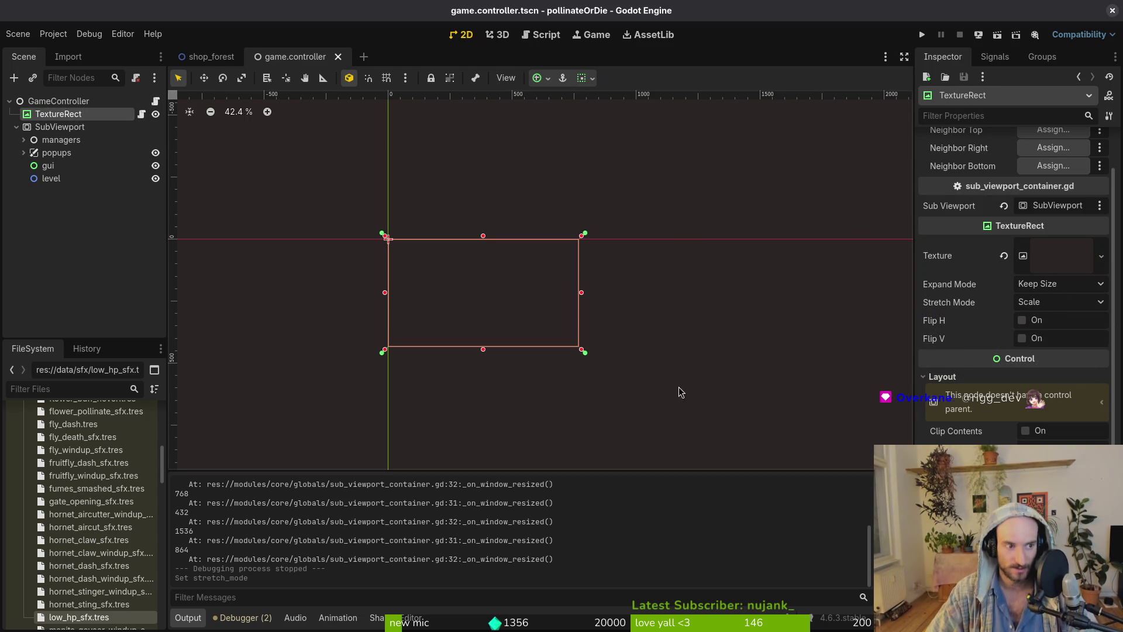
Inspect popups, managers and TextureRect, then check the SubViewport's 768 × 432 size.
left_click(70, 155)
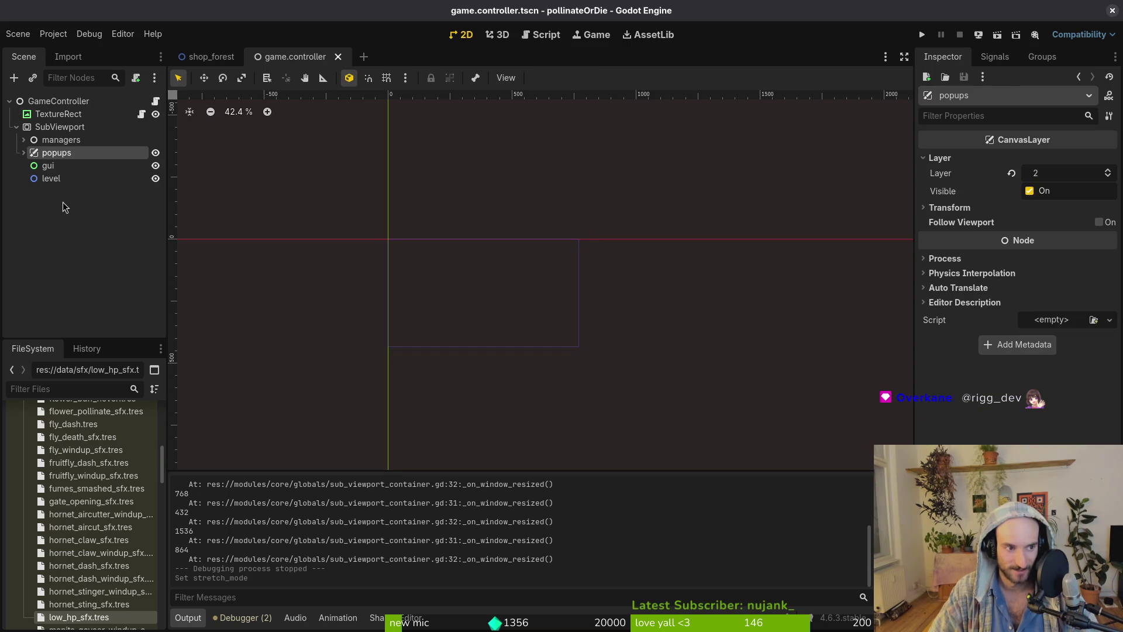
left_click(75, 144)
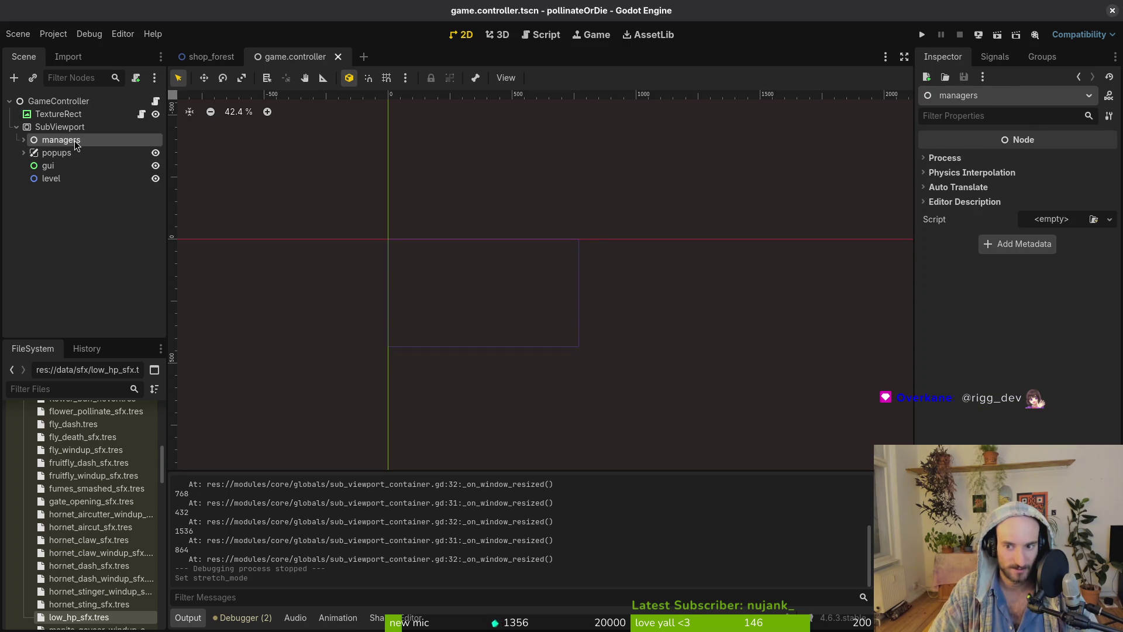
left_click(61, 127)
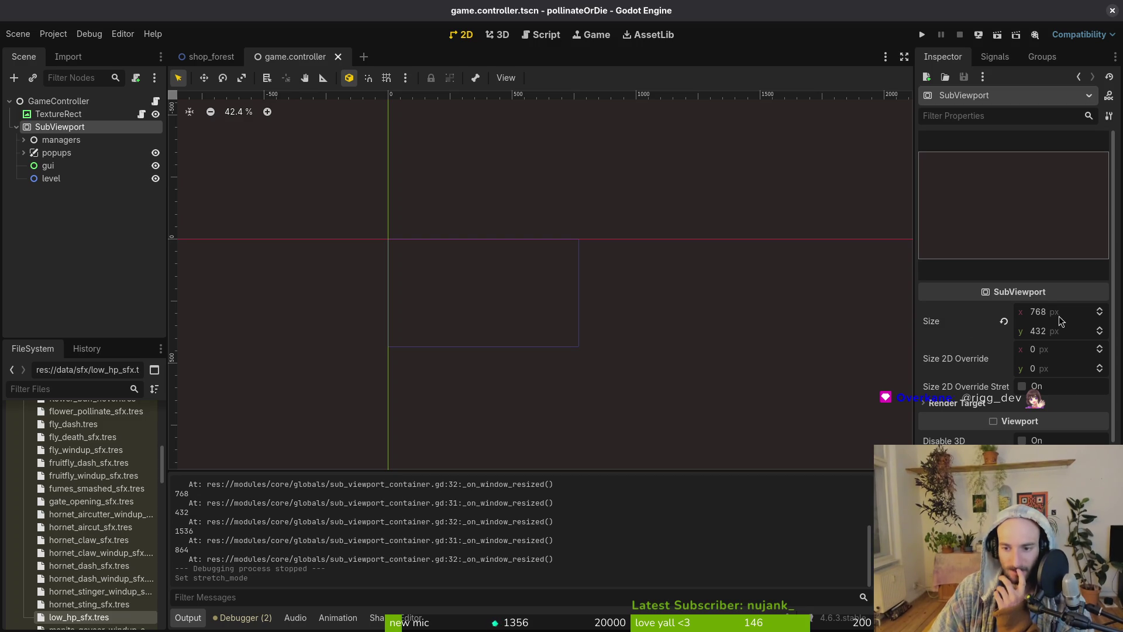
left_click(66, 114)
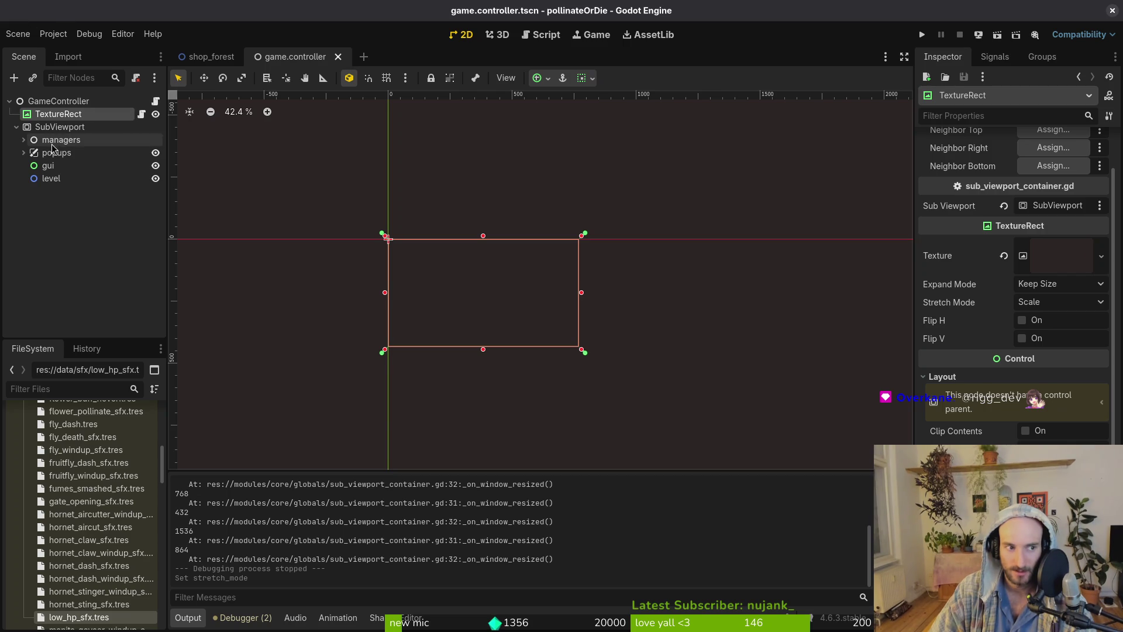
left_click(60, 127)
mouse_move(962, 329)
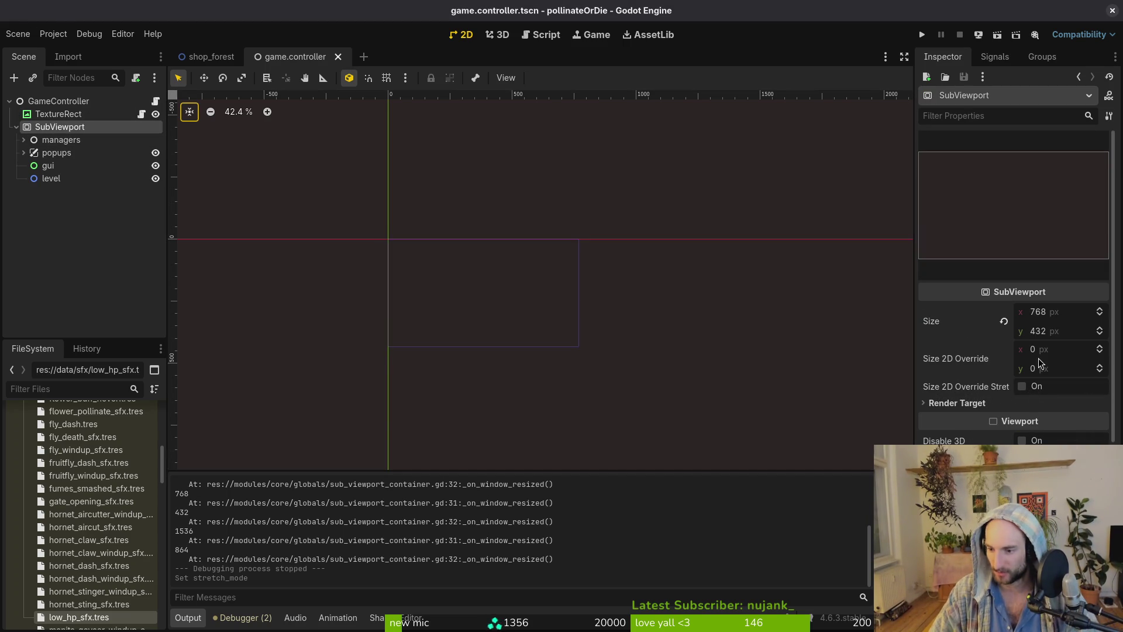
Replace custom_minimum_size in the if line with 'sub_viewport.', save, and quit Vim.
key("alt+Tab")
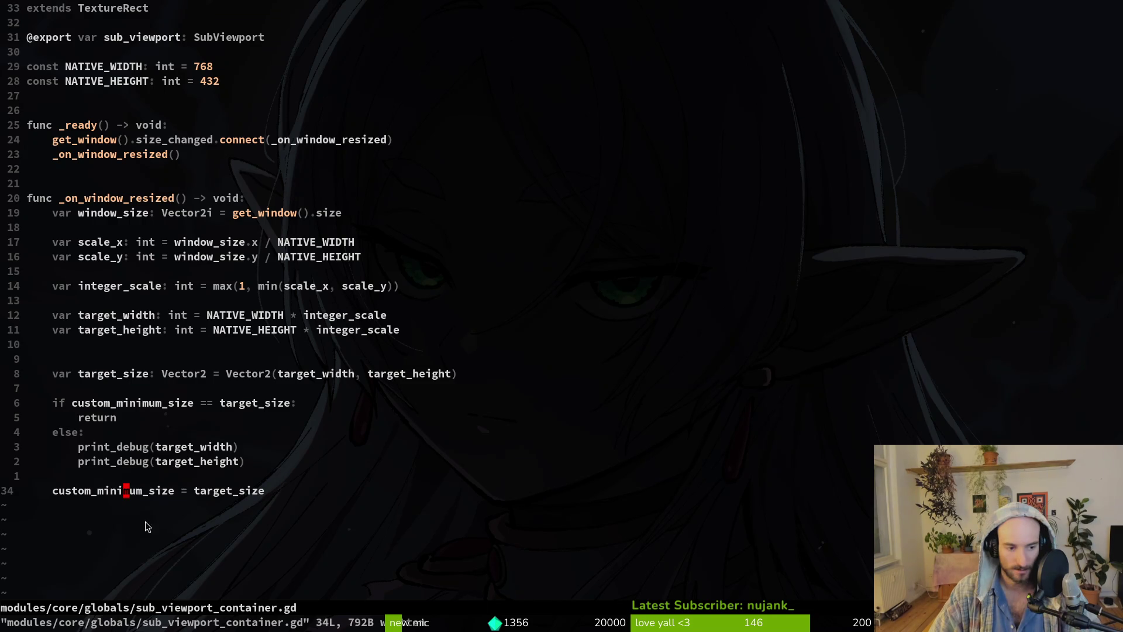
left_click(73, 404)
type("cw")
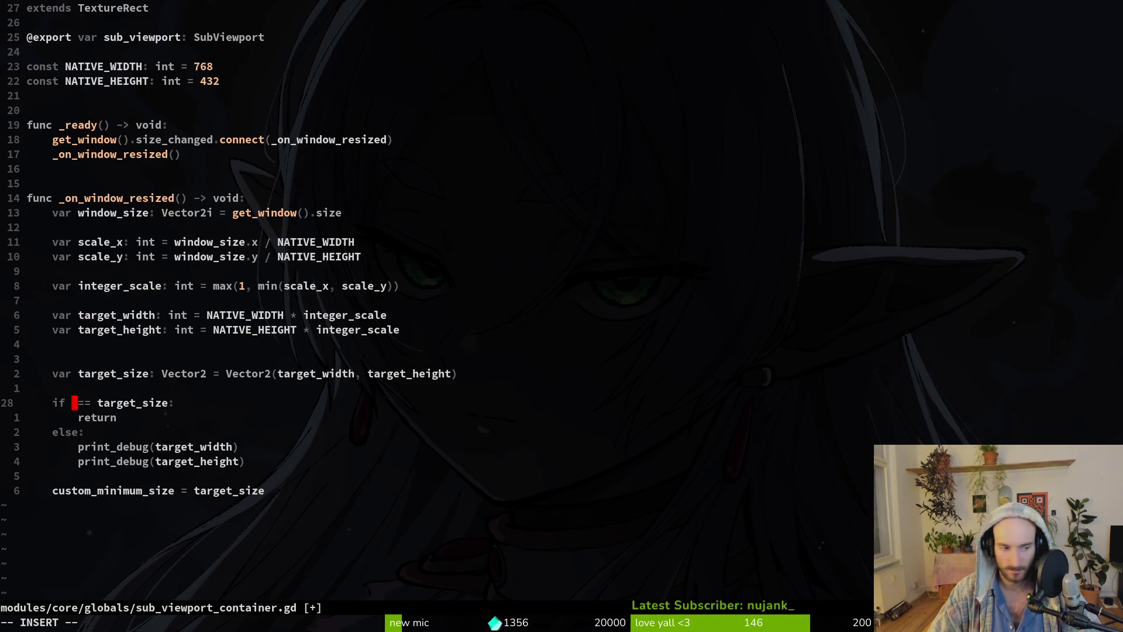
type("sub_viewport.")
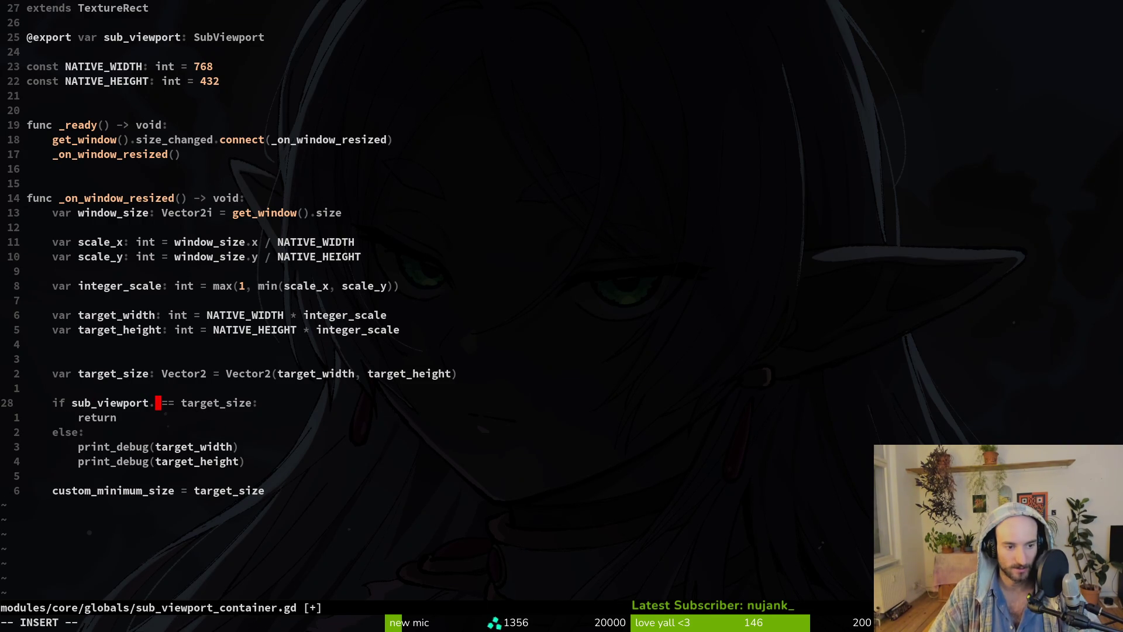
key("ctrl+space")
key("Down")
key("Up")
key("Up")
key("Up")
key("Escape")
type(":w")
key("Return")
type(":q")
key("Return")
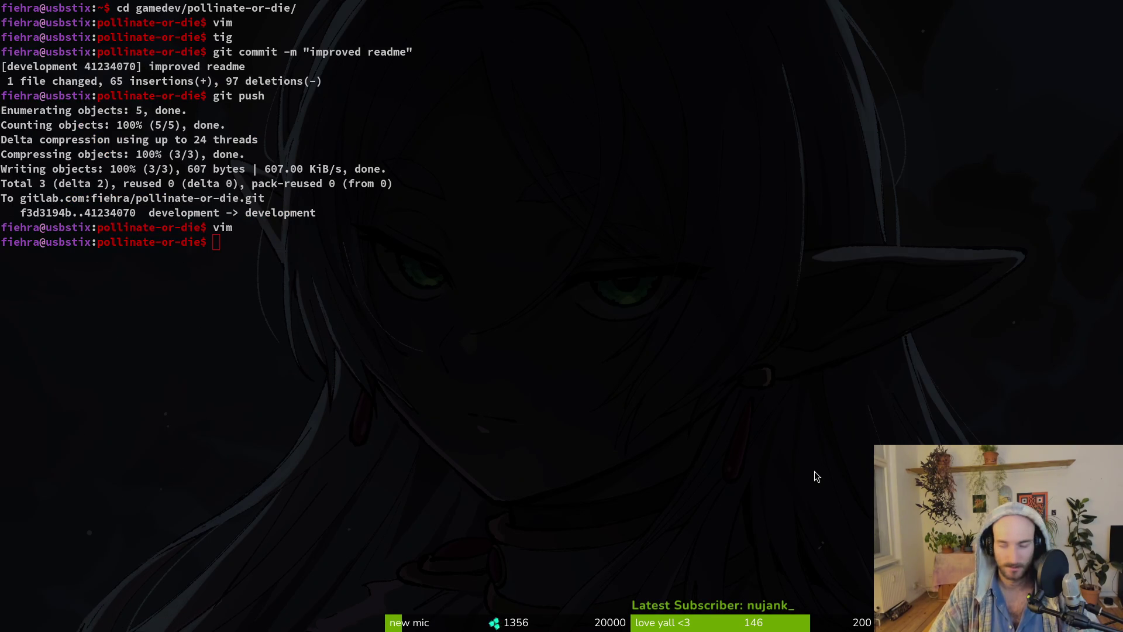
Reopen sub_viewport_container.gd via Telescope to check the if line, then quit and exit the terminal.
left_click(817, 477)
type("vim")
key("Return")
key("space")
key("f")
key("f")
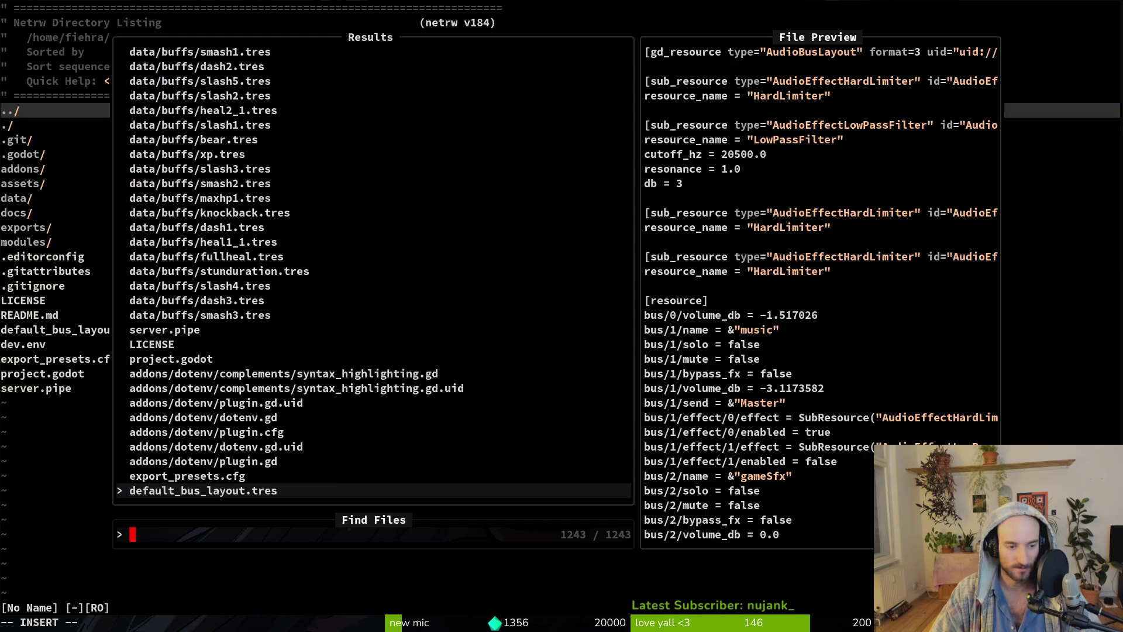
type("sub_v")
key("Return")
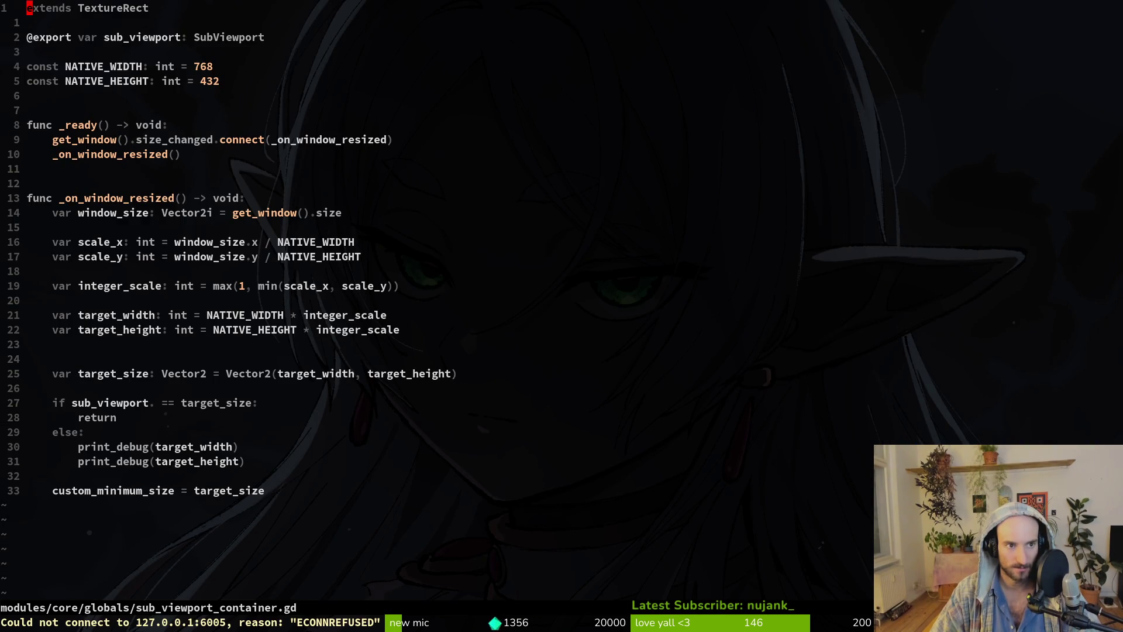
left_click(49, 402)
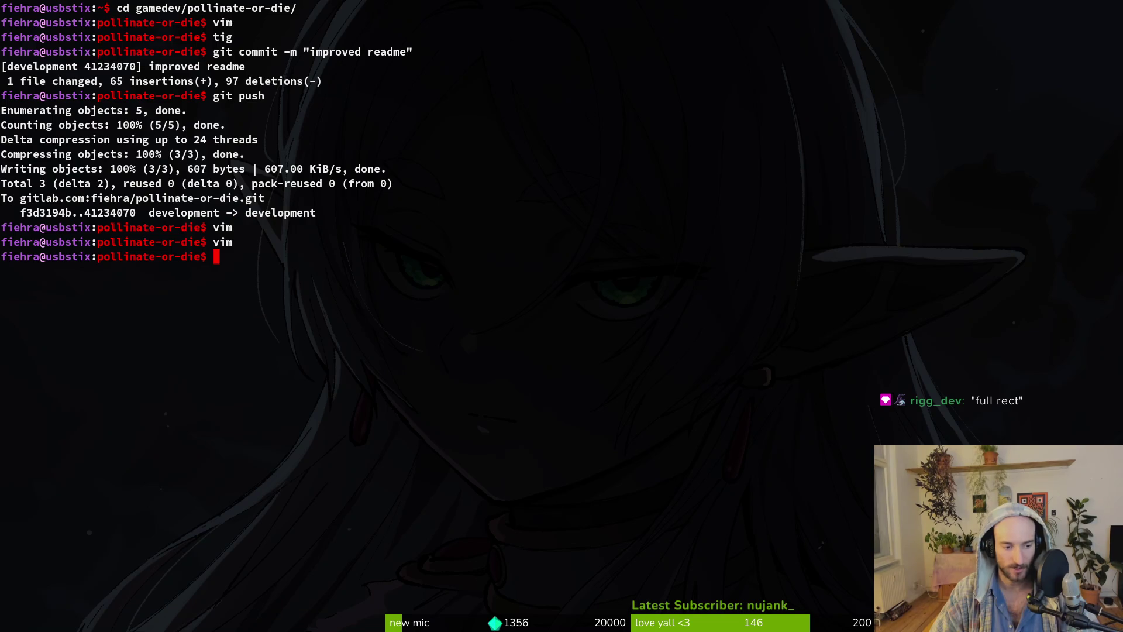
type(":q")
key("Return")
type("exit")
key("Return")
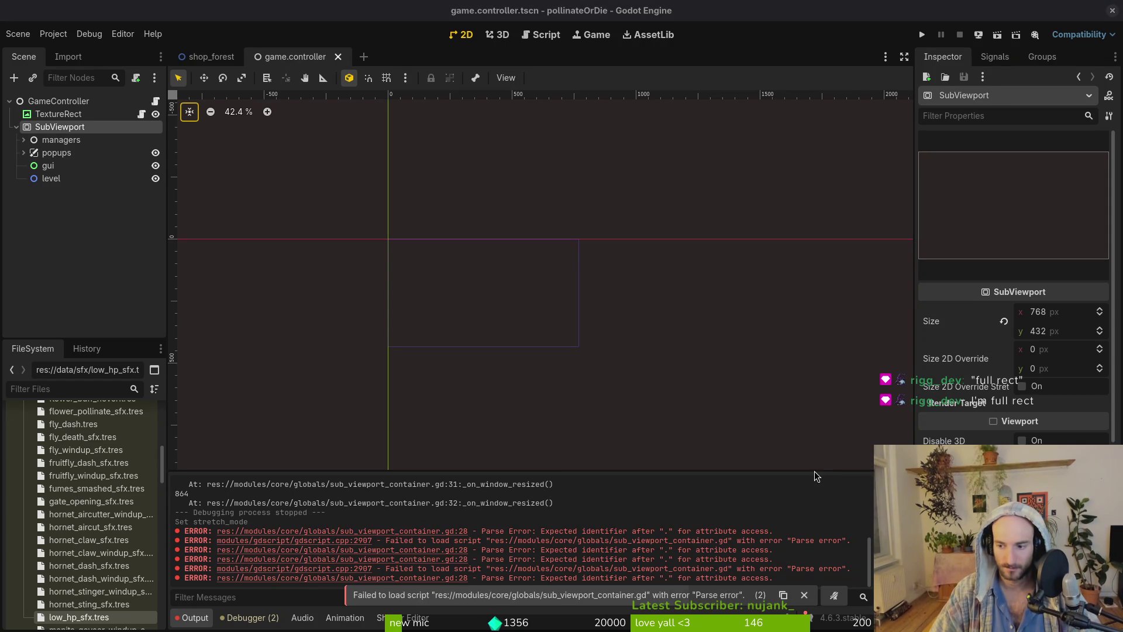
key("super+Down")
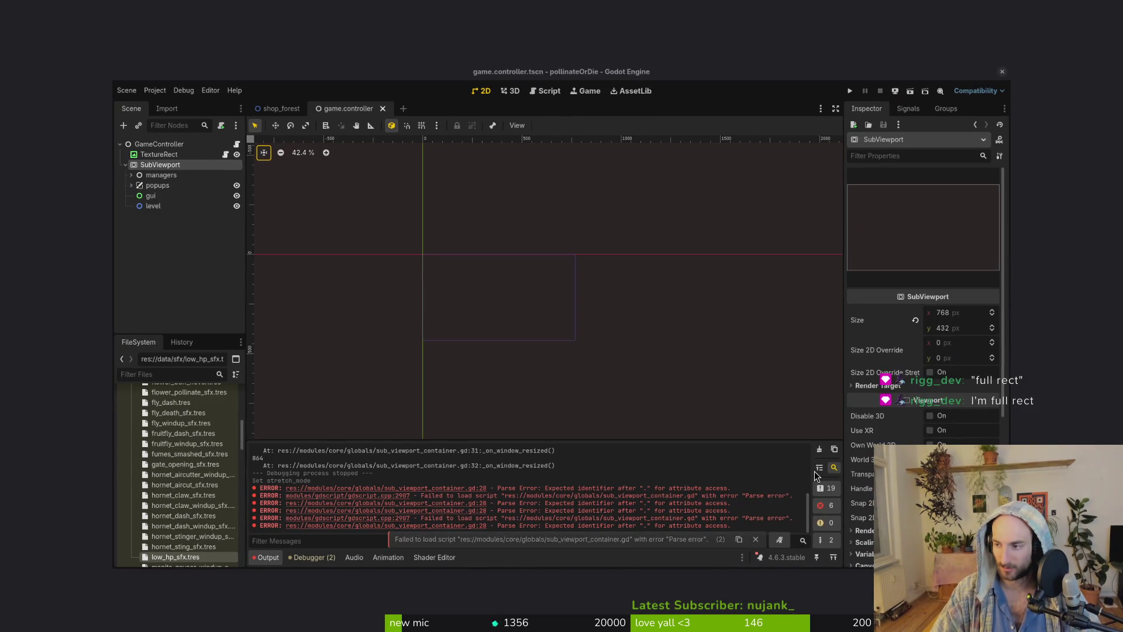
key("super+Up")
key("super+Return")
type("cd game")
key("BackSpace")
key("BackSpace")
key("BackSpace")
type("amedev/po")
key("Tab")
key("Return")
type("vim .")
key("Return")
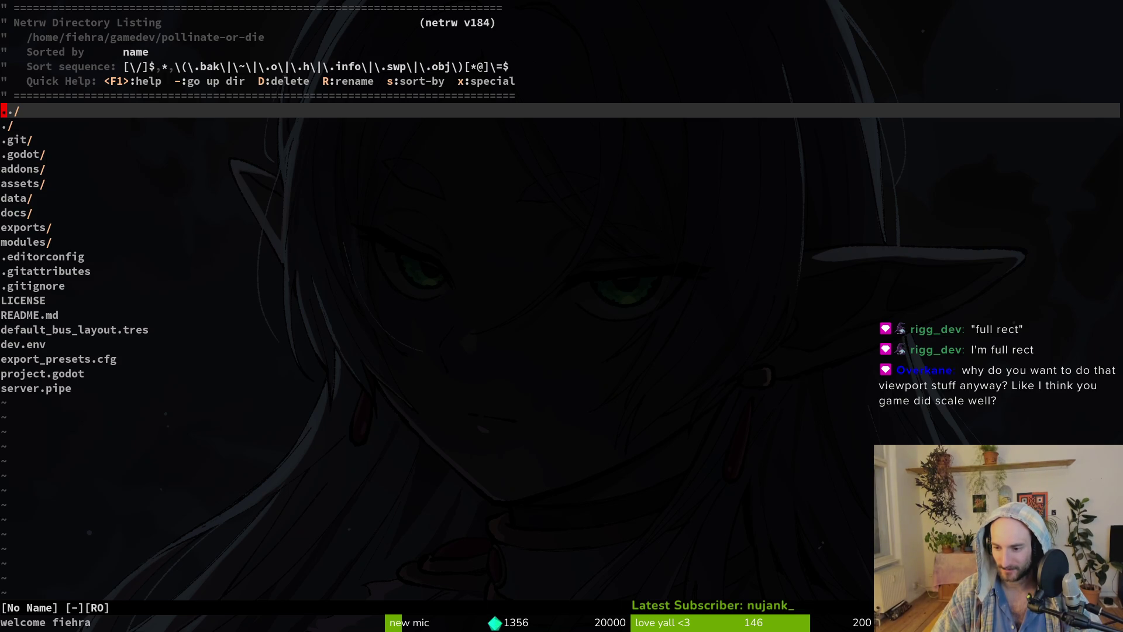
key("space")
key("f")
key("f")
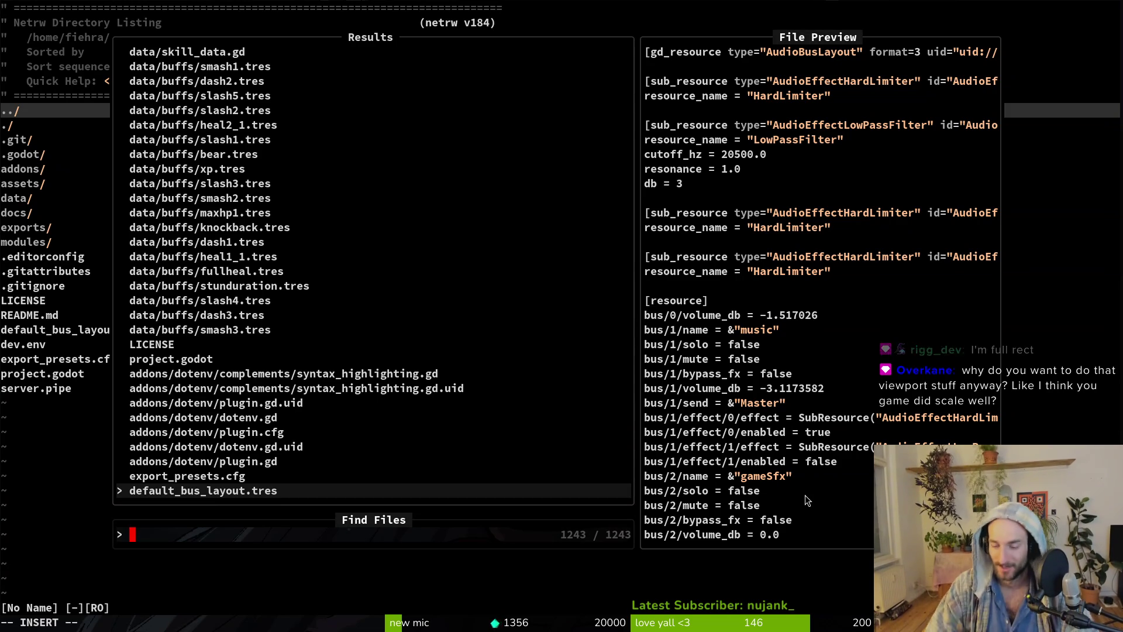
type("sub_v")
key("Return")
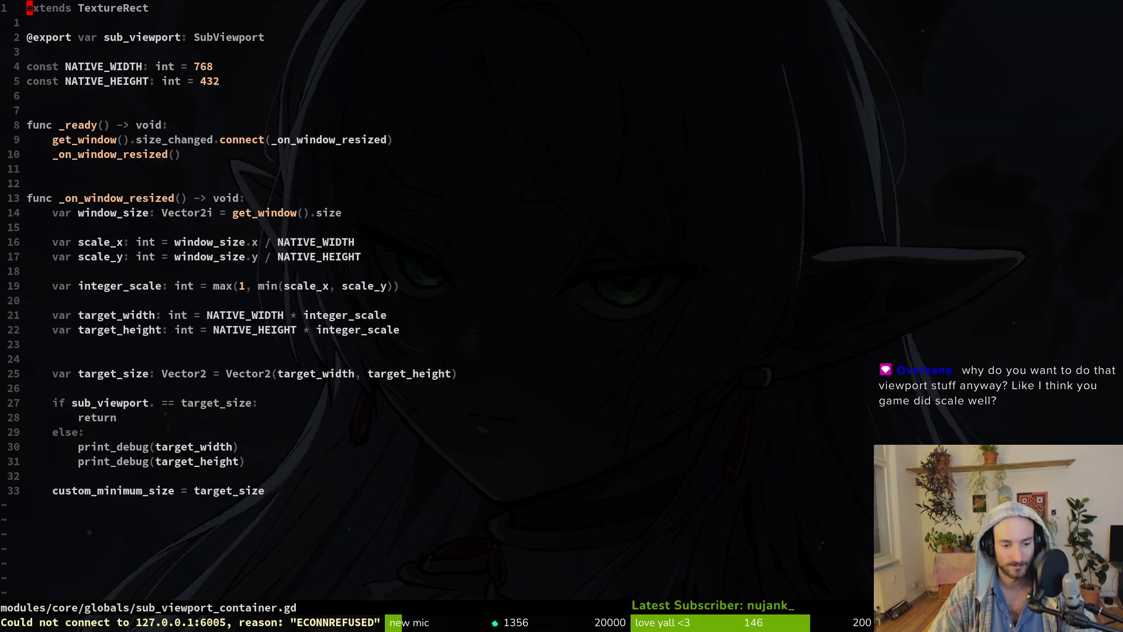
type(":w")
key("alt+Tab")
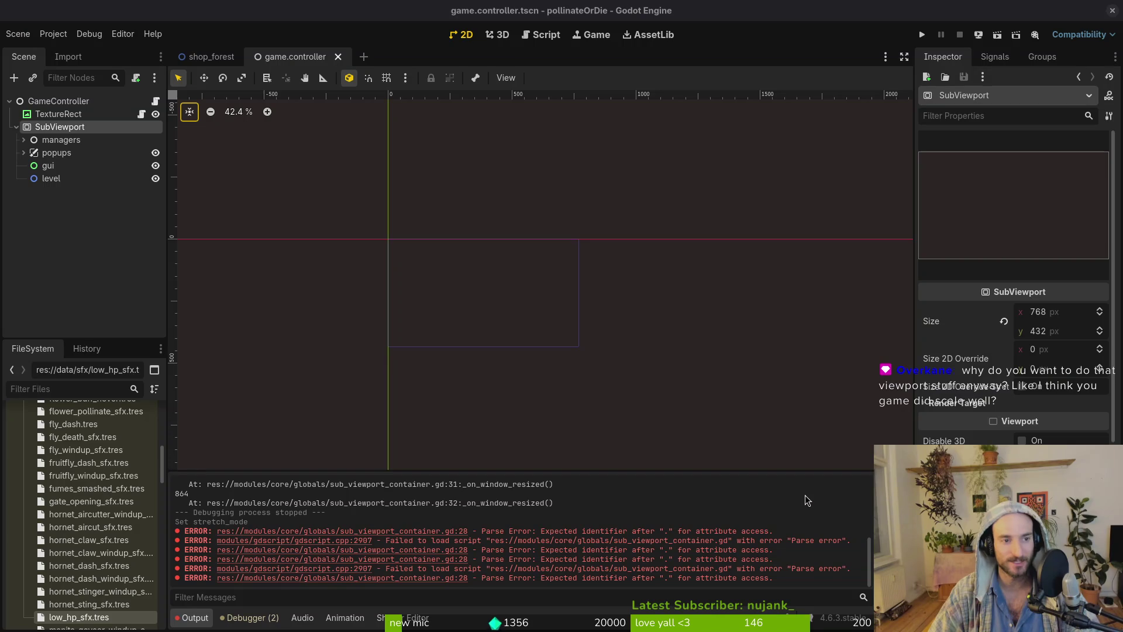
key("ctrl+s")
key("alt+Tab")
type("cd gamedev/pollinate-or-die/")
key("Return")
type("vi .")
key("Return")
key("space")
key("f")
key("f")
type("sub")
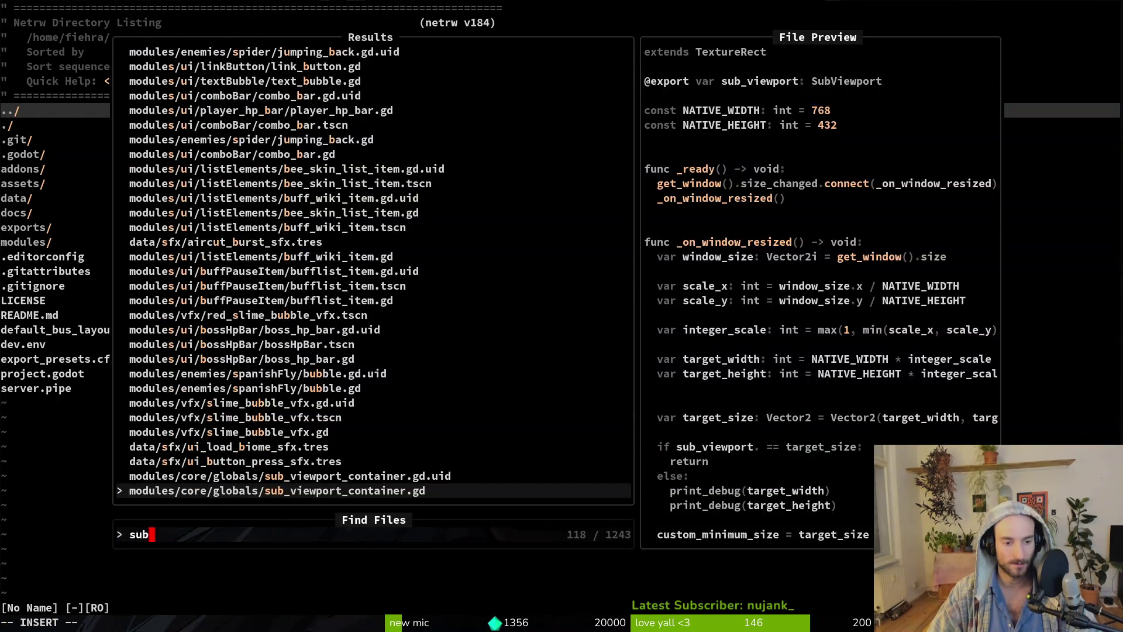
key("Return")
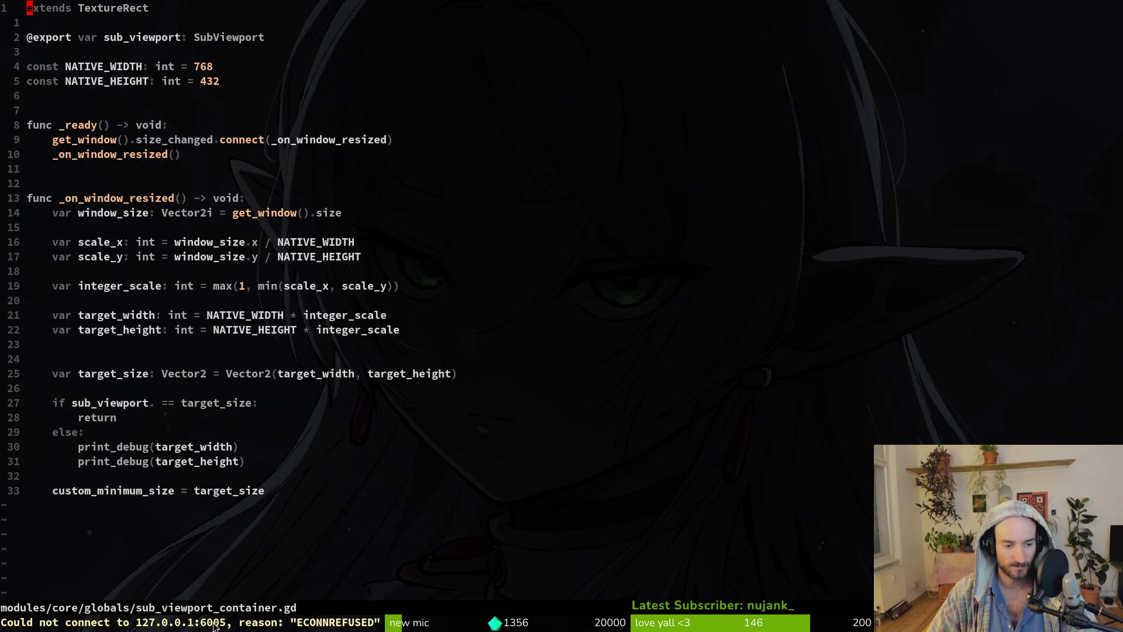
key("alt+Tab")
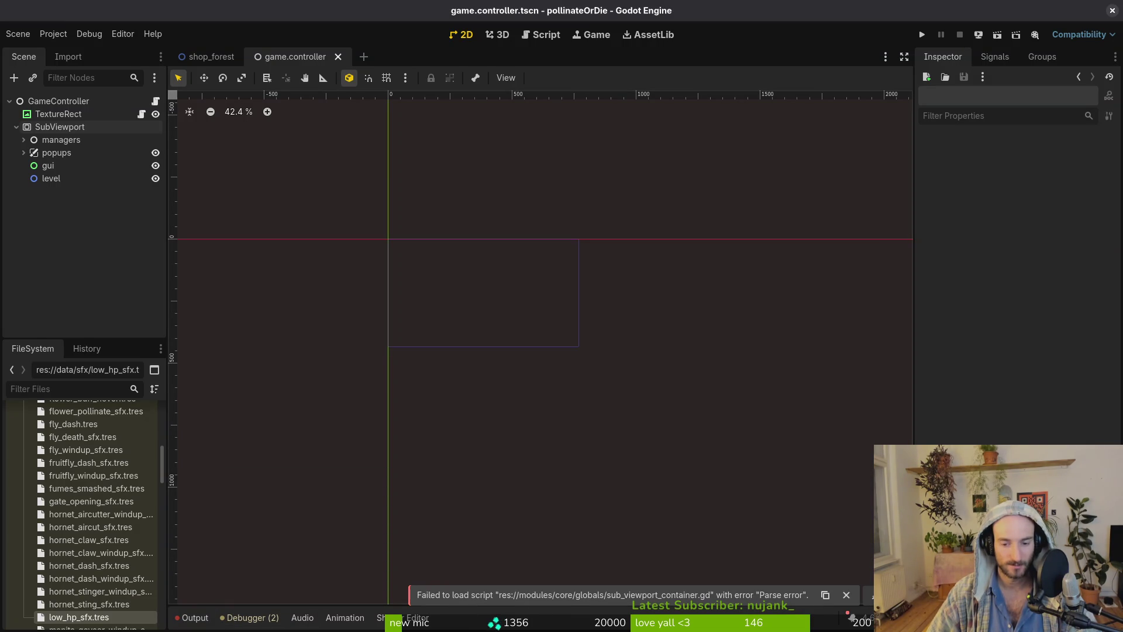
left_click(1113, 13)
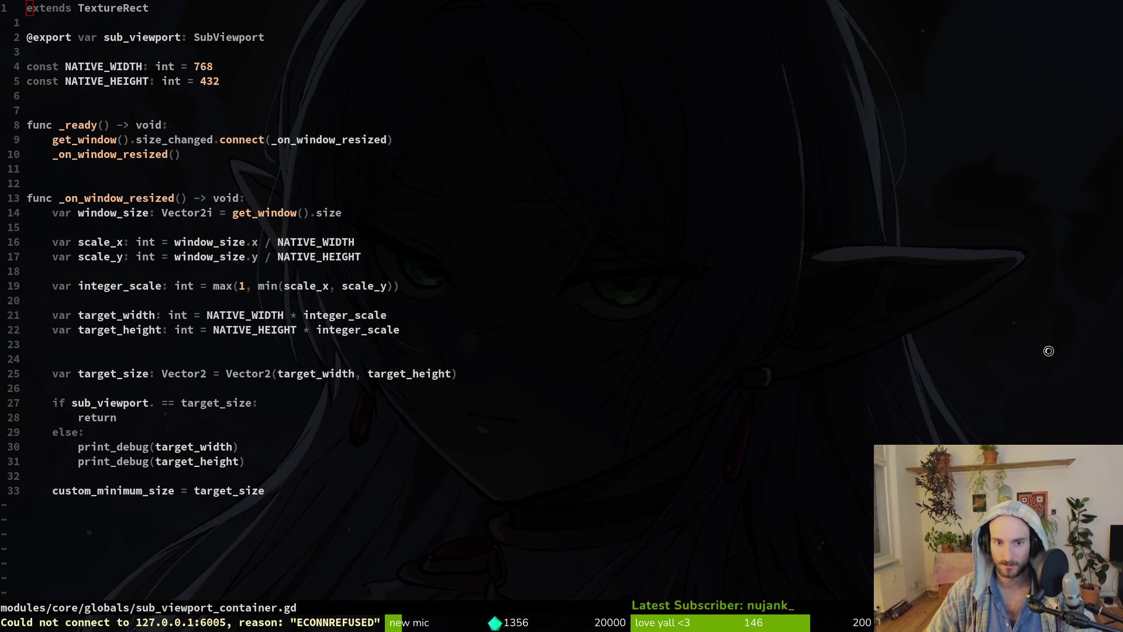
Open GNOME System Monitor and browse the Processes list.
key("ctrl+shift+Escape")
left_click(576, 120)
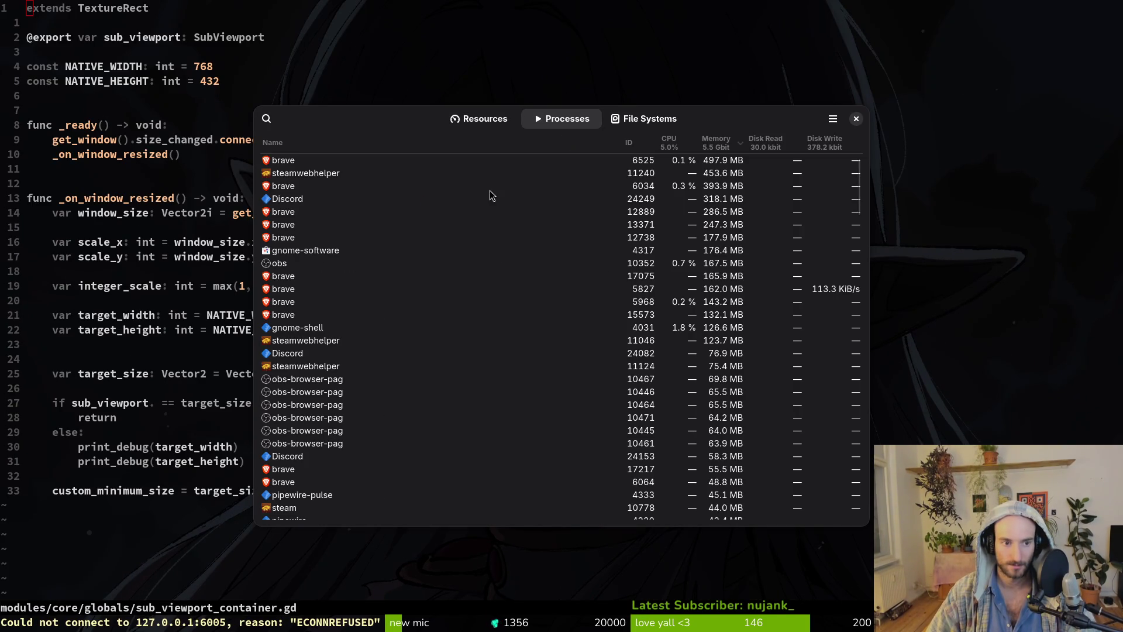
scroll(506, 221, "down", 10)
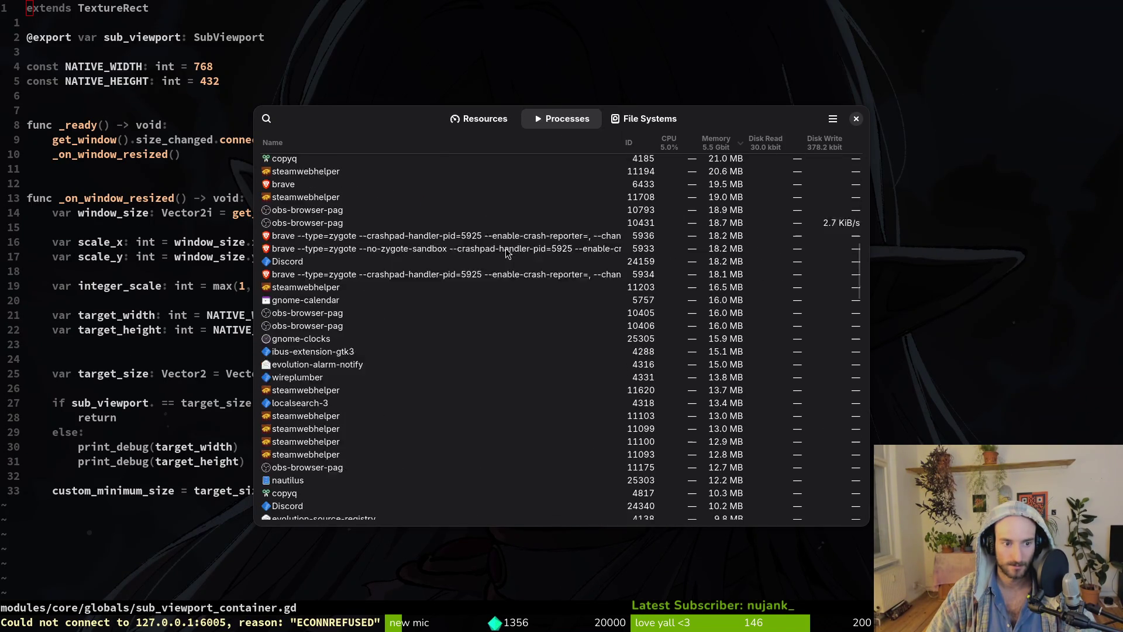
scroll(501, 341, "down", 15)
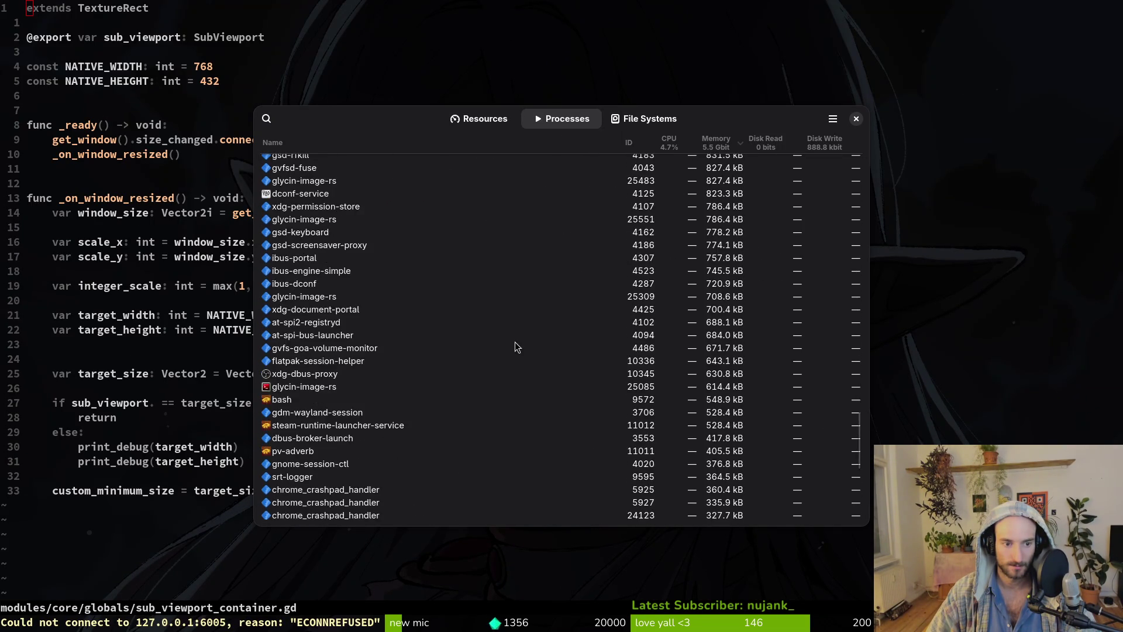
scroll(514, 341, "up", 15)
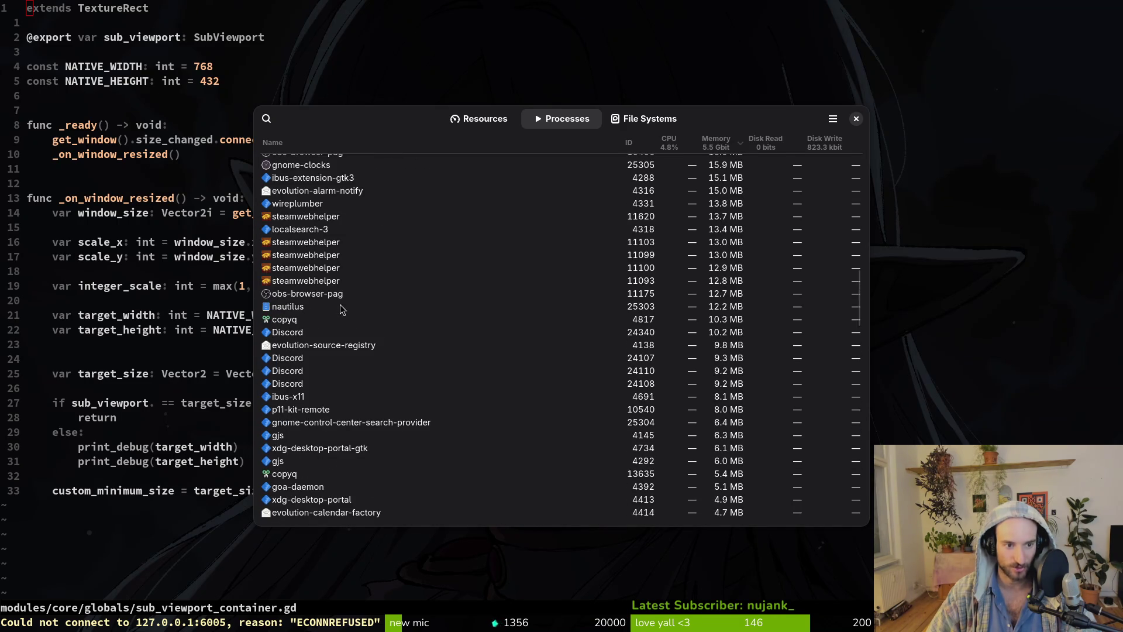
scroll(350, 328, "up", 3)
Select the steam and steamwebhelper processes and end them.
left_click(319, 358)
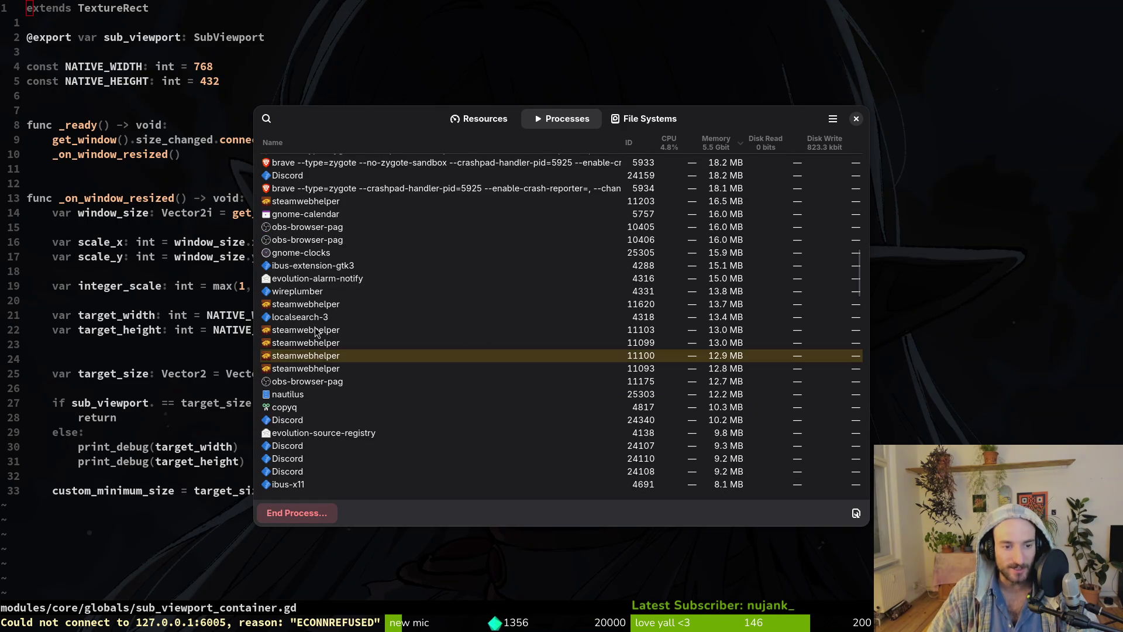
left_click(316, 331)
left_click(325, 358, "shift")
scroll(275, 286, "up", 3)
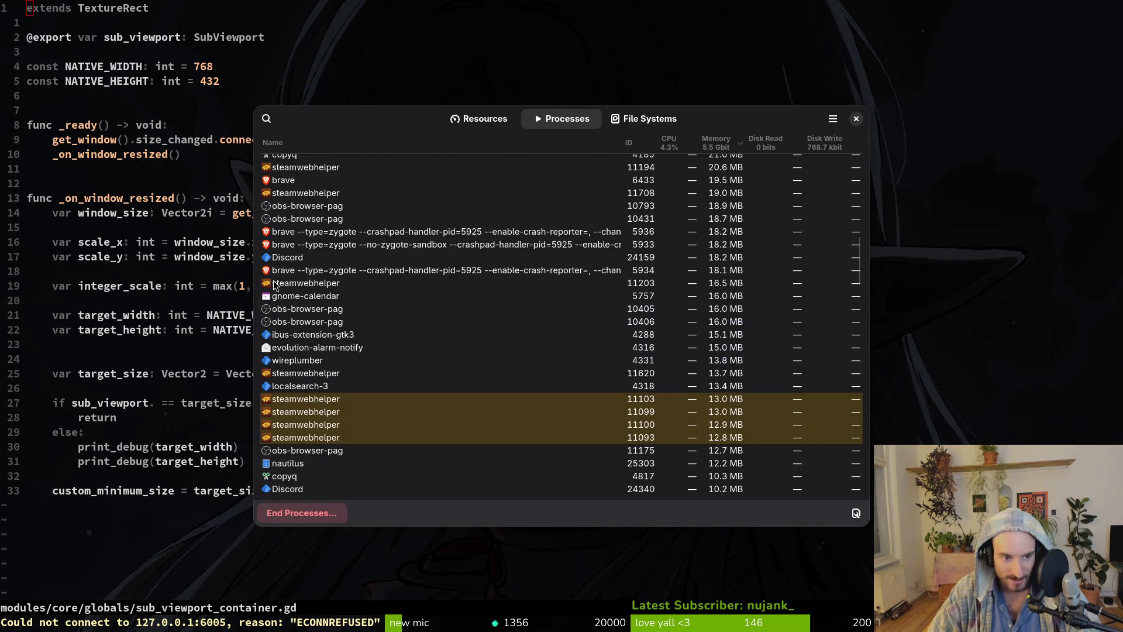
left_click(292, 286, "shift")
scroll(299, 327, "up", 7)
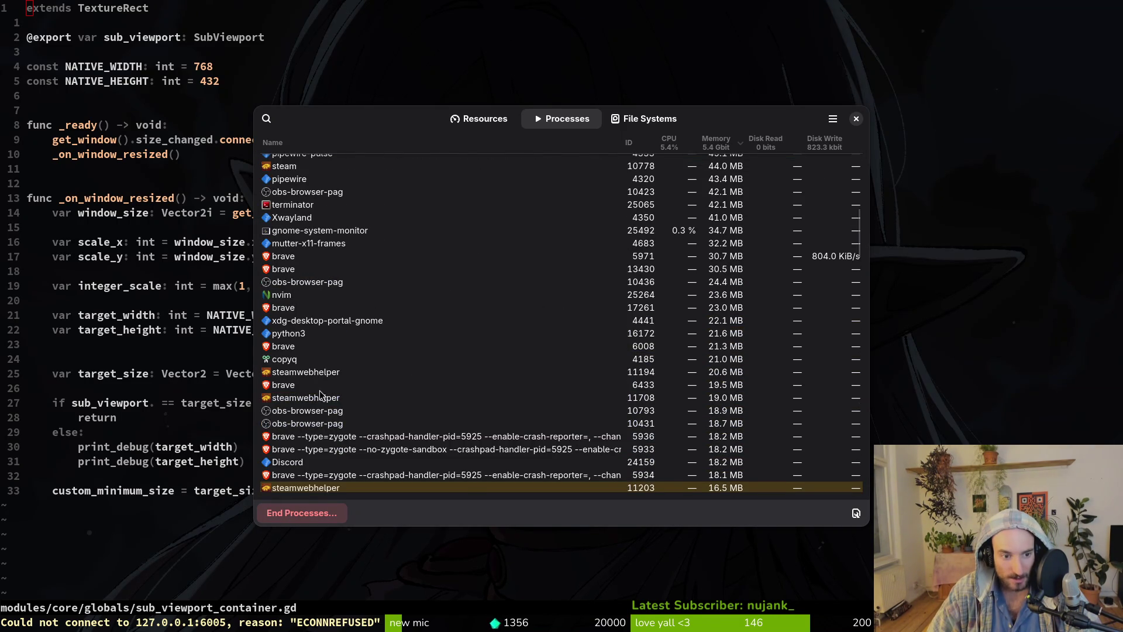
scroll(310, 377, "up", 5)
left_click(303, 332)
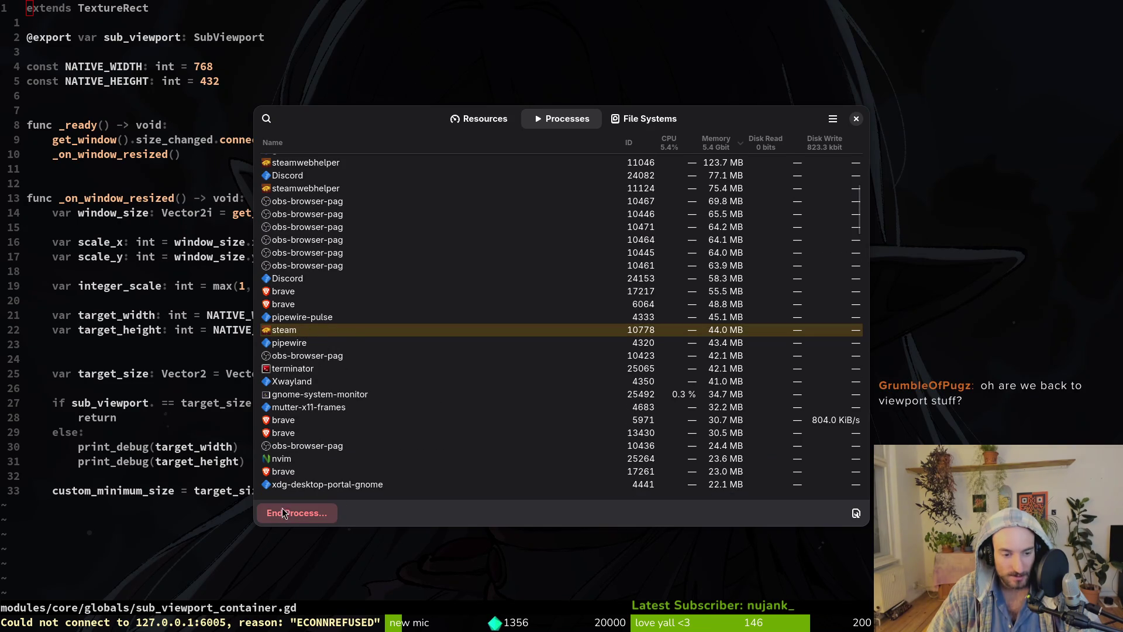
left_click(286, 515)
left_click(608, 345)
scroll(375, 287, "up", 3)
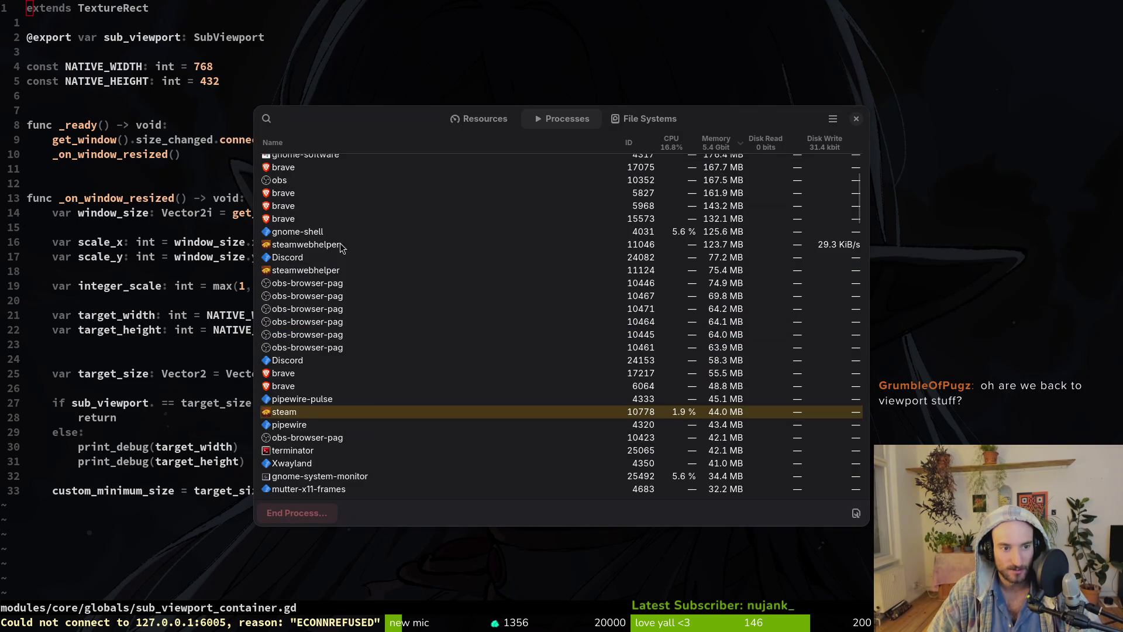
scroll(345, 227, "up", 3)
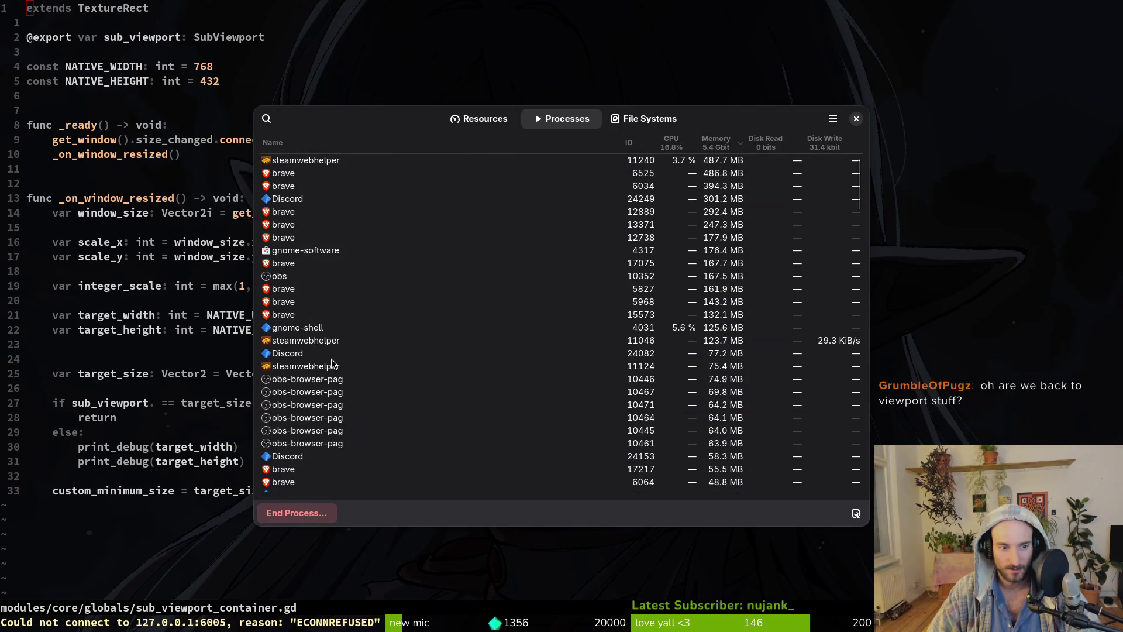
left_click(310, 342)
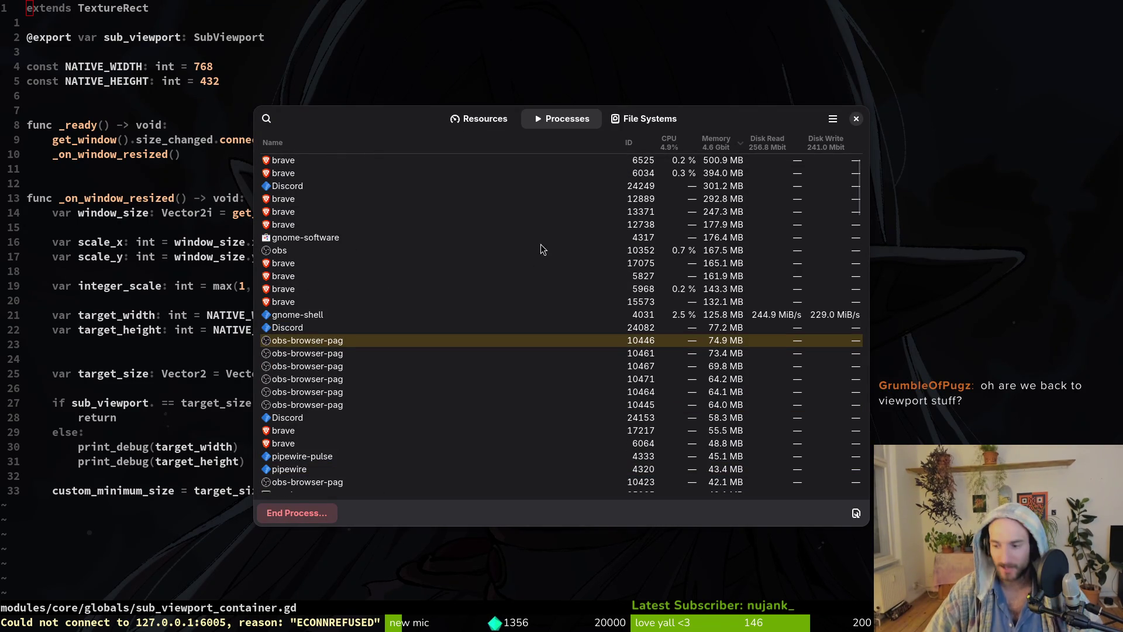
Close System Monitor and write the script in Neovim with :w.
mouse_move(556, 230)
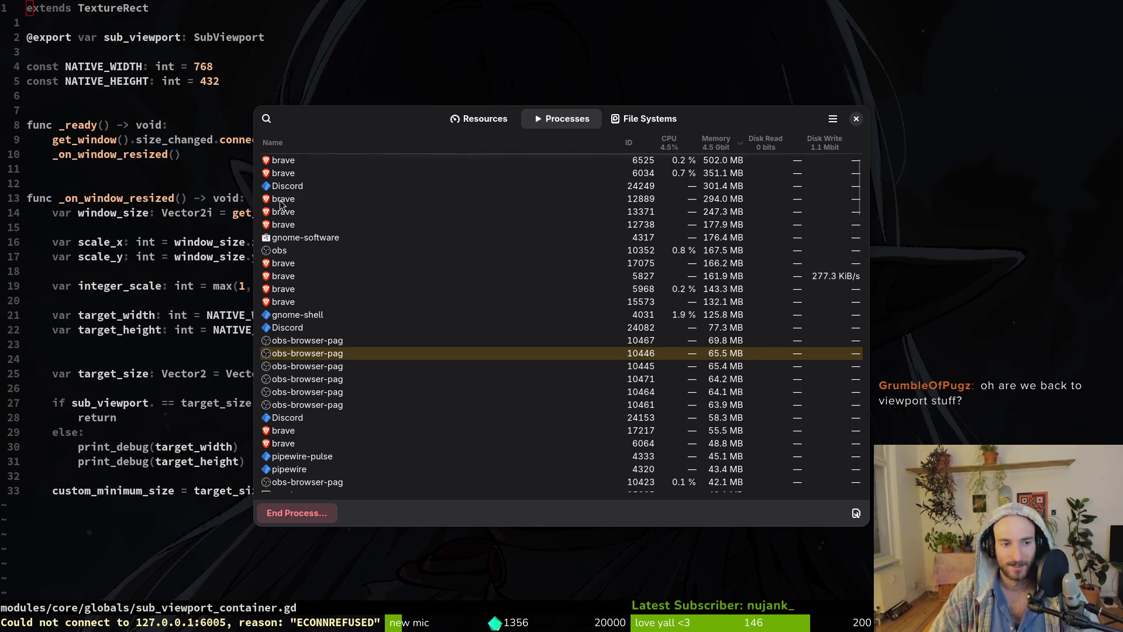
left_click(856, 119)
type(":w")
key("Return")
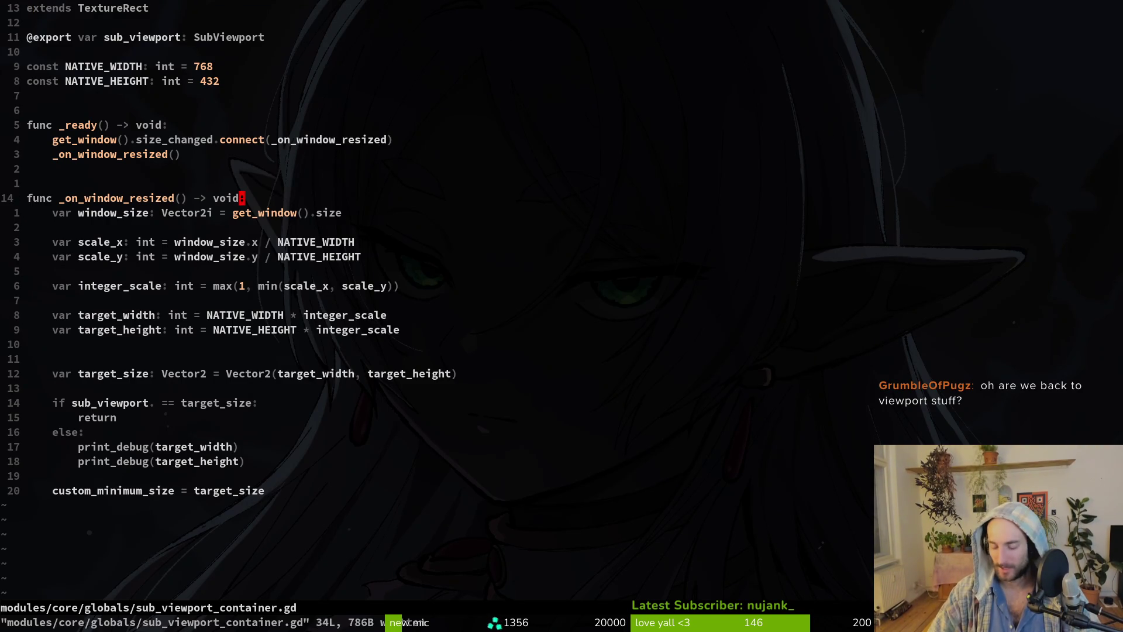
Quit Neovim with :q and reopen the pollinateOrDie project from the desktop overview.
type(":q")
key("Return")
key("super")
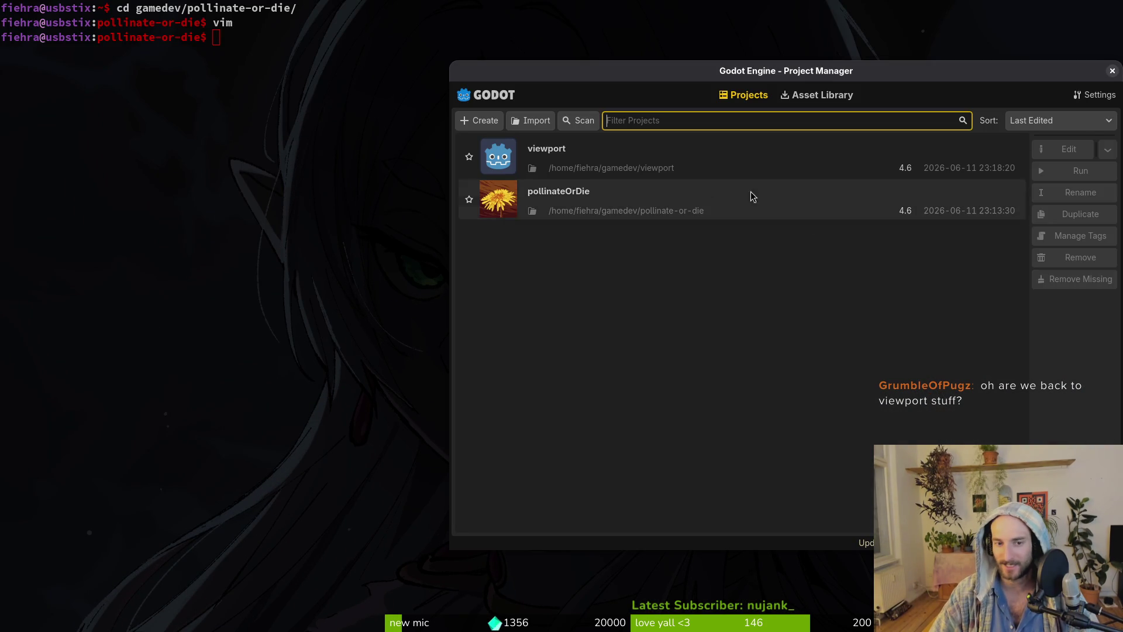
double_click(618, 192)
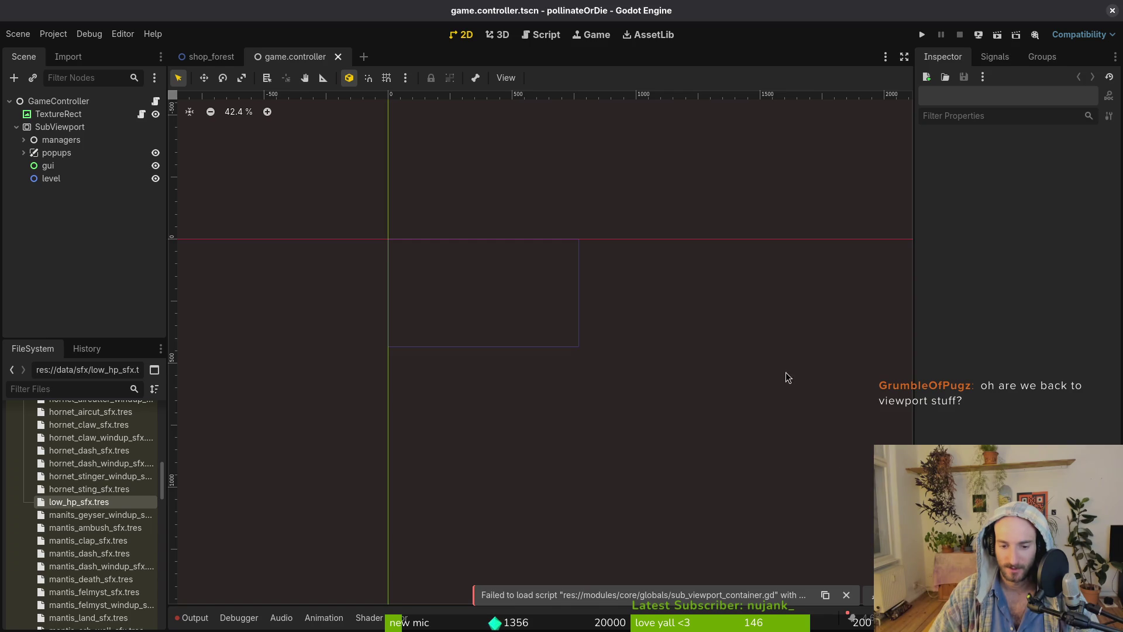
In the terminal, enter gamedev/pollinate-or-die and start Neovim there with 'v .'.
key("alt+Tab")
type("cd gamedev/po")
key("Tab")
key("Return")
type("v .")
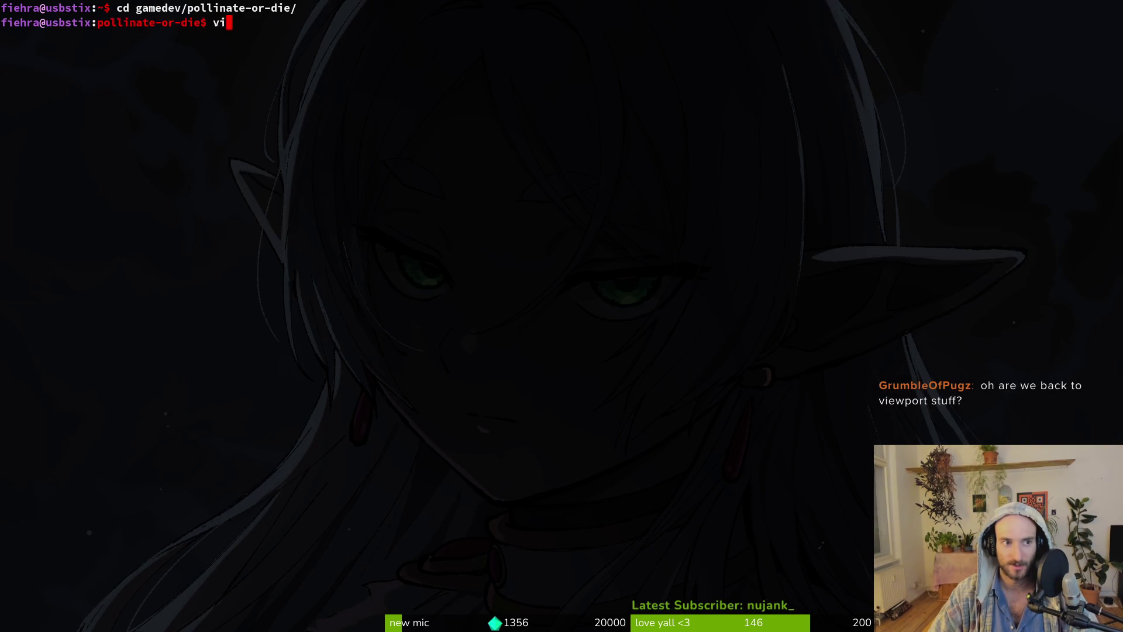
key("Return")
key("space")
Find and open sub_viewport_container.gd, then jump to line 28.
key("f")
key("f")
type("du")
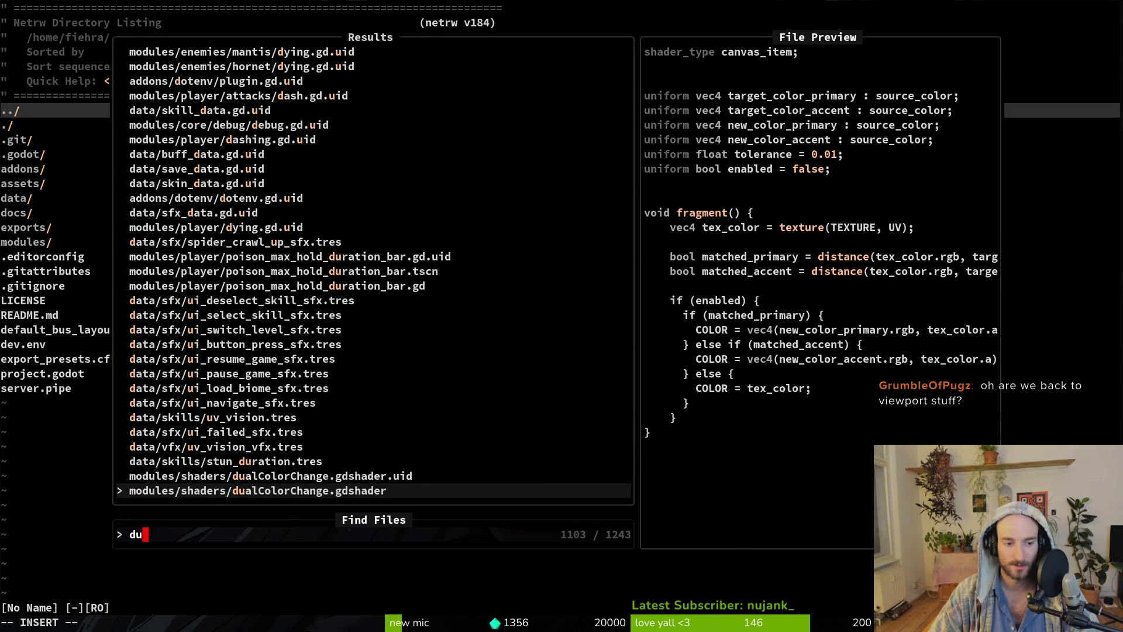
type("sub")
key("Return")
key("2")
key("8")
key("G")
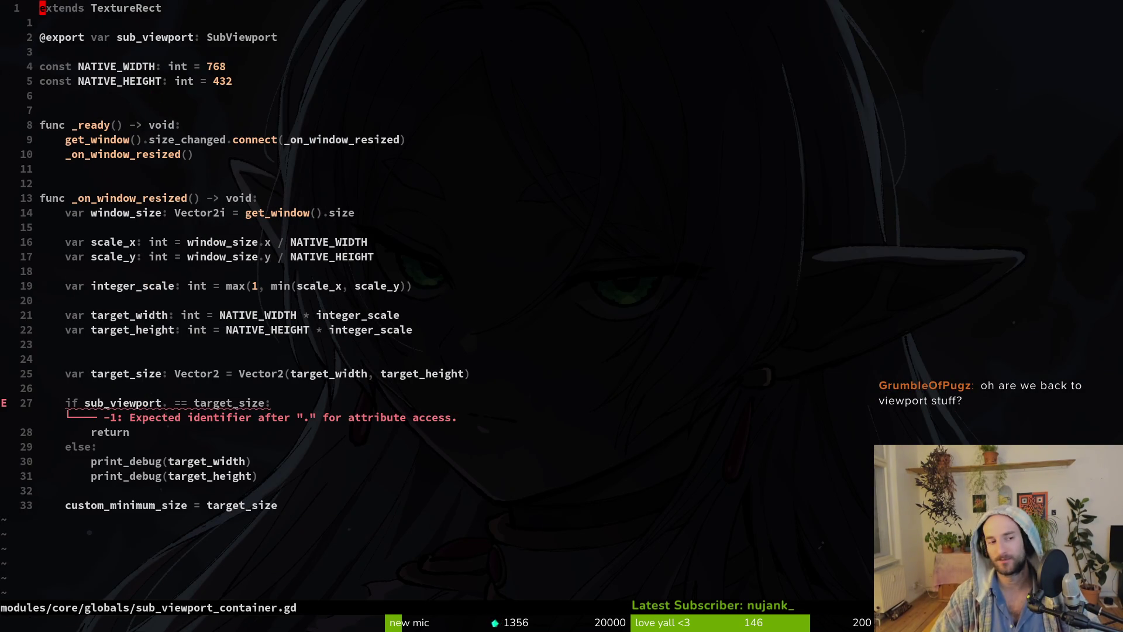
Complete 'sub_viewport.size' on line 28 using autocompletion.
key("w")
key("w")
key("w")
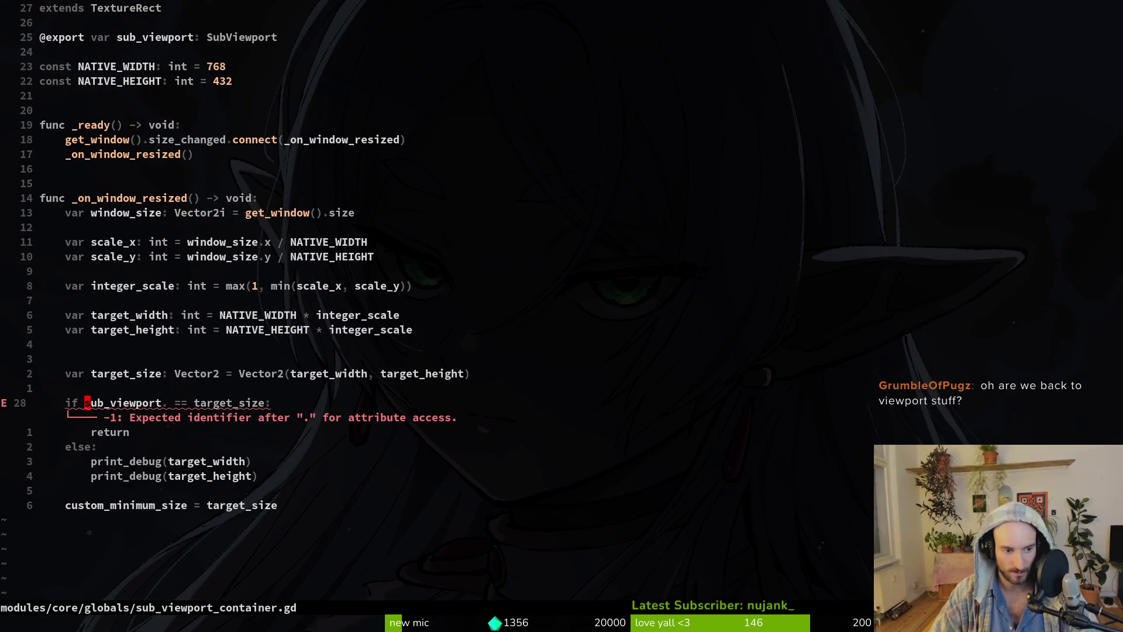
key("a")
key("ctrl+space")
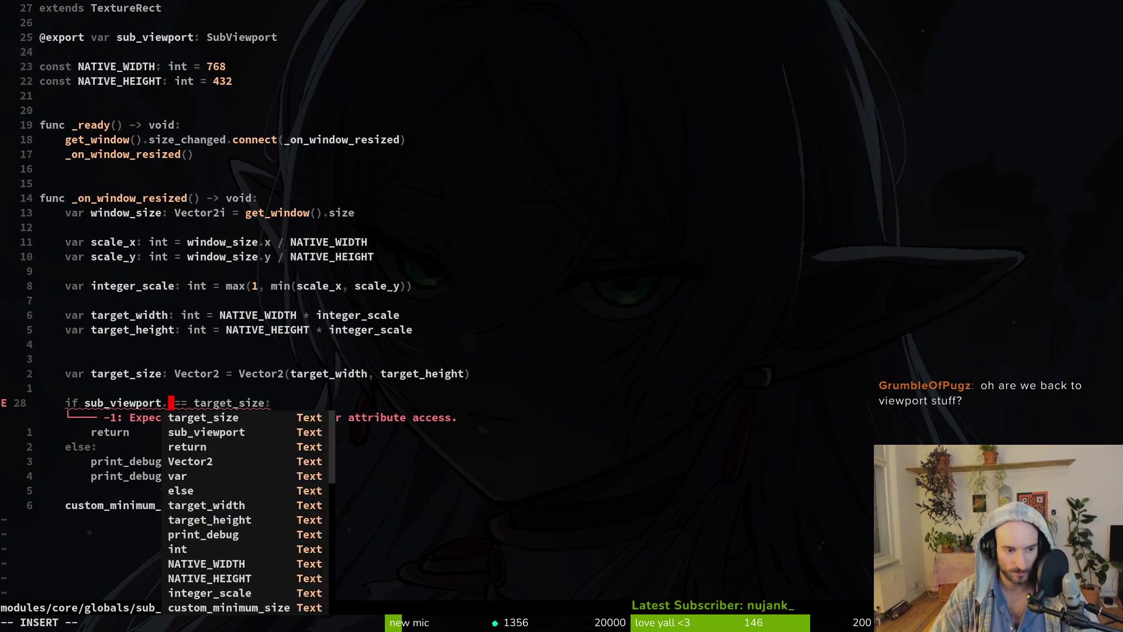
key("Up")
key("Up")
key("Up")
key("Up")
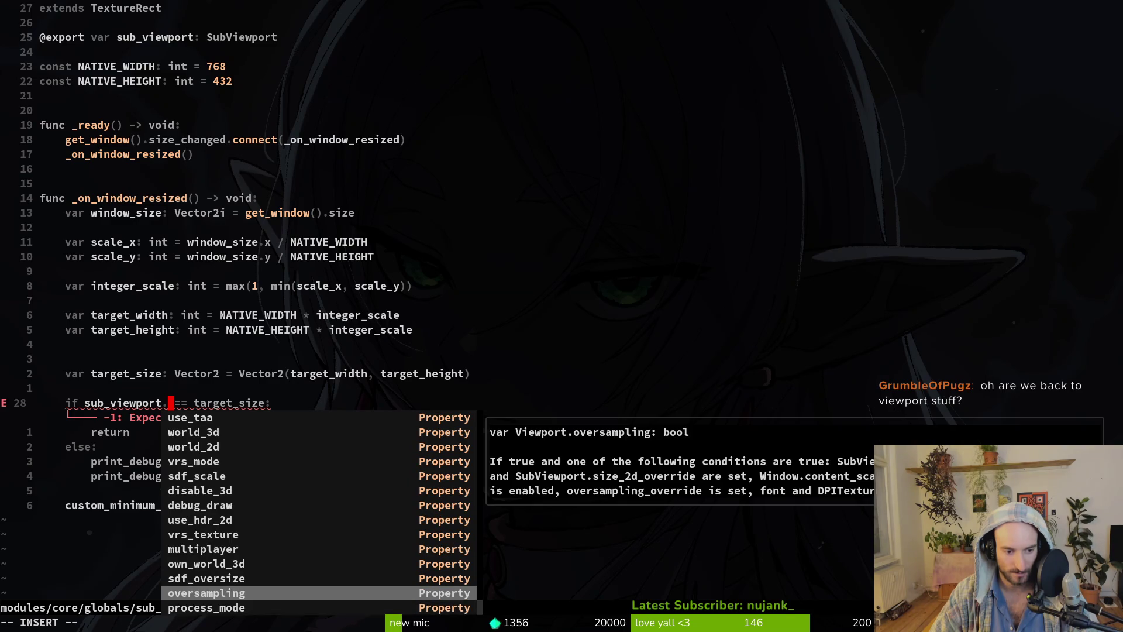
key("Up")
key("Up")
key("Up")
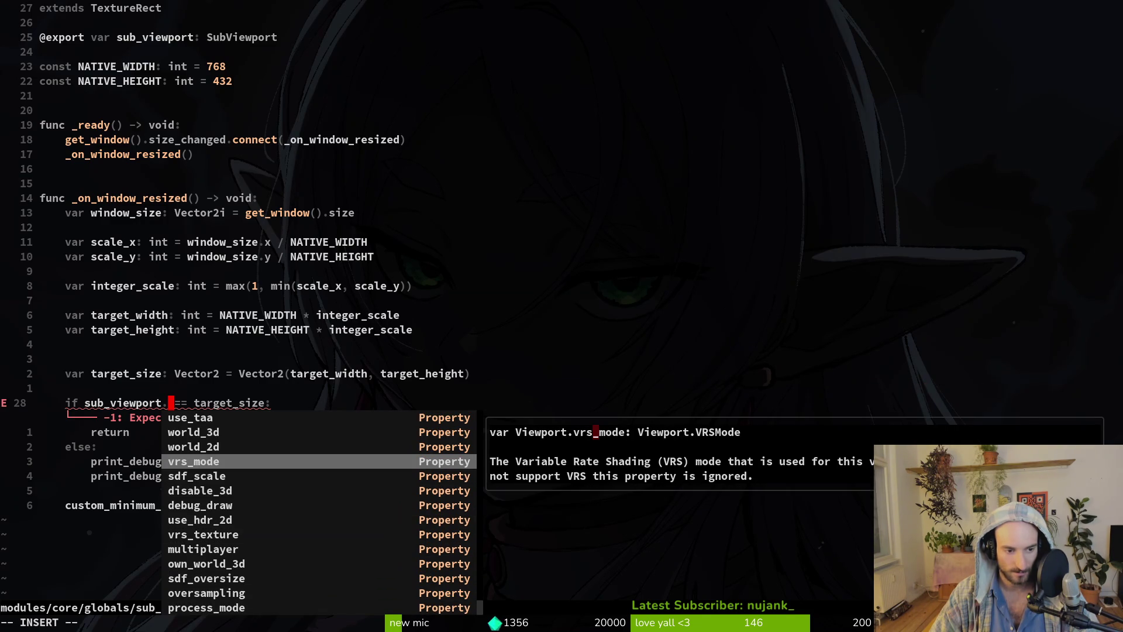
key("Up")
key("Up")
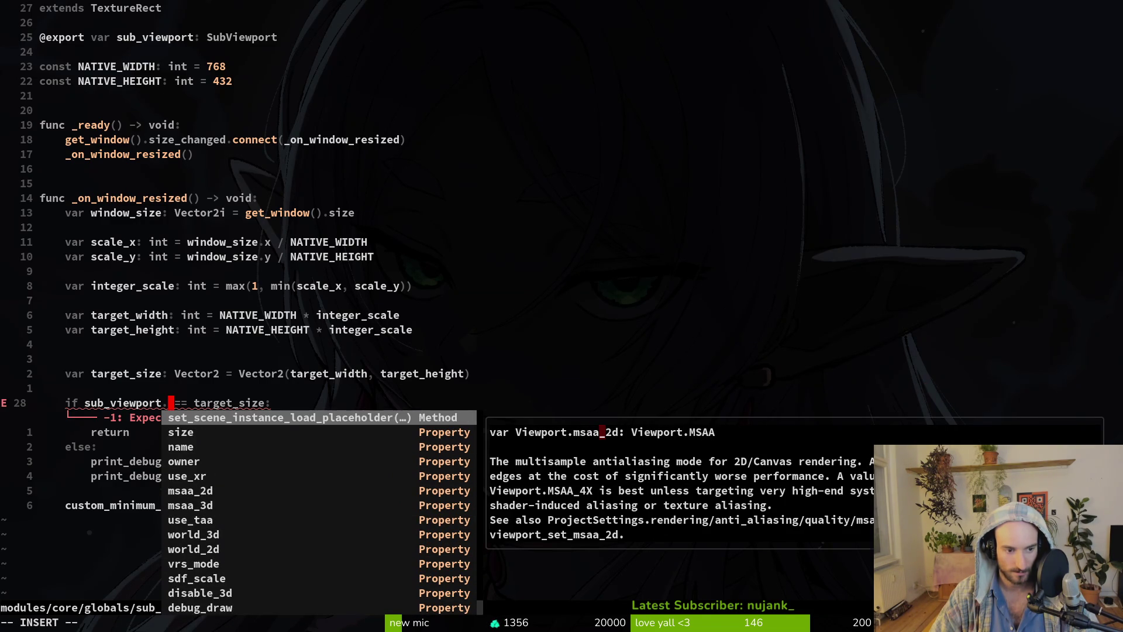
key("Down")
key("Down")
key("Up")
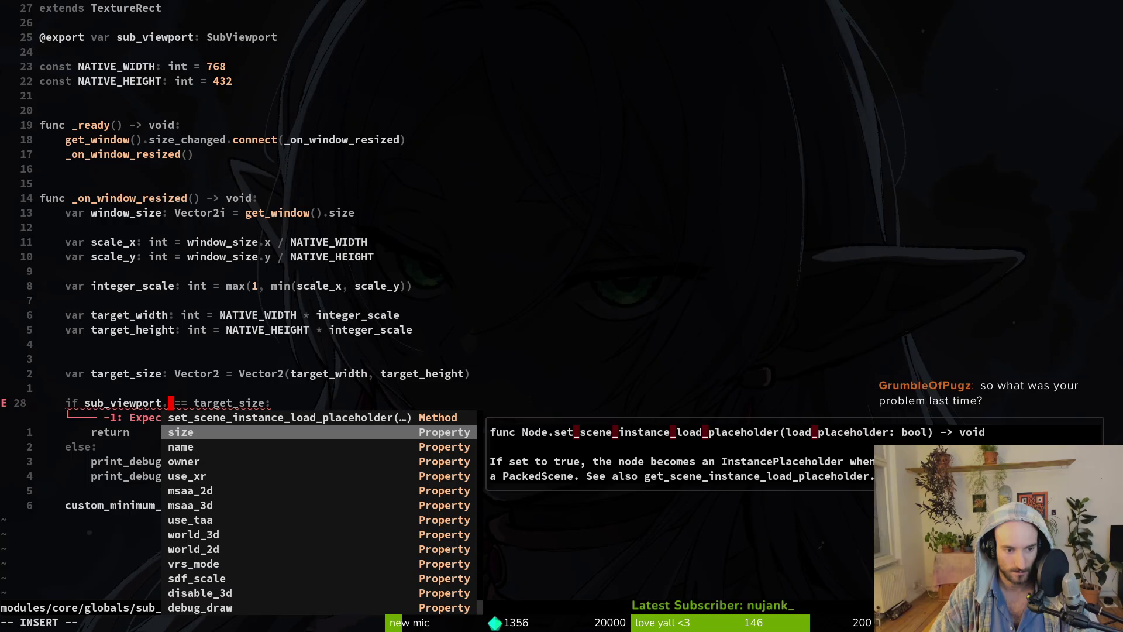
key("Return")
key("BackSpace")
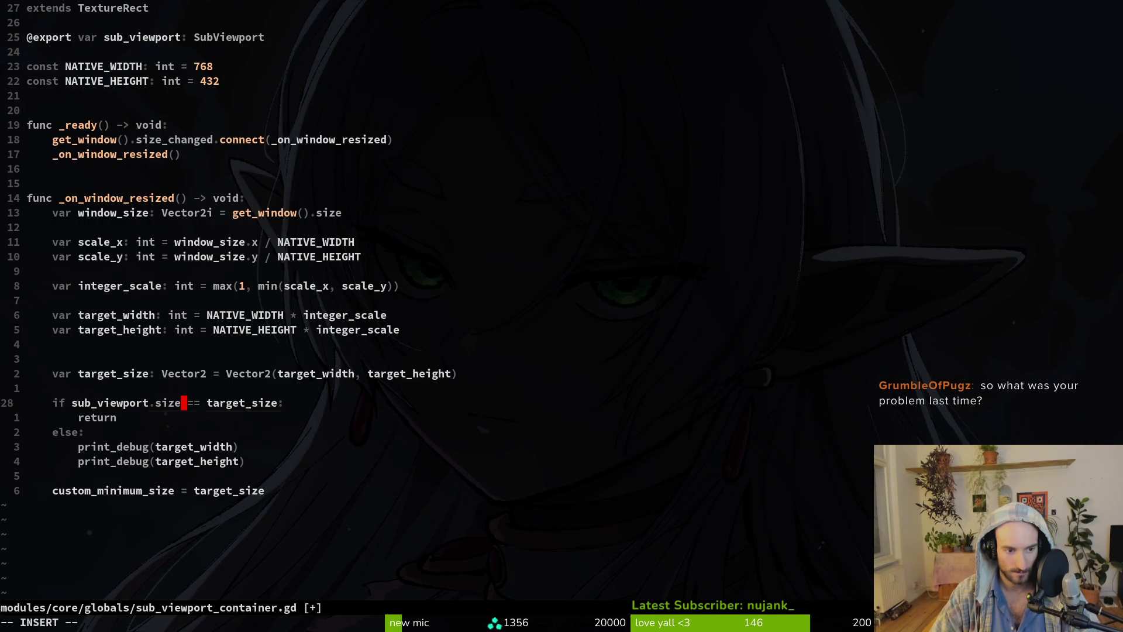
type("e")
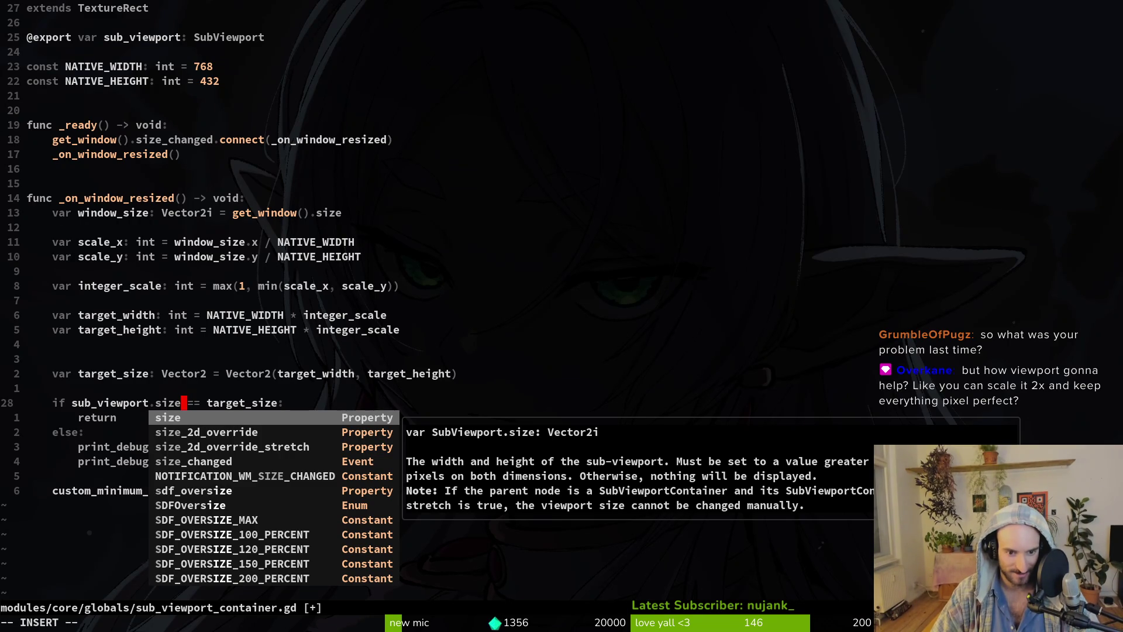
key("Escape")
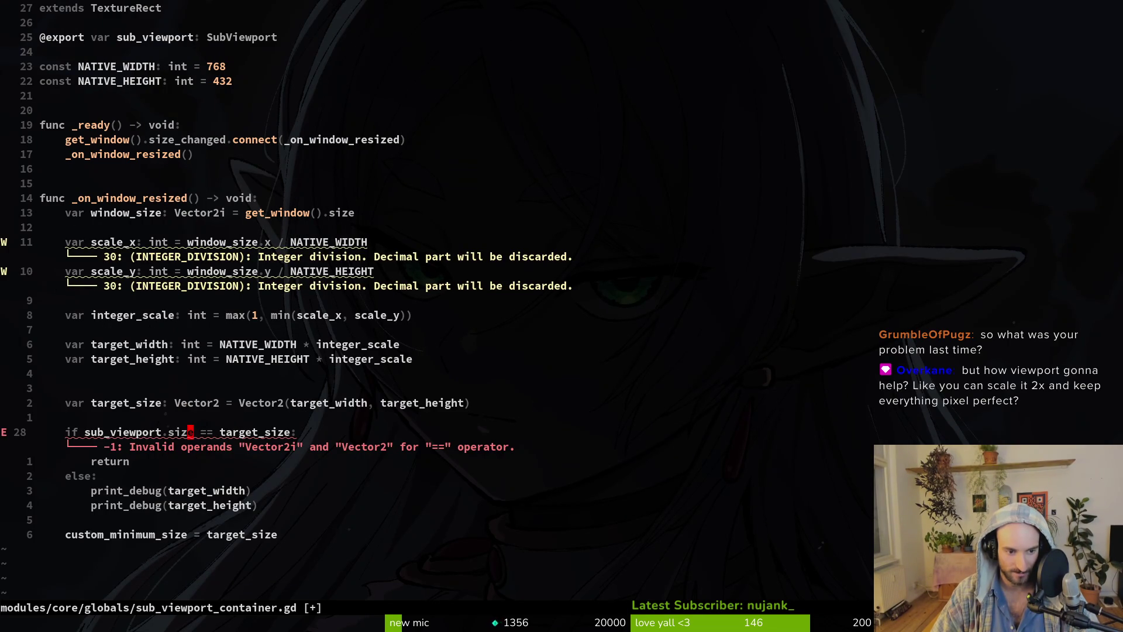
Change target_size's type and constructor from Vector2 to Vector2i.
key("w")
key("w")
key("b")
key("w")
key("k")
key("k")
key("i")
key("BackSpace")
type("2")
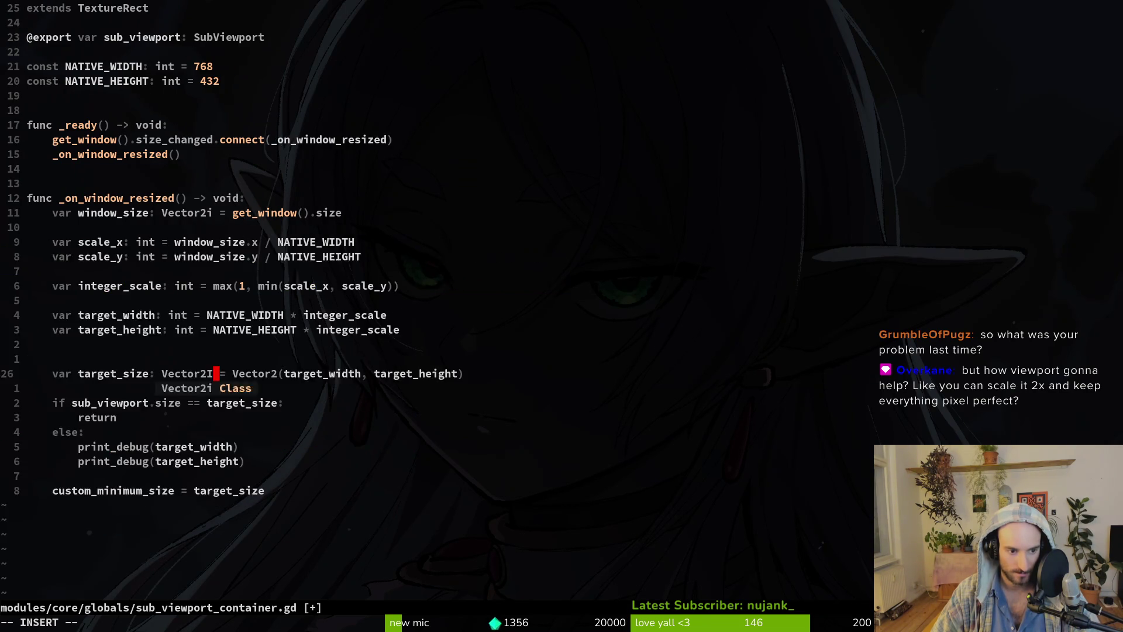
type("i")
key("Escape")
key("w")
key("w")
type("ii")
key("Escape")
key("j")
key("j")
Save the script with :w and run the game with F5.
type(":w")
key("Return")
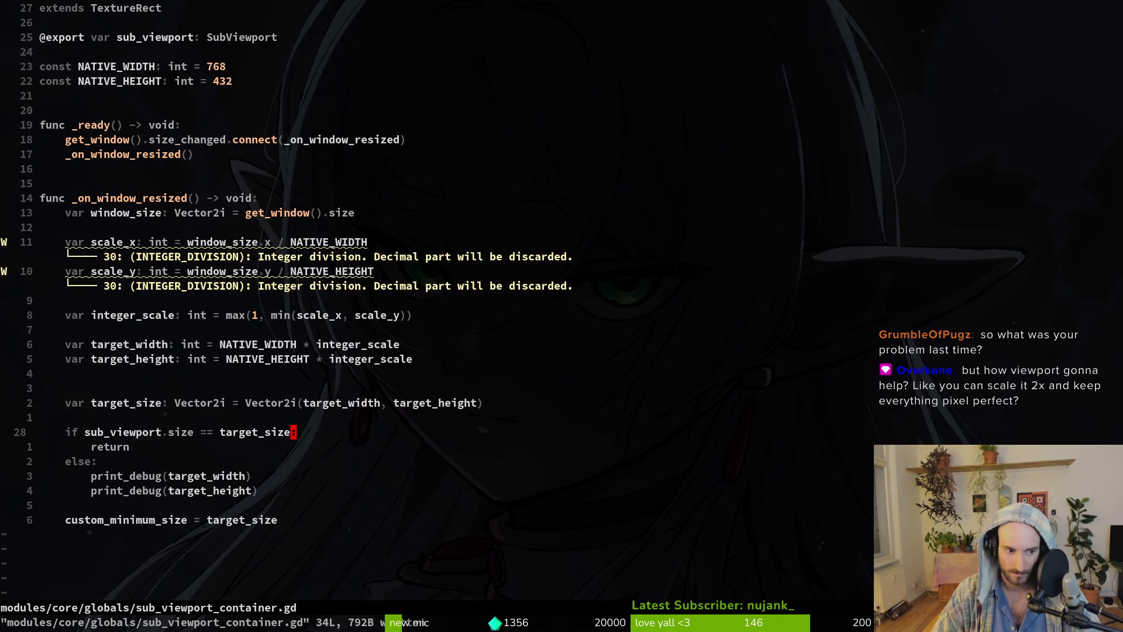
key("alt+Tab")
key("F5")
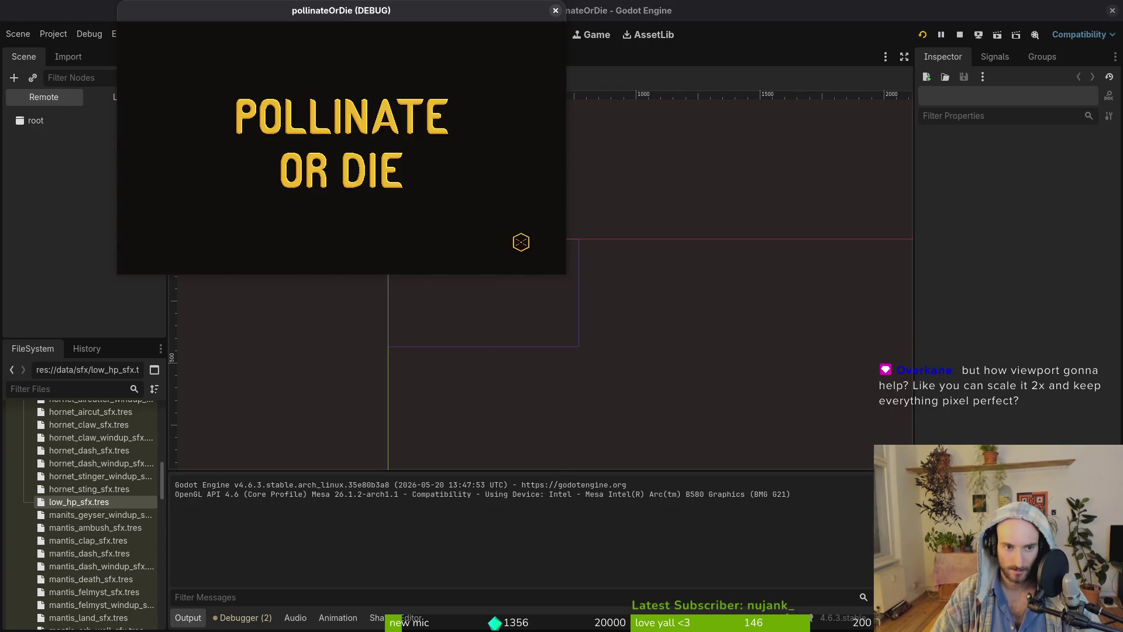
Enlarge the game window to test scaling, stop the game, and select TextureRect.
mouse_move(567, 274)
left_mouse_down()
mouse_move(608, 321)
mouse_move(884, 478)
mouse_move(886, 585)
mouse_move(679, 361)
left_mouse_up()
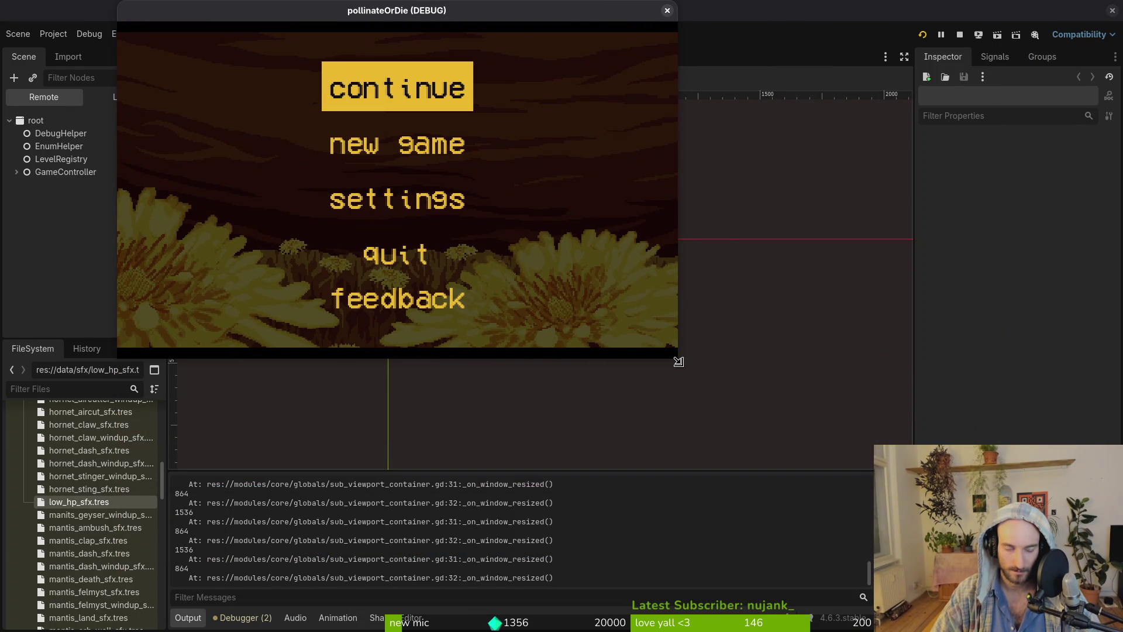
key("F8")
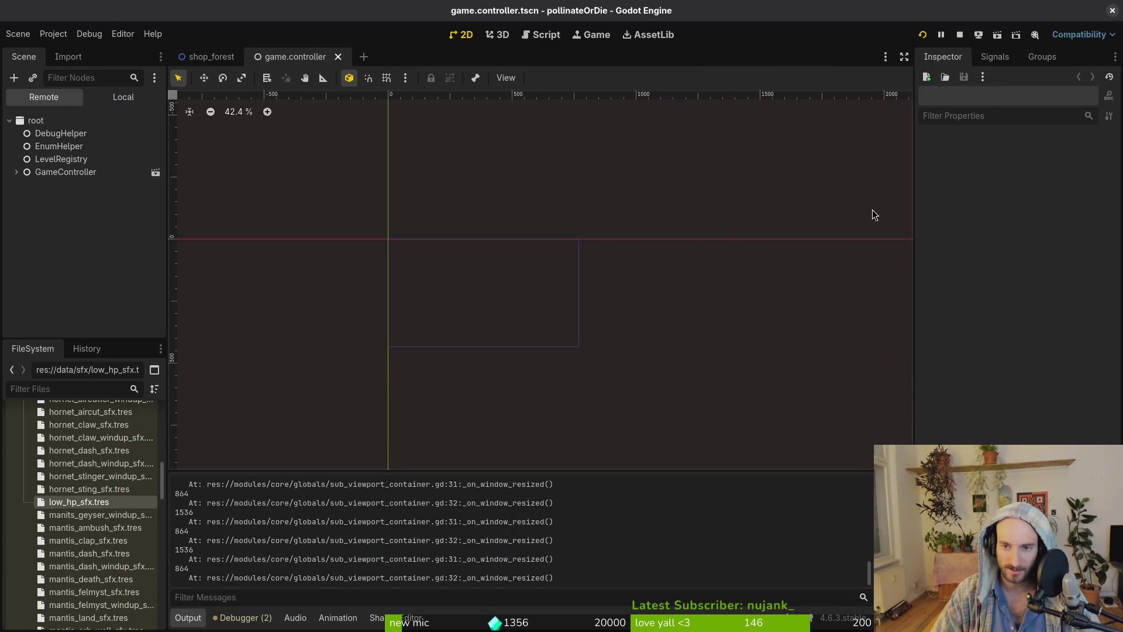
left_click(52, 149)
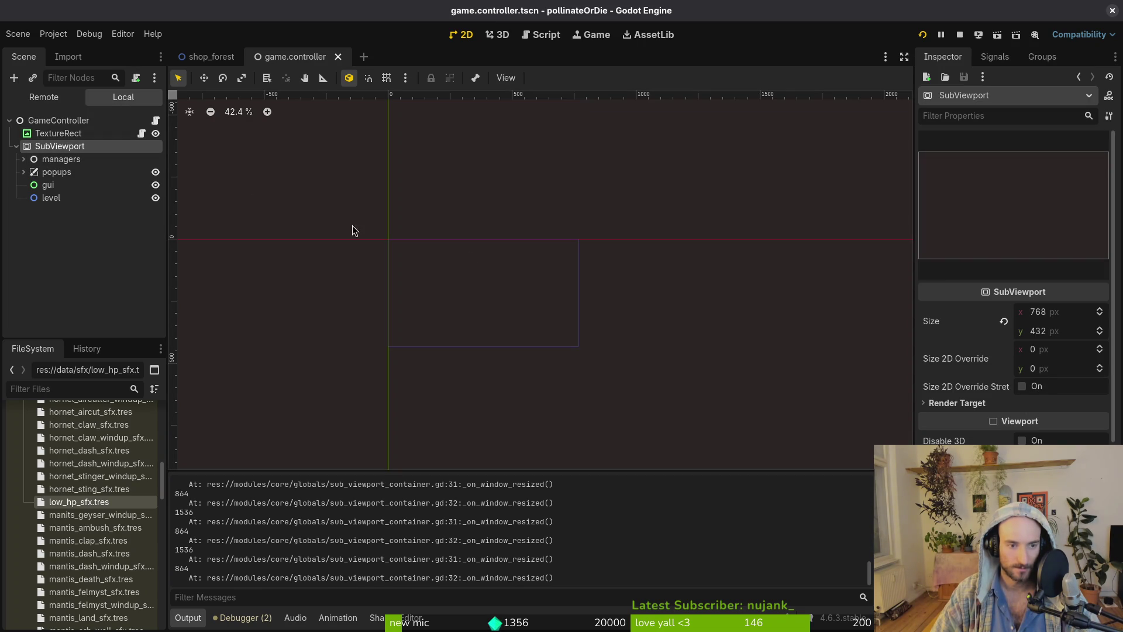
left_click(47, 136)
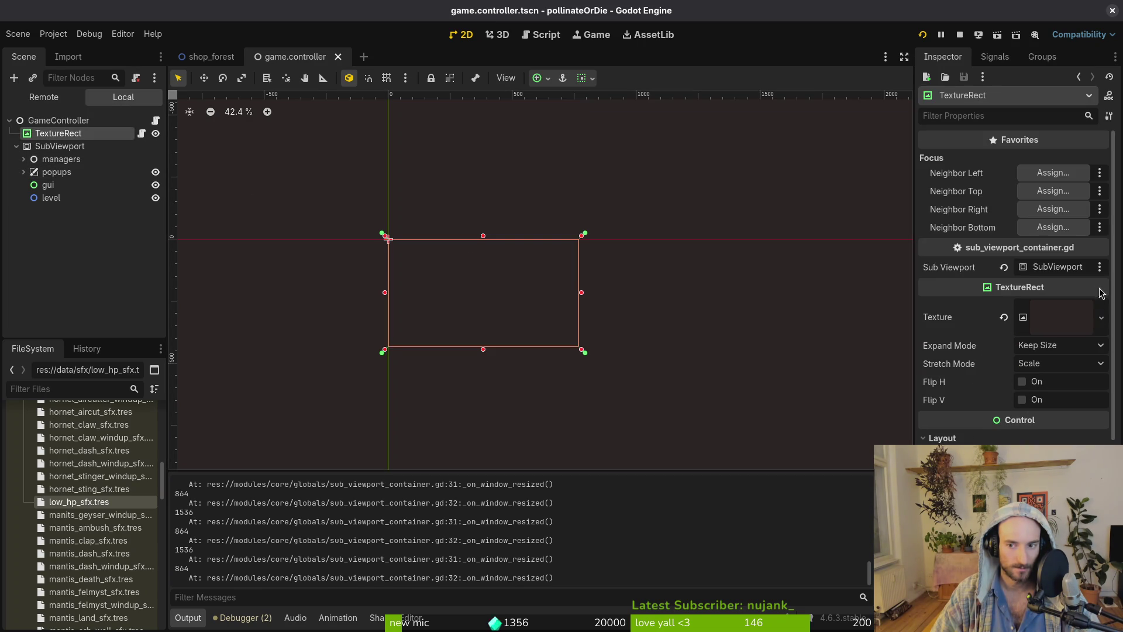
Set TextureRect's Stretch Mode to Keep Aspect, save, and resize the rerun game window.
left_click(1055, 368)
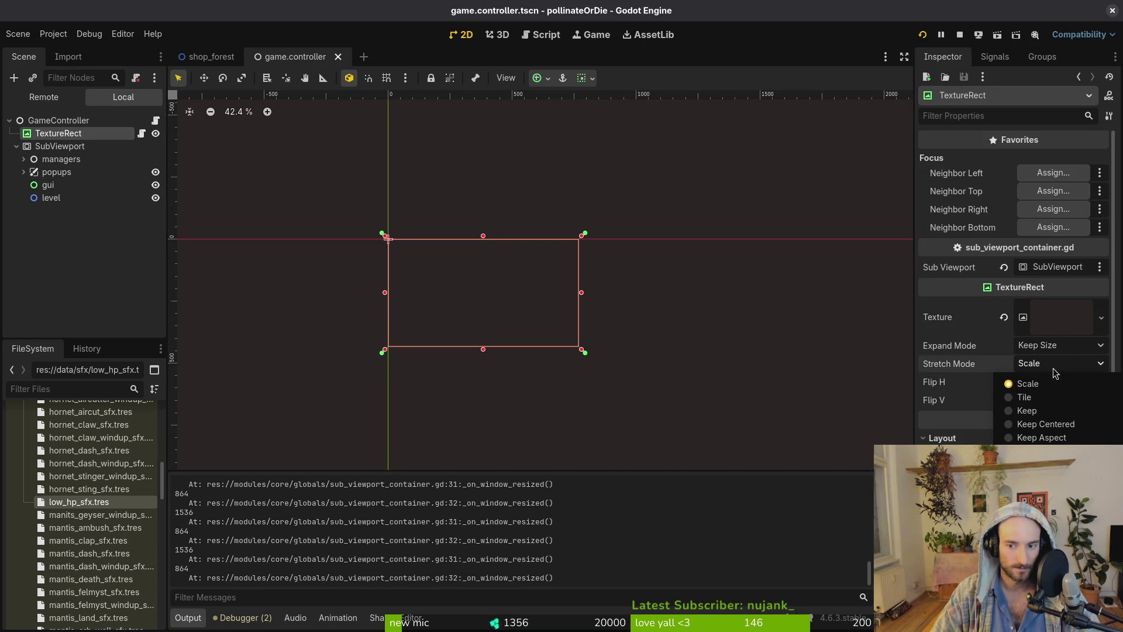
left_click(1041, 438)
key("ctrl+s")
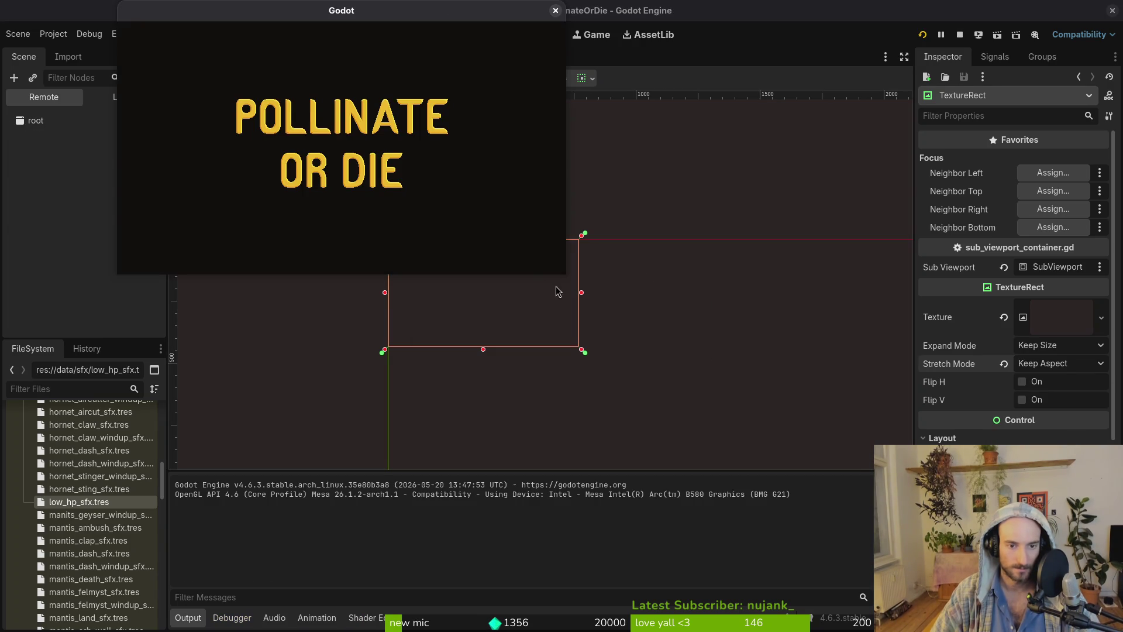
mouse_move(562, 273)
left_mouse_down()
mouse_move(614, 338)
mouse_move(535, 275)
left_mouse_up()
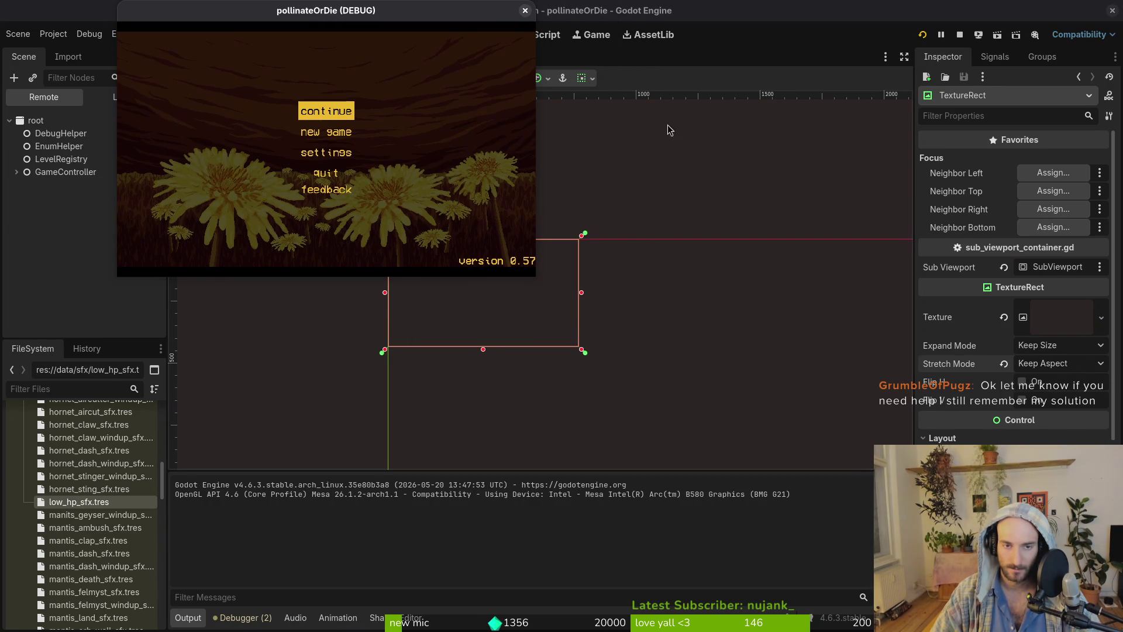
Close the running pollinateOrDie game window.
left_click(525, 10)
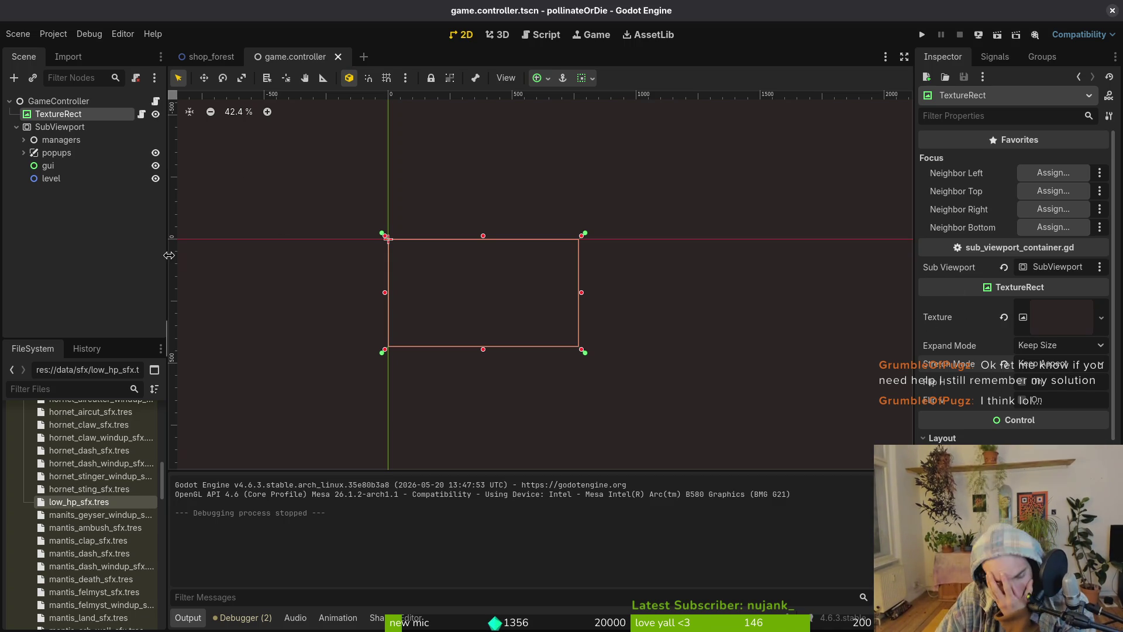
left_click(16, 127)
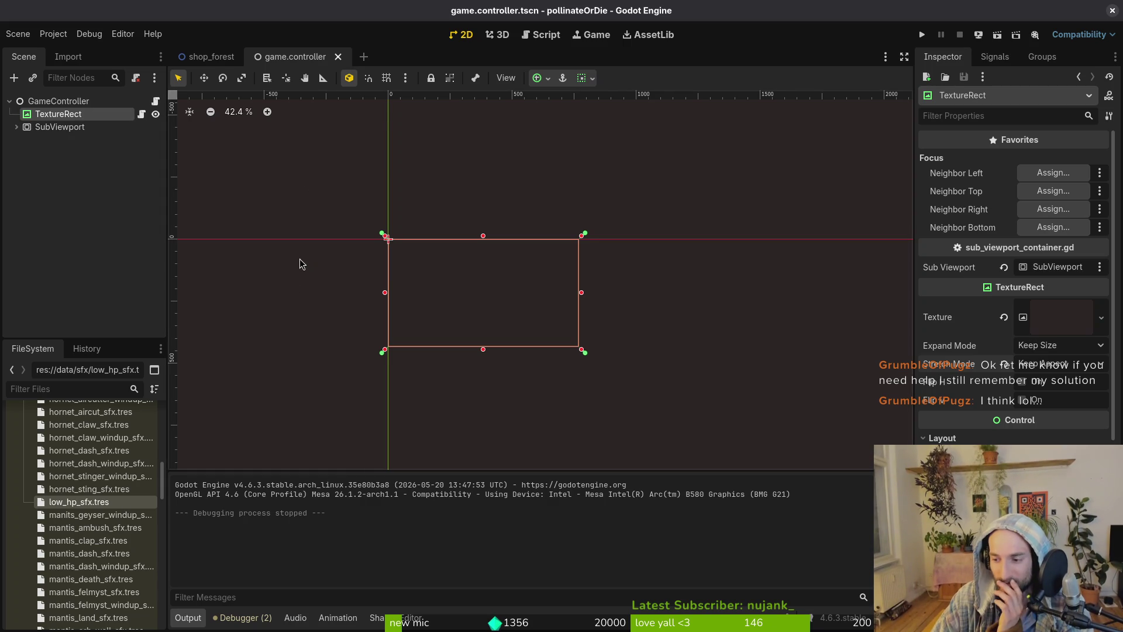
left_click(24, 127)
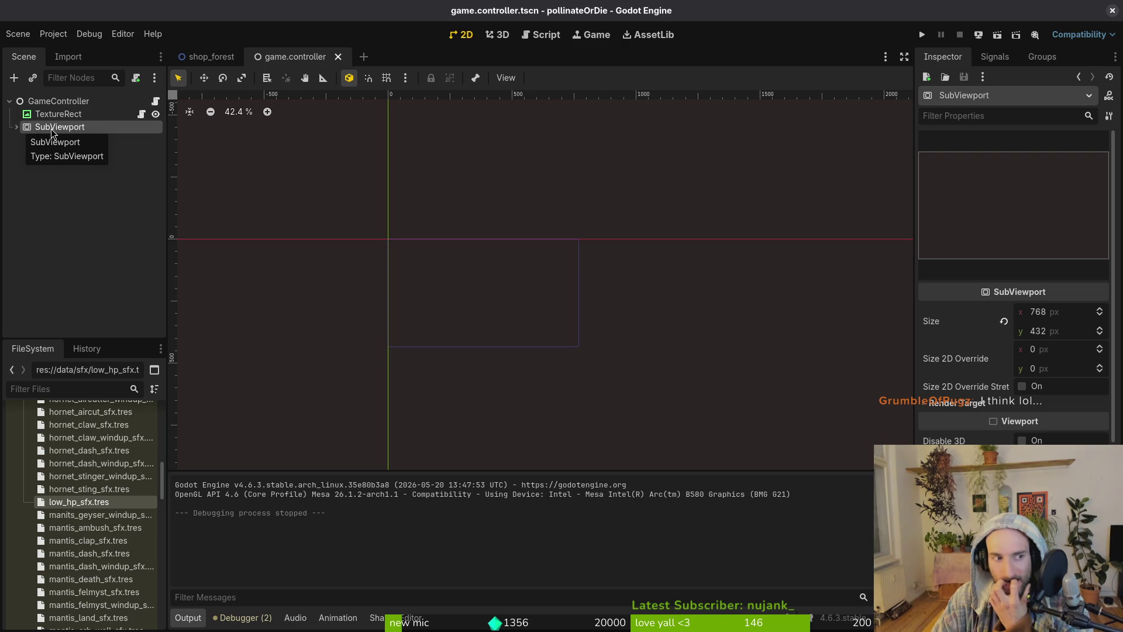
left_click(64, 115)
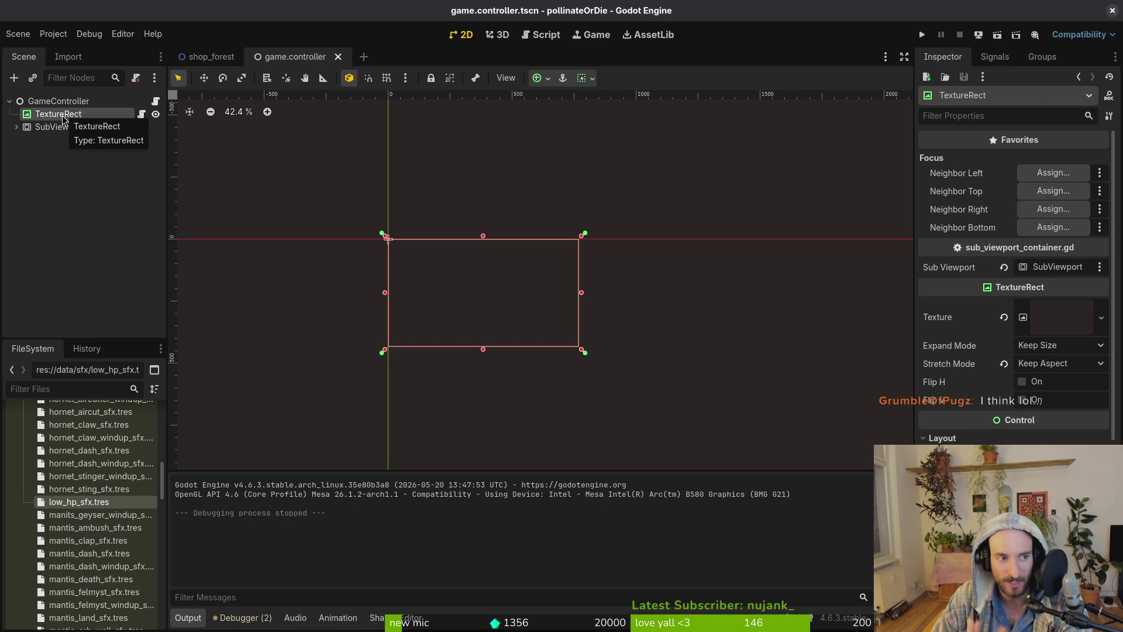
left_click(35, 128)
left_click(15, 128)
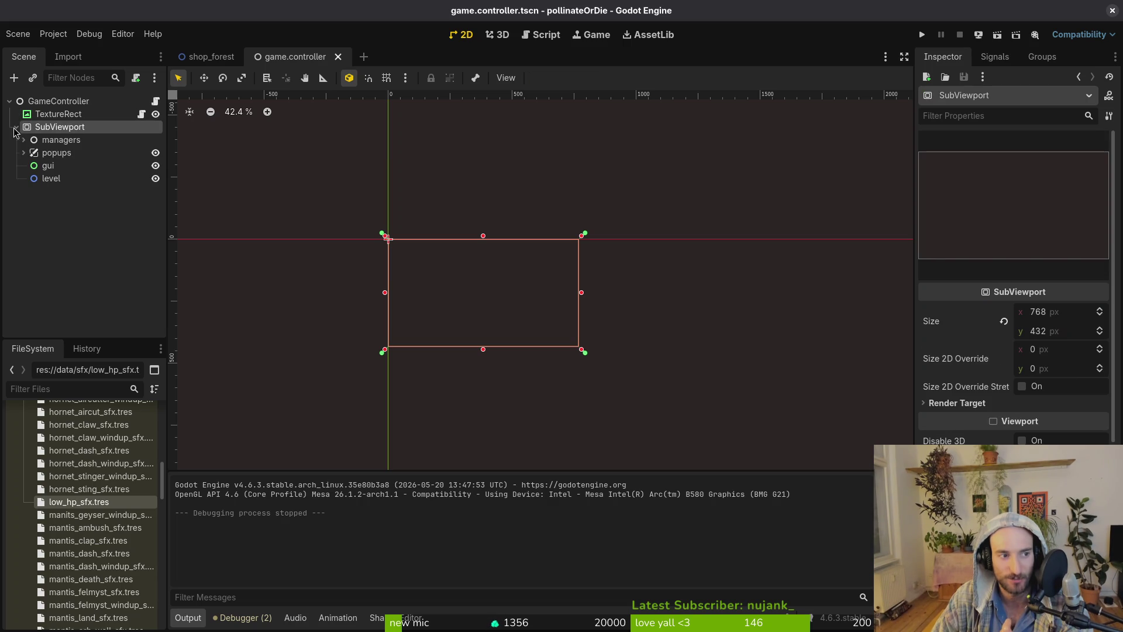
left_click(56, 153)
left_click(23, 153)
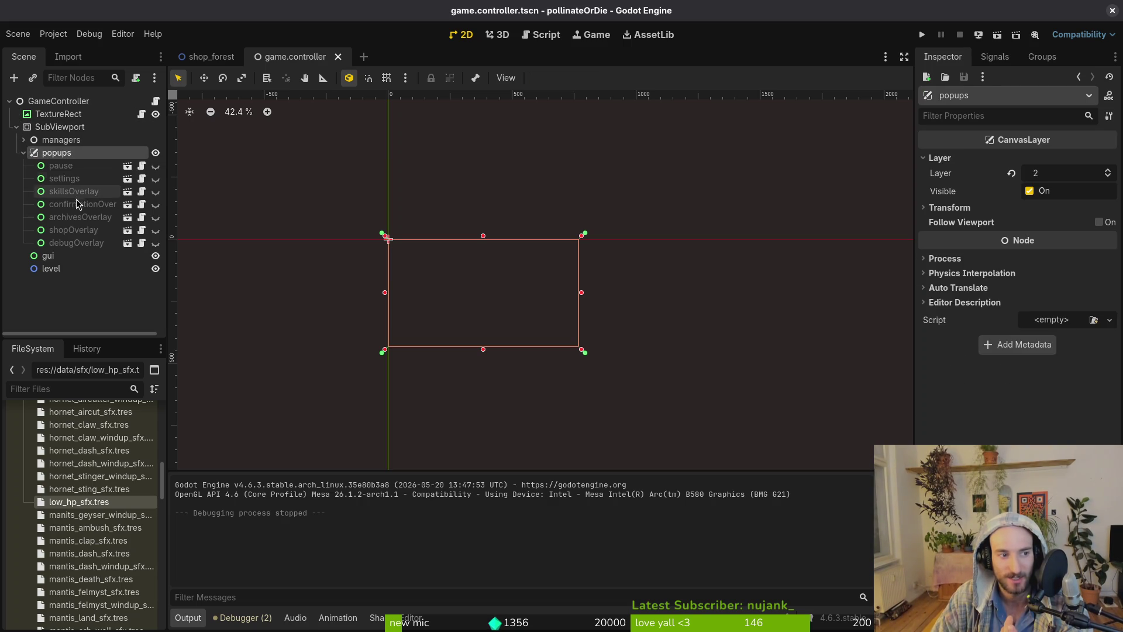
left_click(23, 153)
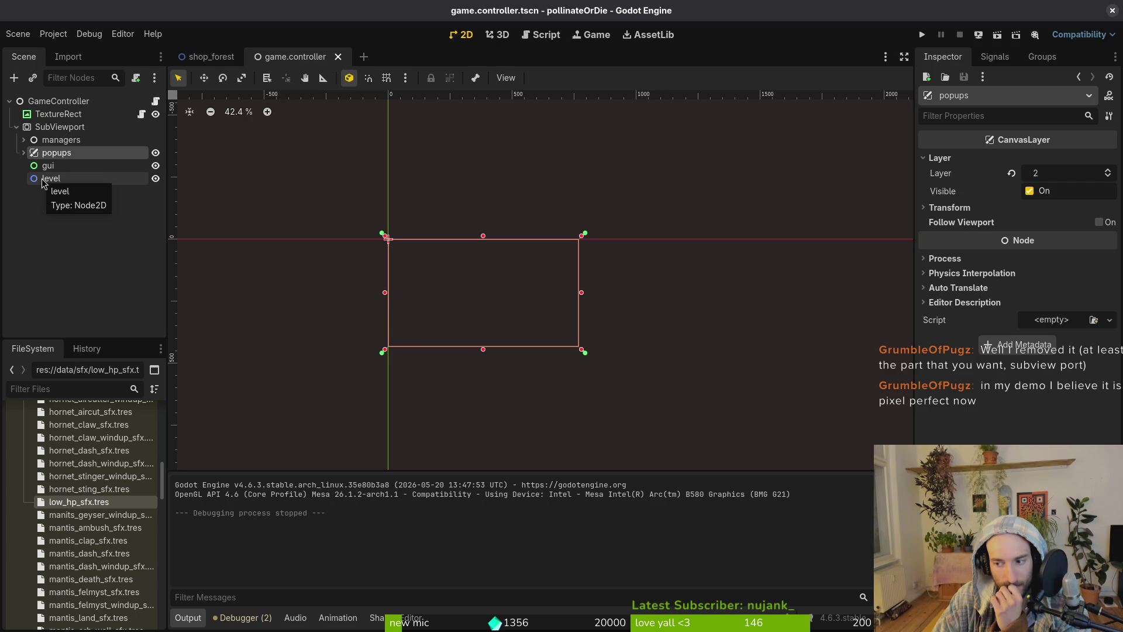
key("super")
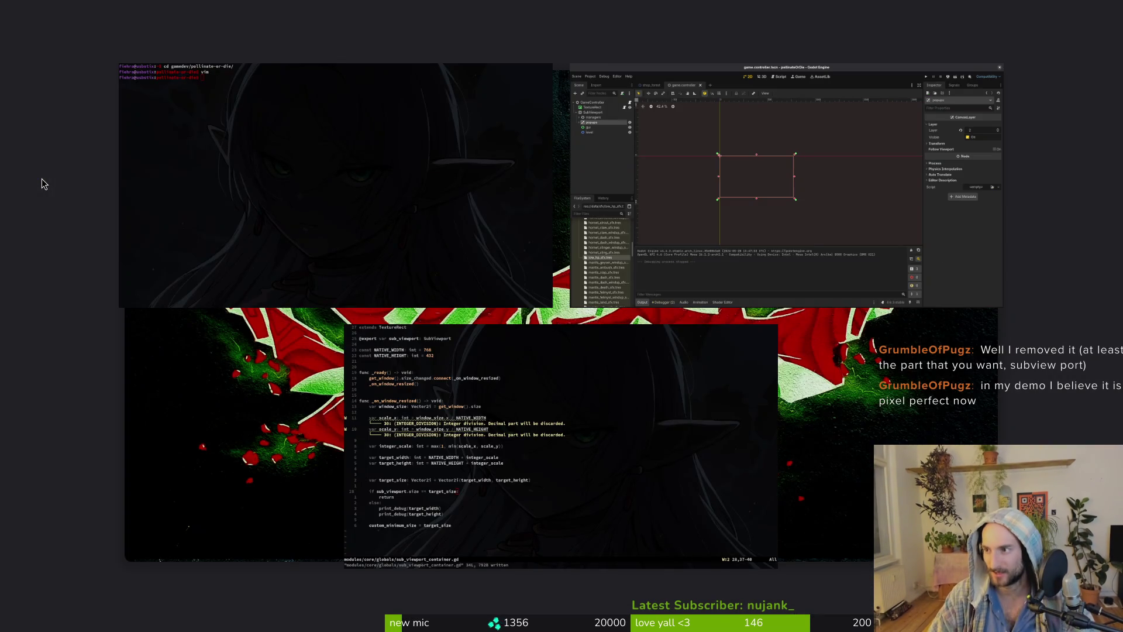
key("super")
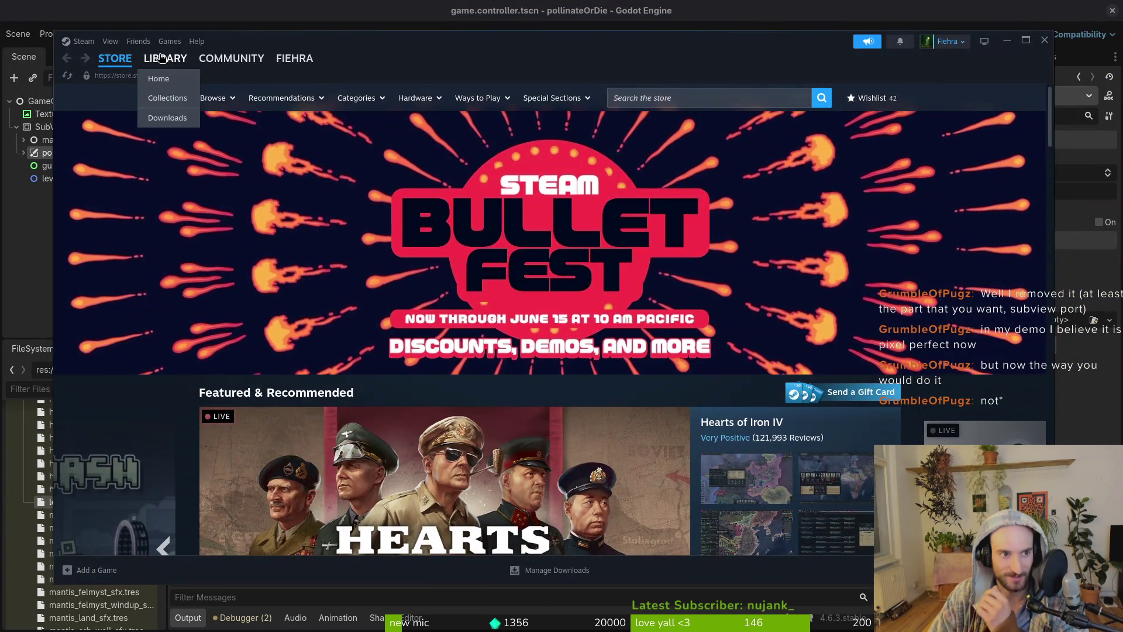
Verify the Megabat Demo's installed files in its Steam Properties, then launch the demo.
left_click(161, 58)
left_click(146, 319)
left_click(952, 283)
left_click(970, 366)
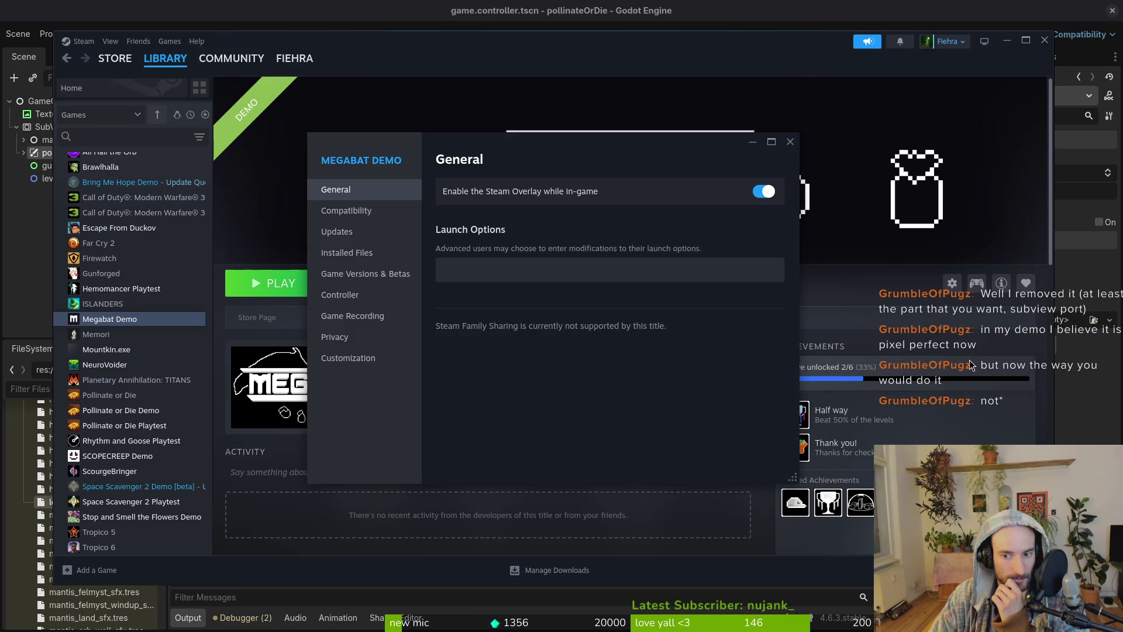
left_click(362, 231)
left_click(356, 252)
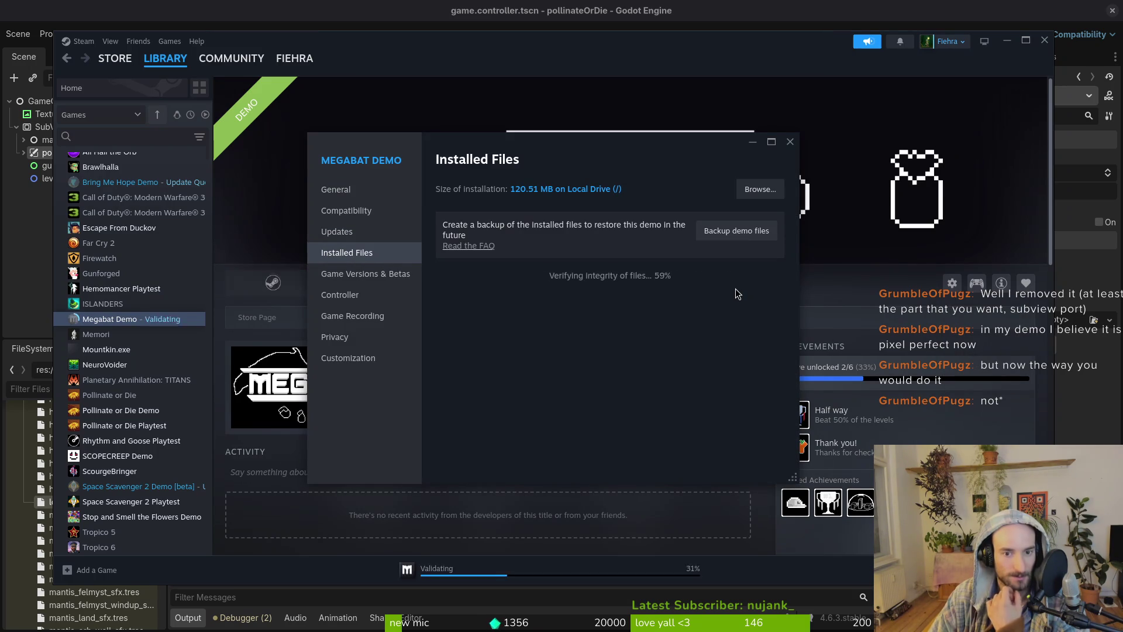
left_click(790, 142)
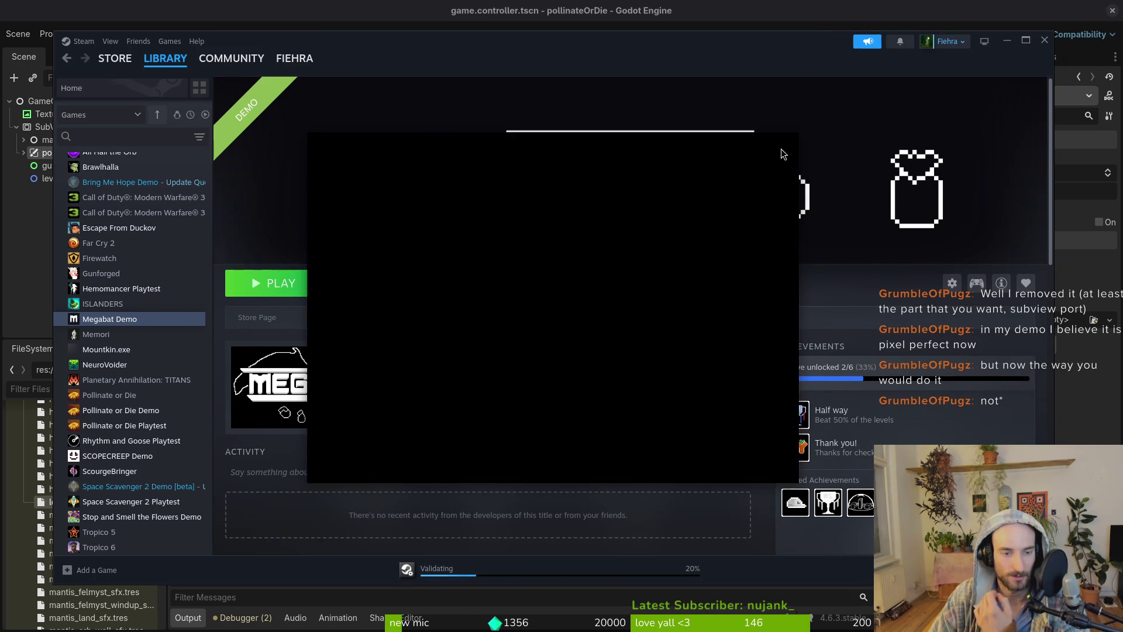
left_click(295, 283)
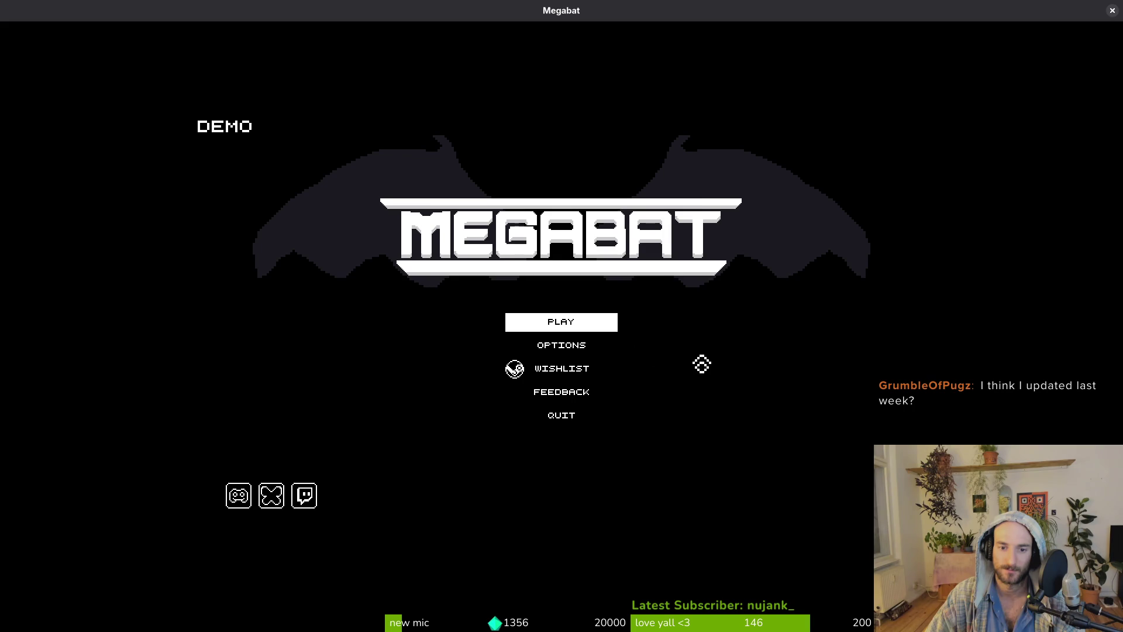
Step through Megabat's main menu with the arrow keys and open OPTIONS.
key("Down")
key("Up")
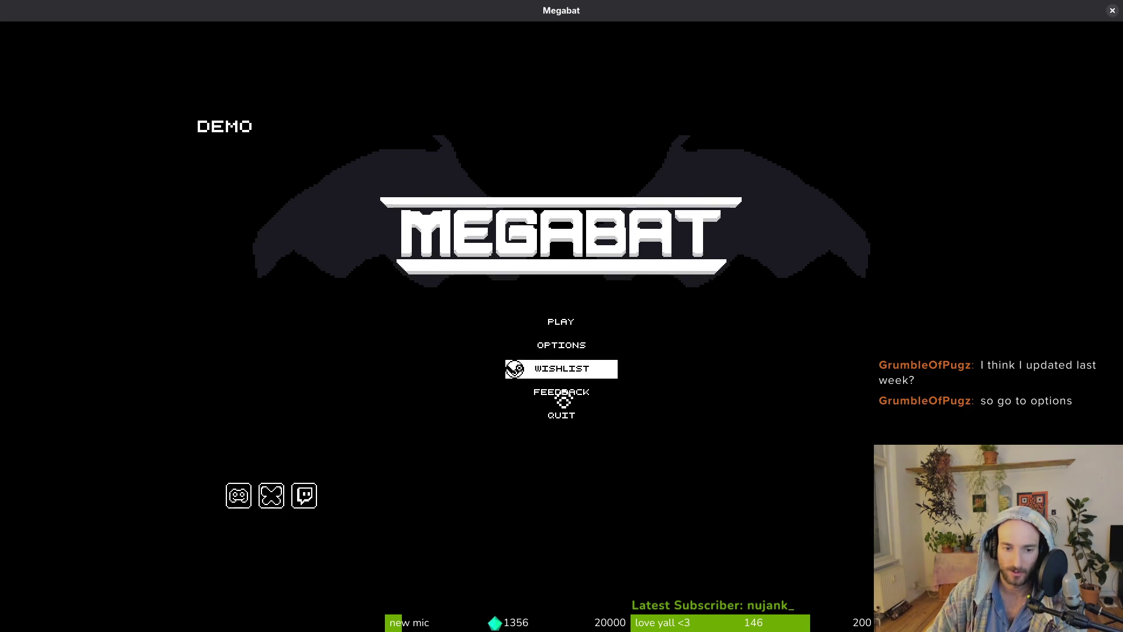
left_click(562, 346)
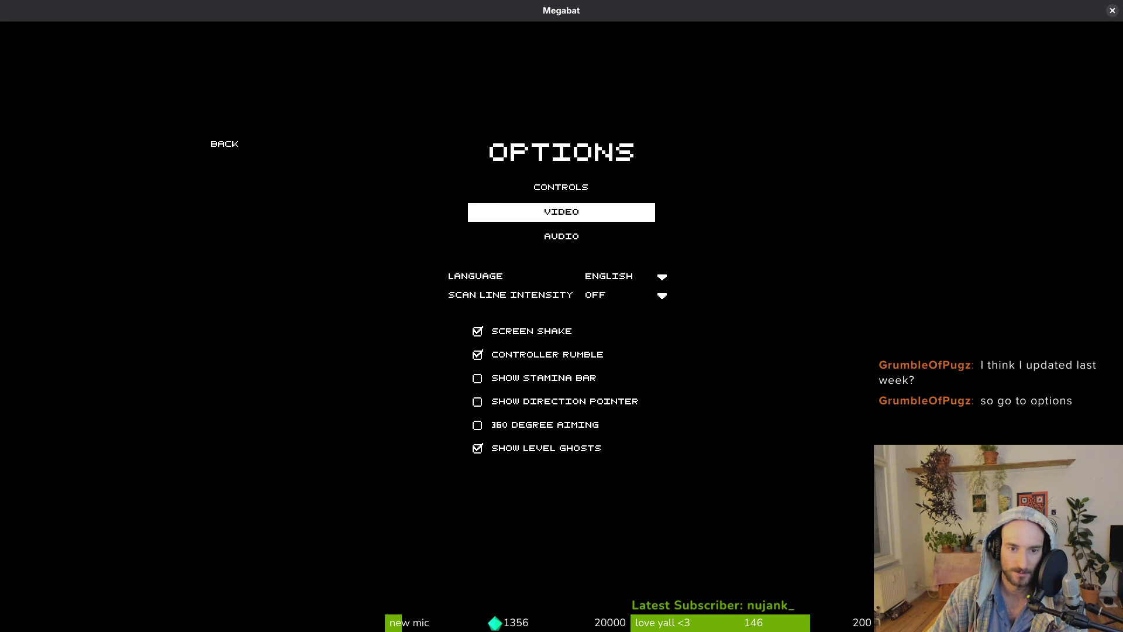
Open the Video page and toggle Pixel Perfect on and back off.
key("Return")
key("Down")
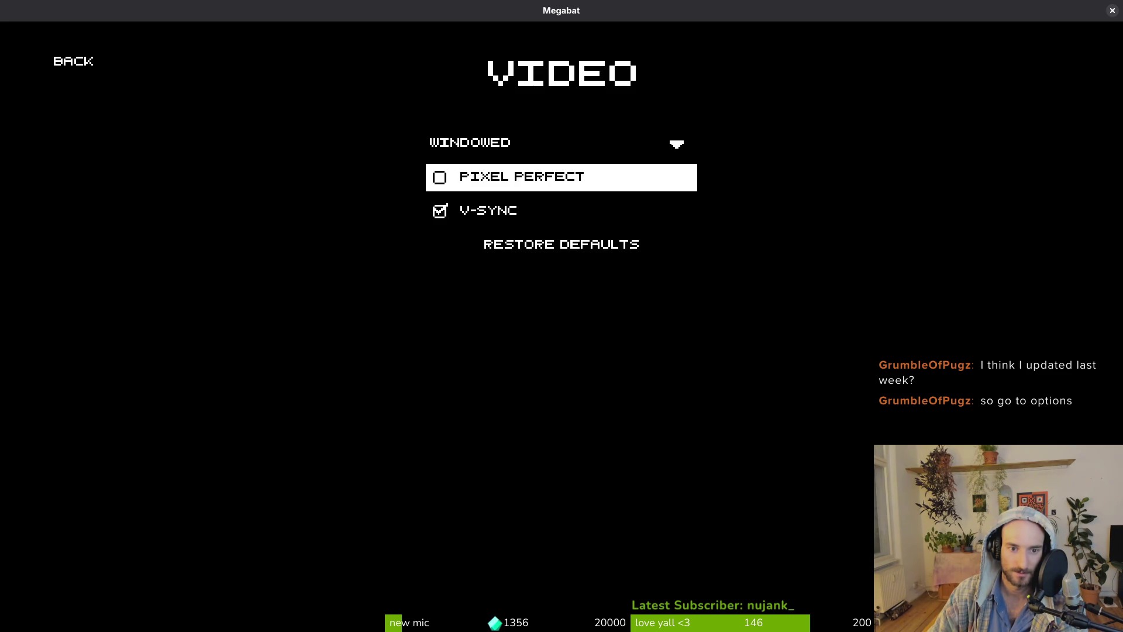
key("Return")
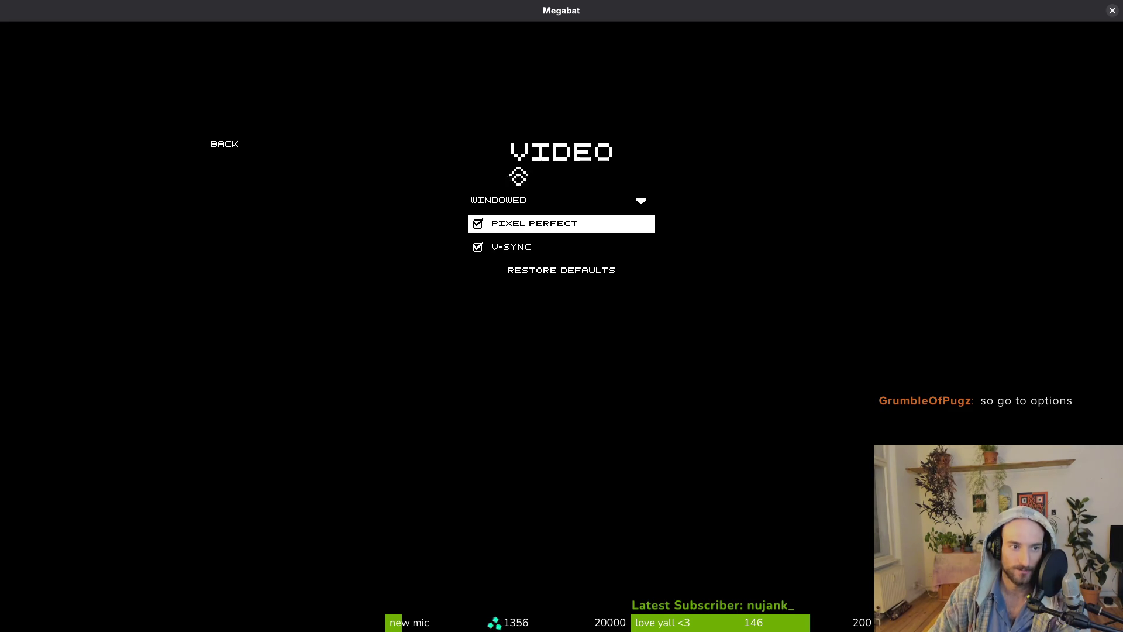
key("Up")
key("Down")
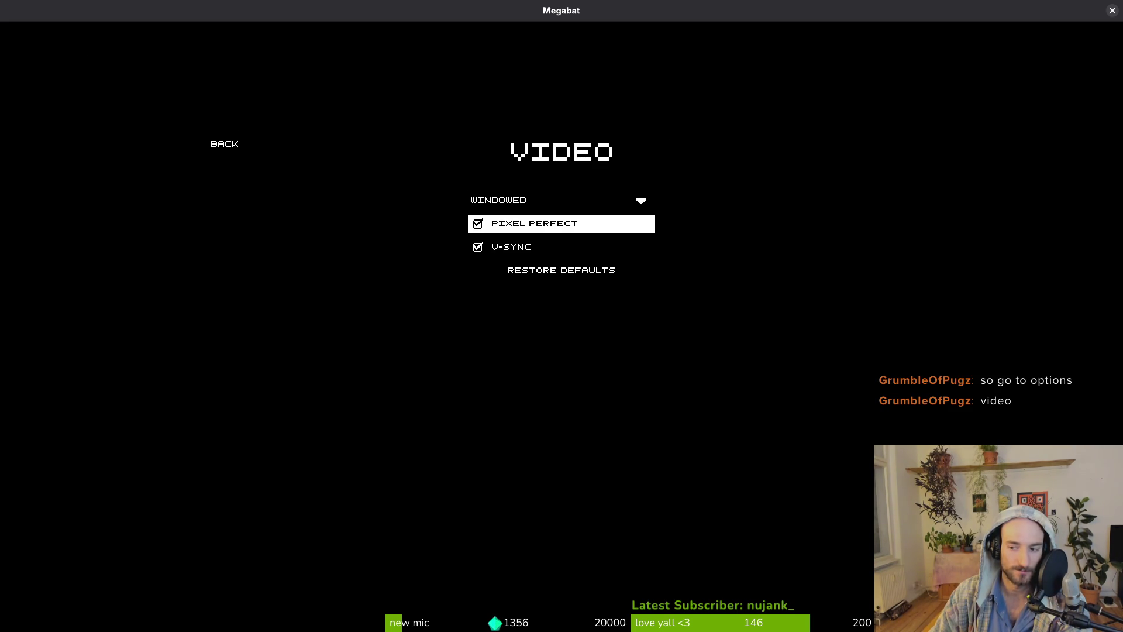
key("Return")
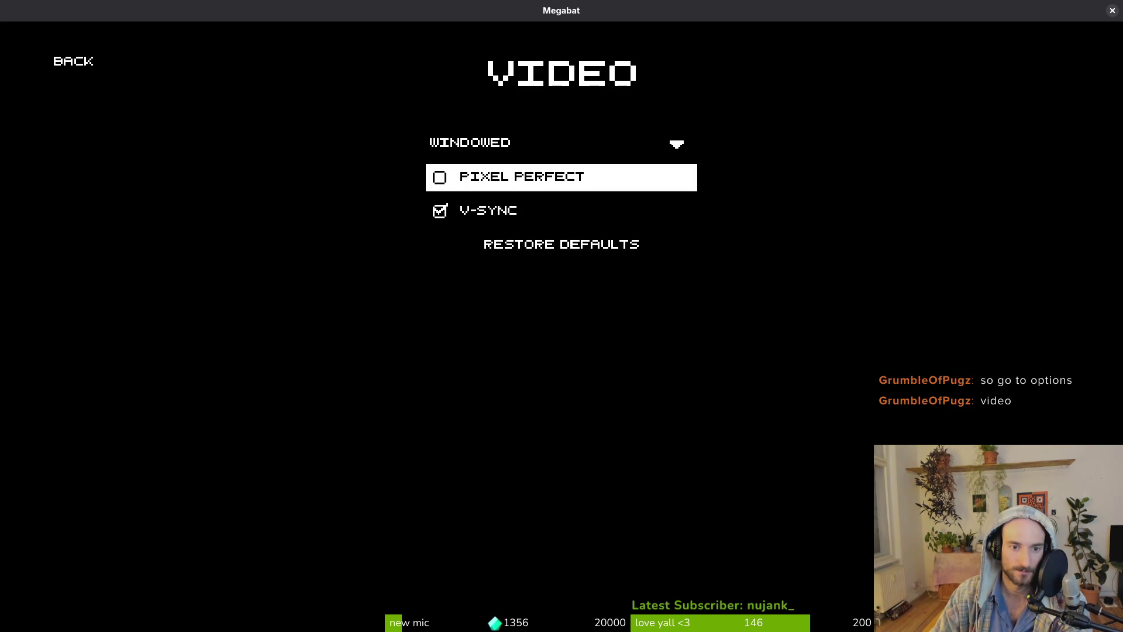
Switch the display mode to Fullscreen, then to Borderless.
left_click(532, 143)
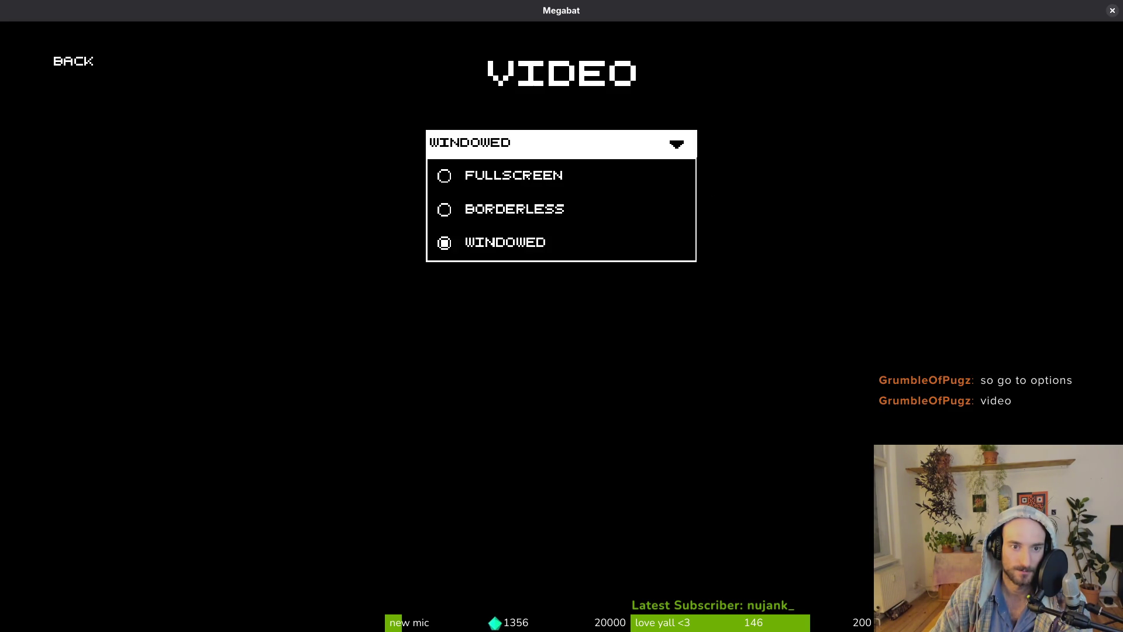
left_click(531, 175)
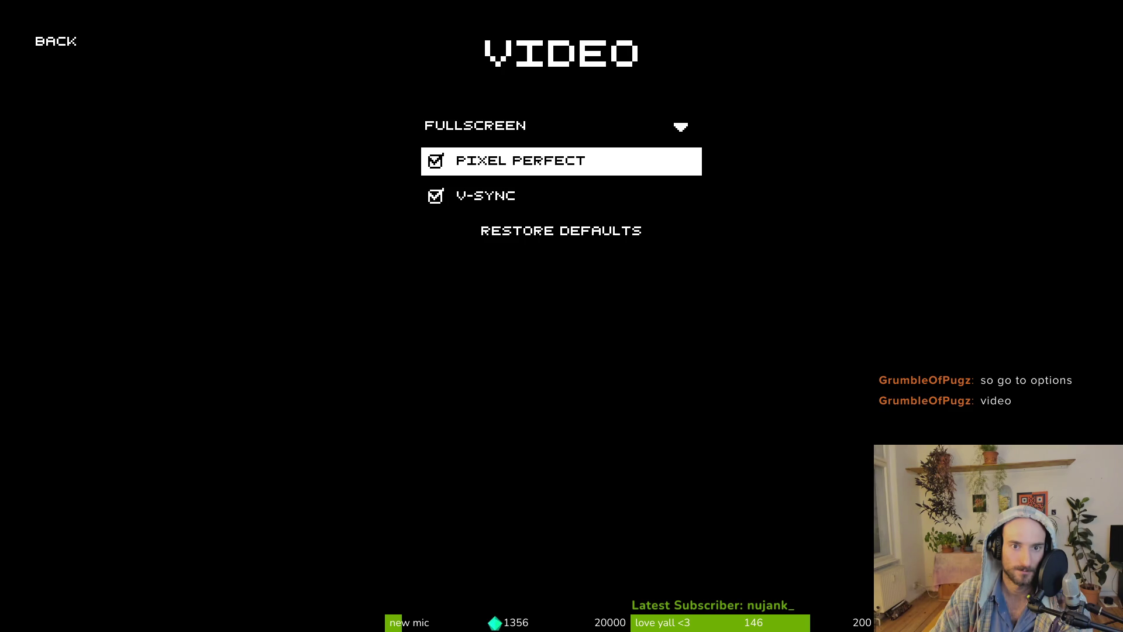
key("Up")
key("Up")
key("Return")
key("Up")
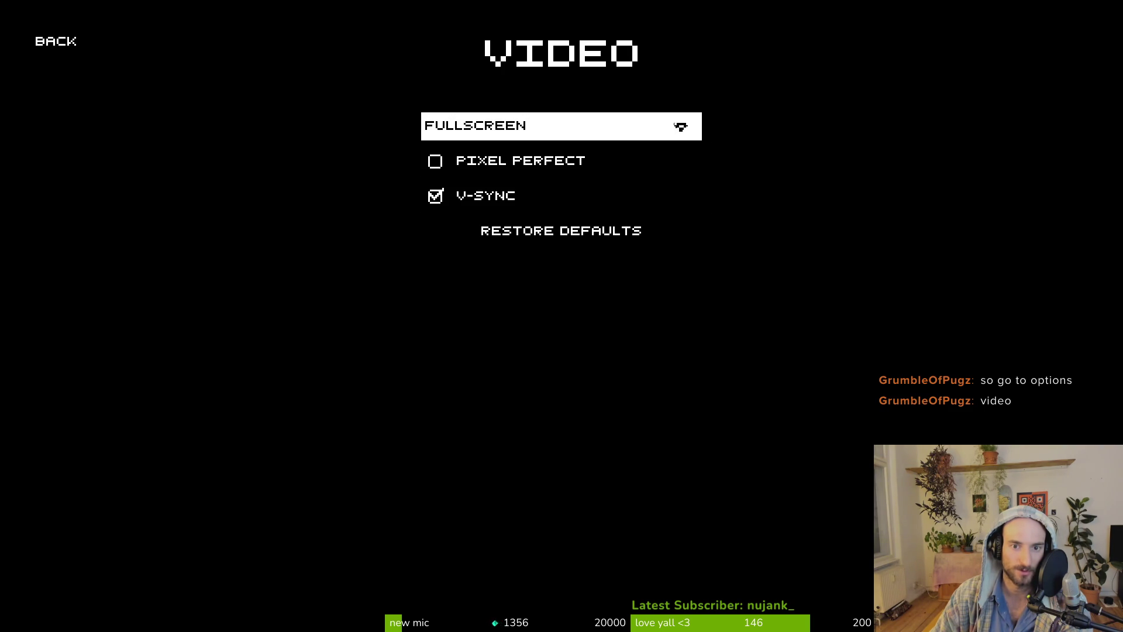
key("Return")
left_click(503, 193)
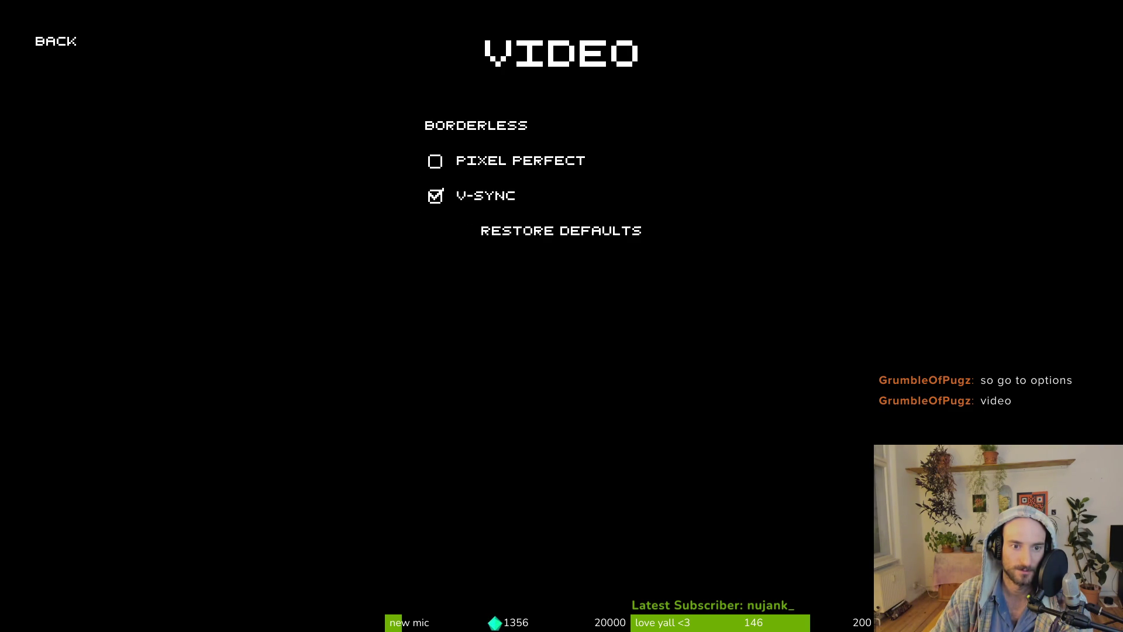
key("Down")
Try Windowed and Fullscreen, enable Pixel Perfect, and end on Windowed mode.
left_click(698, 141)
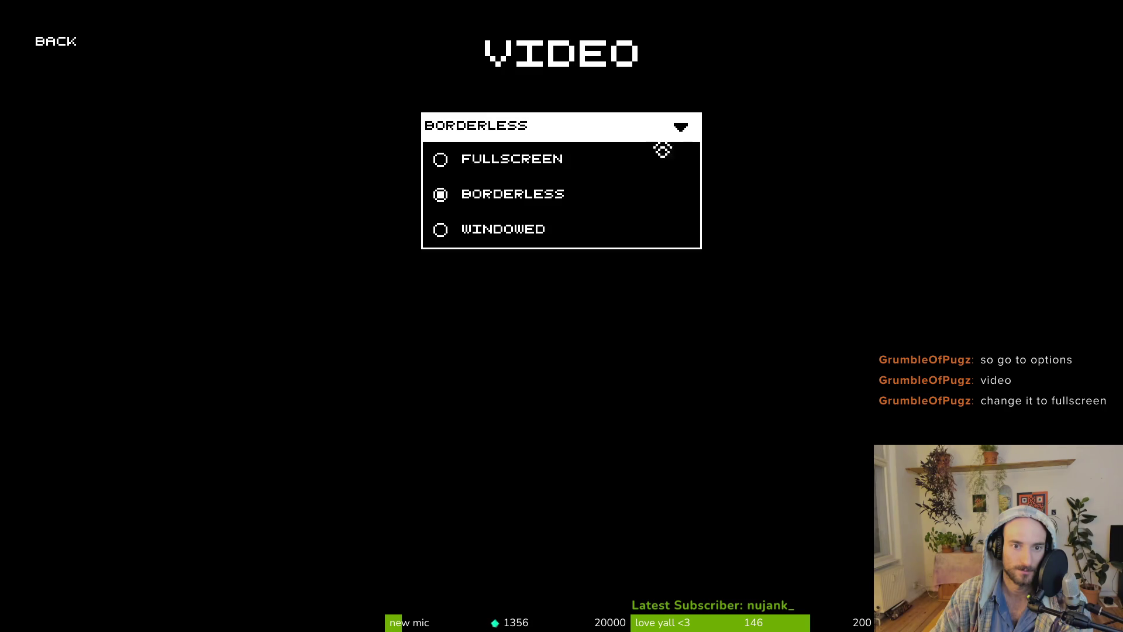
left_click(537, 225)
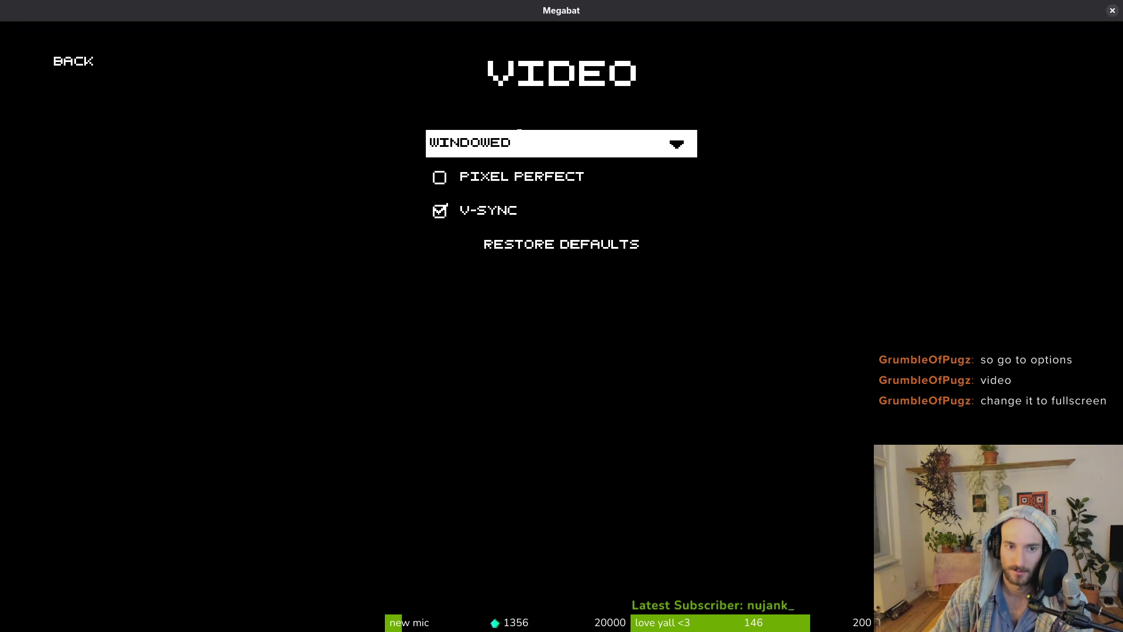
left_click(562, 143)
left_click(561, 173)
left_click(538, 169)
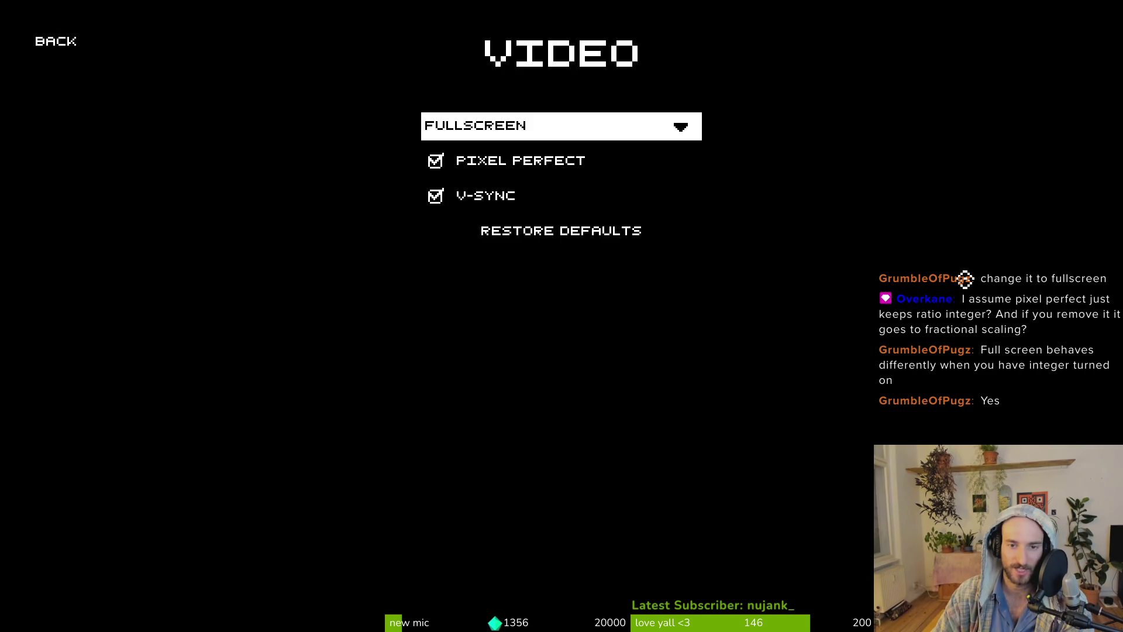
left_click(544, 130)
left_click(514, 229)
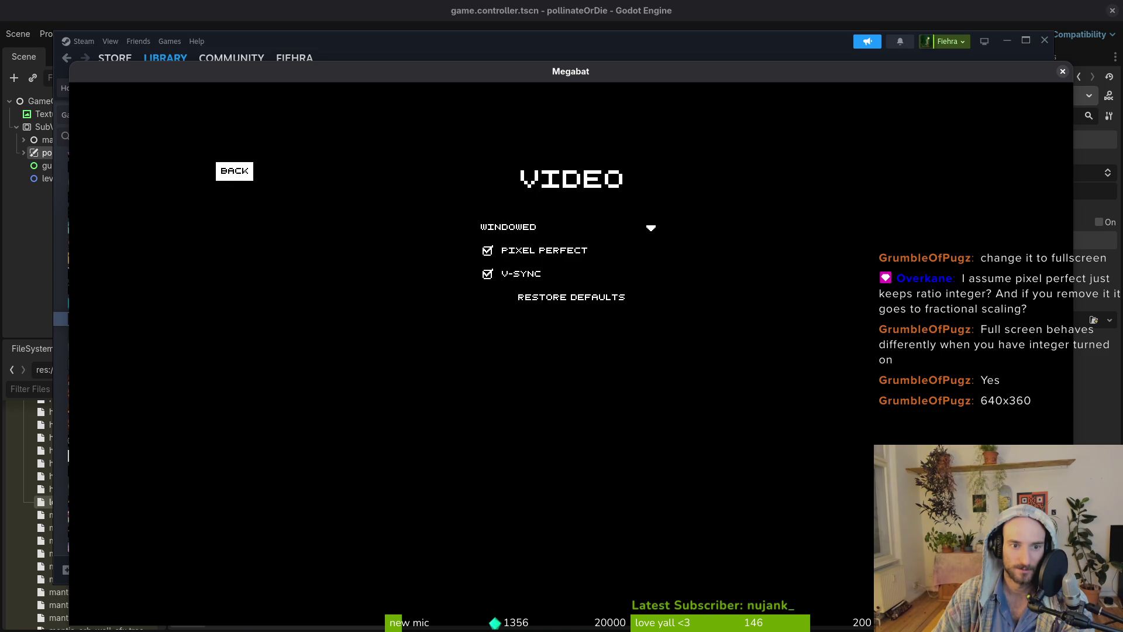
Leave the display mode unchanged and go back to the Options screen.
key("Down")
key("Down")
key("Down")
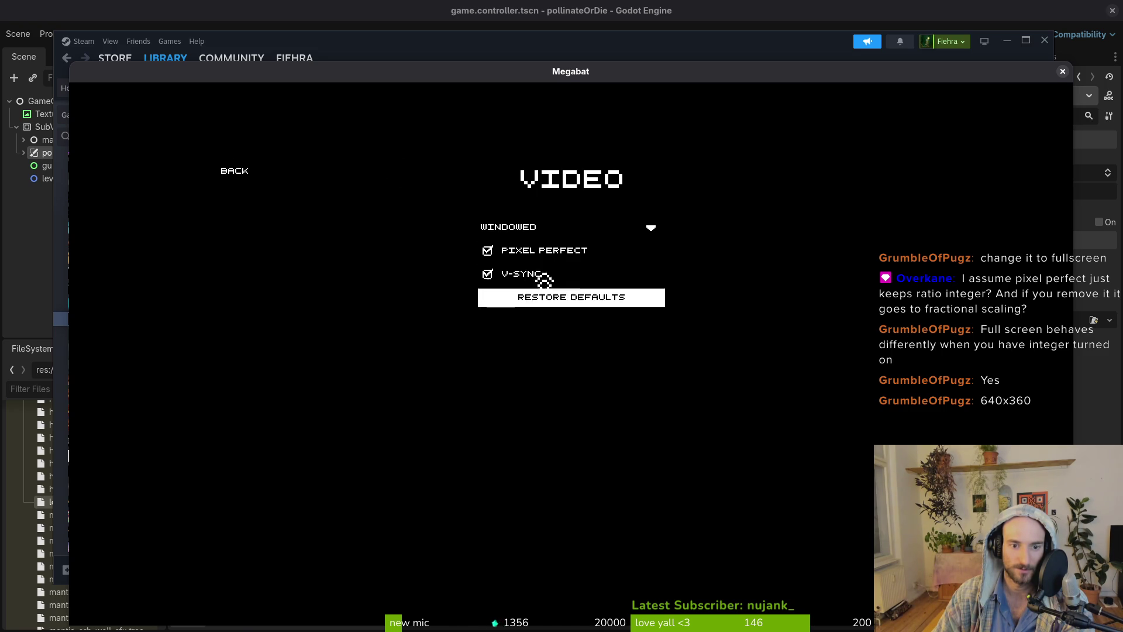
left_click(559, 234)
left_click(571, 228)
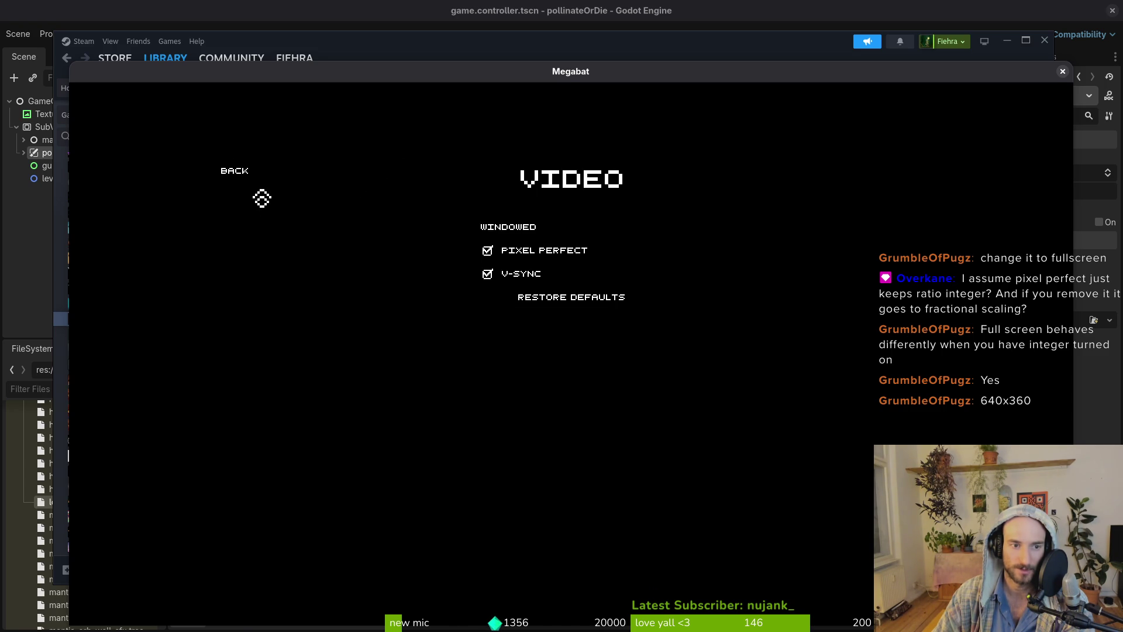
left_click(242, 179)
Resize the Megabat window to about 1330x770, close it, and minimize Steam.
key("Down")
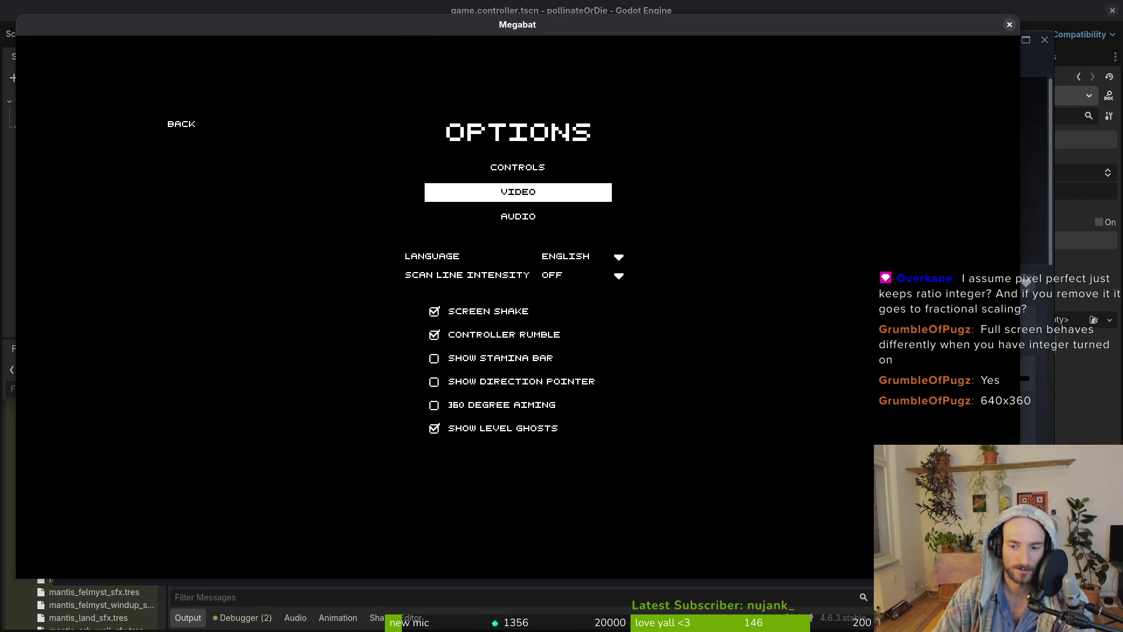
mouse_move(973, 544)
left_mouse_down()
mouse_move(731, 405)
mouse_move(354, 267)
mouse_move(750, 438)
mouse_move(732, 415)
mouse_move(1035, 614)
mouse_move(717, 349)
mouse_move(594, 271)
mouse_move(1044, 607)
mouse_move(646, 356)
mouse_move(1037, 579)
mouse_move(837, 487)
mouse_move(1083, 617)
left_mouse_up()
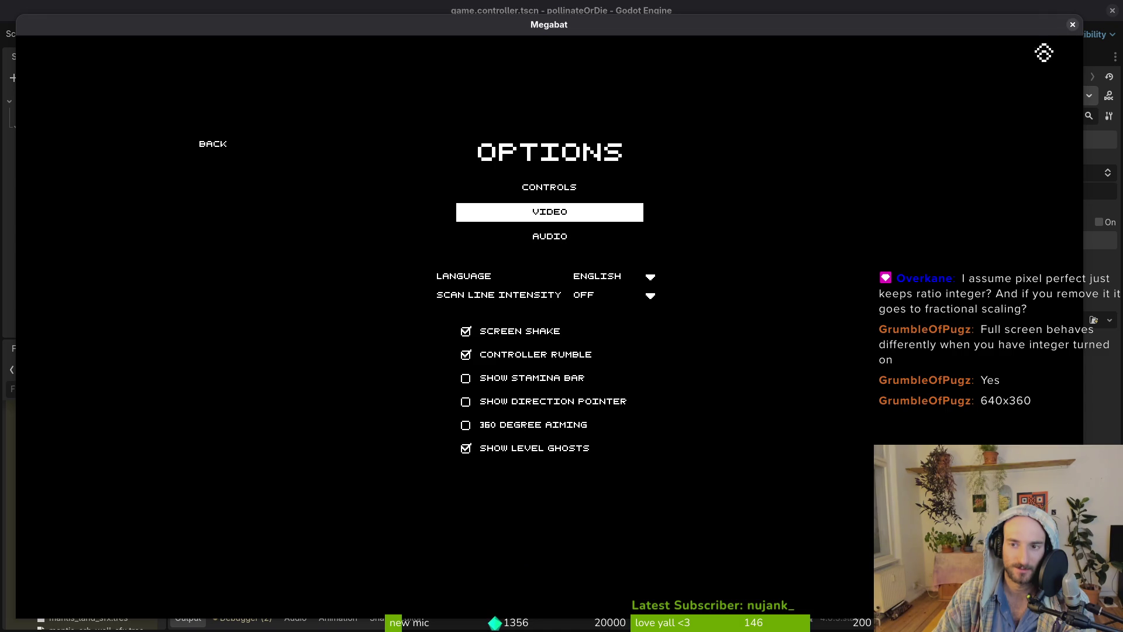
left_click(1071, 25)
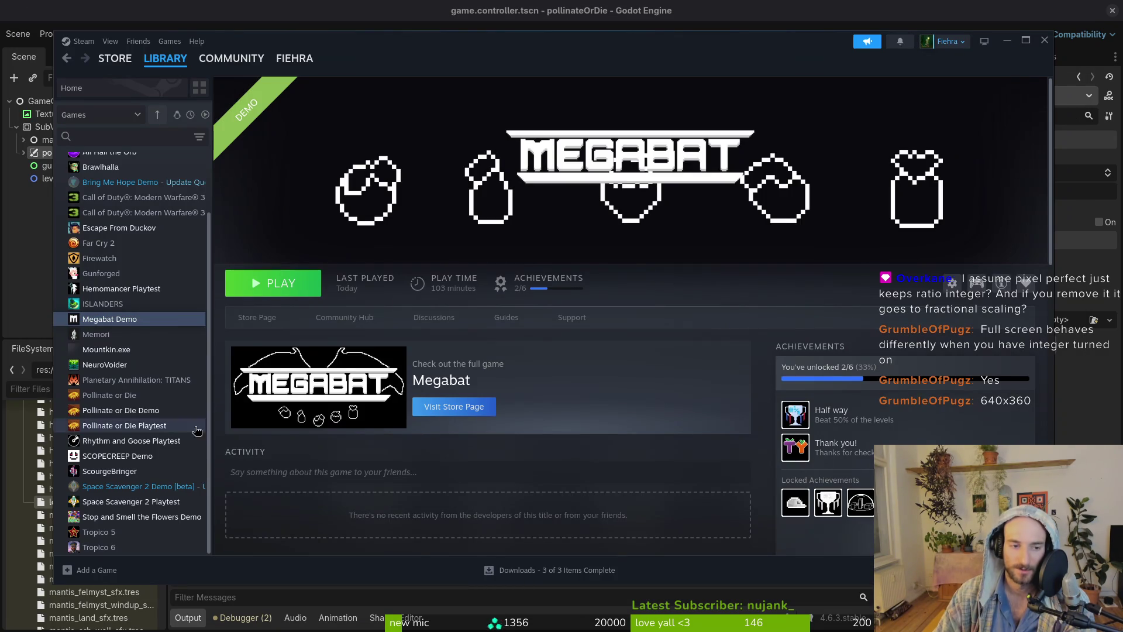
left_click(1007, 41)
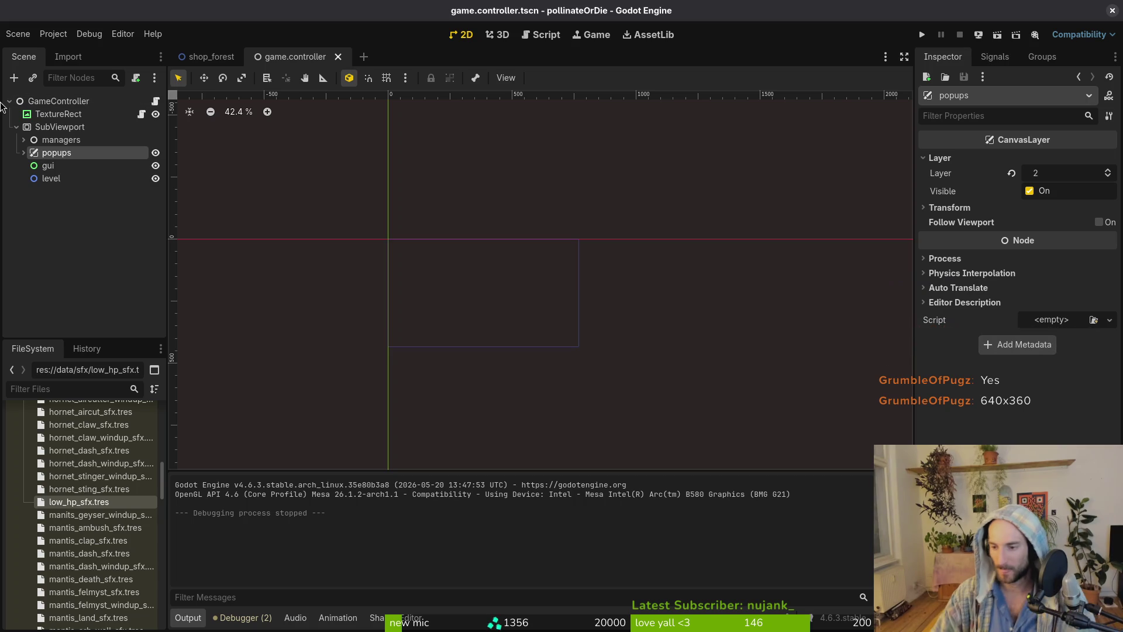
Fold SubViewport in the Scene dock, hiding managers, popups, gui and level.
left_click(16, 127)
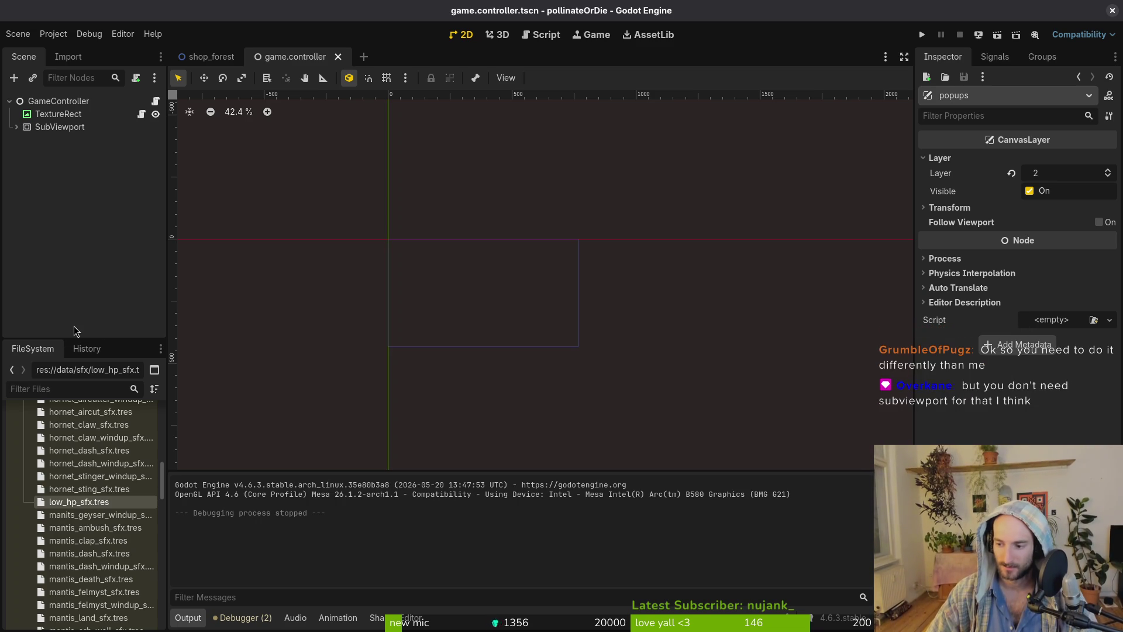
Set Display > Window Stretch Scale Mode to integer in Project Settings, then run the project.
left_click(53, 34)
left_click(70, 48)
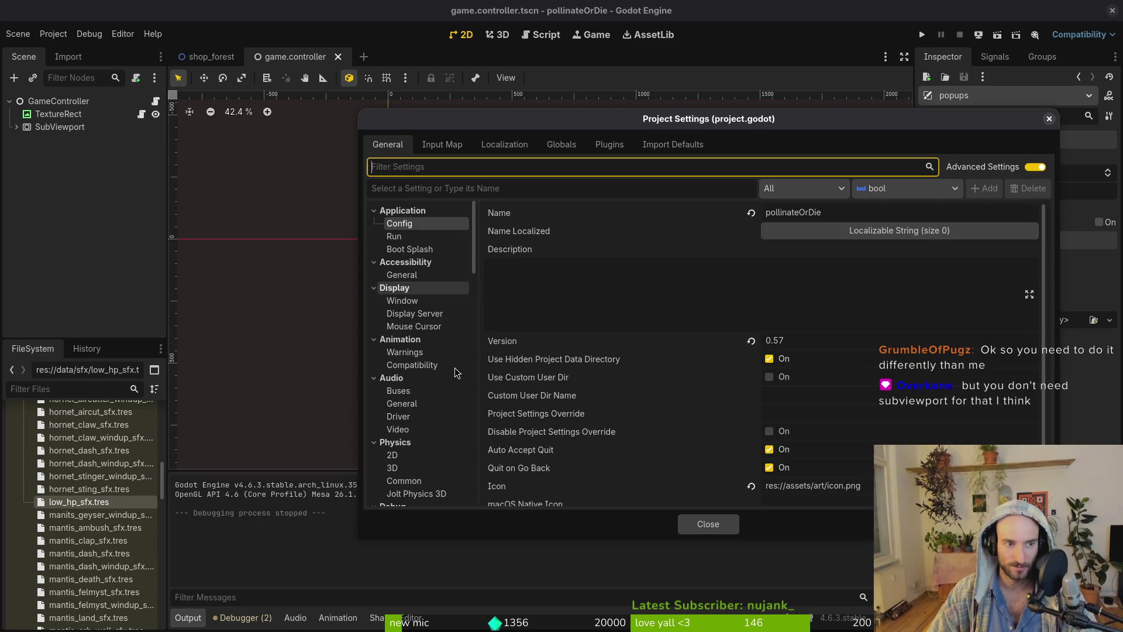
scroll(732, 385, "down", 2)
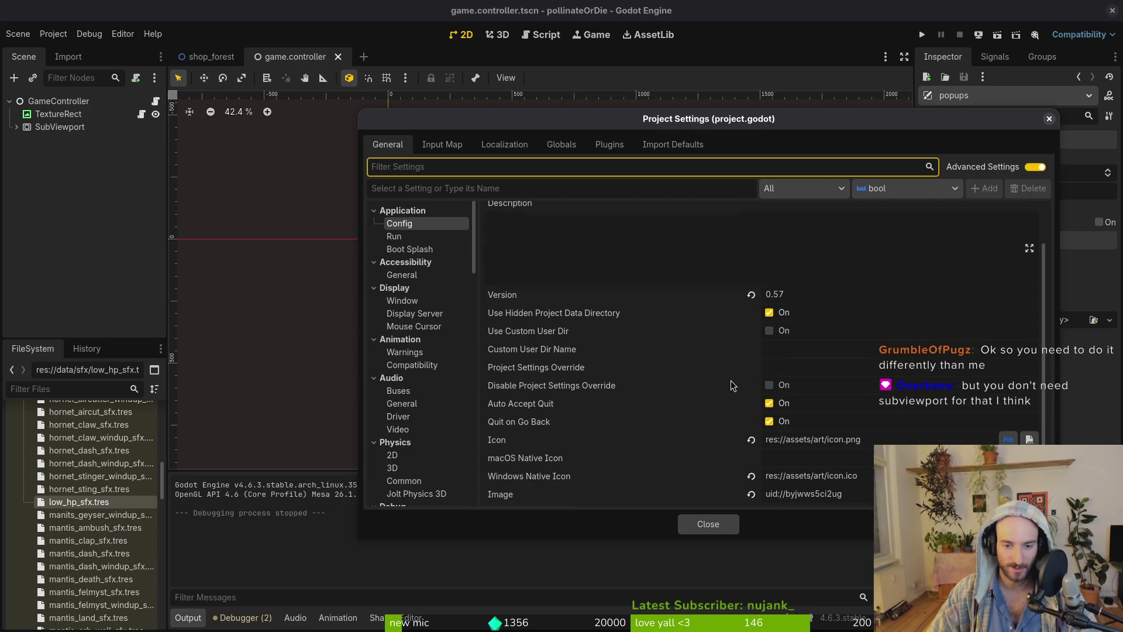
left_click(427, 301)
scroll(760, 410, "down", 5)
left_click(799, 487)
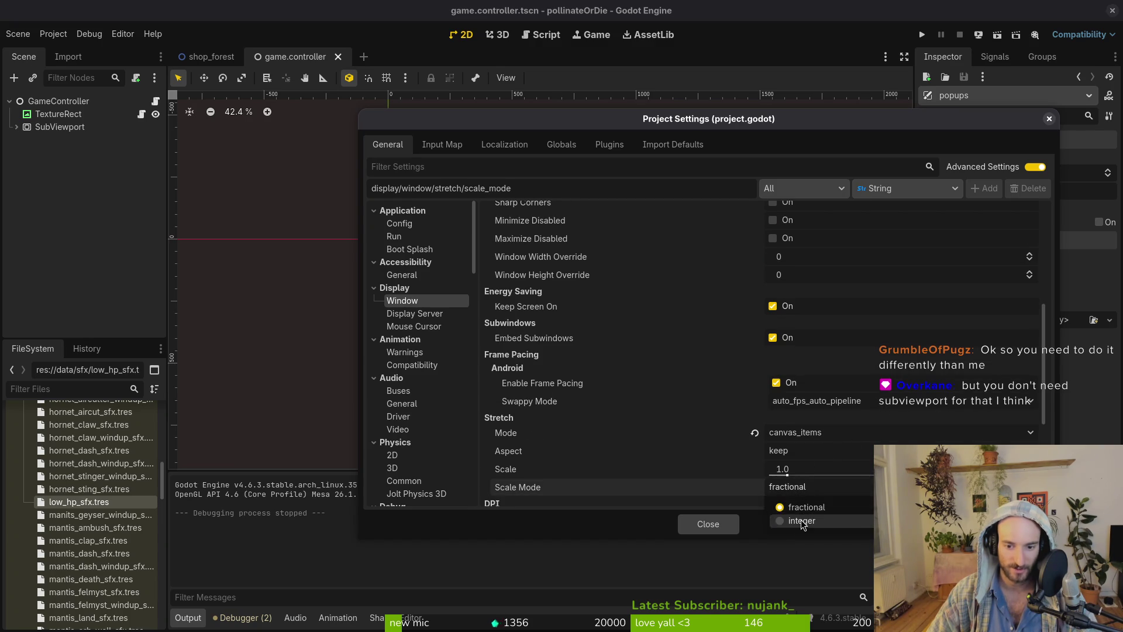
left_click(787, 521)
left_click(707, 523)
left_click(923, 36)
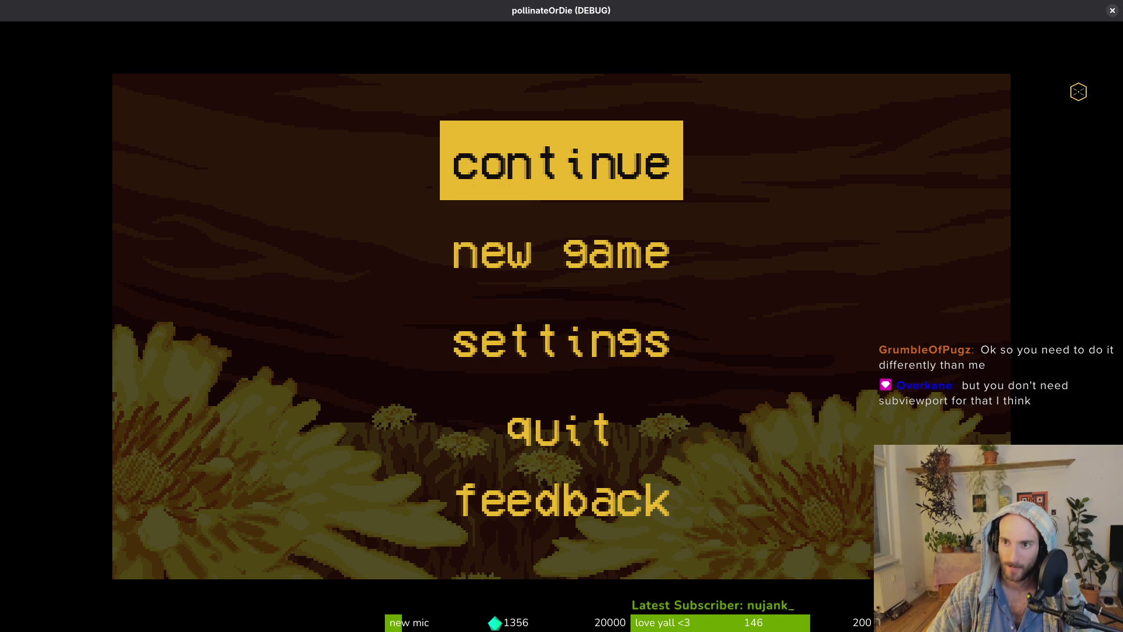
Close the integer-scaling test run of pollinateOrDie to get back to the editor.
left_click(1112, 10)
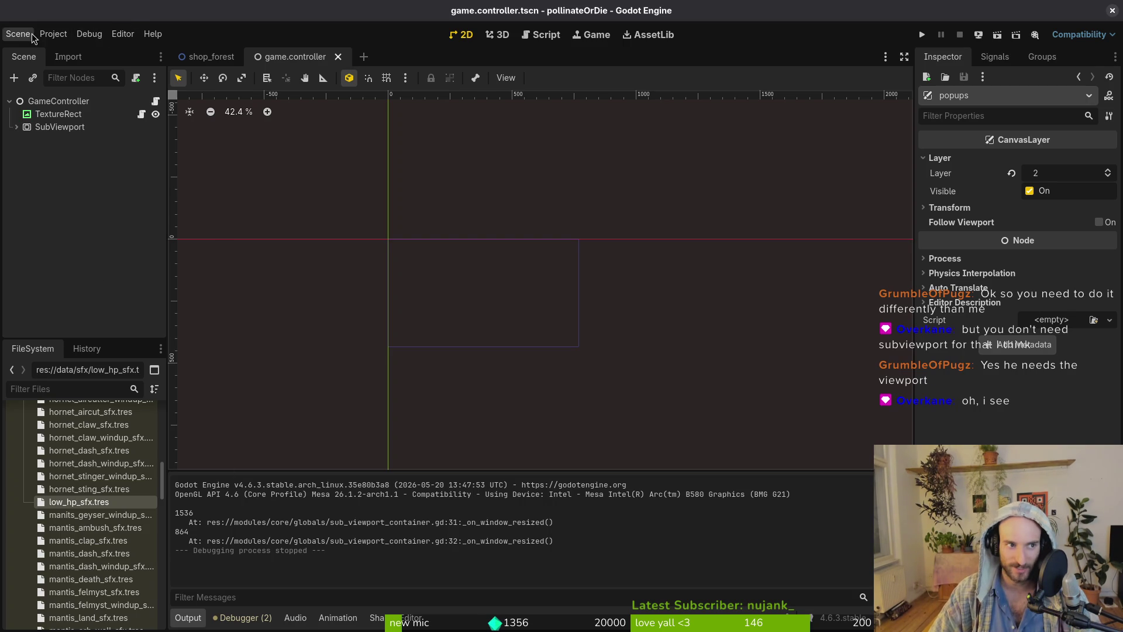
In Project Settings, set the window Stretch Mode to viewport and Scale Mode to integer.
left_click(57, 37)
left_click(84, 53)
scroll(667, 421, "down", 5)
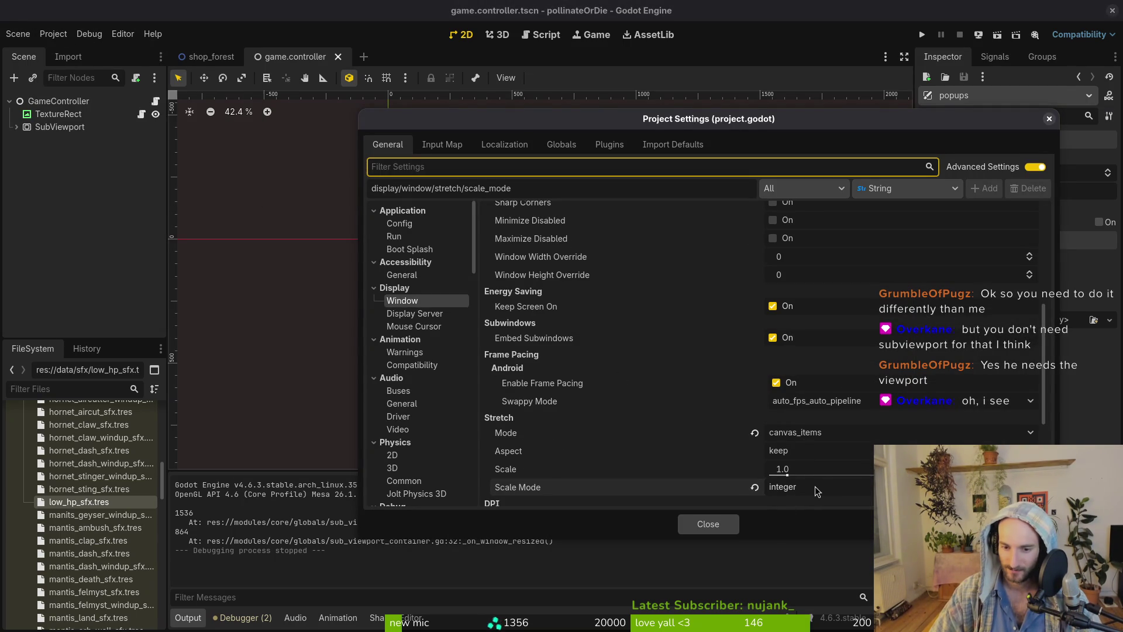
left_click(806, 433)
left_click(820, 480)
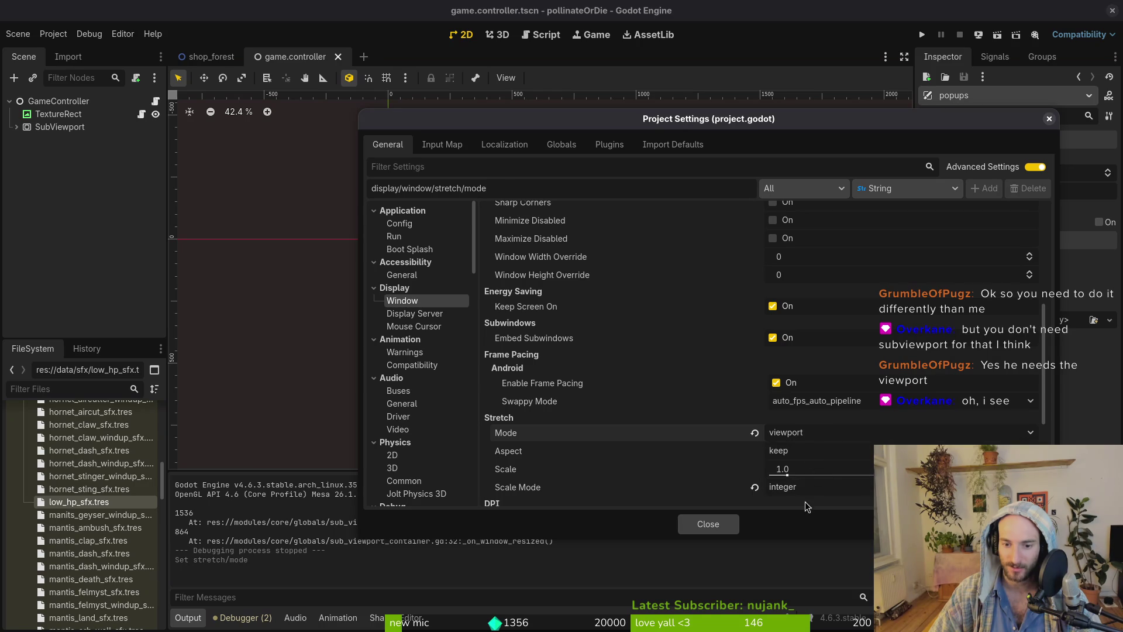
left_click(810, 487)
left_click(816, 519)
left_click(708, 523)
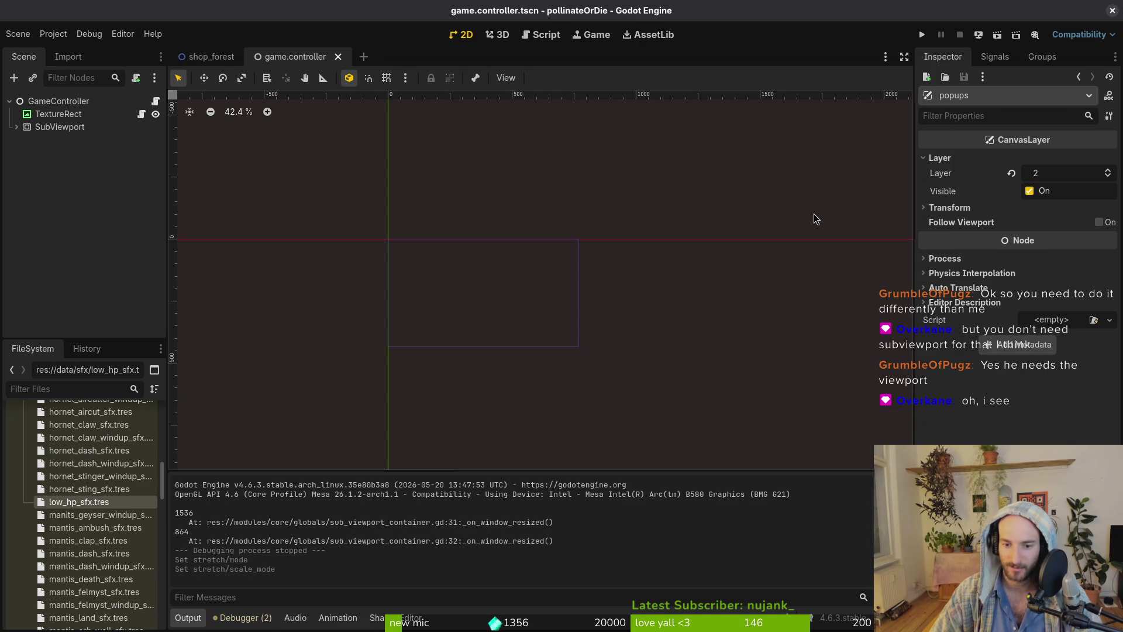
left_click(57, 127)
left_click(55, 114)
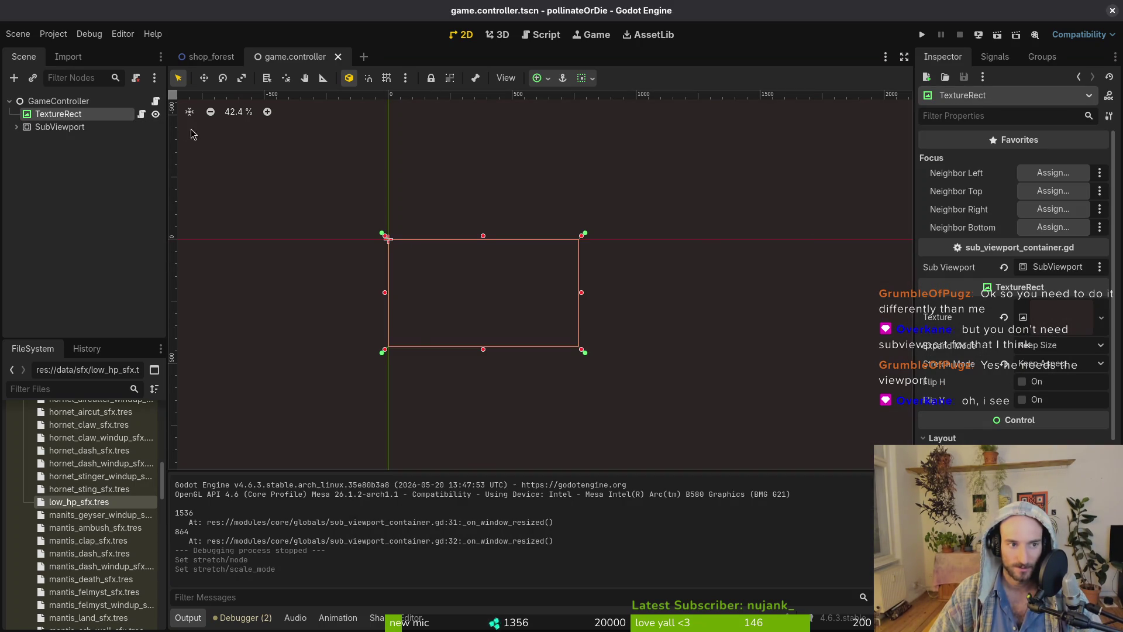
key("F5")
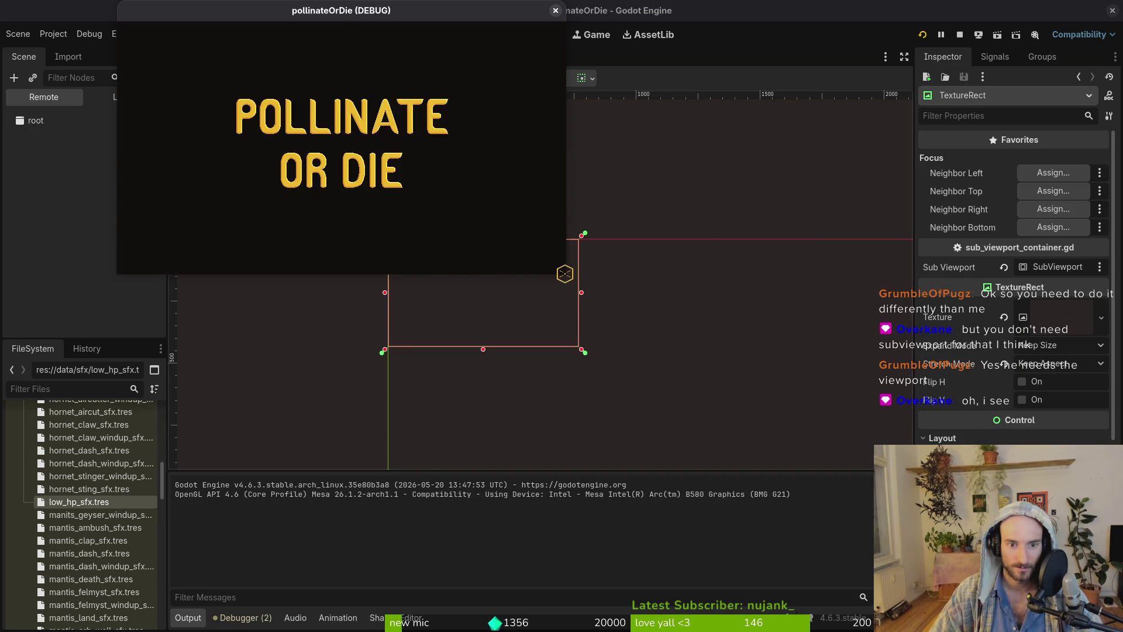
mouse_move(565, 293)
left_mouse_down()
mouse_move(729, 411)
mouse_move(877, 556)
mouse_move(1112, 602)
mouse_move(1122, 631)
mouse_move(877, 321)
mouse_move(1122, 631)
left_mouse_up()
mouse_move(547, 16)
left_mouse_down()
mouse_move(935, 146)
mouse_move(484, 6)
mouse_move(355, 2)
left_mouse_up()
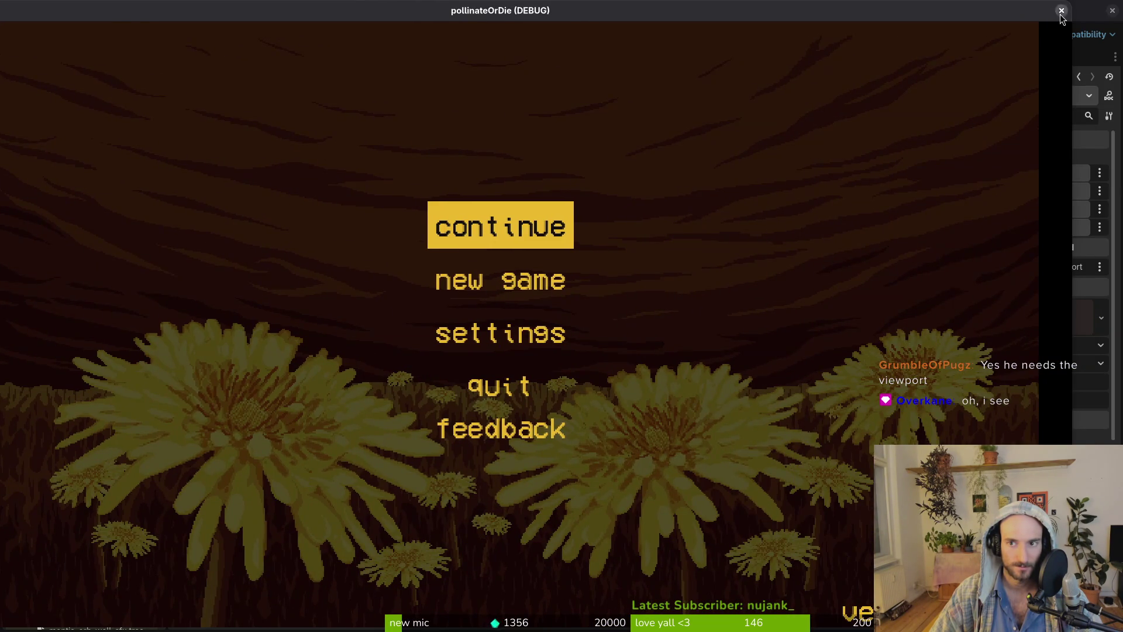
left_click(1062, 11)
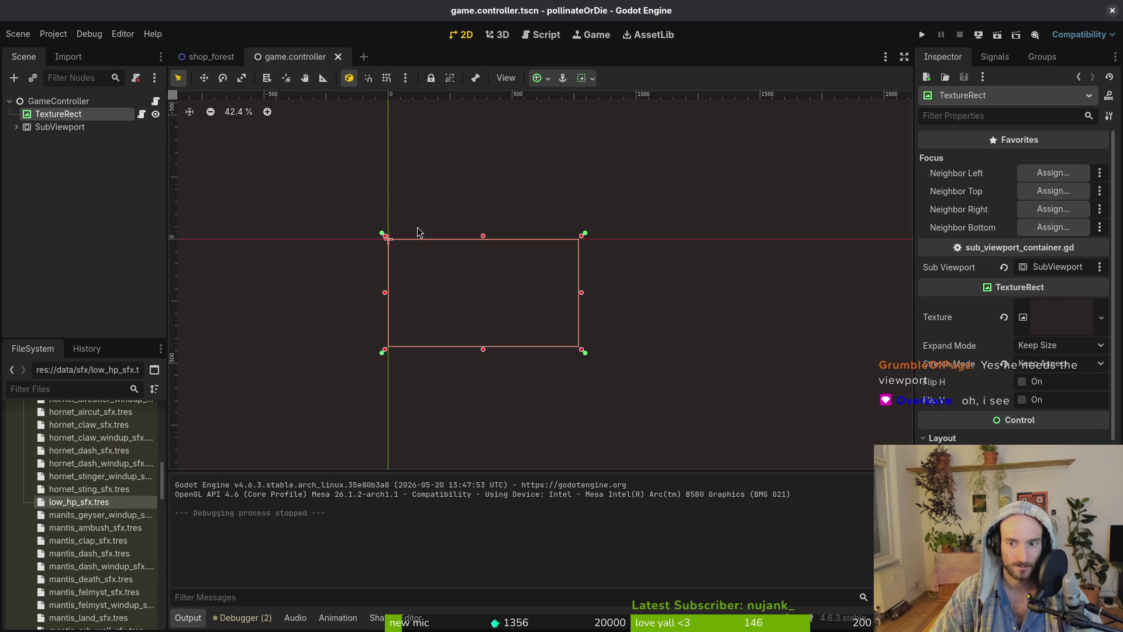
Expand SubViewport in the Scene dock and check TextureRect's Expand Mode, leaving it on Keep Size.
left_click(61, 126)
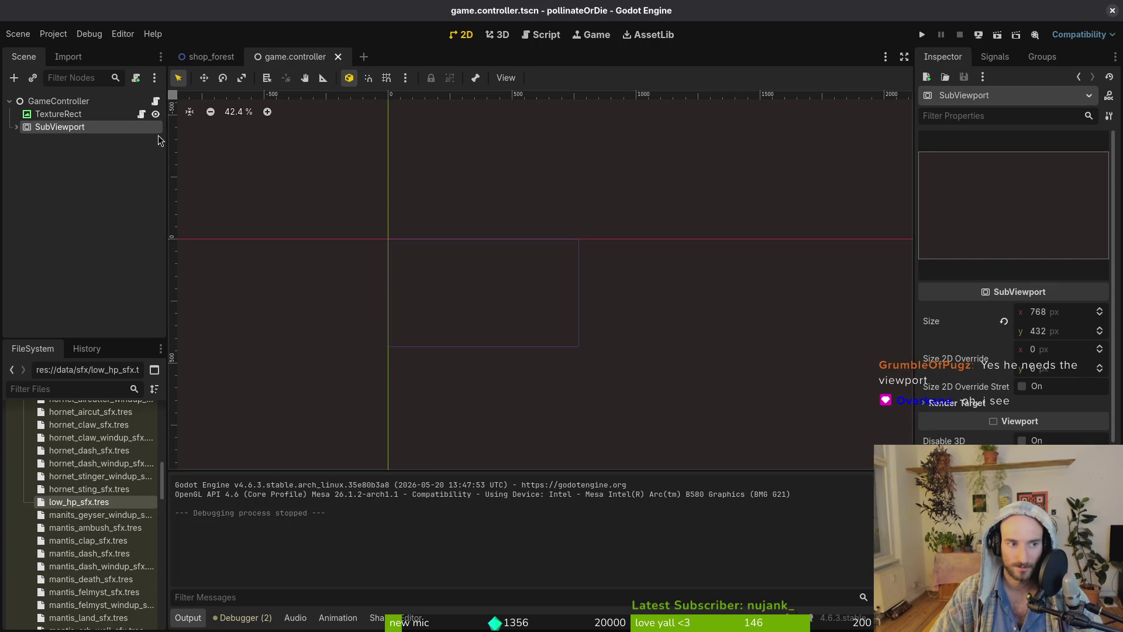
left_click(16, 127)
left_click(55, 116)
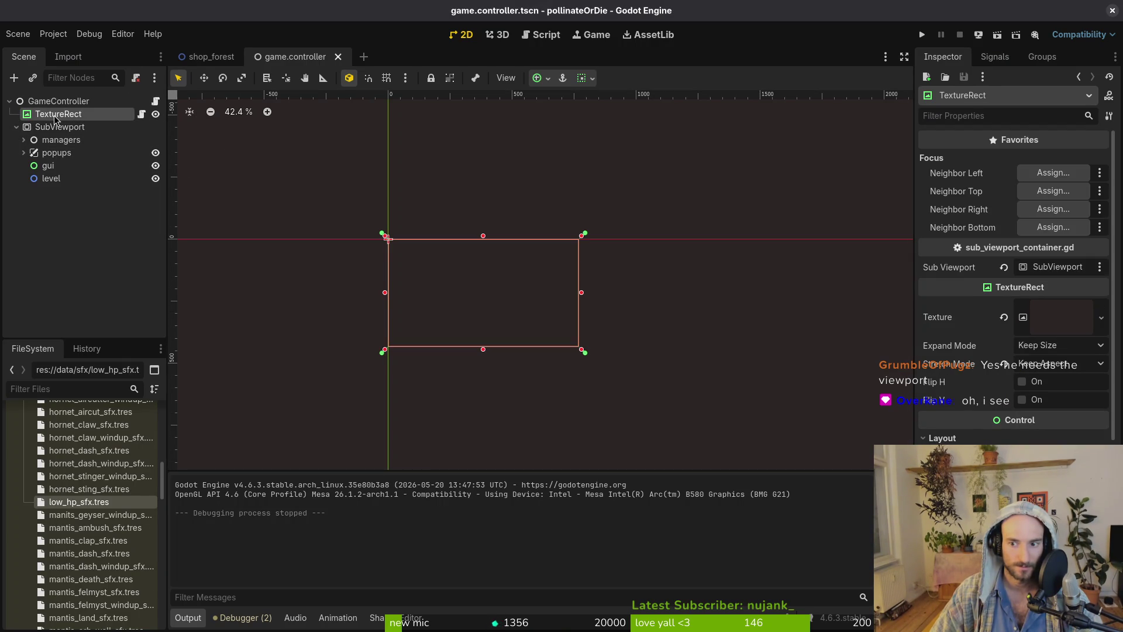
left_click(1051, 348)
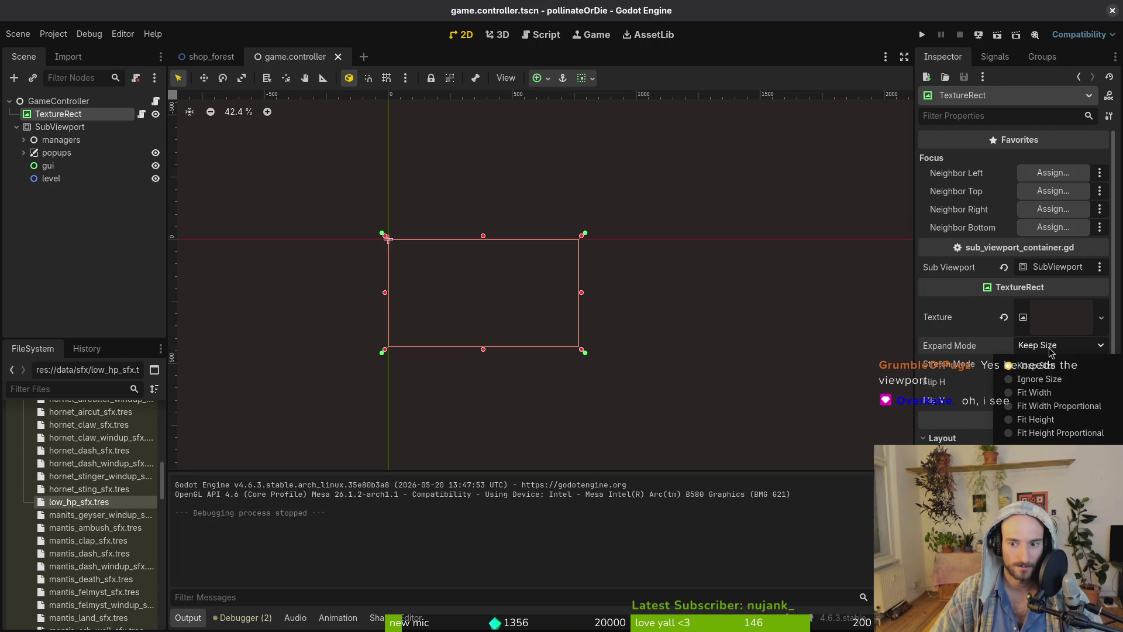
left_click(1056, 366)
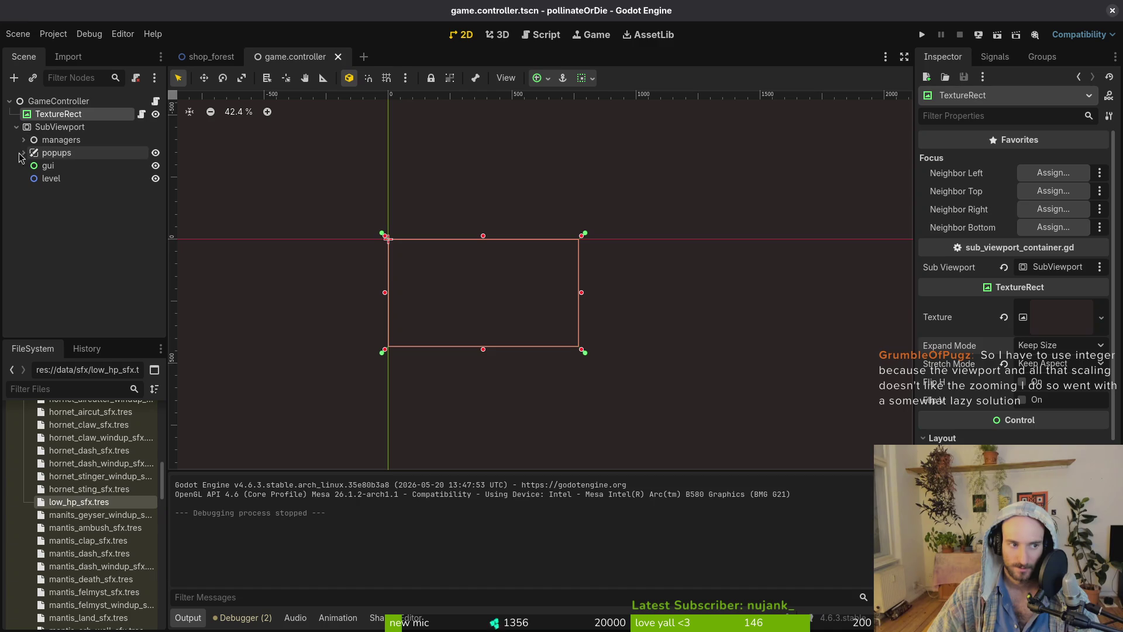
Peek at the popups node's overlays under SubViewport, then reselect TextureRect.
left_click(44, 127)
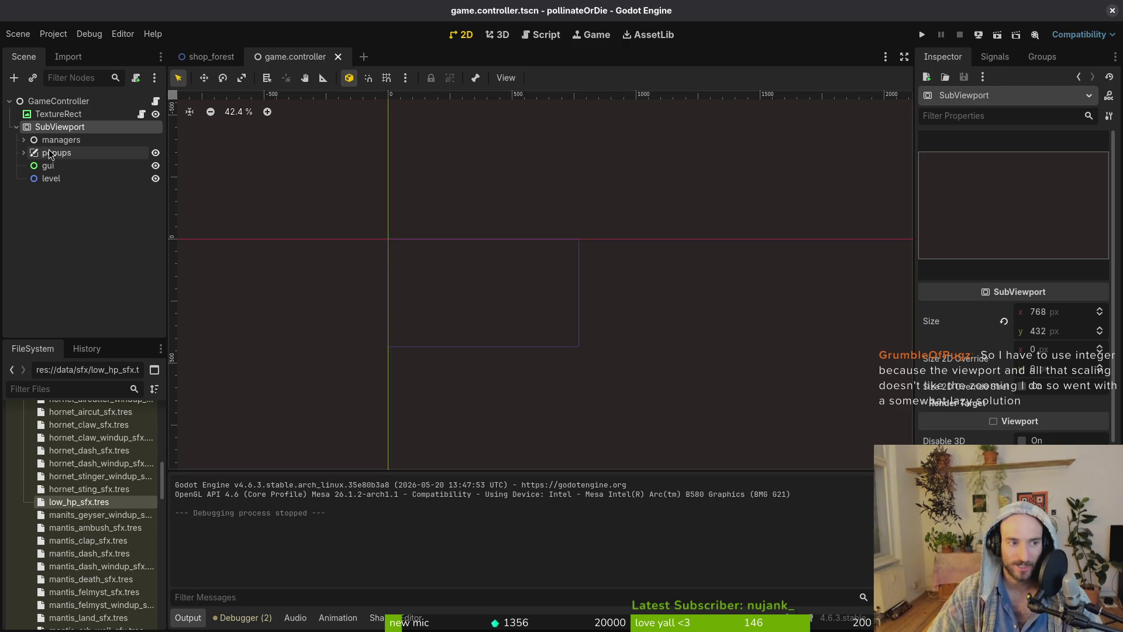
left_click(24, 153)
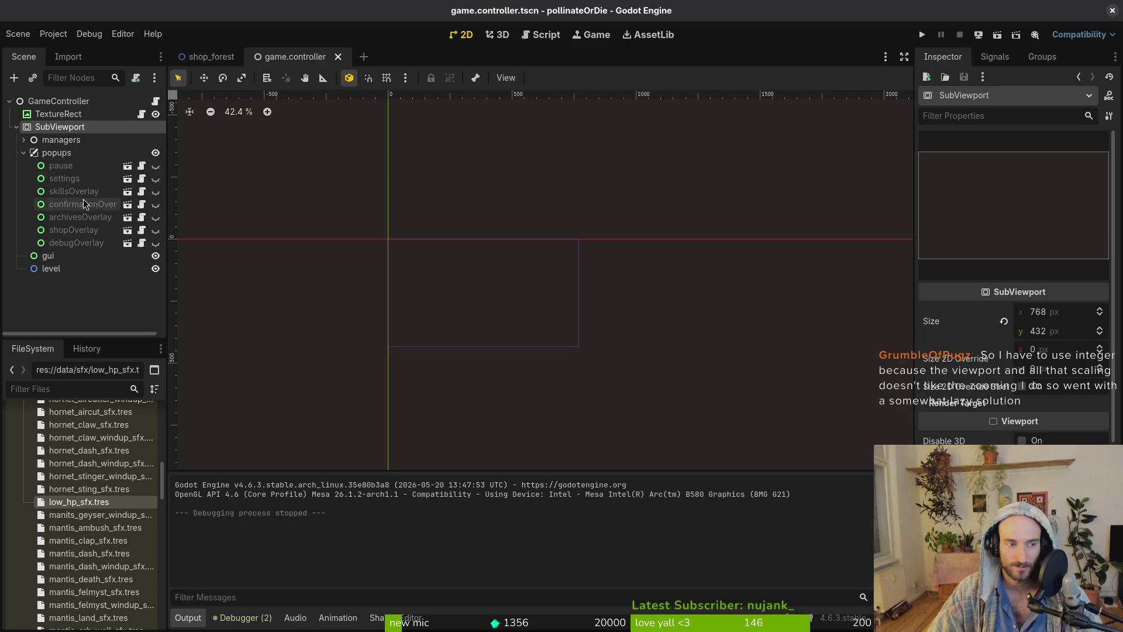
left_click(23, 153)
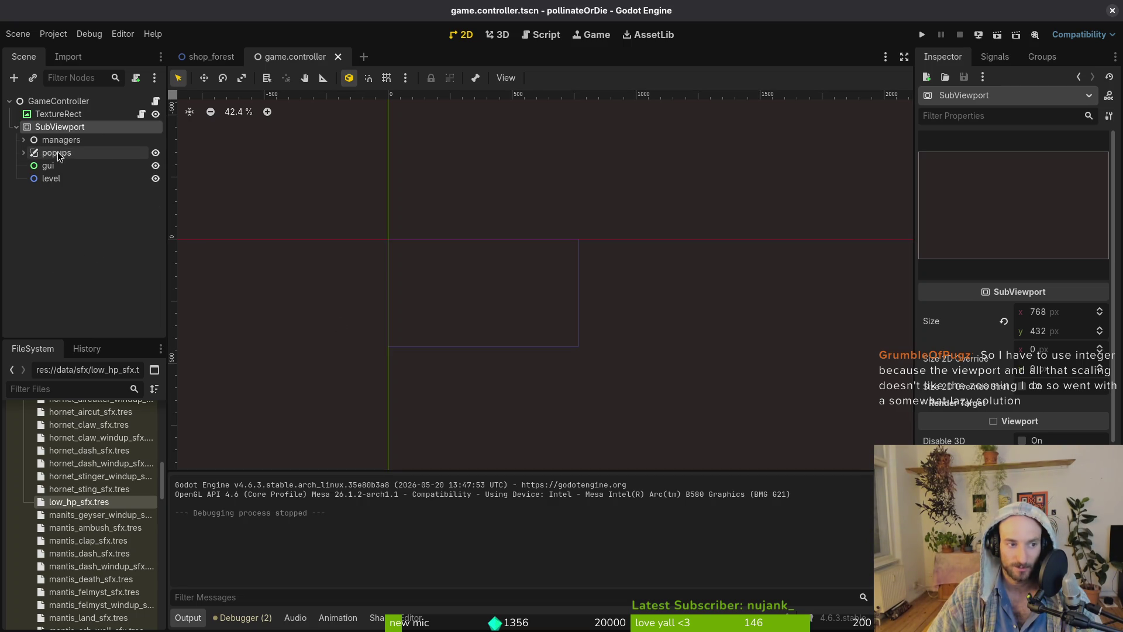
left_click(27, 154)
left_click(27, 154)
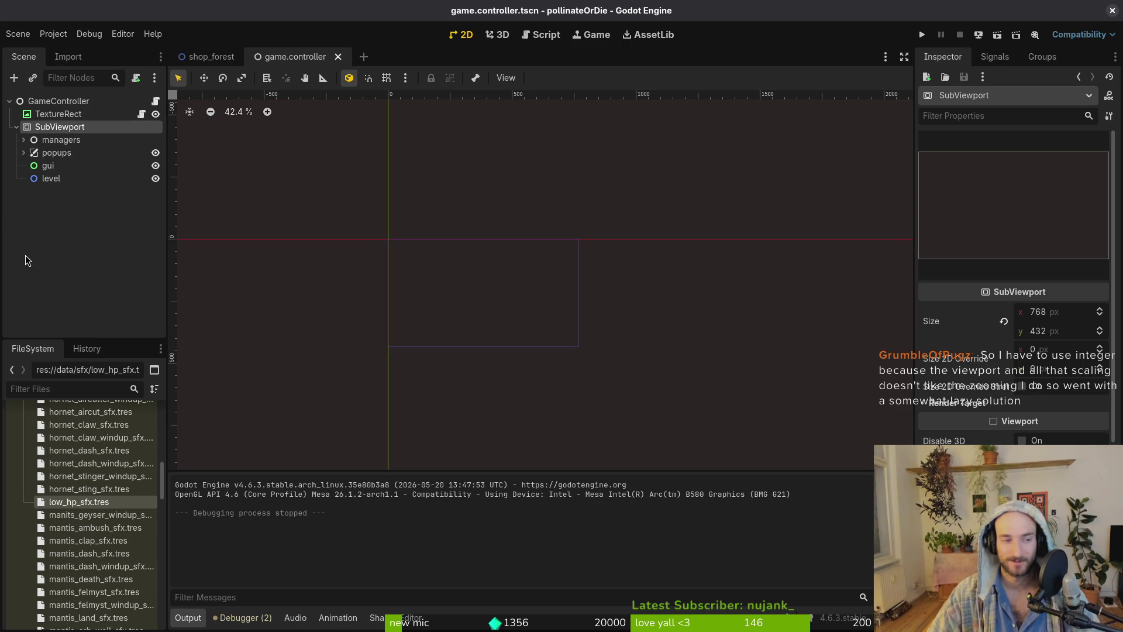
left_click(58, 113)
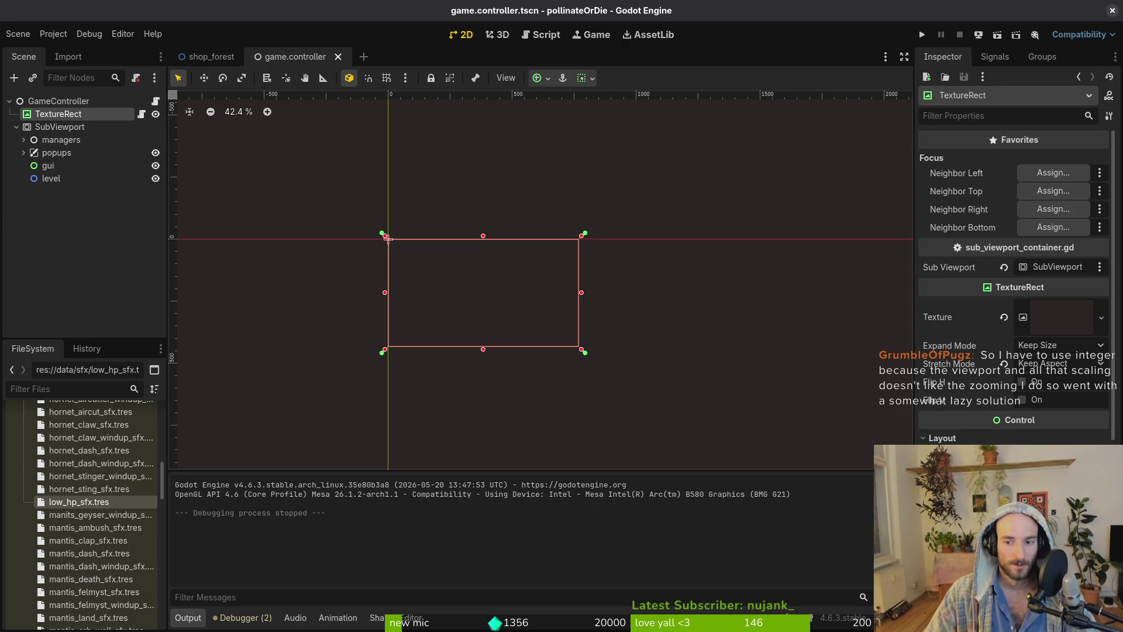
scroll(1041, 292, "down", 2)
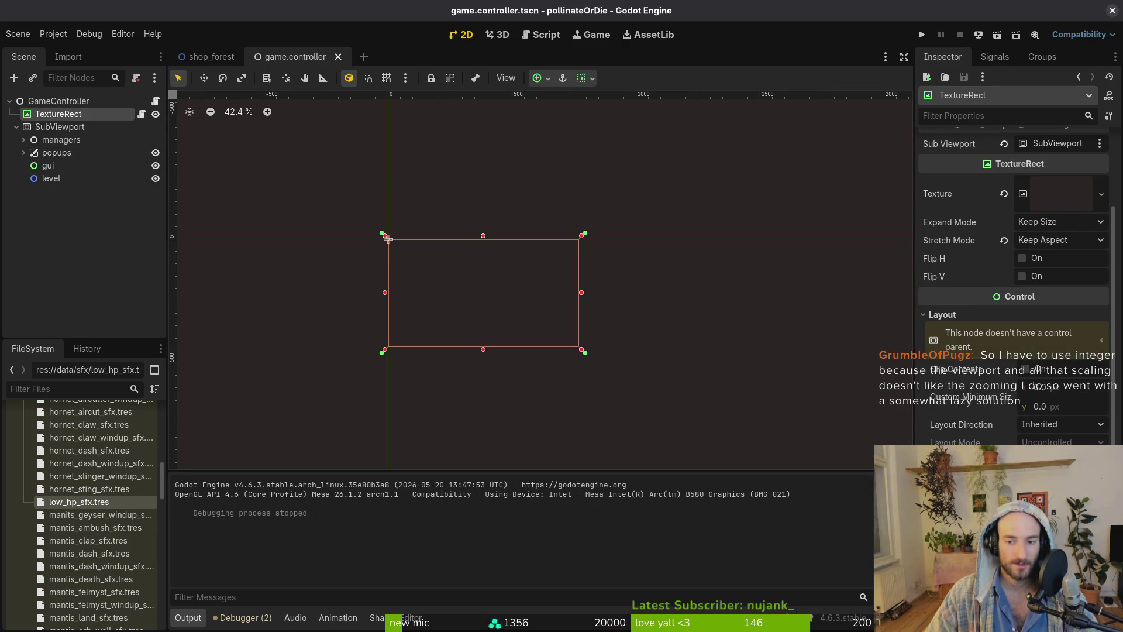
Give TextureRect a Custom Minimum Size of 768 × 432 px and save the scene.
left_click(1074, 388)
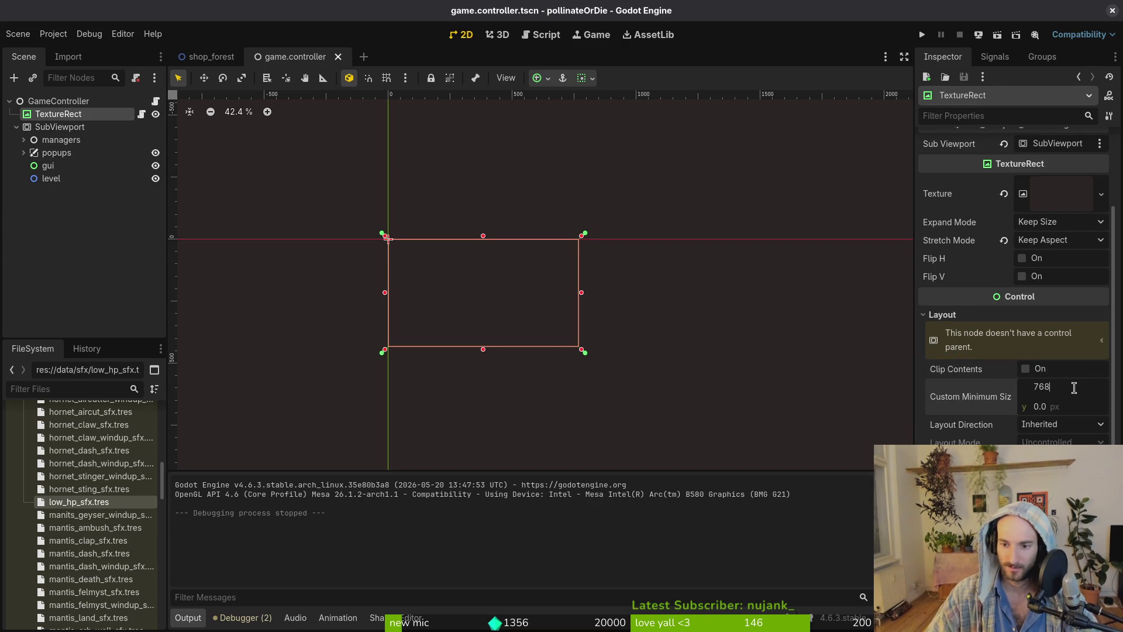
key("Tab")
key("Return")
key("ctrl+s")
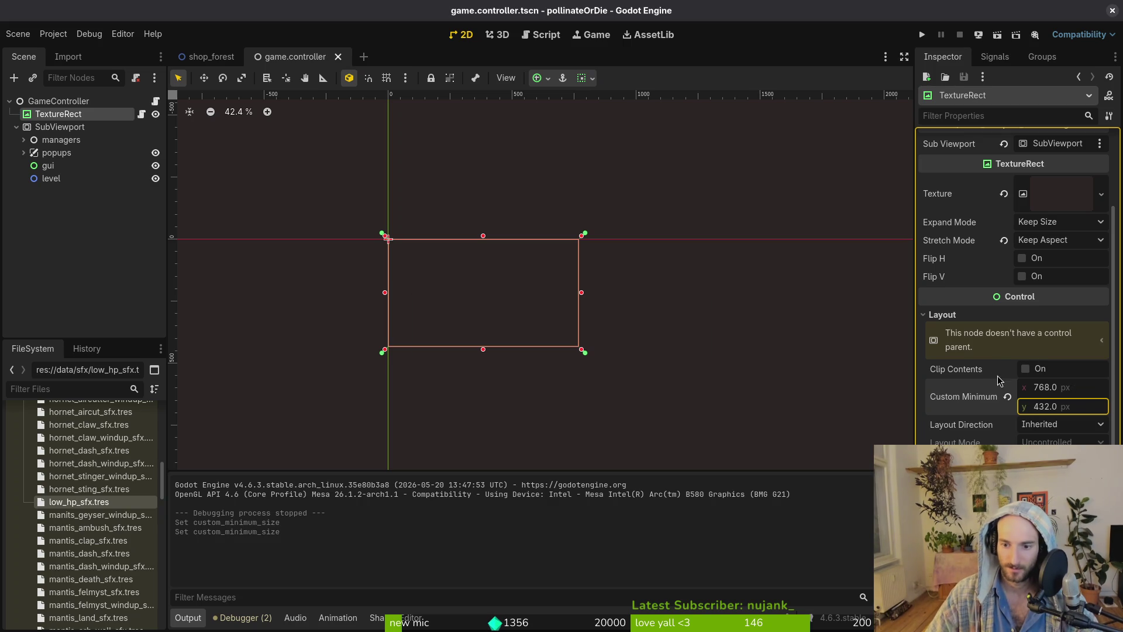
Glance at the scaling script in the code editor, then select the GameController root.
key("alt+Tab")
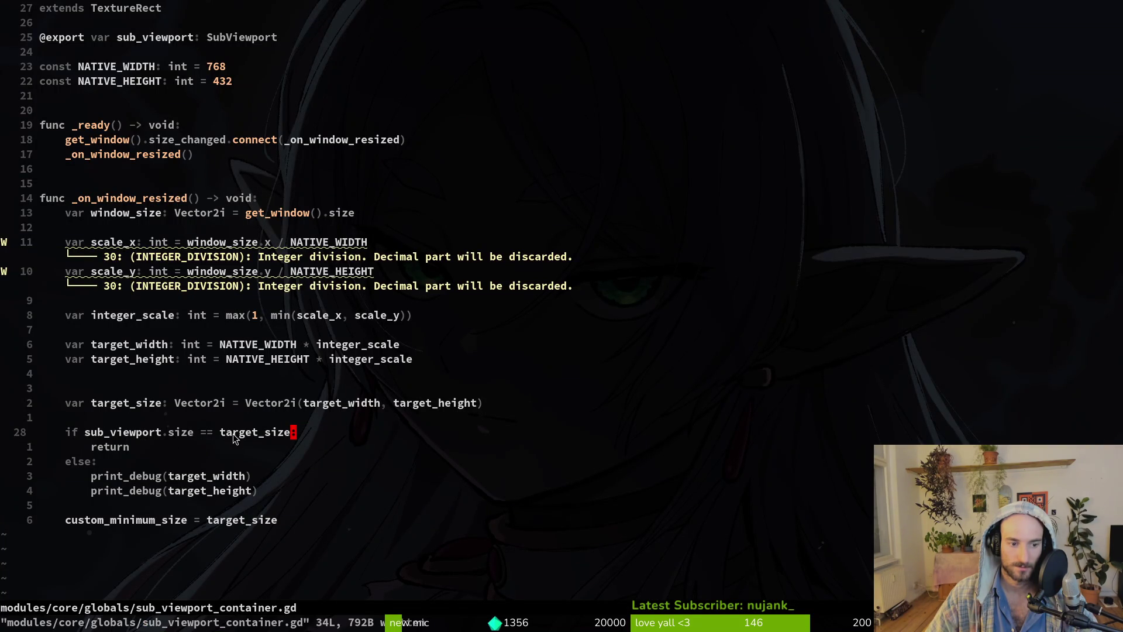
key("alt+Tab")
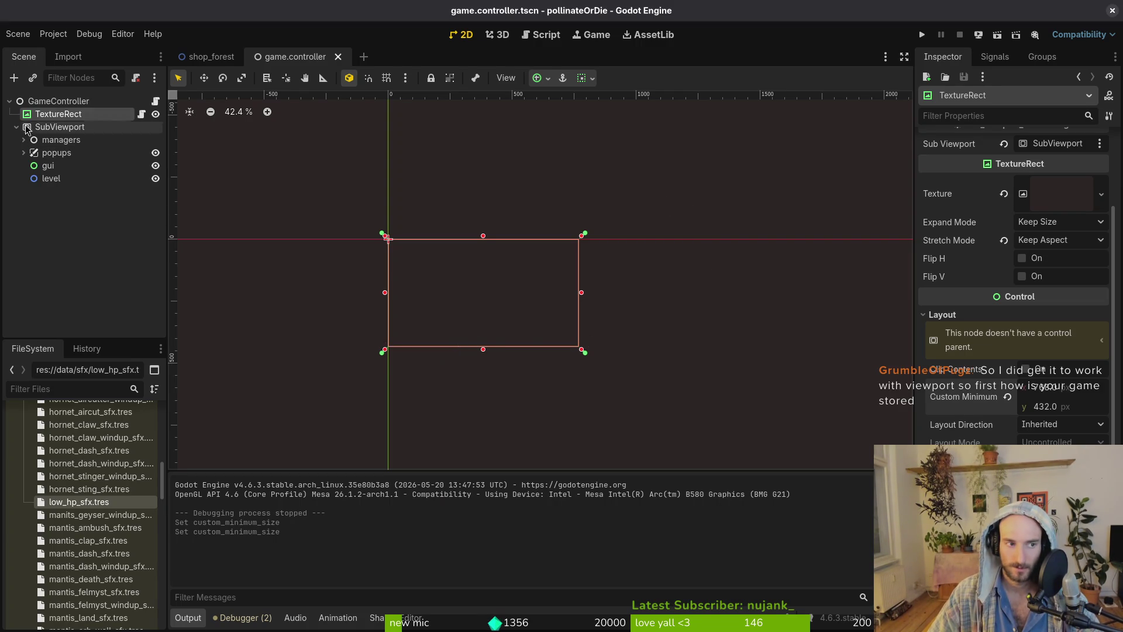
left_click(58, 104)
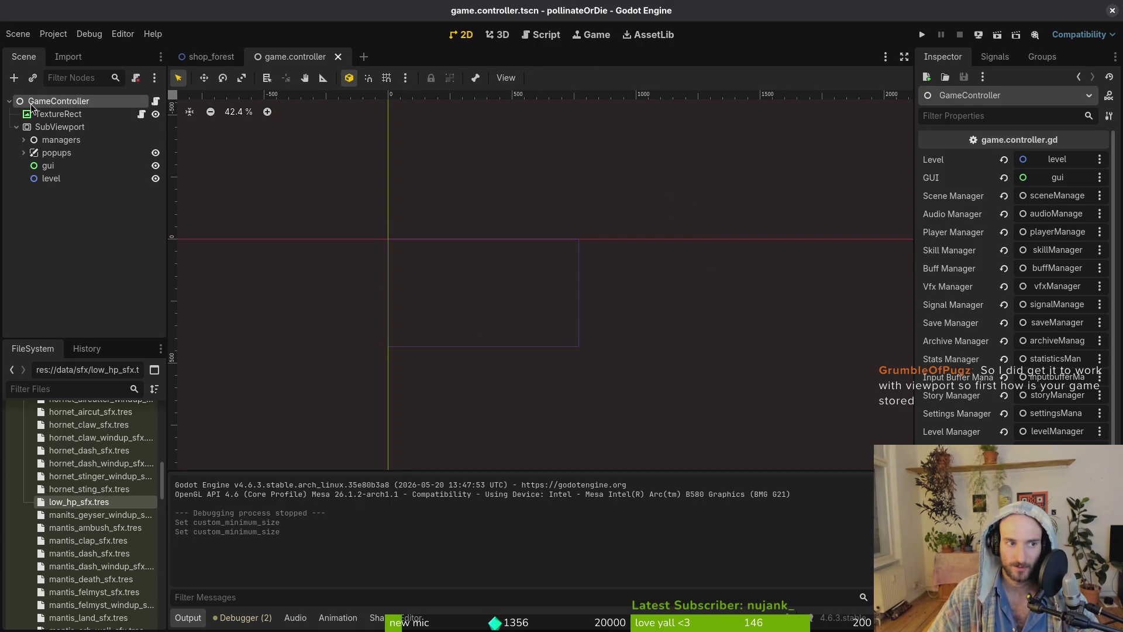
Move managers, popups, gui and level directly under GameController.
left_click(50, 181)
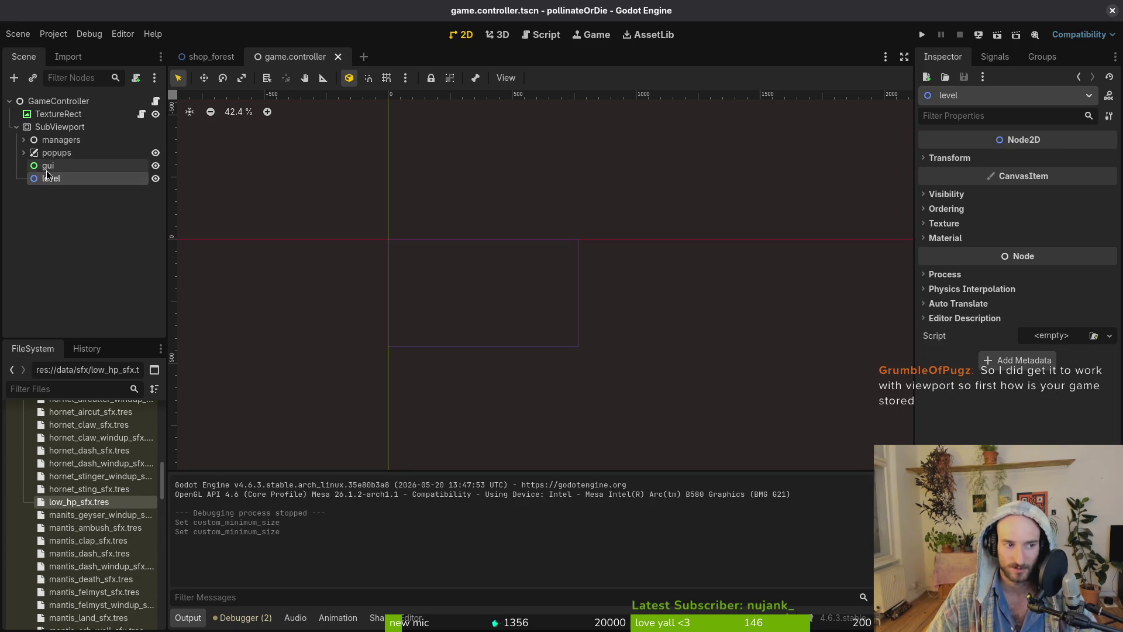
left_click(53, 139, "shift")
left_click_drag(54, 134, 61, 108)
Delete the TextureRect and SubViewport nodes, then expand popups.
left_click(58, 166)
left_click(54, 178, "shift")
key("Delete")
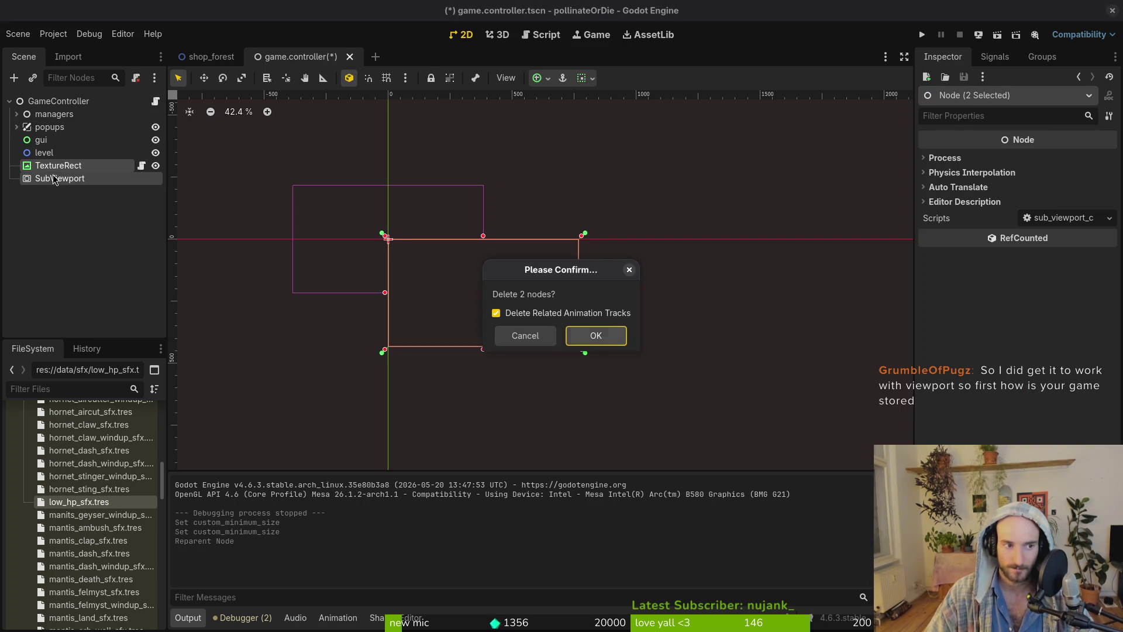
key("Return")
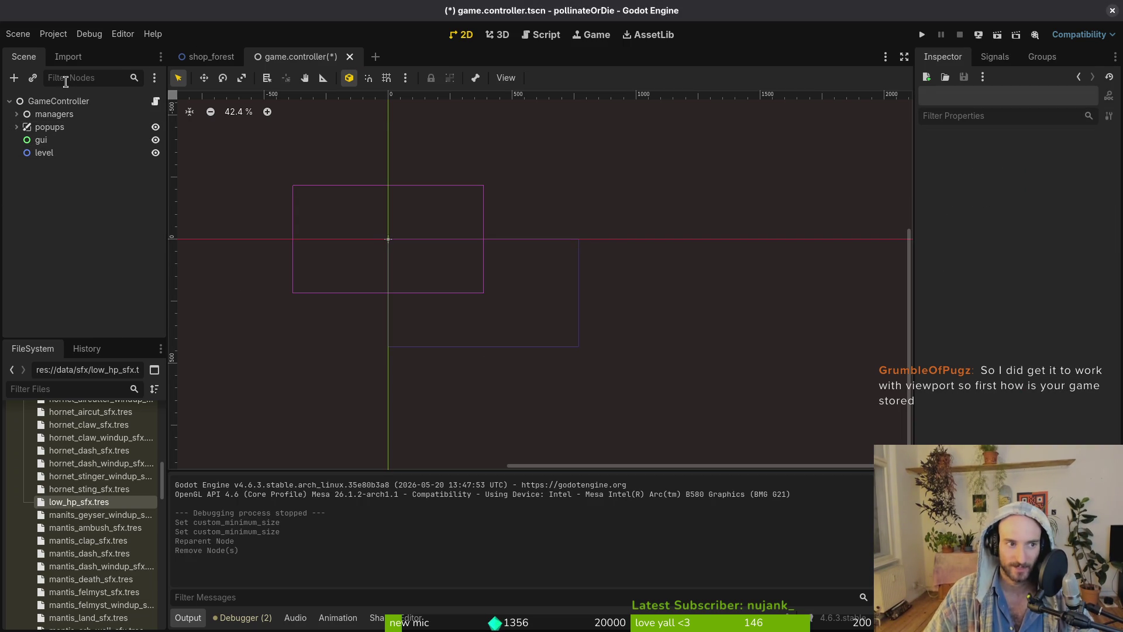
left_click(16, 126)
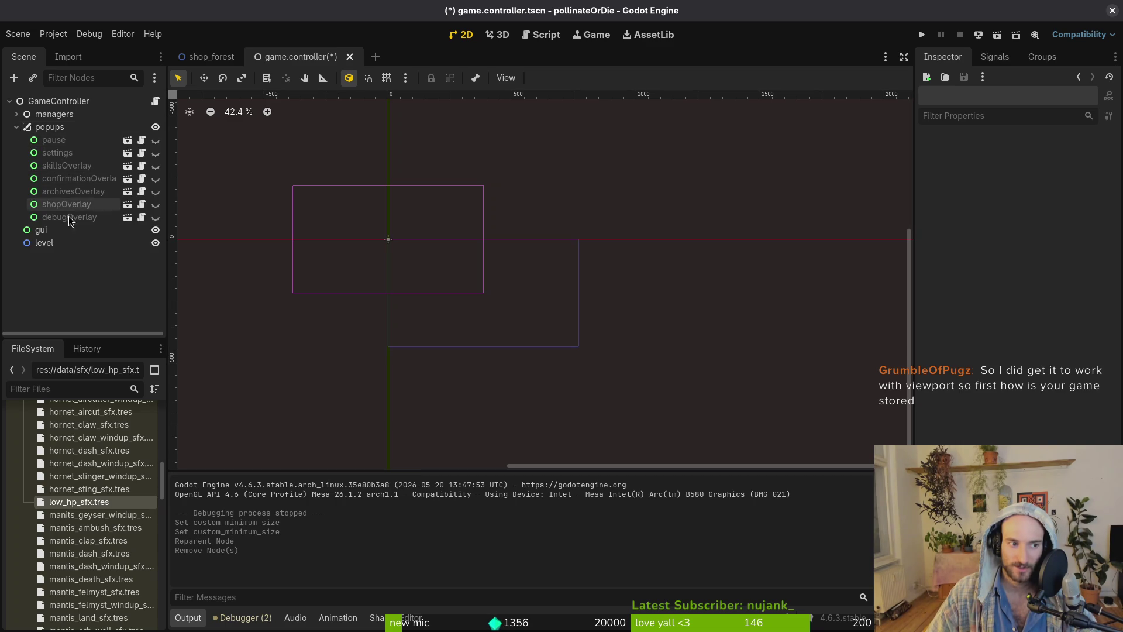
Preview the pause, confirmation, archives, shop and settings overlays by toggling their visibility on and off.
left_click(156, 141)
left_click(156, 141)
left_click(156, 179)
left_click(156, 178)
left_click(159, 195)
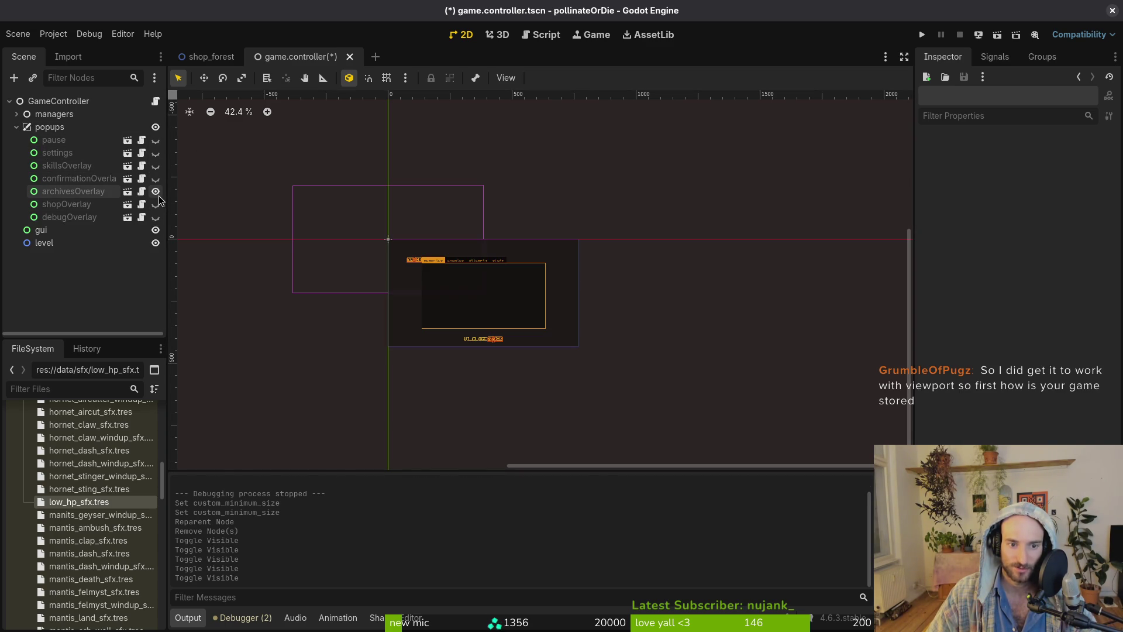
left_click(158, 196)
scroll(439, 244, "up", 6)
left_click(155, 205)
left_click(155, 206)
left_click(155, 206)
left_click(153, 206)
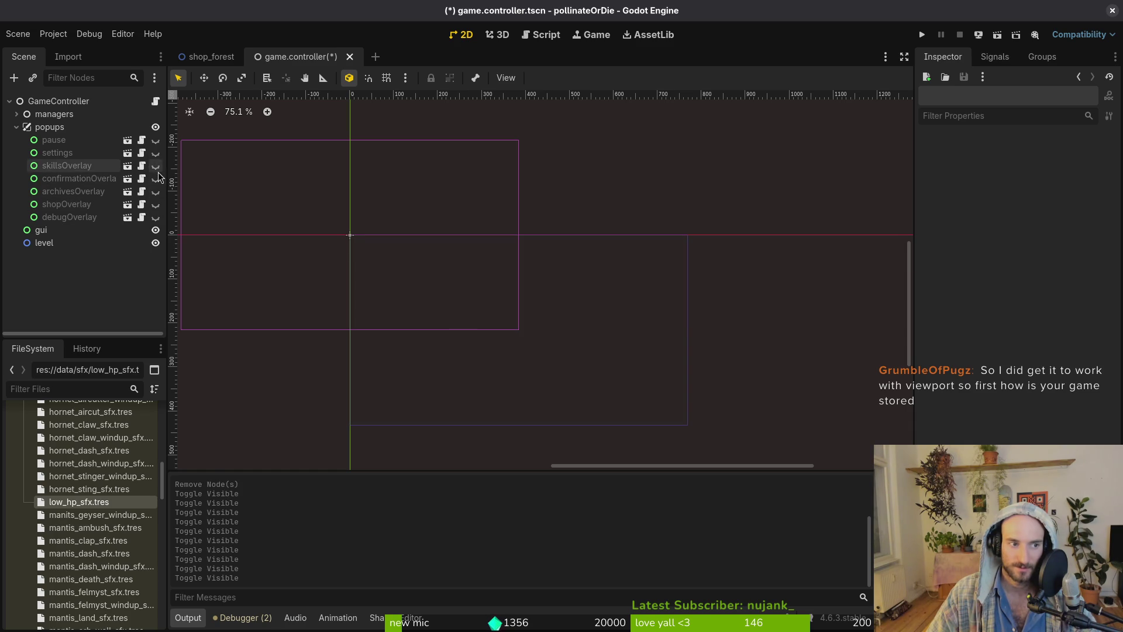
left_click(156, 155)
left_click(156, 154)
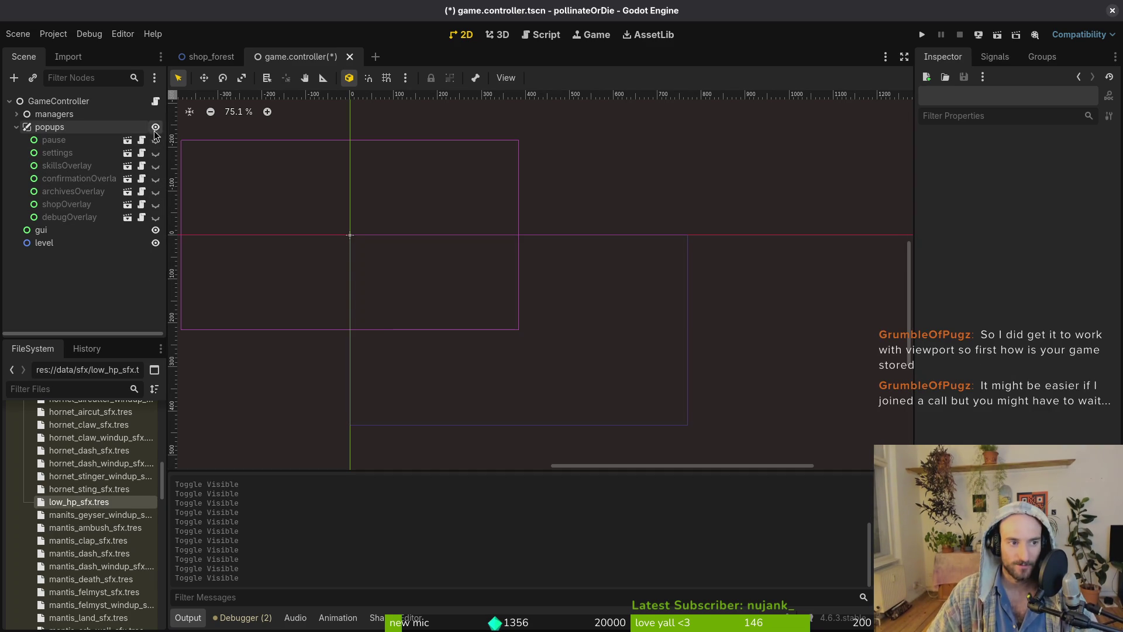
Collapse popups, briefly inspect the managers node, and select the level node.
left_click(17, 127)
left_click(16, 115)
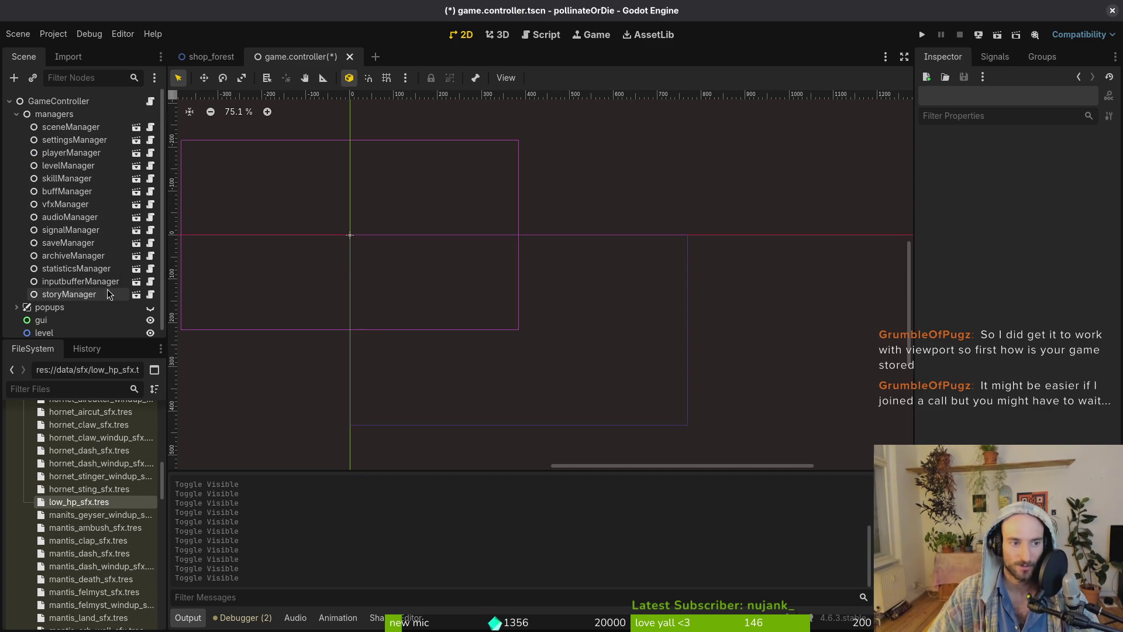
left_click(16, 114)
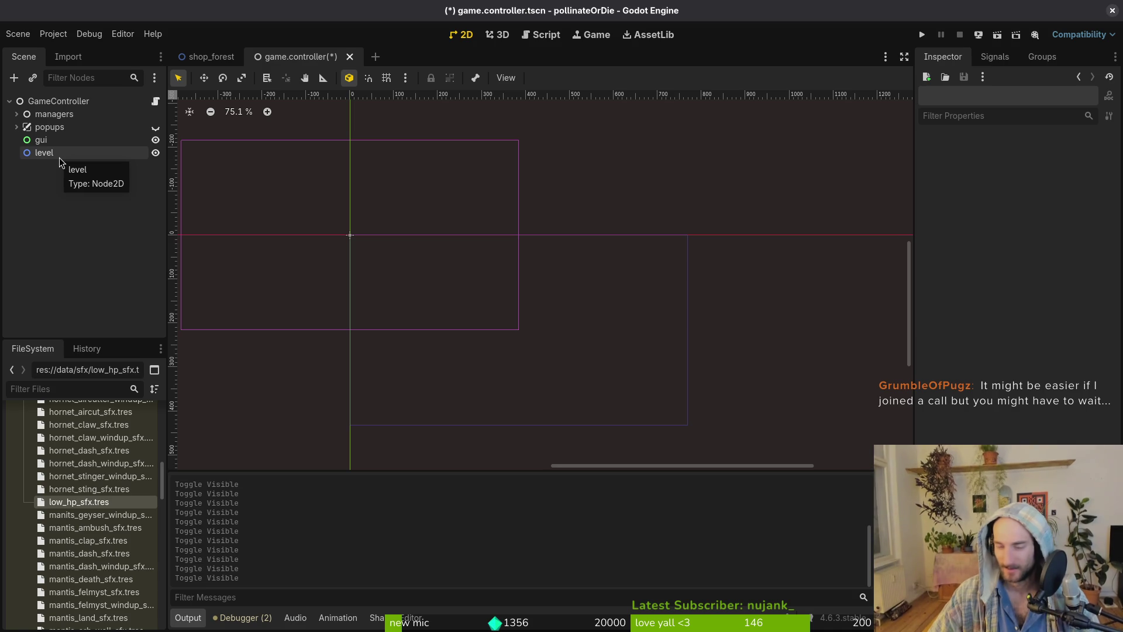
left_click(47, 154)
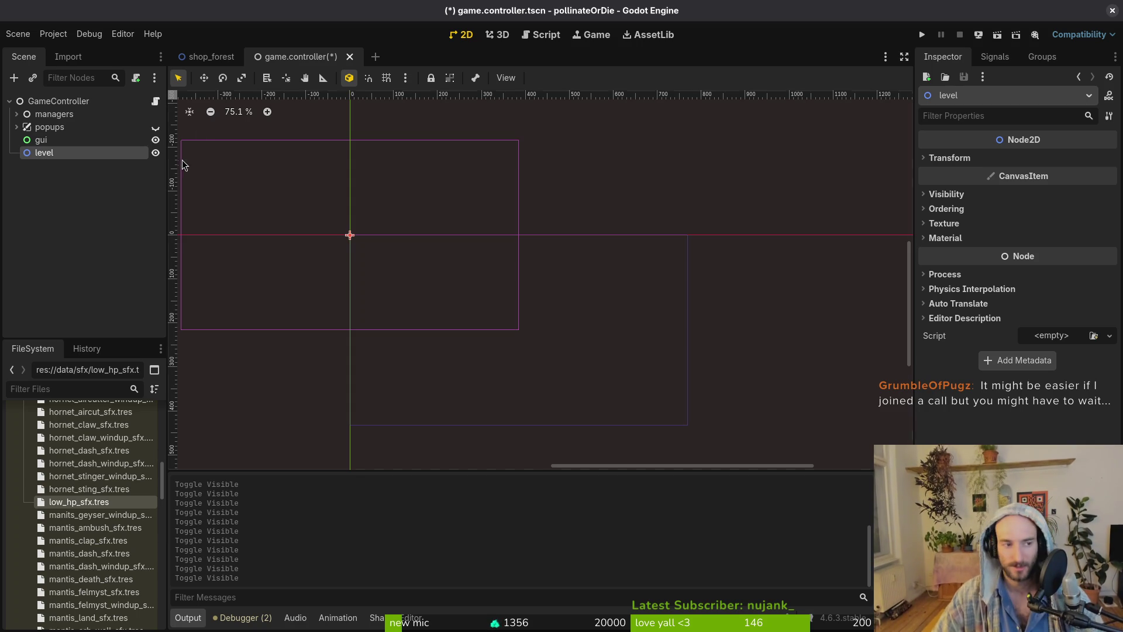
left_click(45, 153)
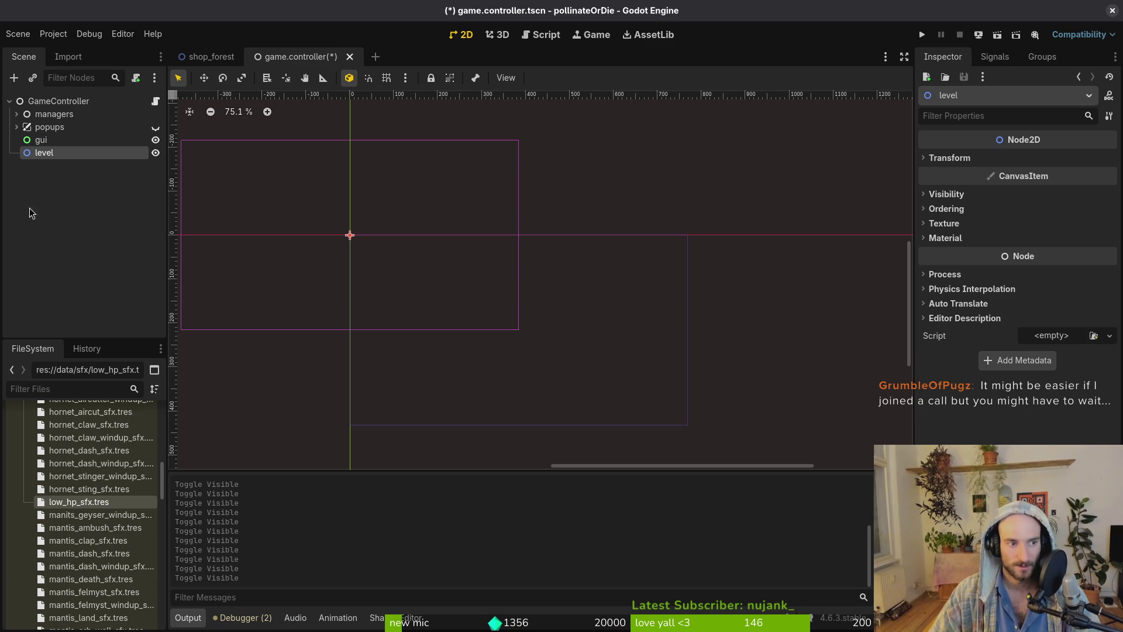
Undo back to restore the TextureRect and SubViewport nodes.
key("ctrl+z")
key("ctrl+z")
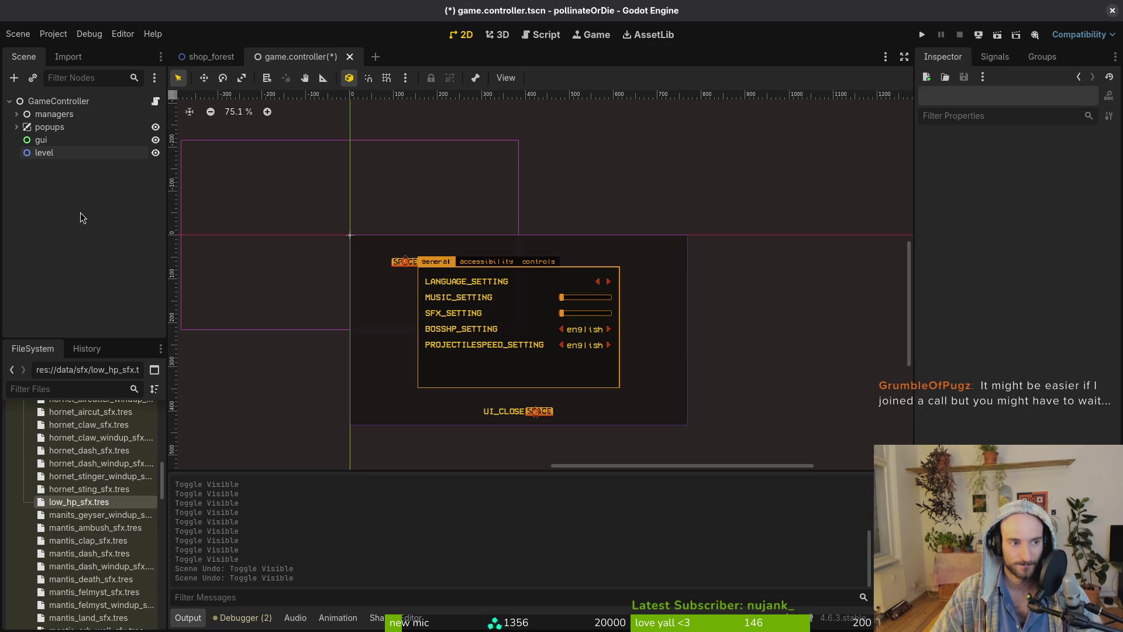
key("ctrl+z")
key("ctrl+z")
key("ctrl+z")
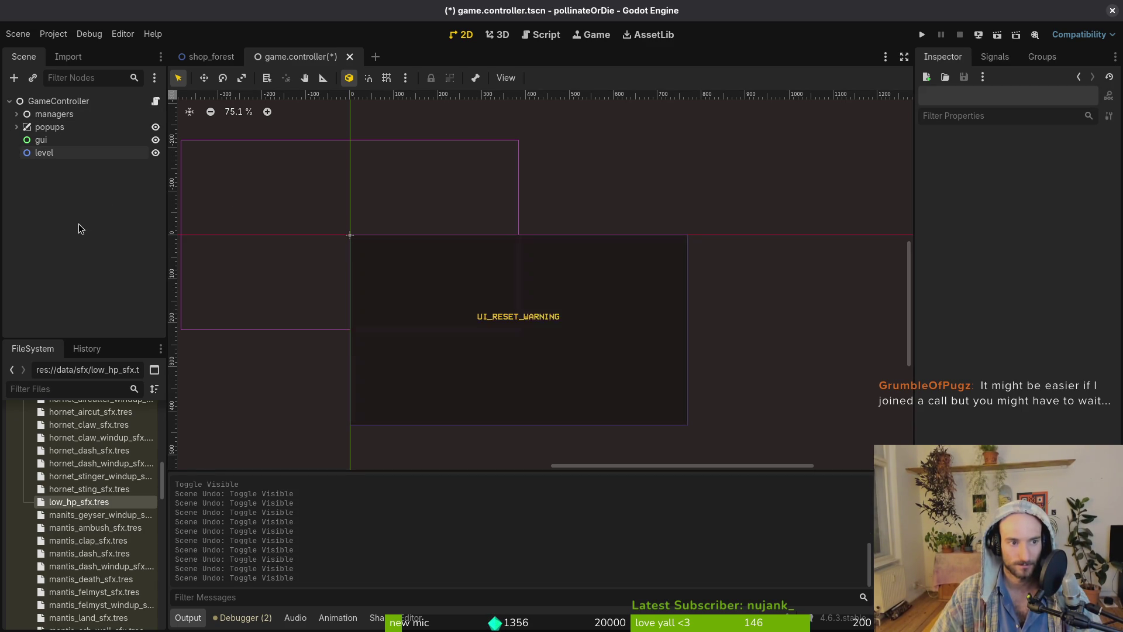
key("ctrl+z")
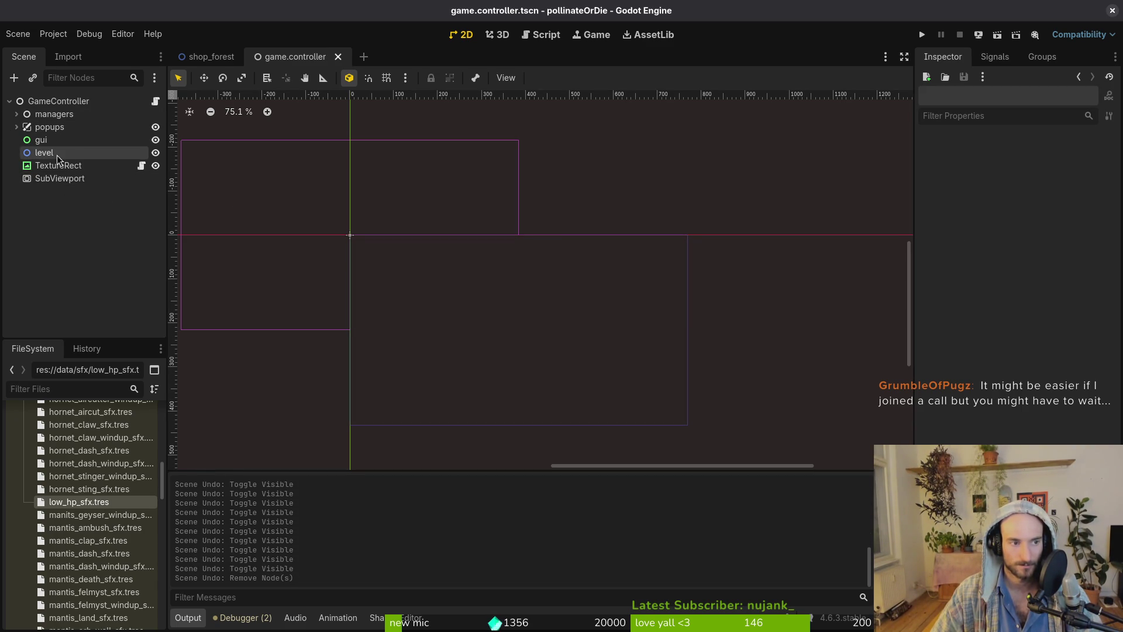
Move popups, gui and level inside SubViewport.
left_click(59, 154)
left_click(61, 114, "shift")
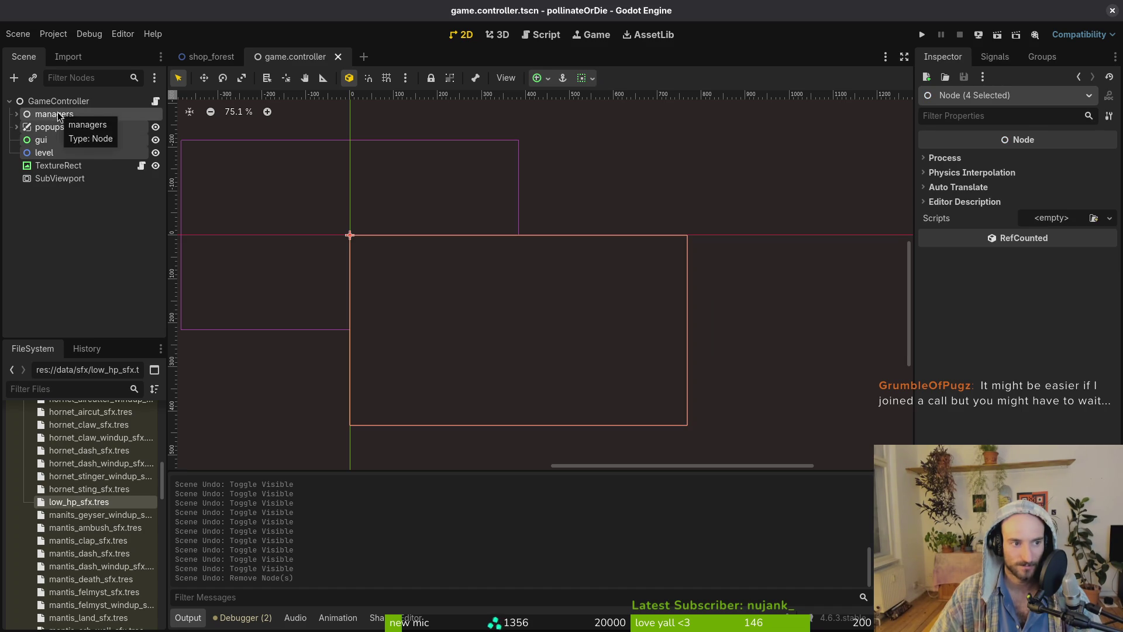
left_click(59, 115)
left_click(52, 141)
left_click(52, 152)
left_click(54, 128)
left_click(53, 153, "shift")
left_click_drag(53, 128, 86, 178)
left_click(16, 140)
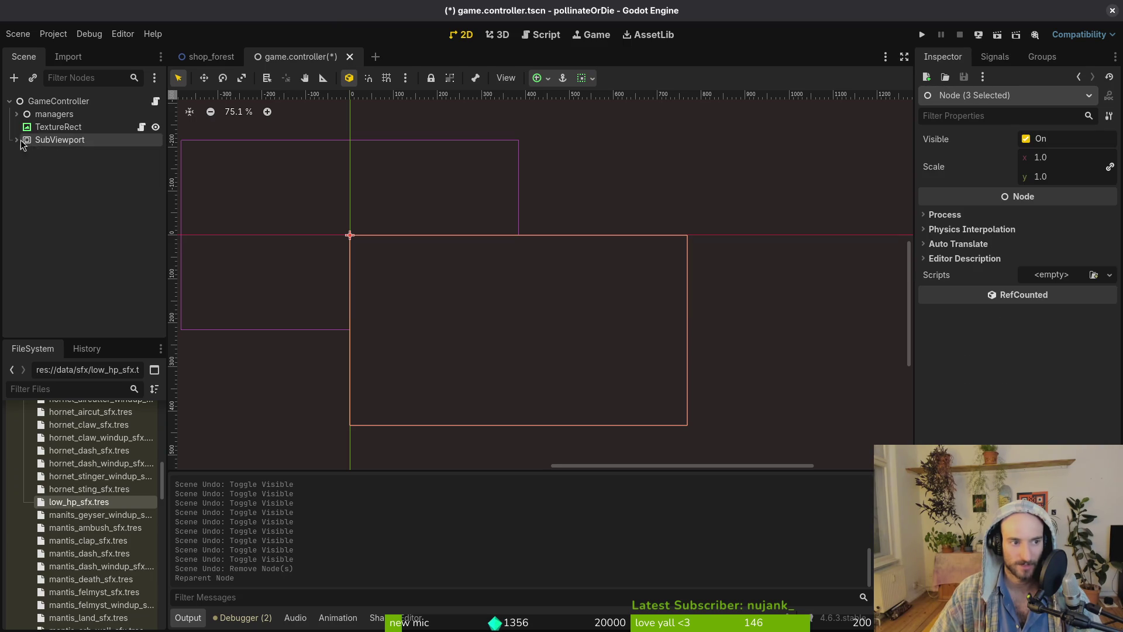
left_click(15, 140)
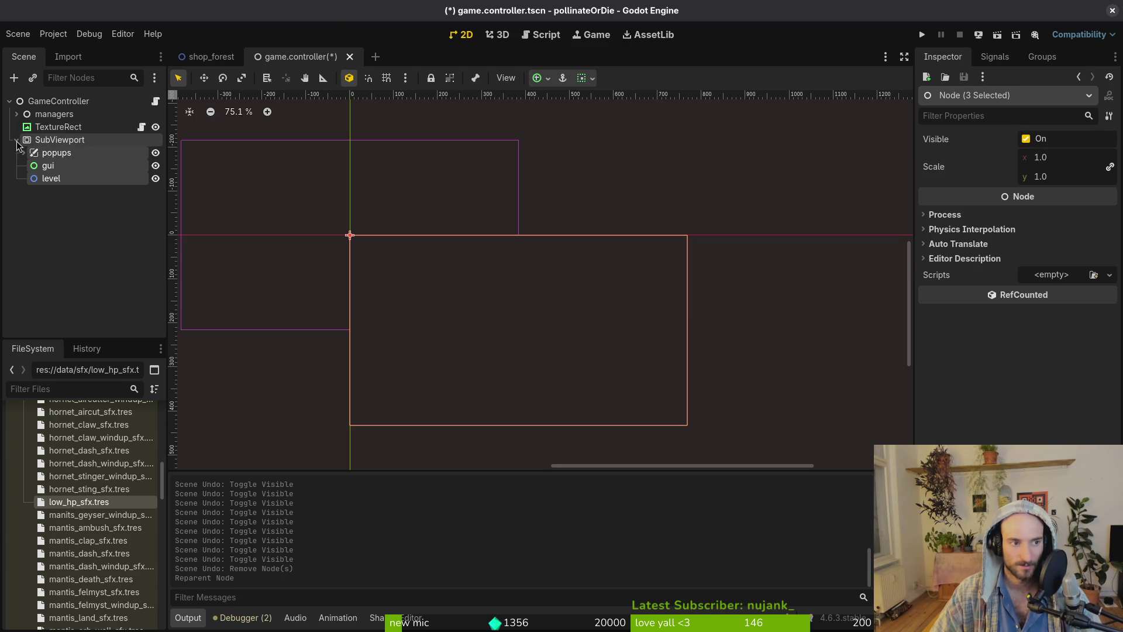
Move popups back out under GameController and run the game.
left_click(46, 154)
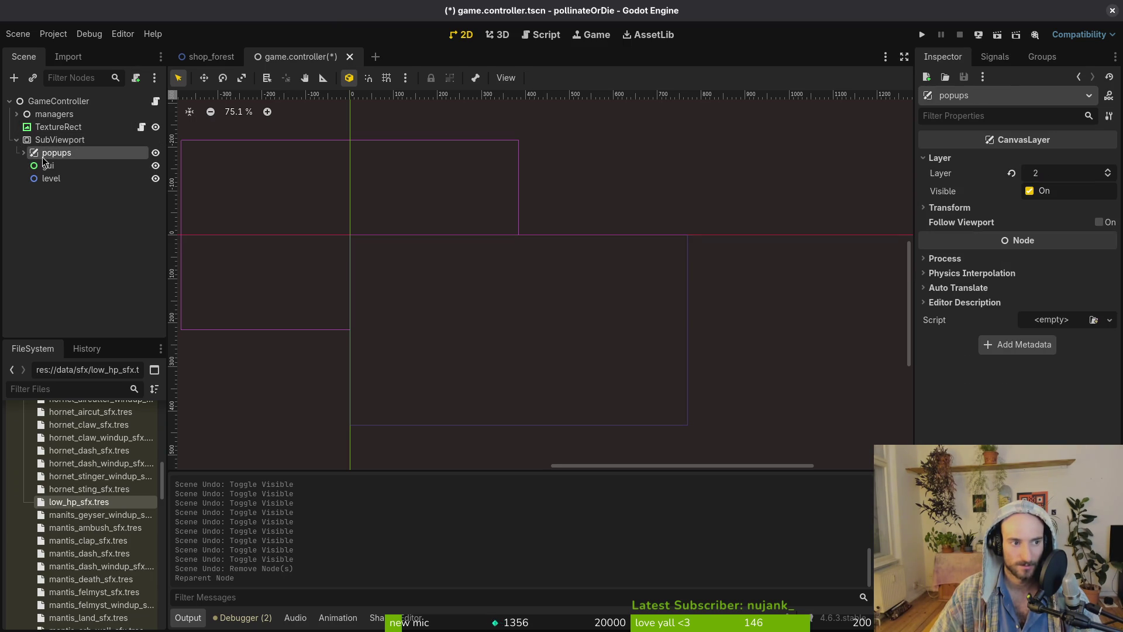
left_click_drag(49, 158, 58, 120)
left_click(16, 152)
left_click(47, 152)
left_click(16, 152)
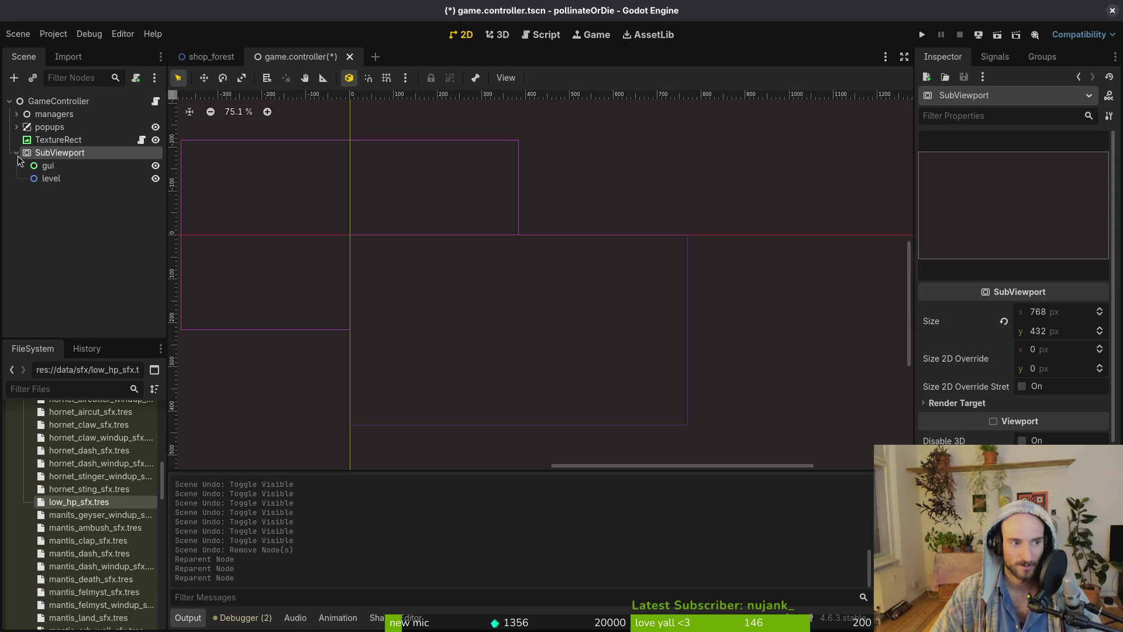
left_click(923, 36)
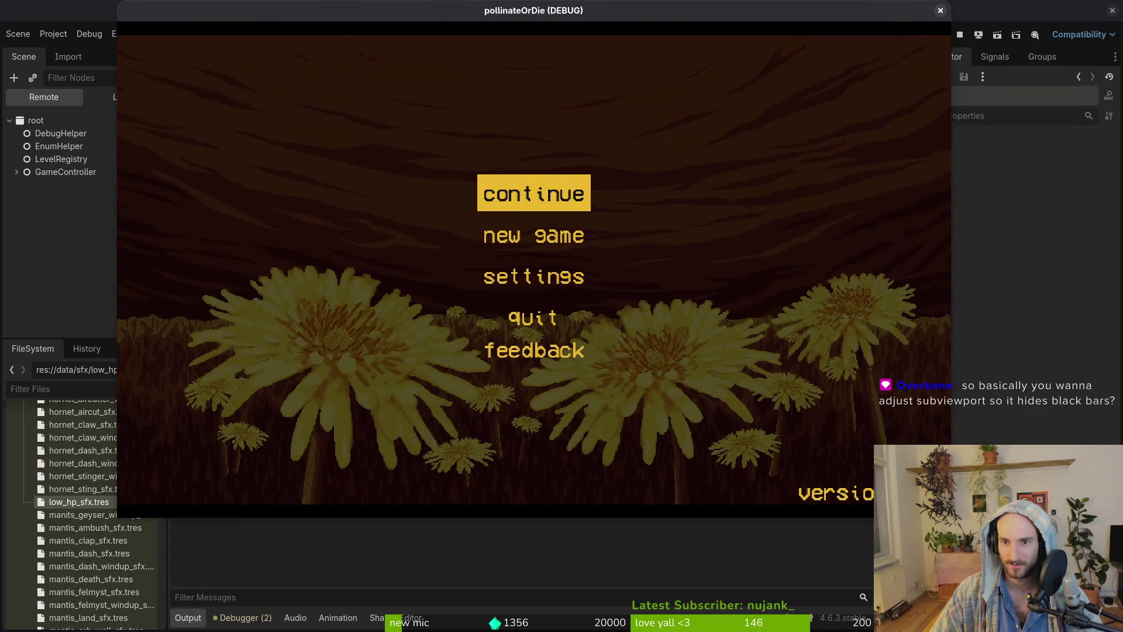
Stop the running game and check the SubViewport's size.
key("F8")
left_click(47, 127)
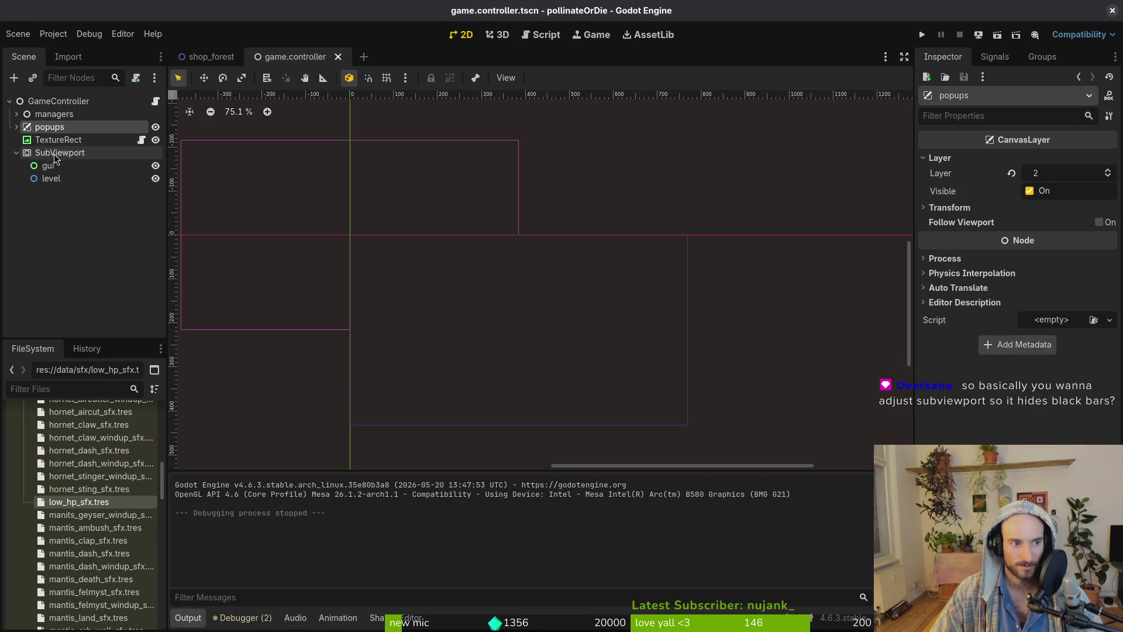
left_click(47, 153)
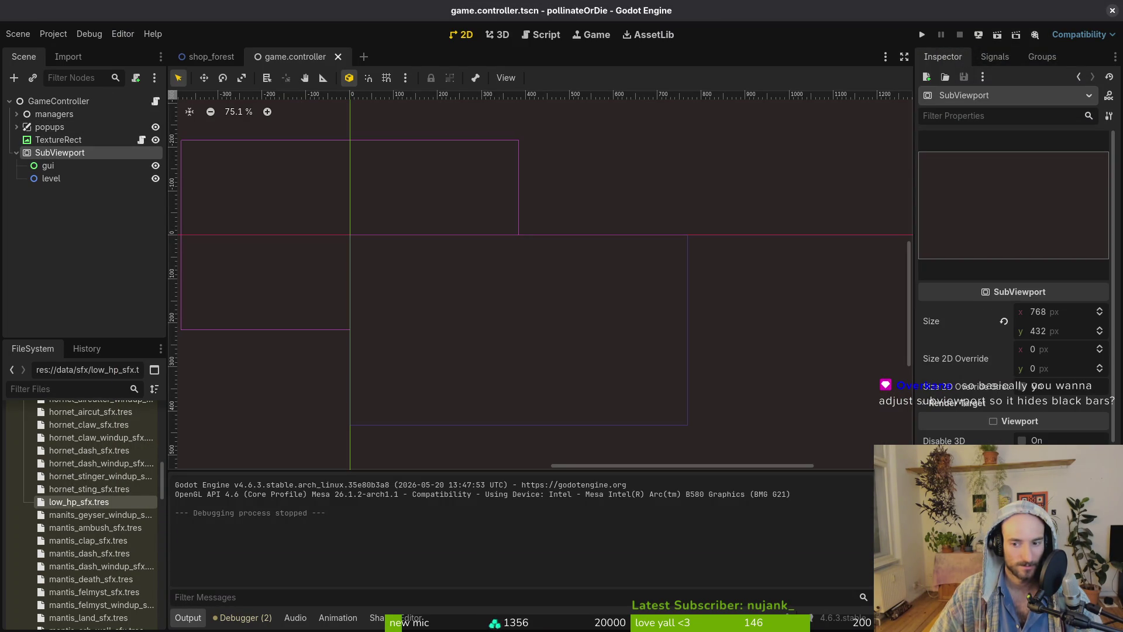
Change TextureRect's Stretch Mode from Keep Aspect to Keep, leaving Expand Mode on Keep Size.
left_click(58, 140)
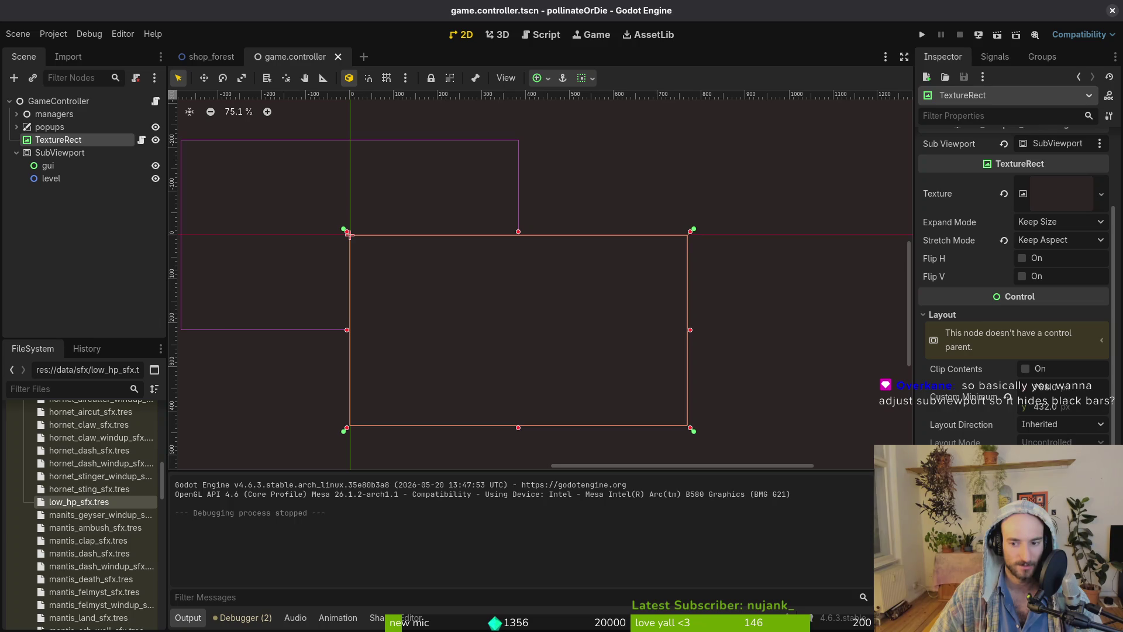
left_click(1064, 244)
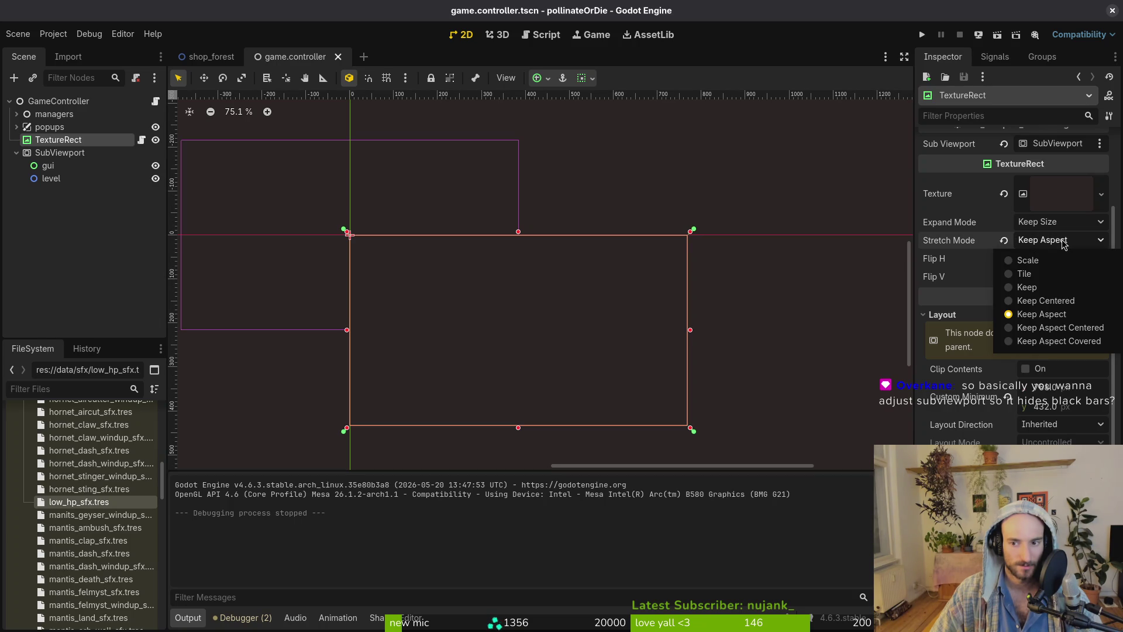
left_click(1062, 199)
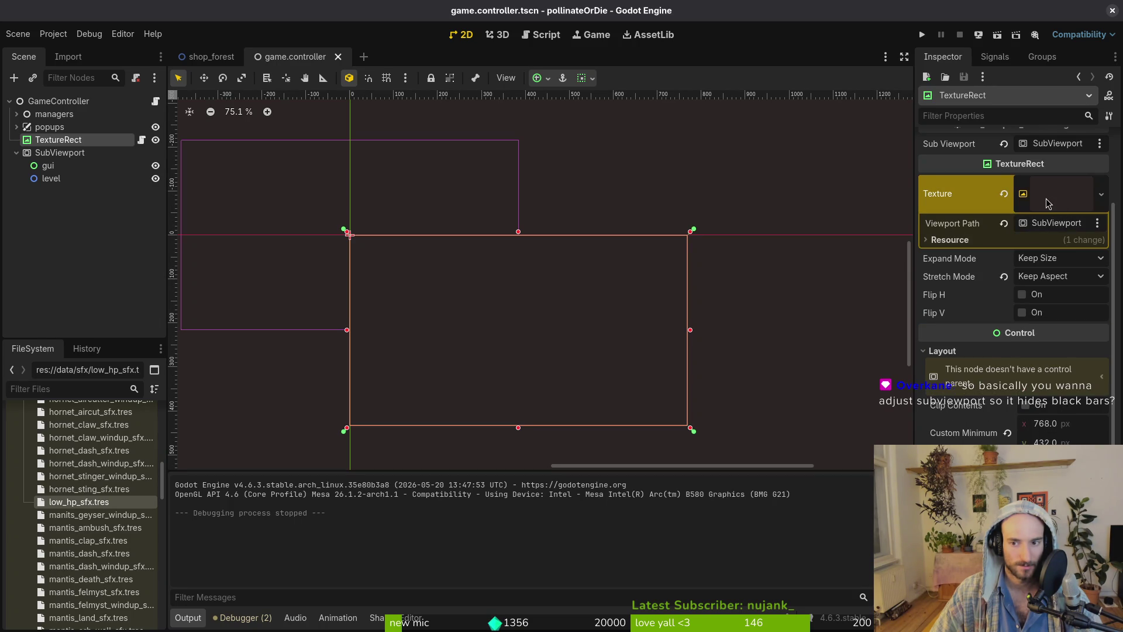
left_click(1049, 203)
left_click(1060, 222)
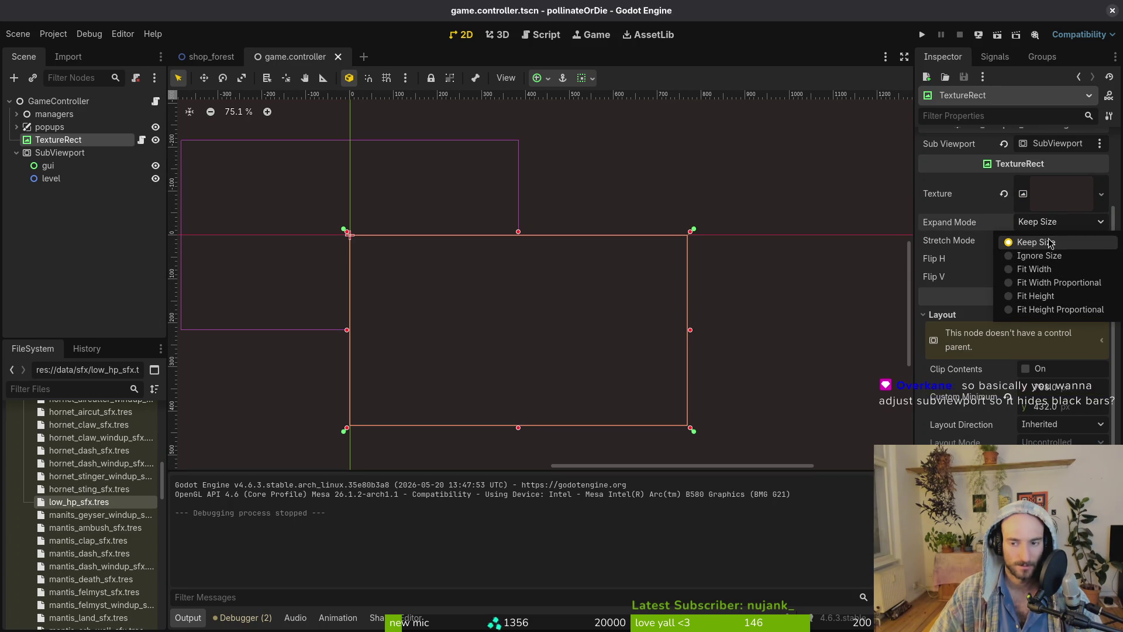
left_click(1050, 243)
left_click(1051, 248)
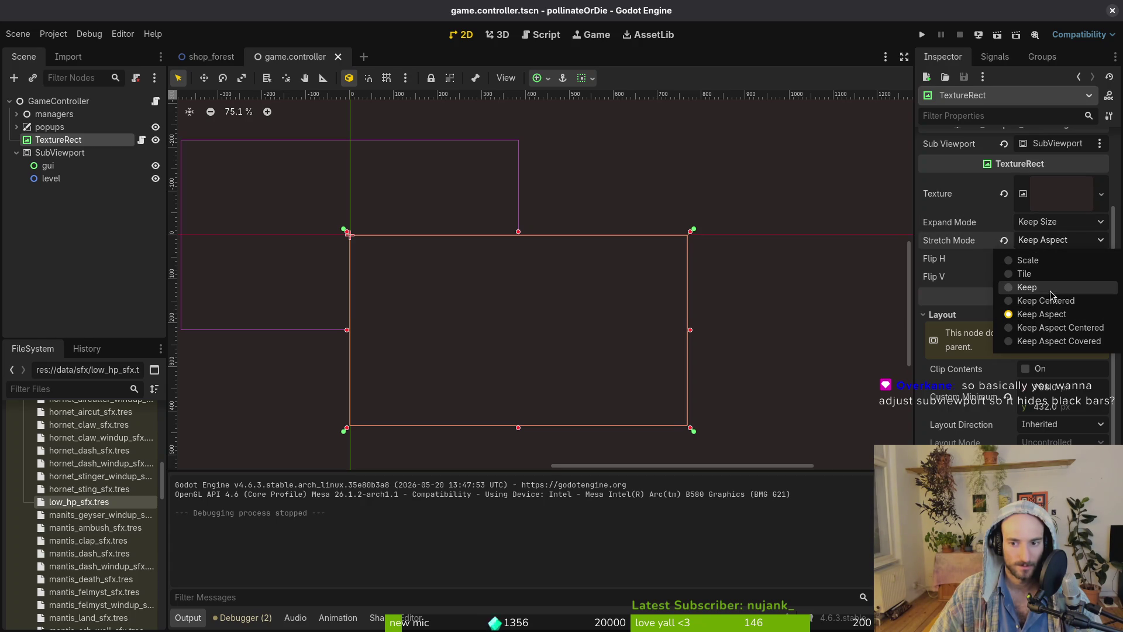
left_click(1051, 288)
Test-run the game, enlarge its window to check scaling, then close it.
left_click(923, 35)
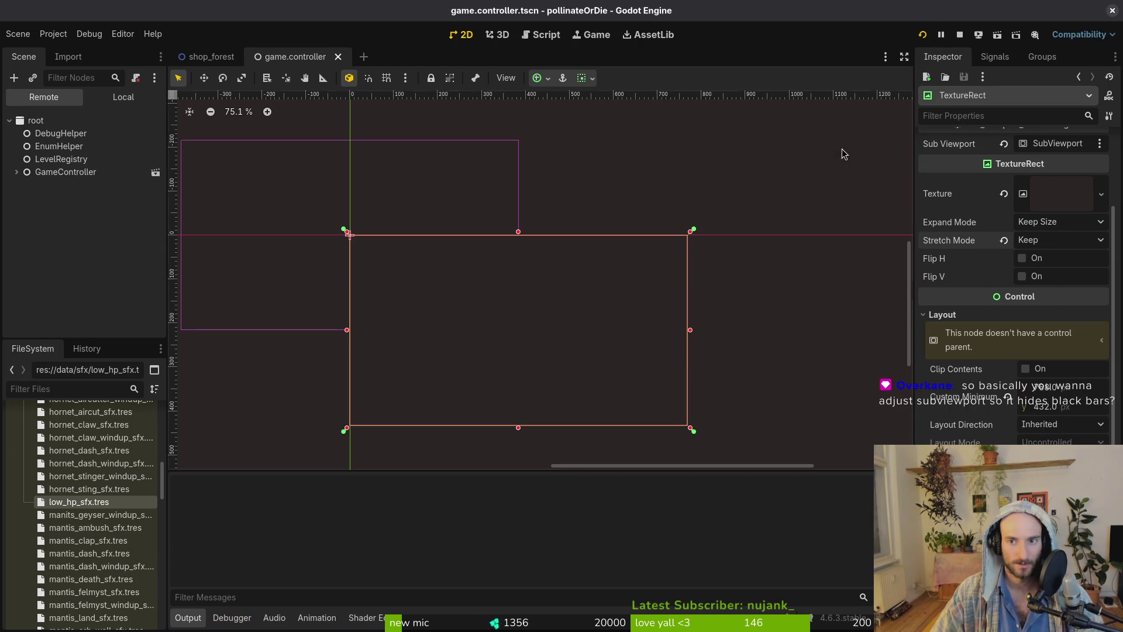
mouse_move(636, 327)
left_mouse_down()
mouse_move(790, 436)
mouse_move(795, 453)
left_mouse_up()
left_click(778, 10)
In Neovim, undo/redo sub_viewport_container.gd back to its exported SubViewport variable and save with :w.
left_click(17, 153)
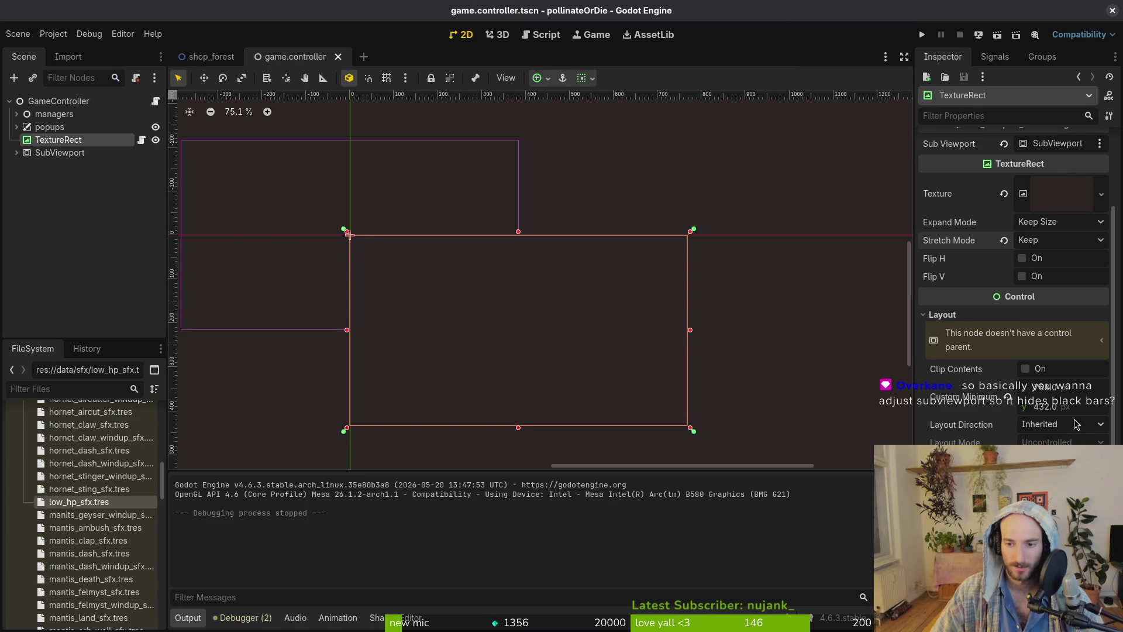
key("super+2")
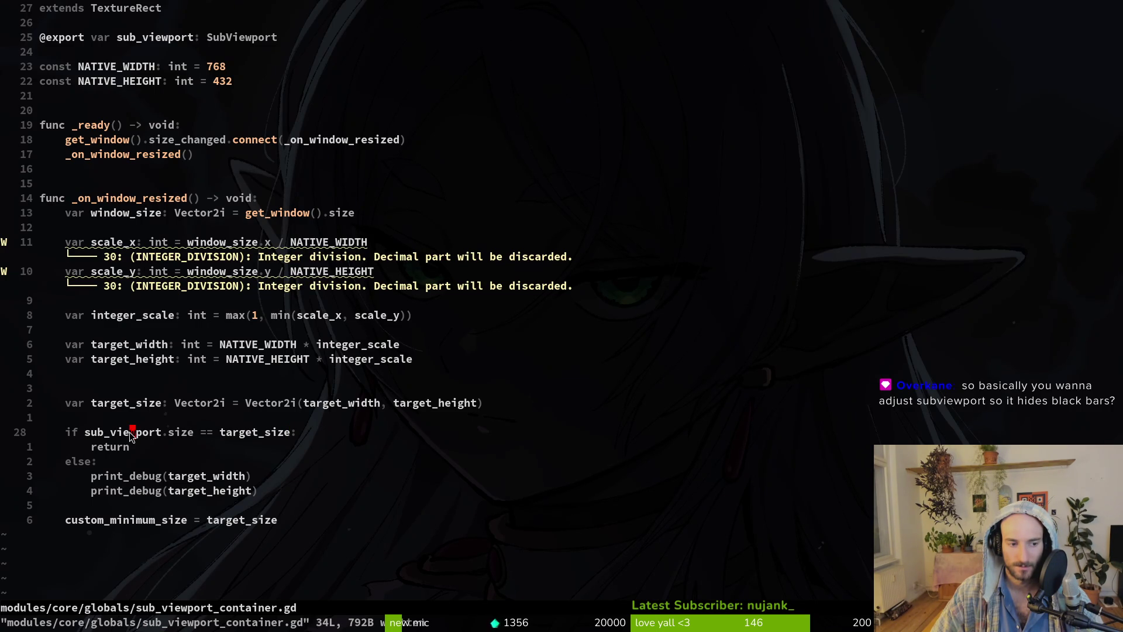
key("u")
key("u")
key("u")
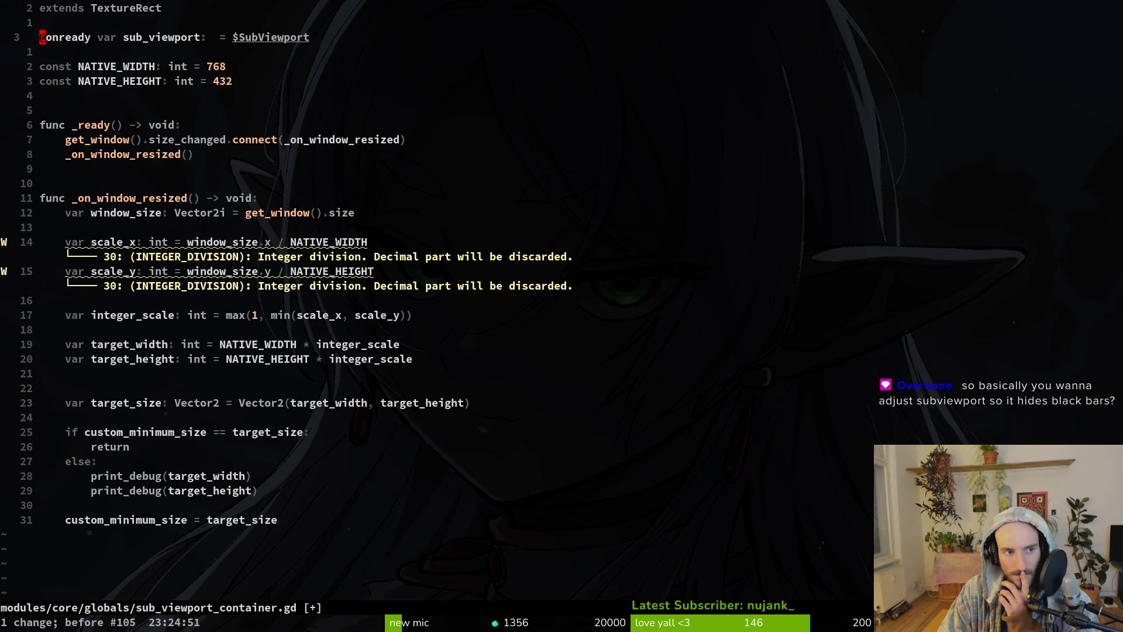
key("u")
key("u")
key("ctrl+r")
key("ctrl+r")
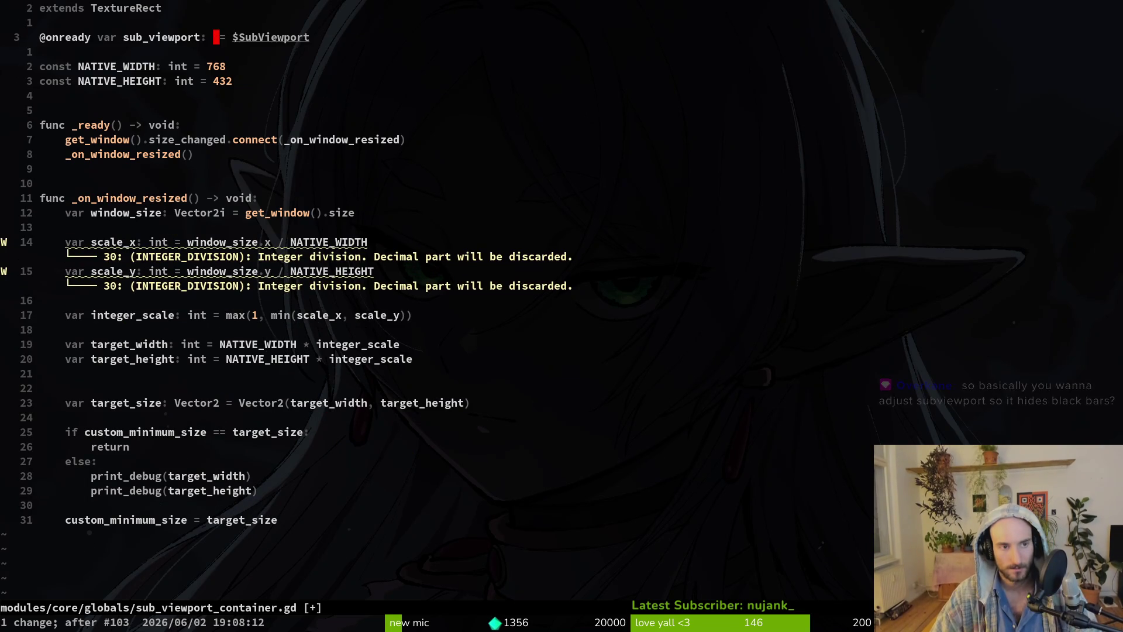
key("ctrl+r")
type("u:w")
key("Return")
key("alt+Tab")
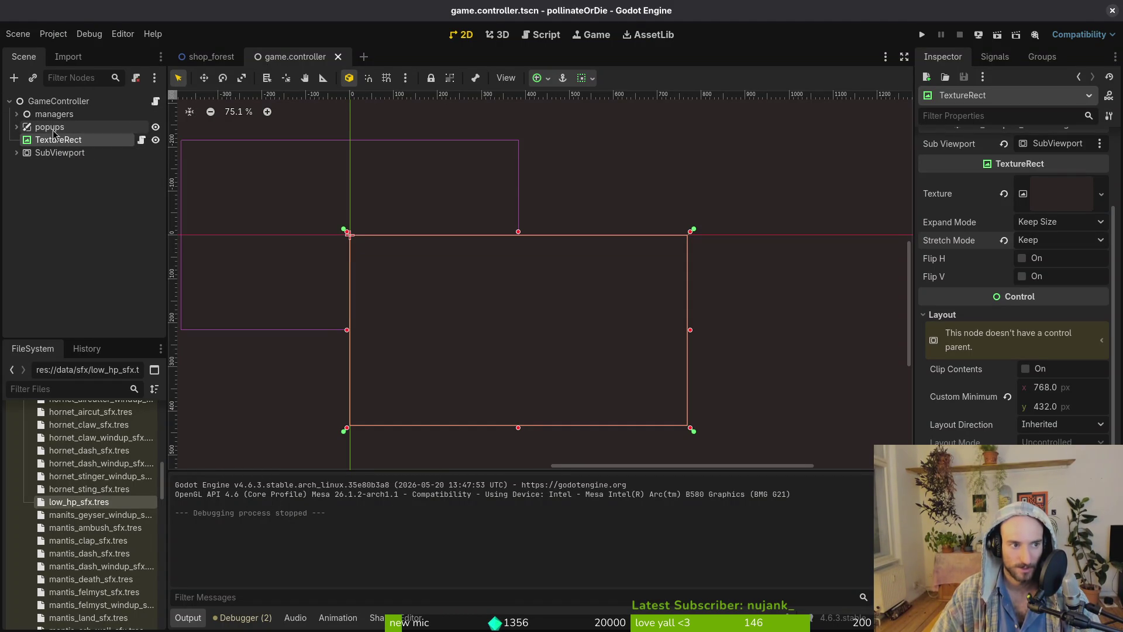
Add a CollisionShape2D under SubViewport and give it a rectangle shape.
left_click(17, 153)
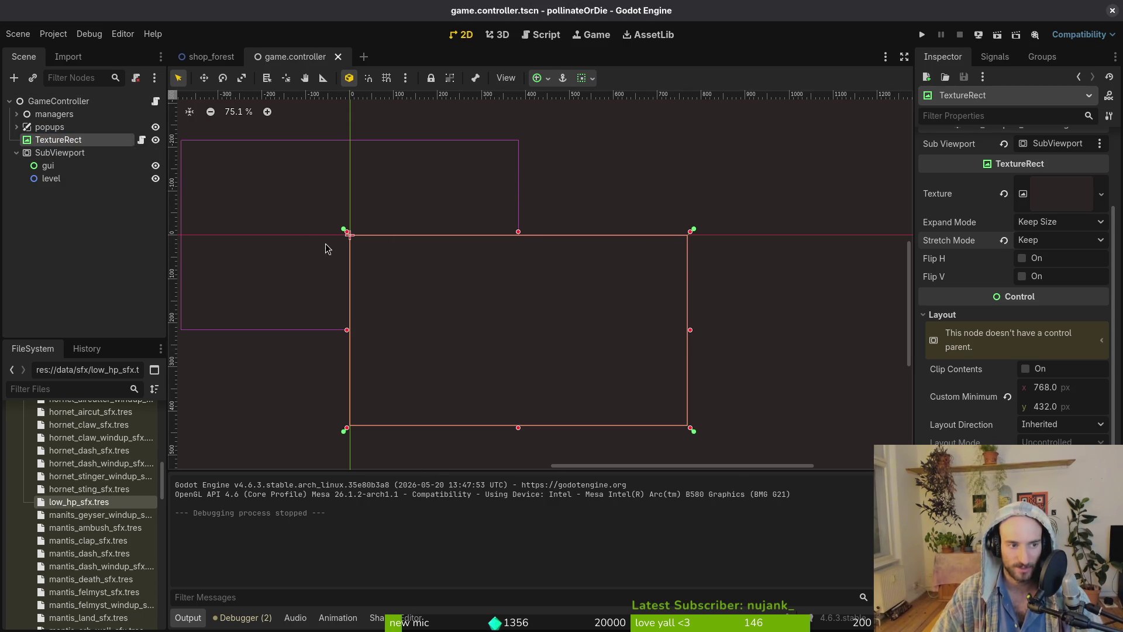
left_click(50, 155)
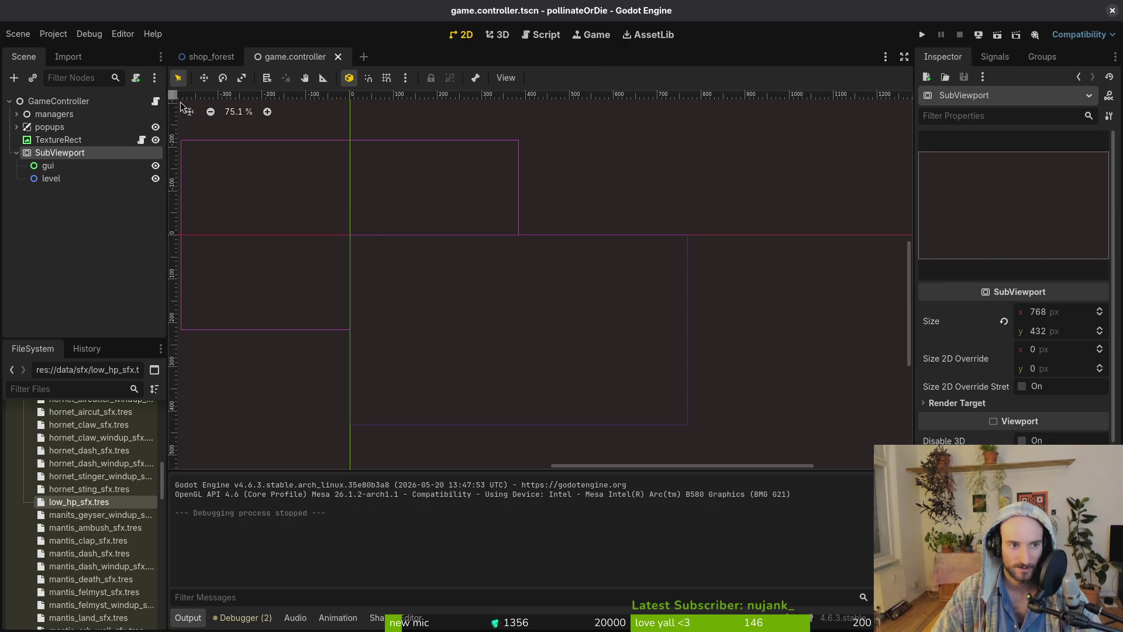
key("ctrl+a")
type("colh")
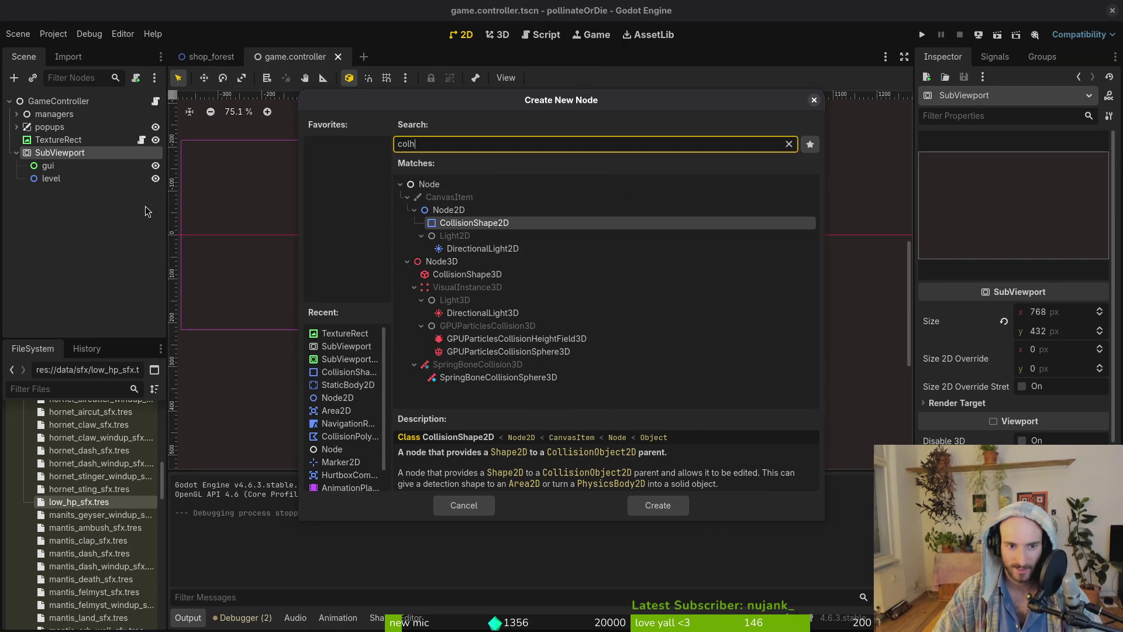
key("Return")
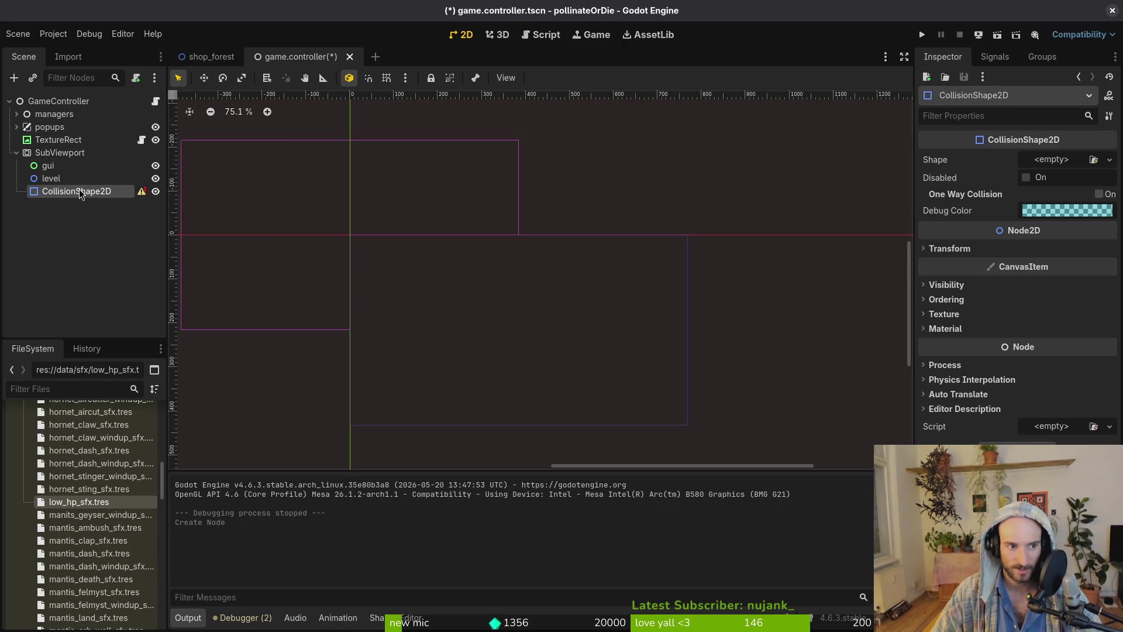
left_click(1109, 160)
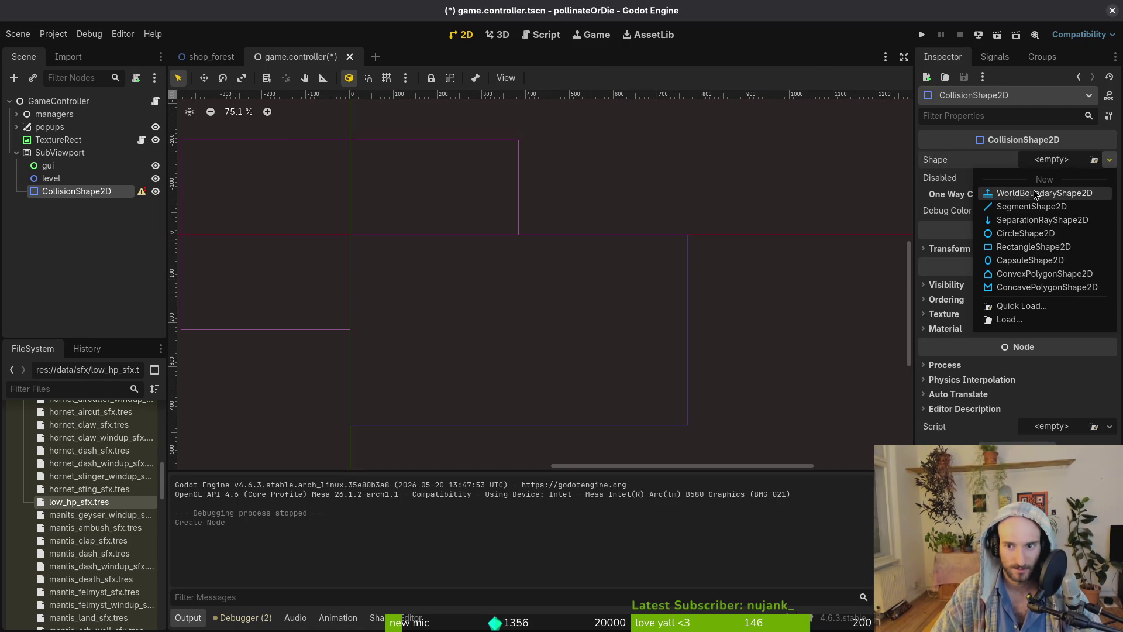
left_click(1021, 246)
scroll(355, 245, "up", 9)
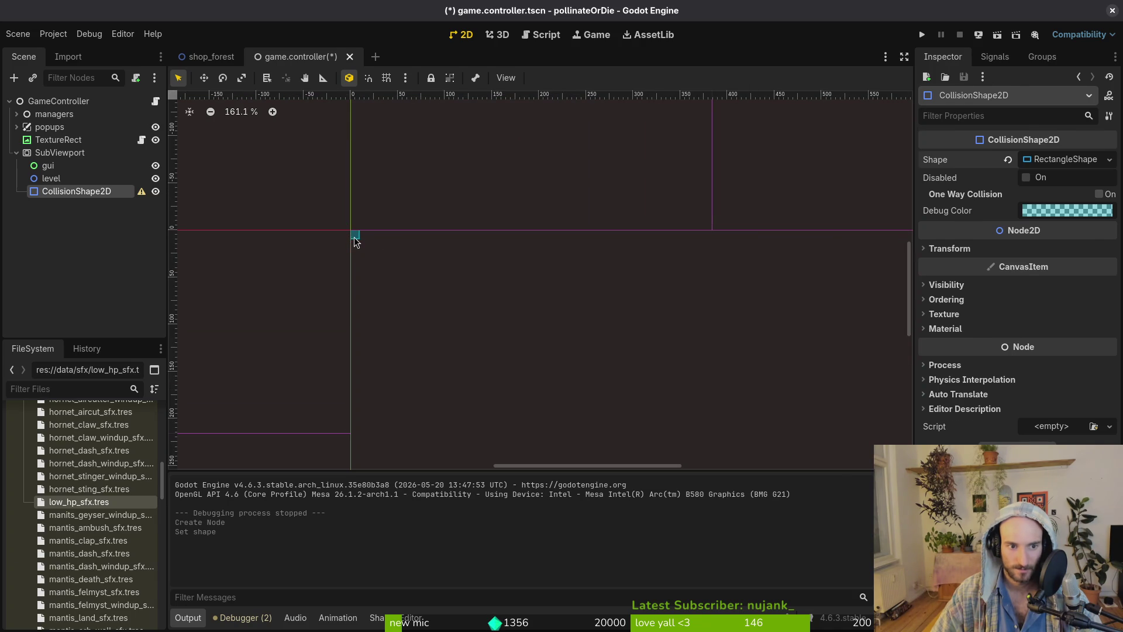
left_click(354, 237)
Create an Area2D under SubViewport and move the CollisionShape2D into it.
left_click(76, 191)
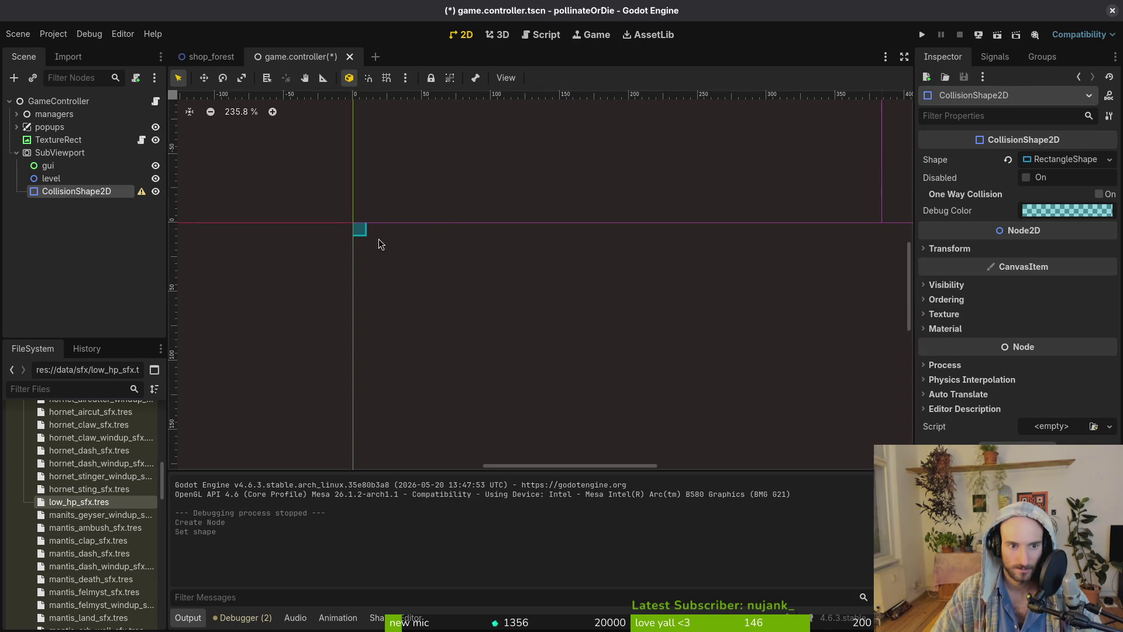
scroll(386, 234, "up", 8)
left_click(60, 152)
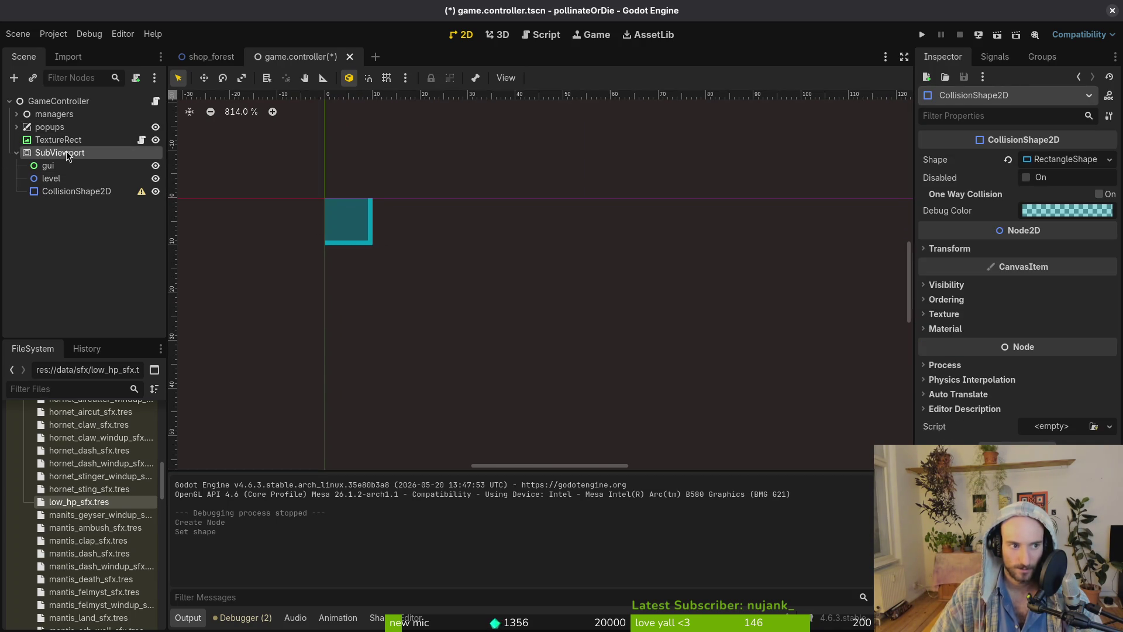
key("ctrl+a")
type("area")
key("Return")
left_click_drag(117, 192, 93, 204)
Review the CollisionShape2D's 20 × 20 px rectangle shape properties.
left_click(346, 223)
left_click(59, 191)
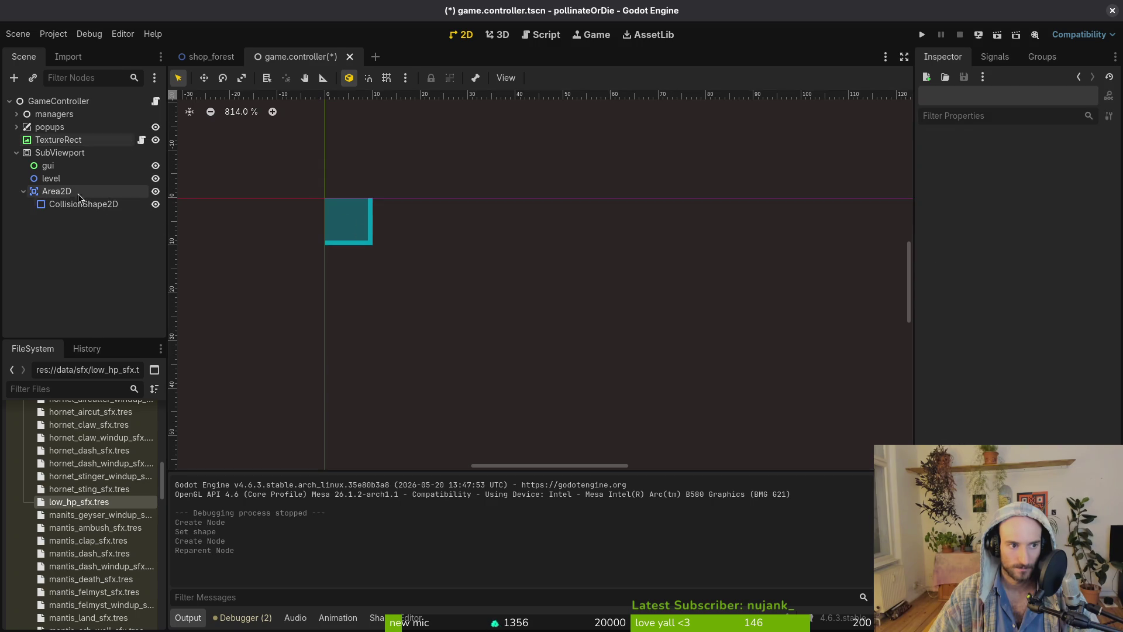
left_click(88, 204)
left_click(1064, 159)
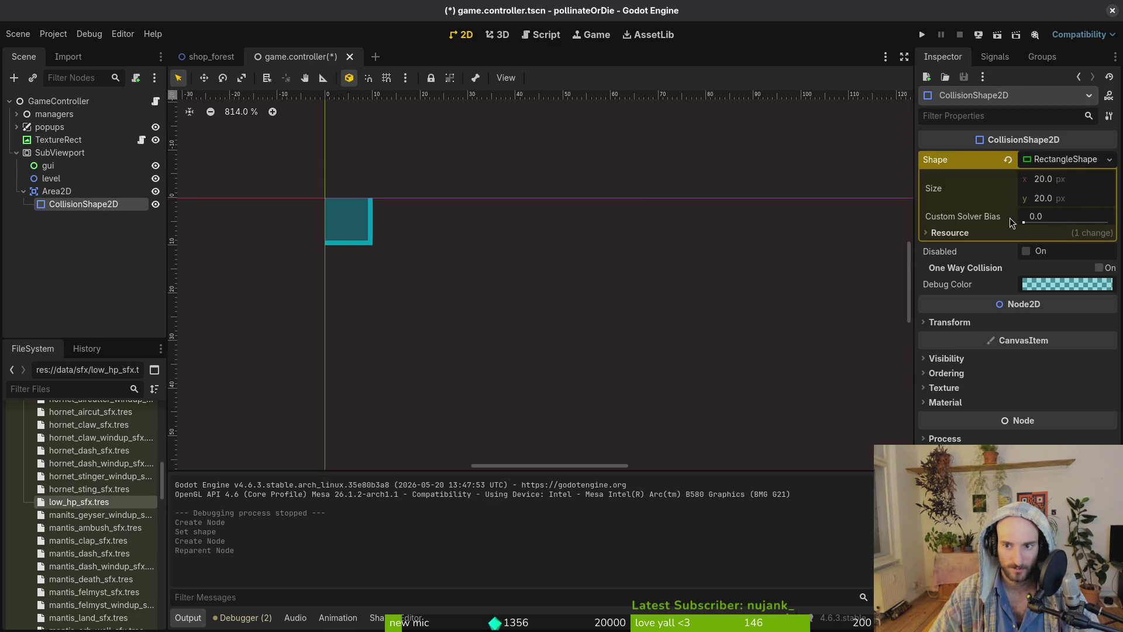
scroll(380, 354, "down", 6)
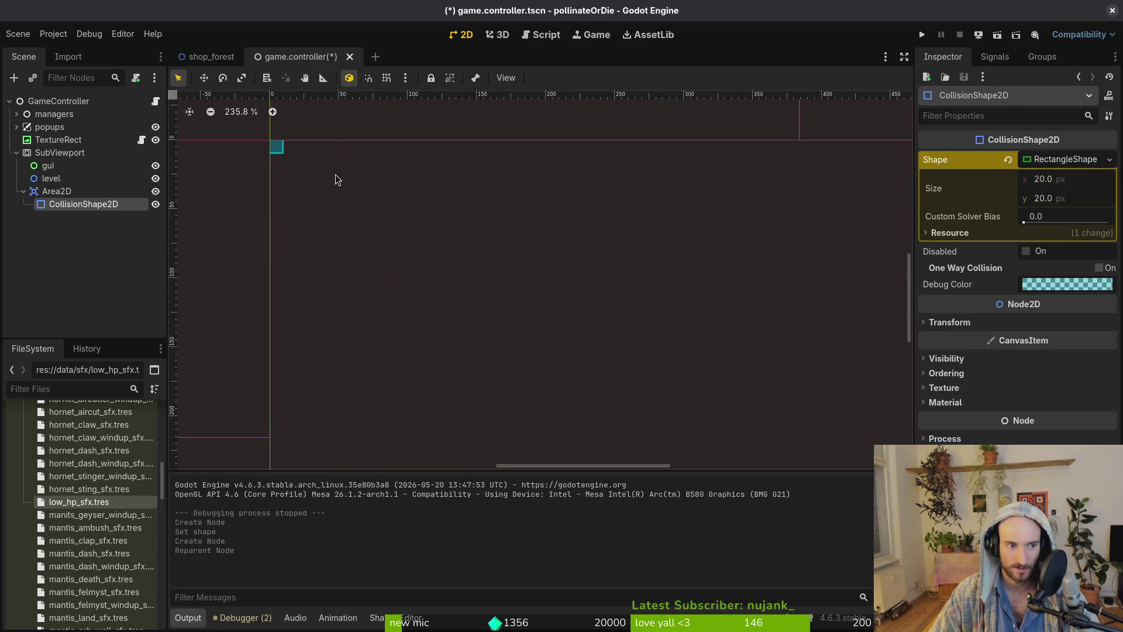
Move the Area2D under the level node, undoing an accidental TextureRect drag.
left_click_drag(28, 193, 51, 179)
scroll(343, 246, "up", 4)
left_click(31, 191)
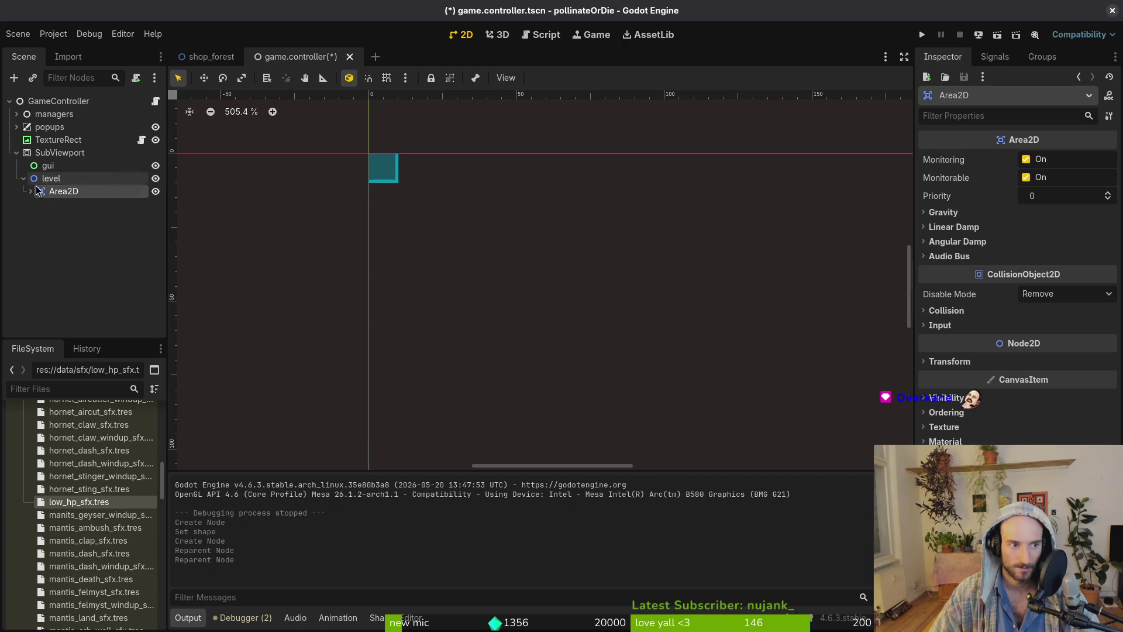
scroll(520, 280, "down", 7)
left_click_drag(519, 279, 370, 263)
scroll(363, 242, "down", 5)
scroll(363, 243, "up", 11)
left_click(30, 191)
left_click(91, 204)
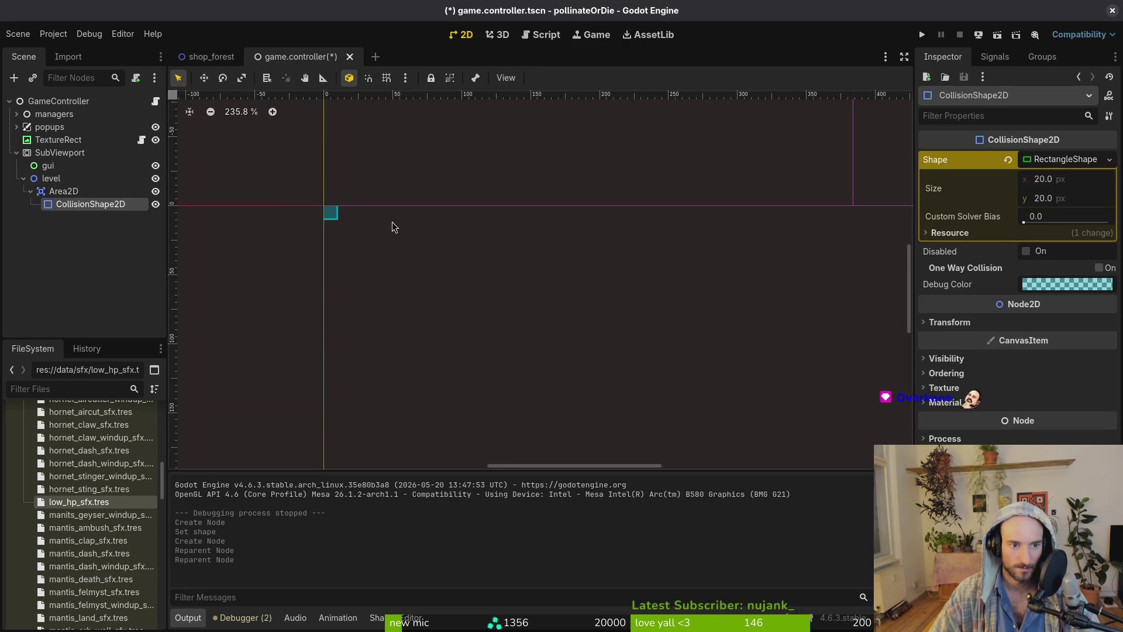
left_click_drag(337, 221, 386, 262)
key("ctrl+z")
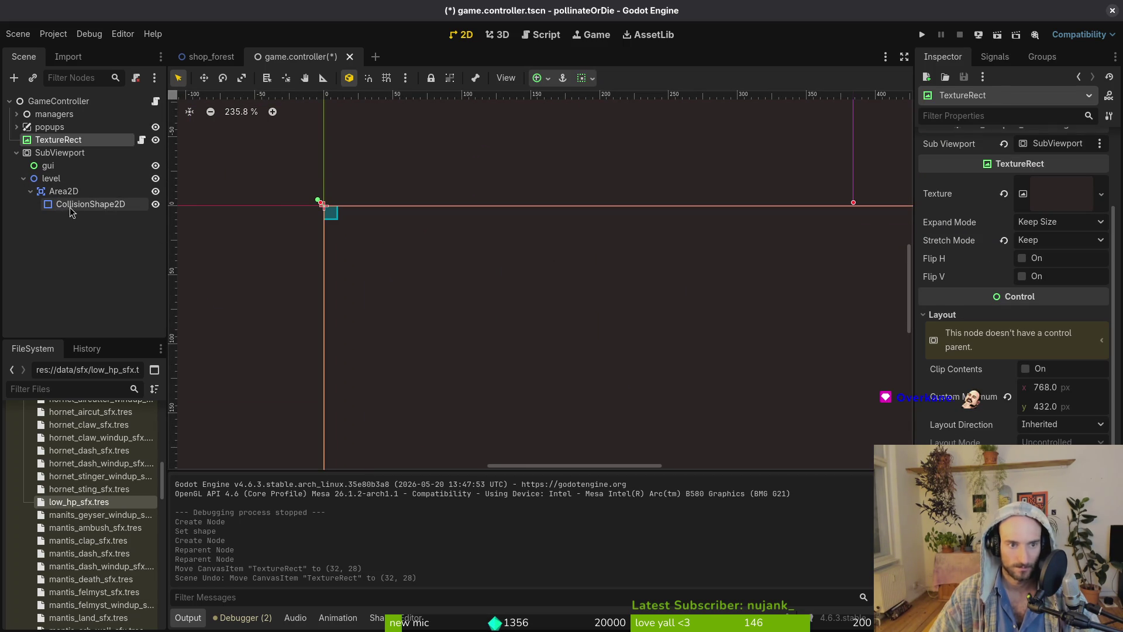
Set the CollisionShape2D rectangle size to 640×360 in the Inspector.
left_click(90, 204)
left_click(1076, 179)
type("n")
type("640")
key("Tab")
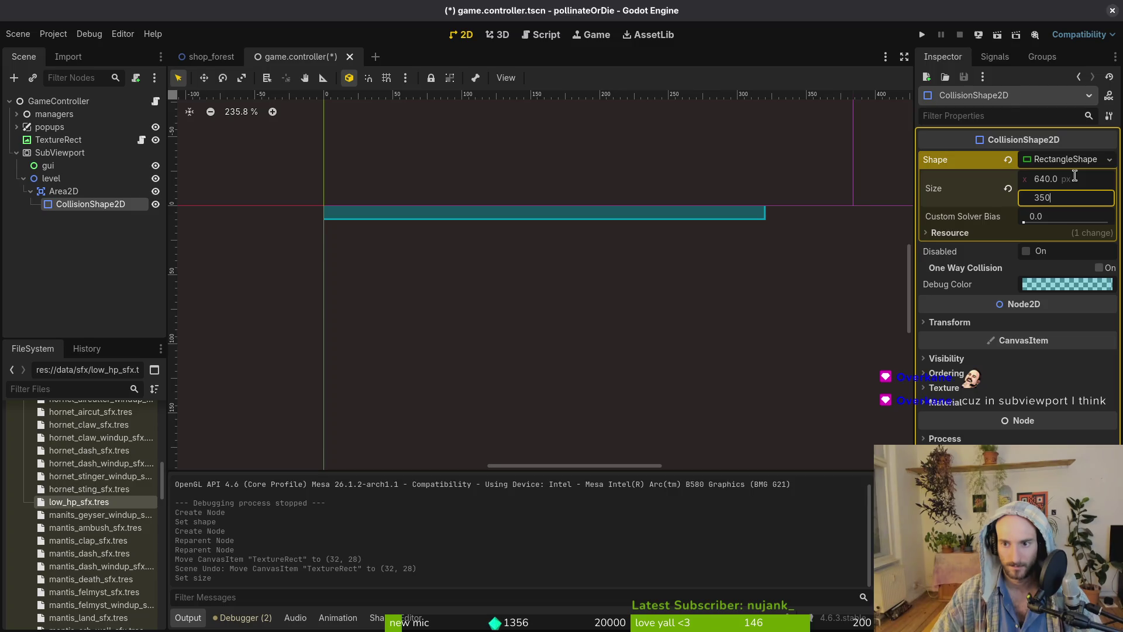
type("360")
key("Return")
Test-drag the TextureRect across the canvas, then undo both moves.
scroll(775, 401, "down", 1)
mouse_move(499, 257)
left_mouse_down()
mouse_move(537, 266)
mouse_move(568, 294)
left_mouse_up()
scroll(514, 261, "down", 5)
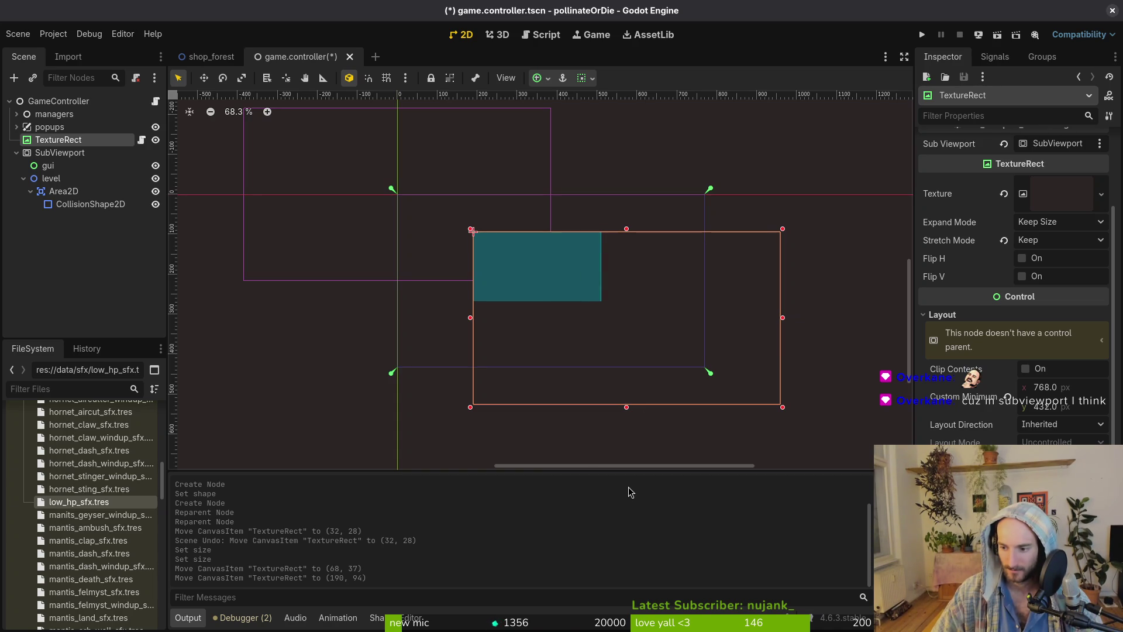
scroll(678, 421, "down", 3)
key("ctrl+z")
key("ctrl+z")
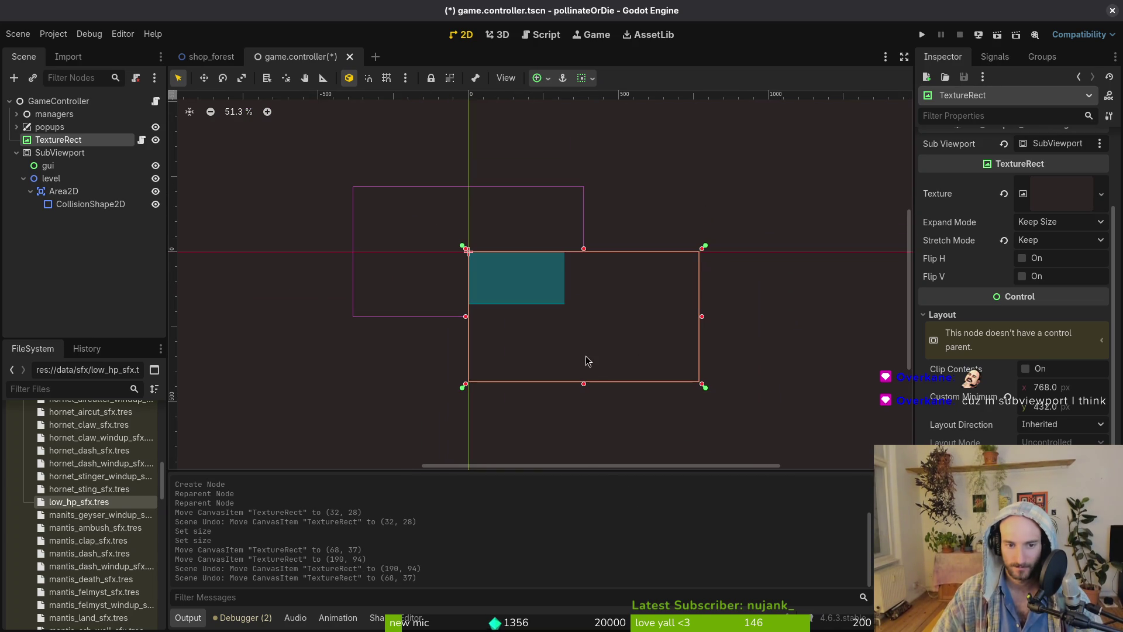
key("ctrl+z")
Delete the Area2D with its collision shape and save game.controller.tscn.
left_click(64, 193)
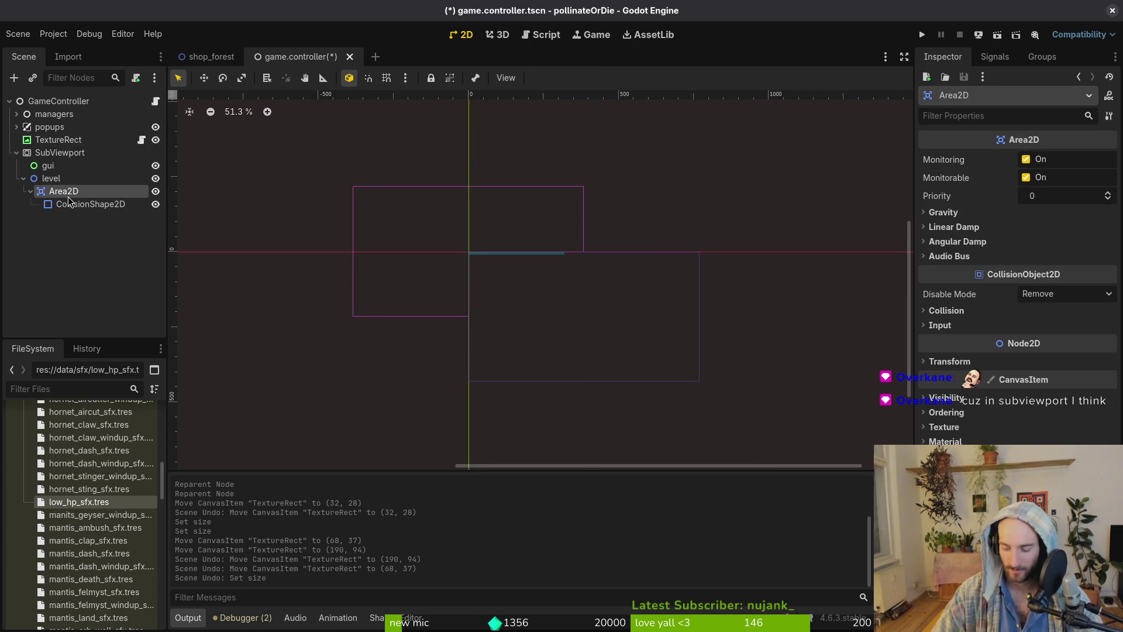
key("Delete")
key("ctrl+s")
left_click(53, 155)
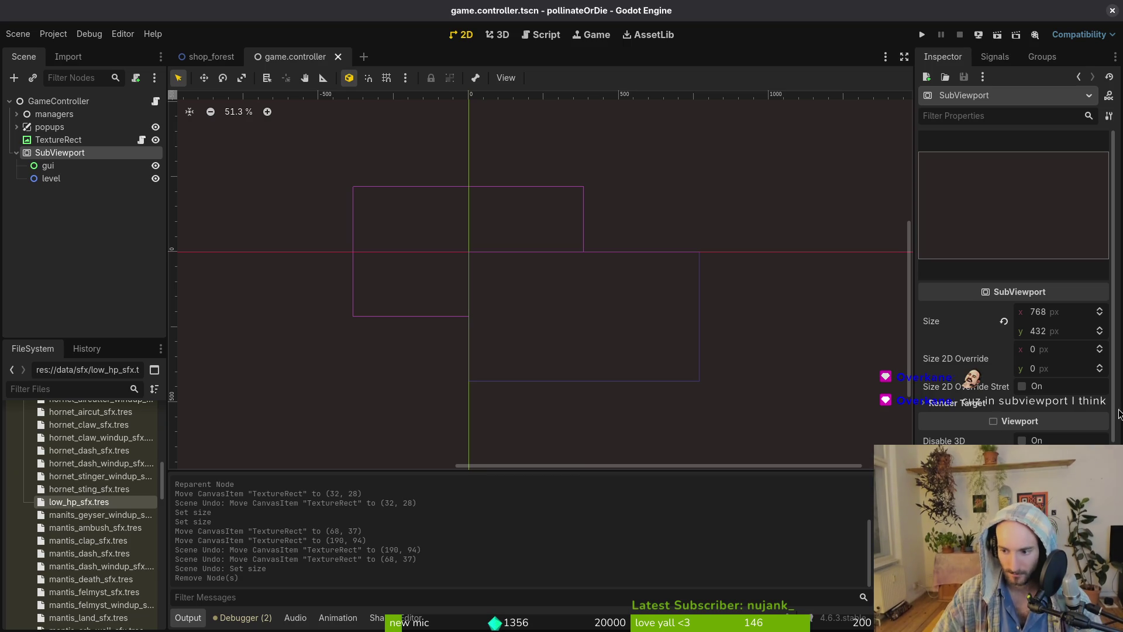
Collapse SubViewport, save the scene, and inspect the TextureRect's Layout properties.
scroll(1013, 281, "down", 5)
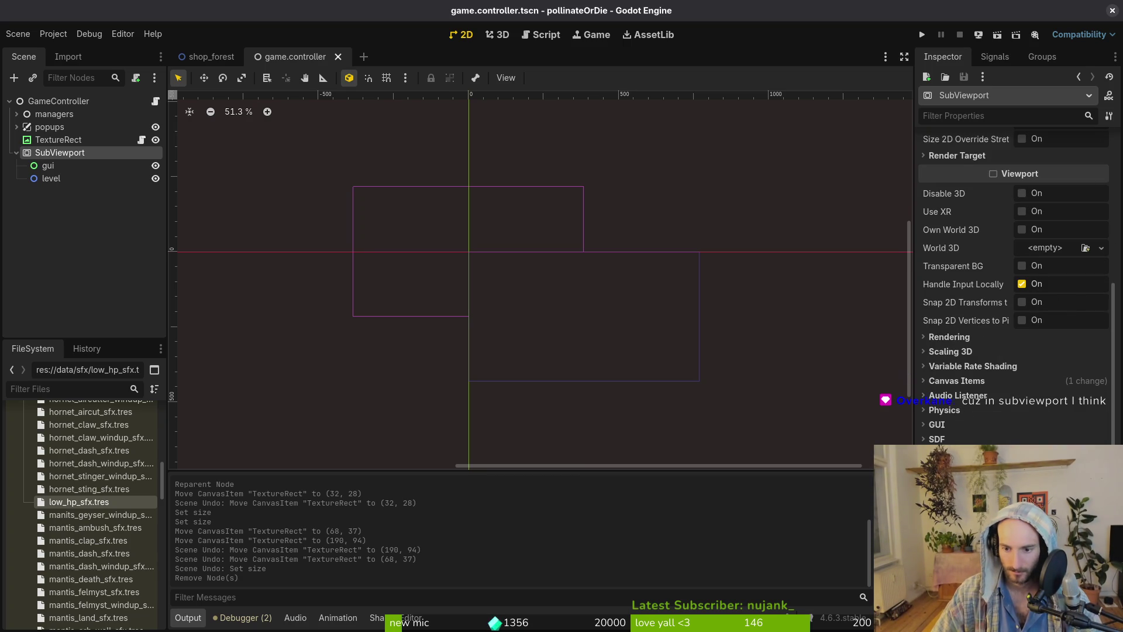
left_click(16, 153)
key("ctrl+s")
left_click(52, 143)
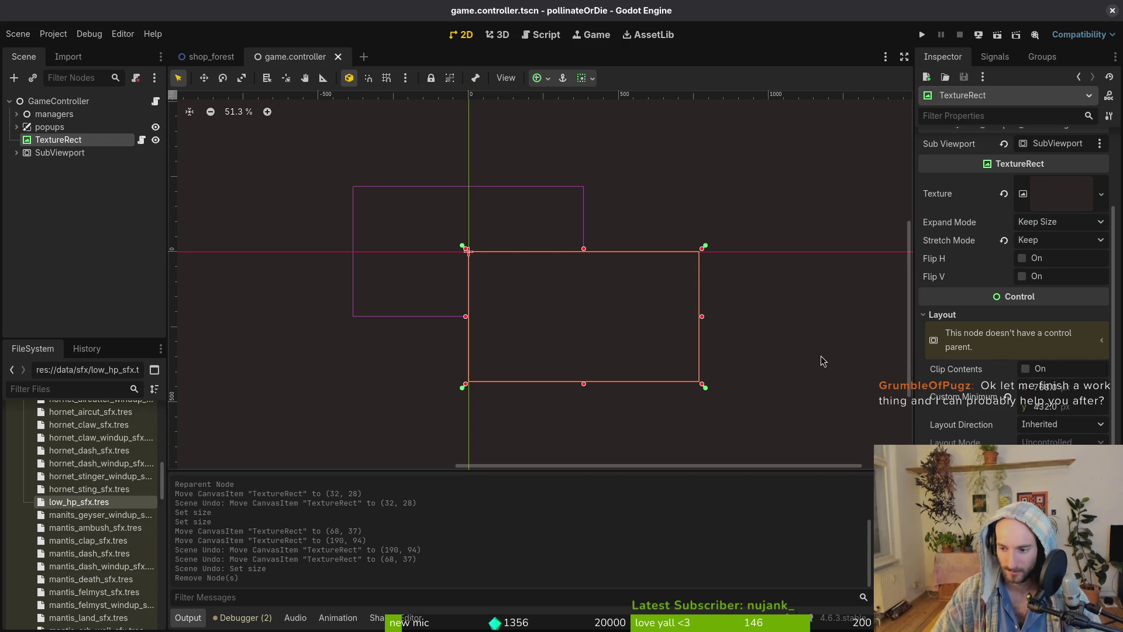
left_click(937, 316)
left_click(937, 316)
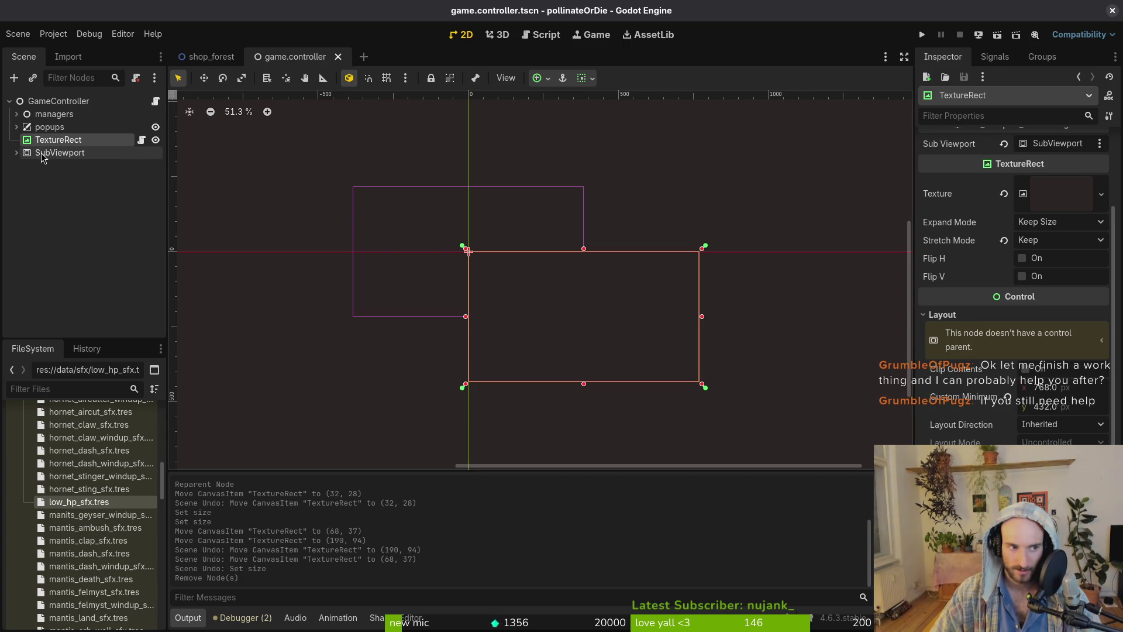
Compare SubViewport and TextureRect properties, expand SubViewport, then switch to Neovim's sub_viewport_container.gd.
left_click(61, 154)
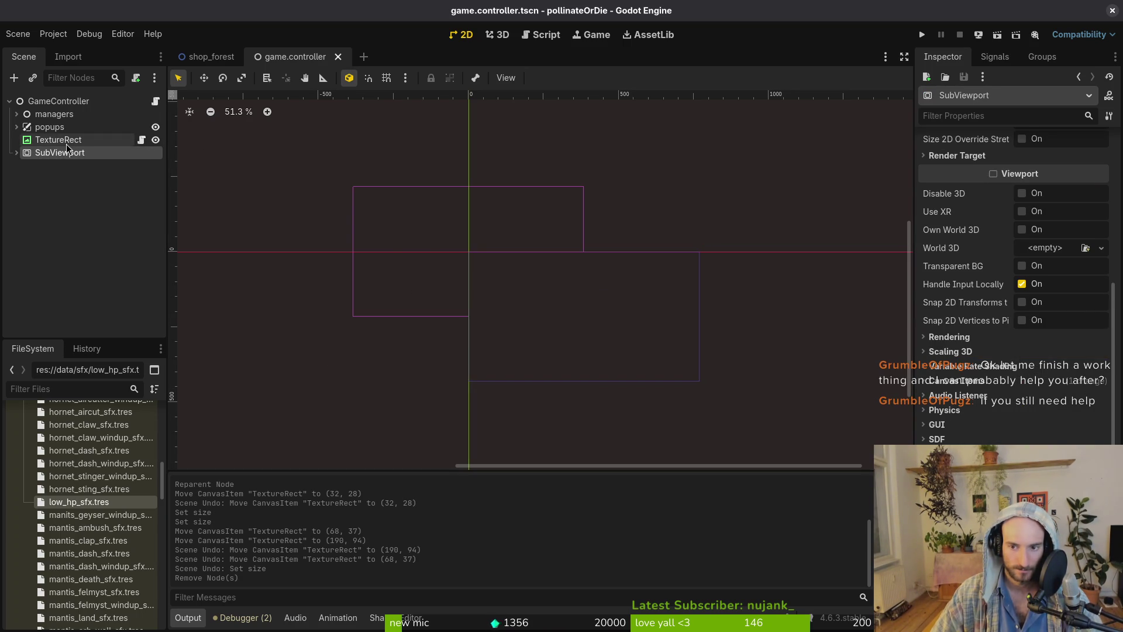
left_click(64, 140)
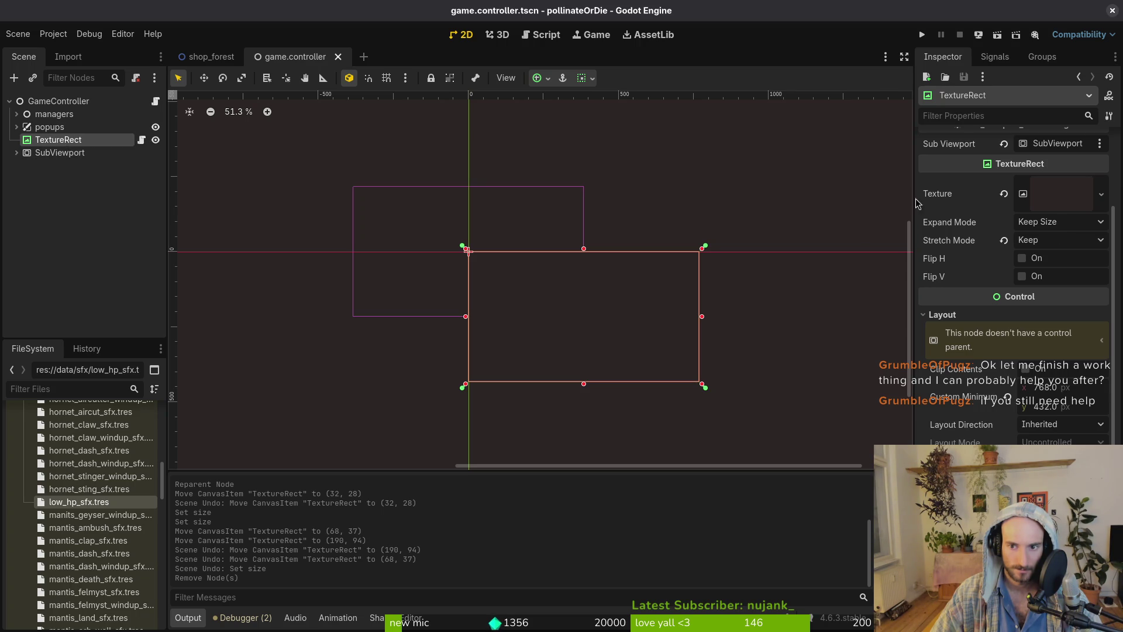
scroll(1049, 150, "up", 3)
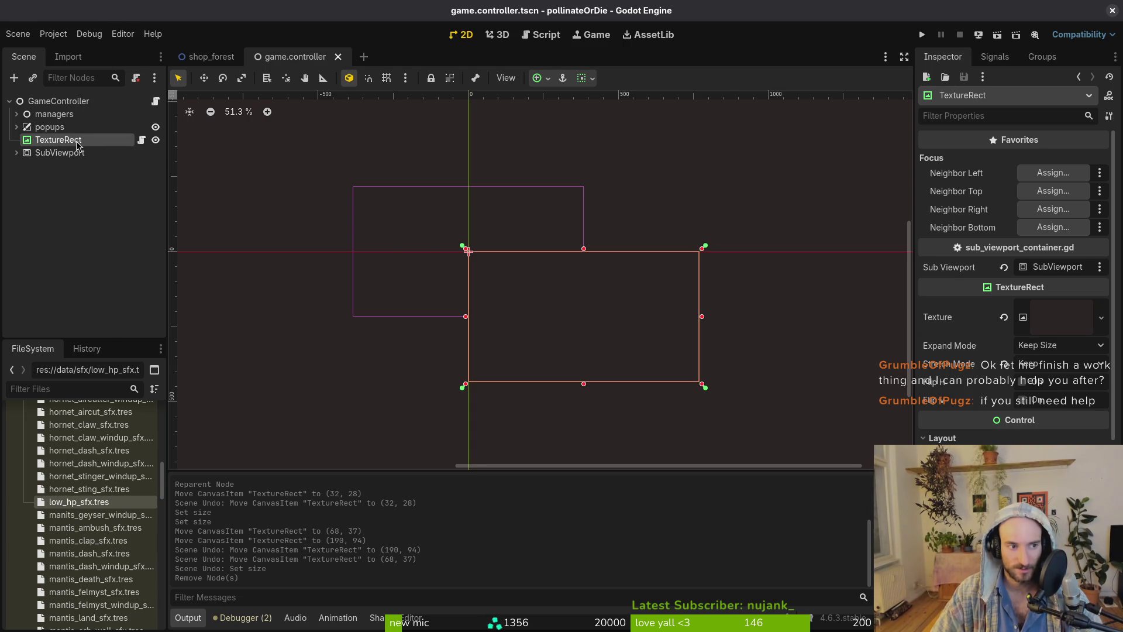
left_click(50, 153)
left_click(17, 152)
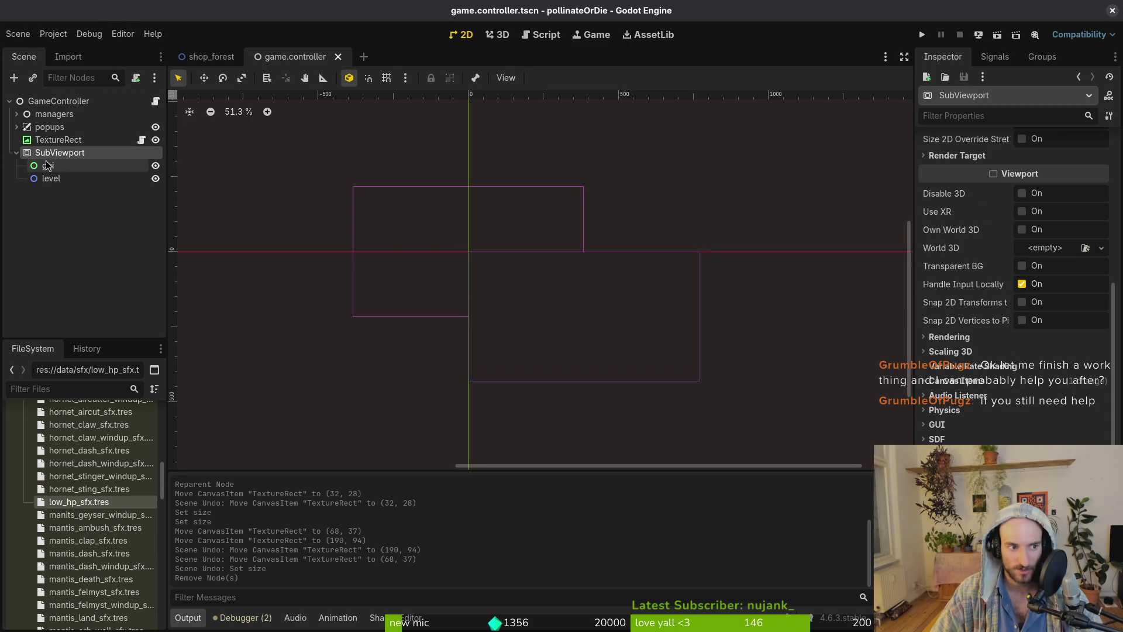
scroll(1032, 427, "down", 2)
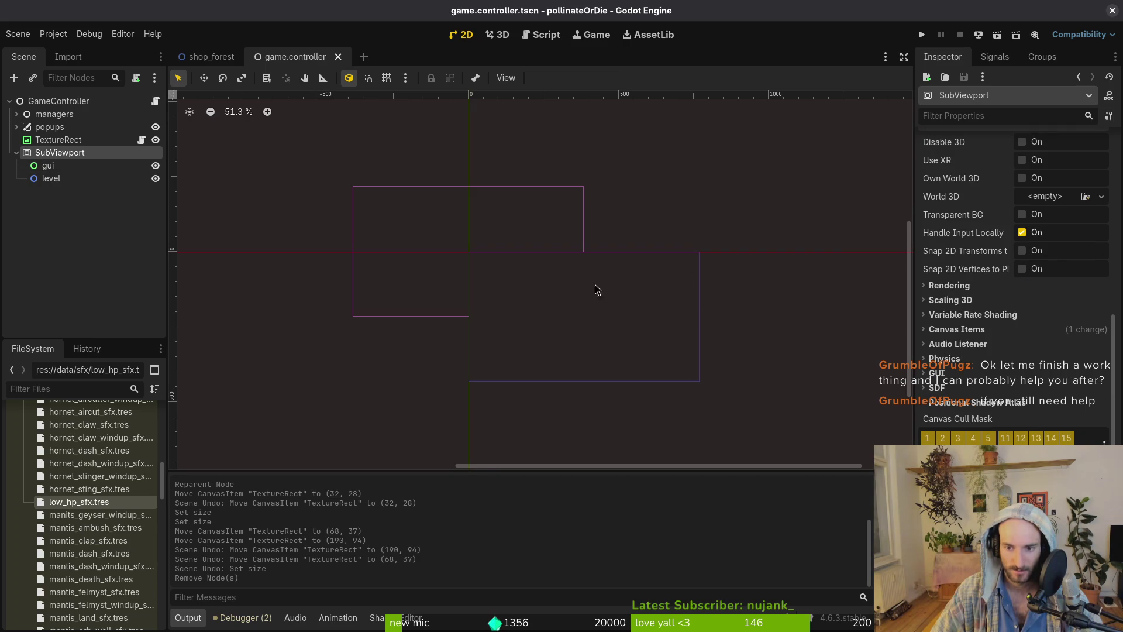
key("alt+Tab")
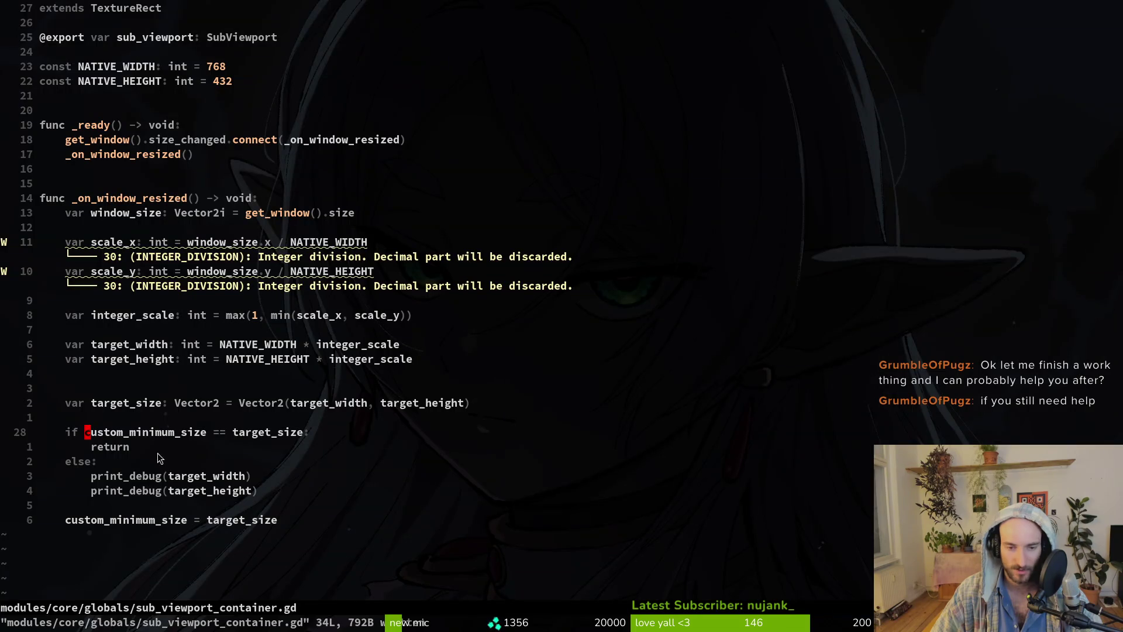
left_click(132, 432)
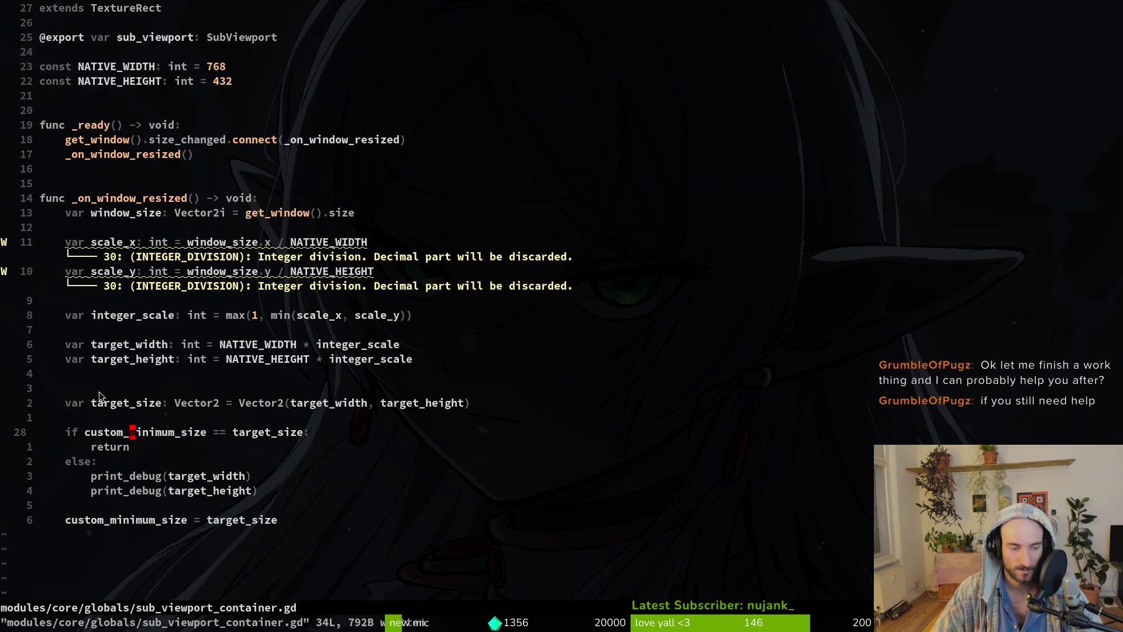
key("b")
key("i")
key("Escape")
key("j")
key("j")
key("j")
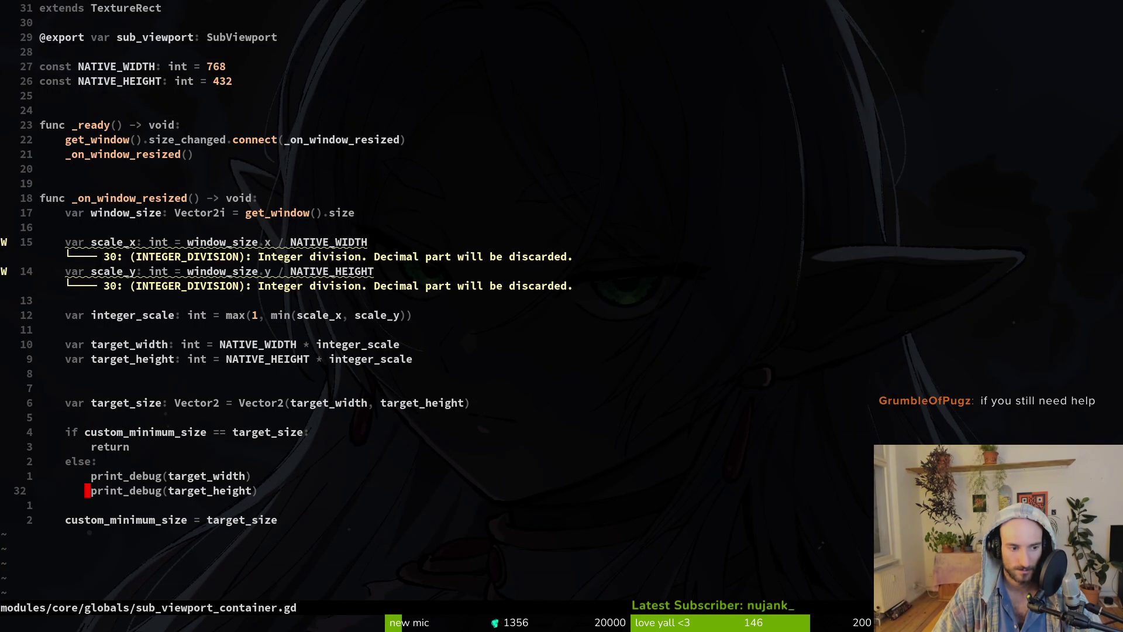
key("j")
key("l")
key("b")
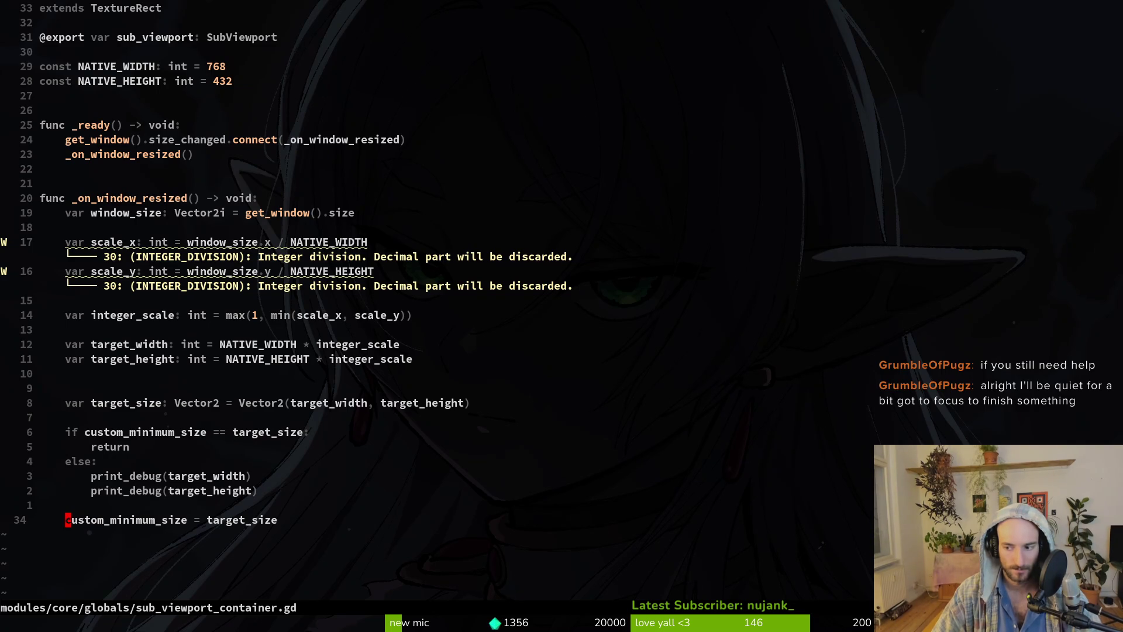
key("i")
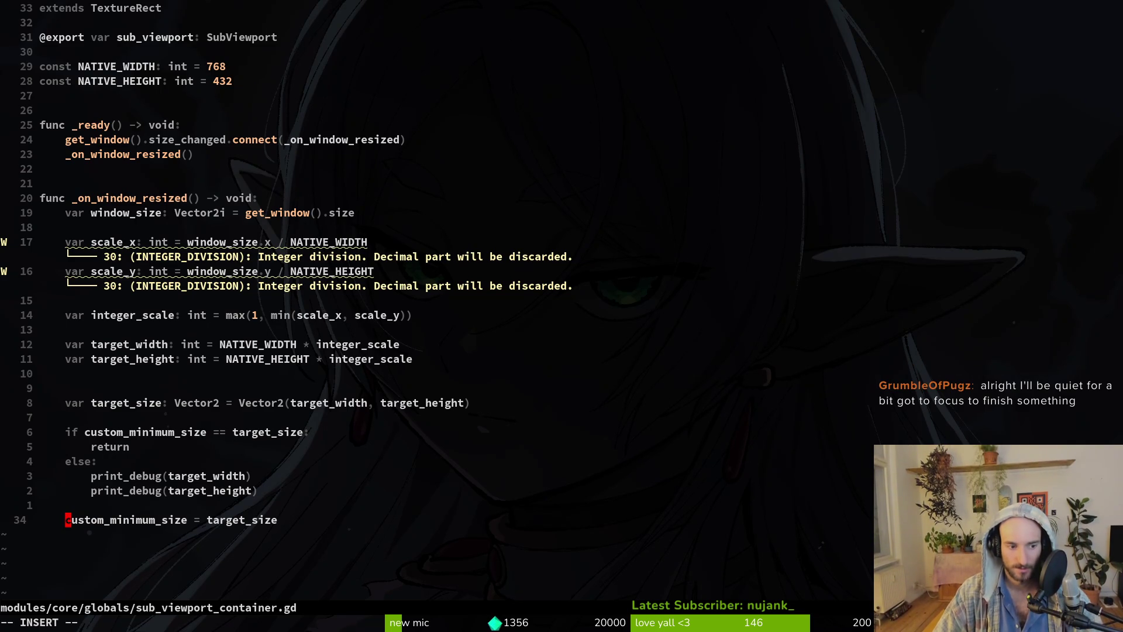
key("Escape")
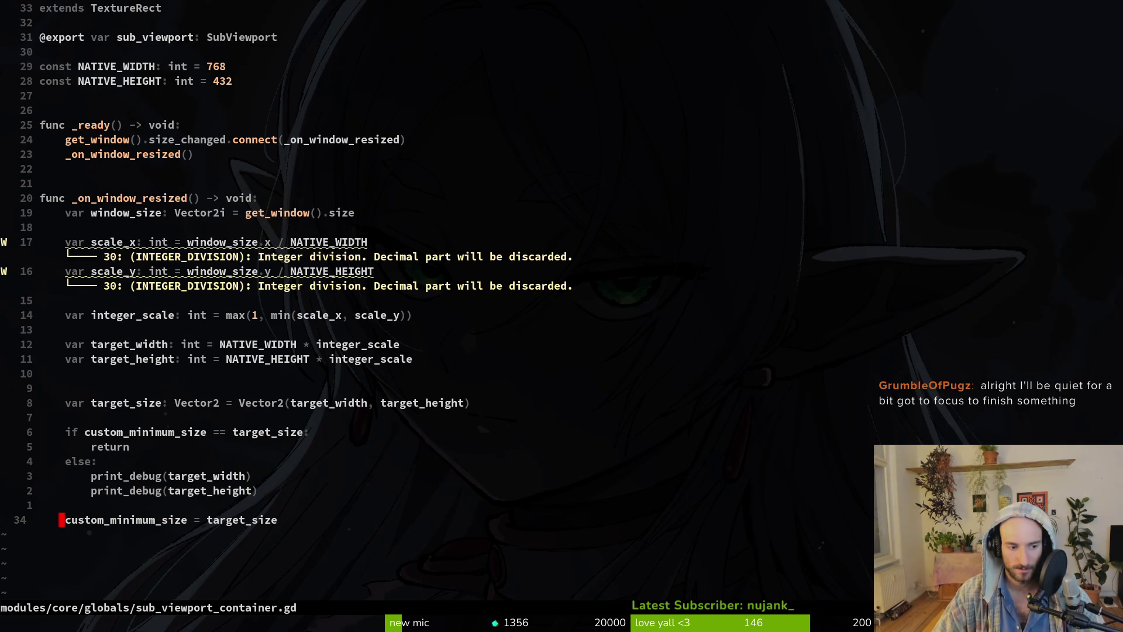
key("i")
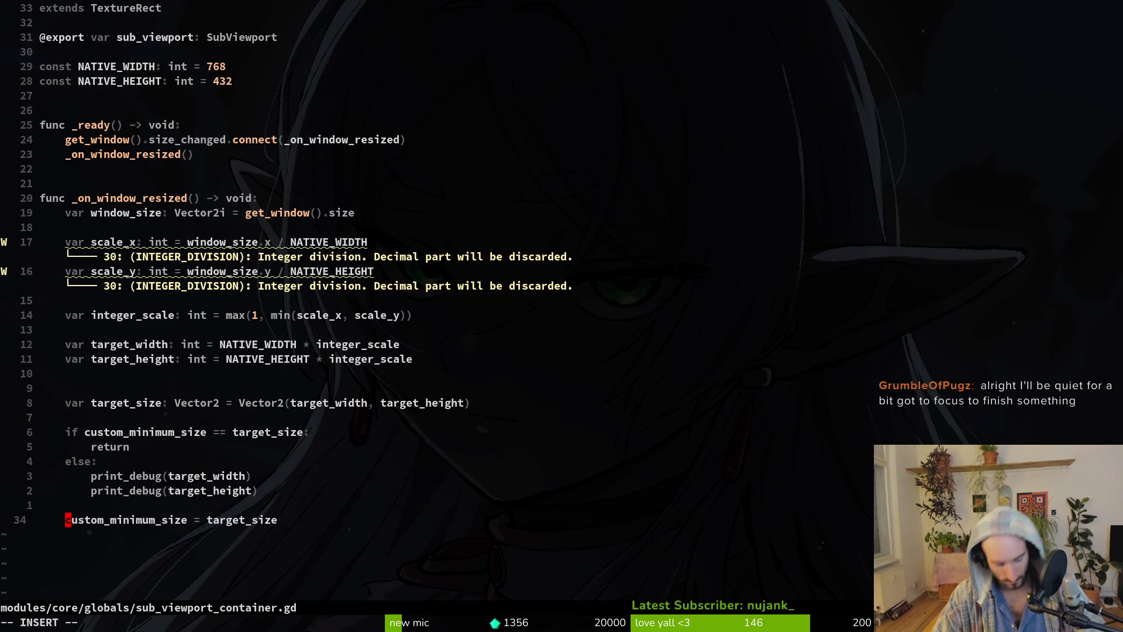
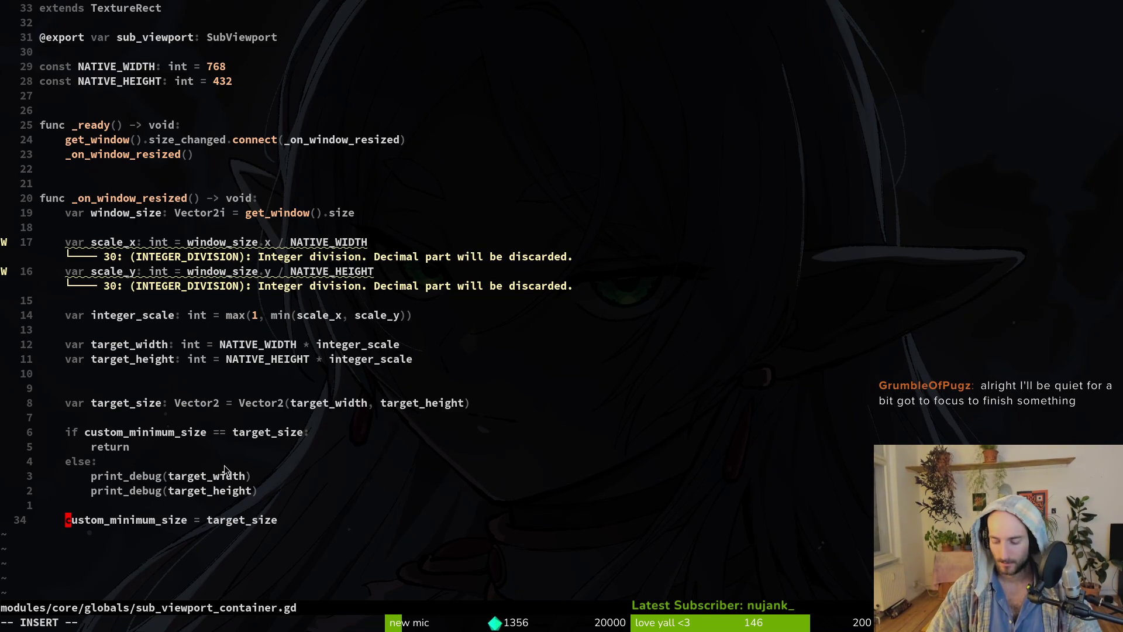
Replace custom_minimum_size with sub_viewport.size in the resize handler.
type("sub")
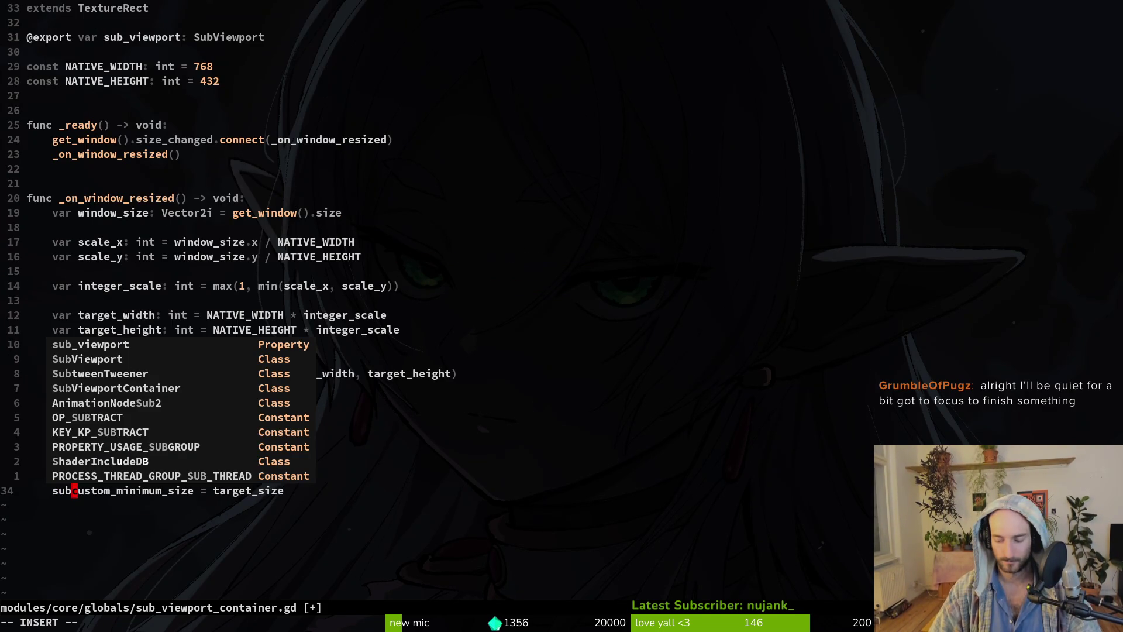
key("Tab")
key("Return")
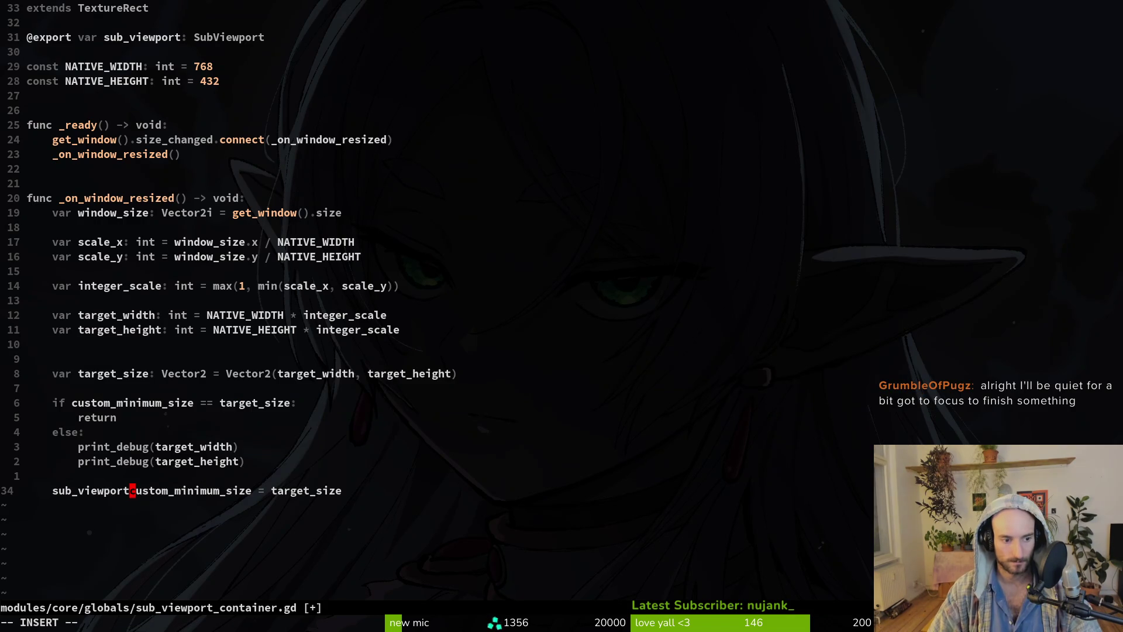
type(".")
key("Escape")
type("a")
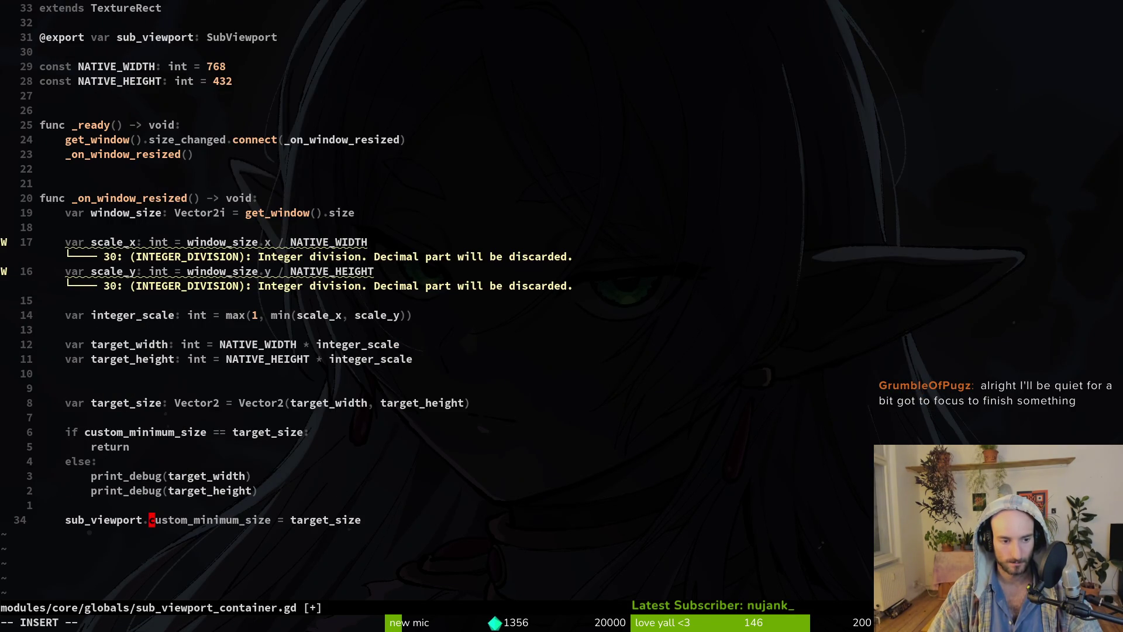
type("sieze")
key("Delete")
key("Delete")
key("BackSpace")
key("BackSpace")
key("BackSpace")
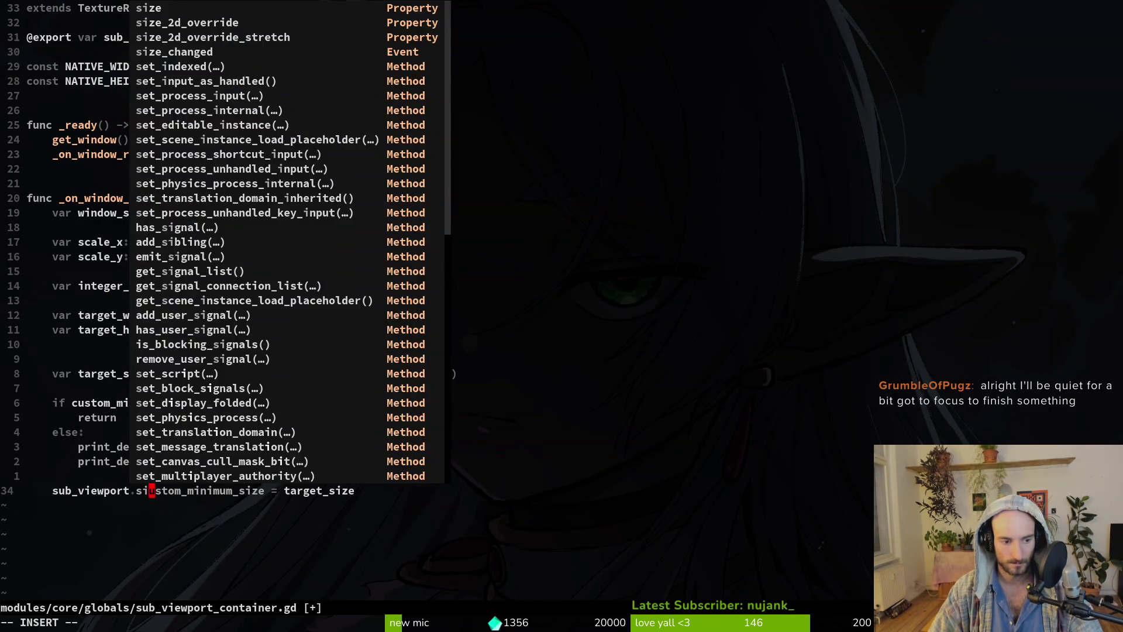
type("ze")
key("Delete")
key("Delete")
key("Delete")
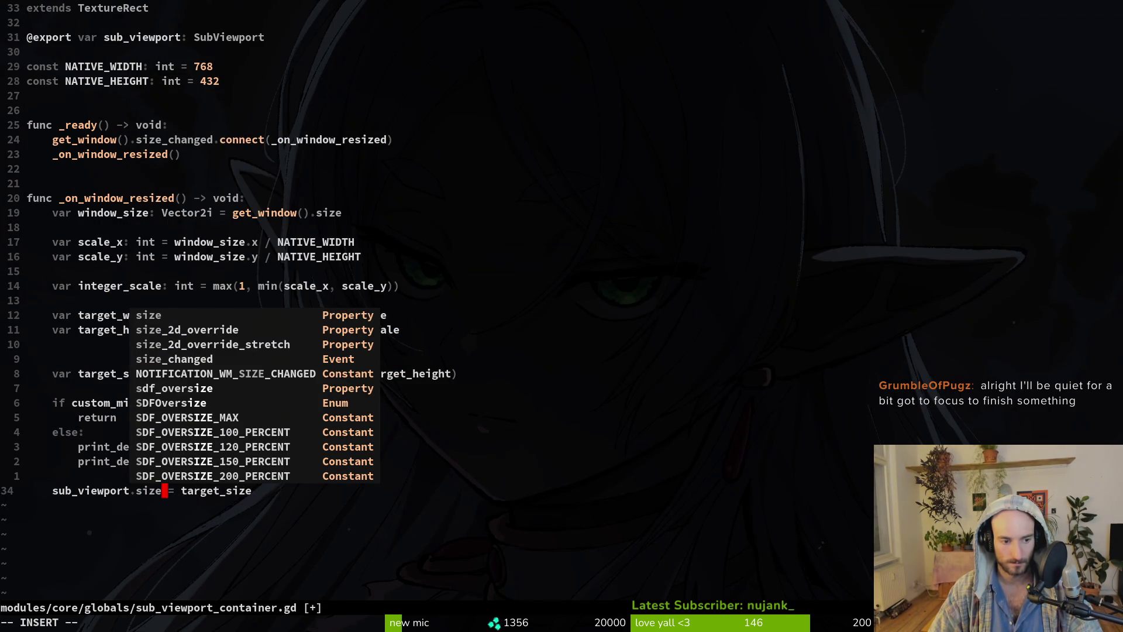
key("Escape")
Change target_size to a Vector2i and save the script with :w.
key("k")
key("k")
key("k")
key("k")
key("k")
key("k")
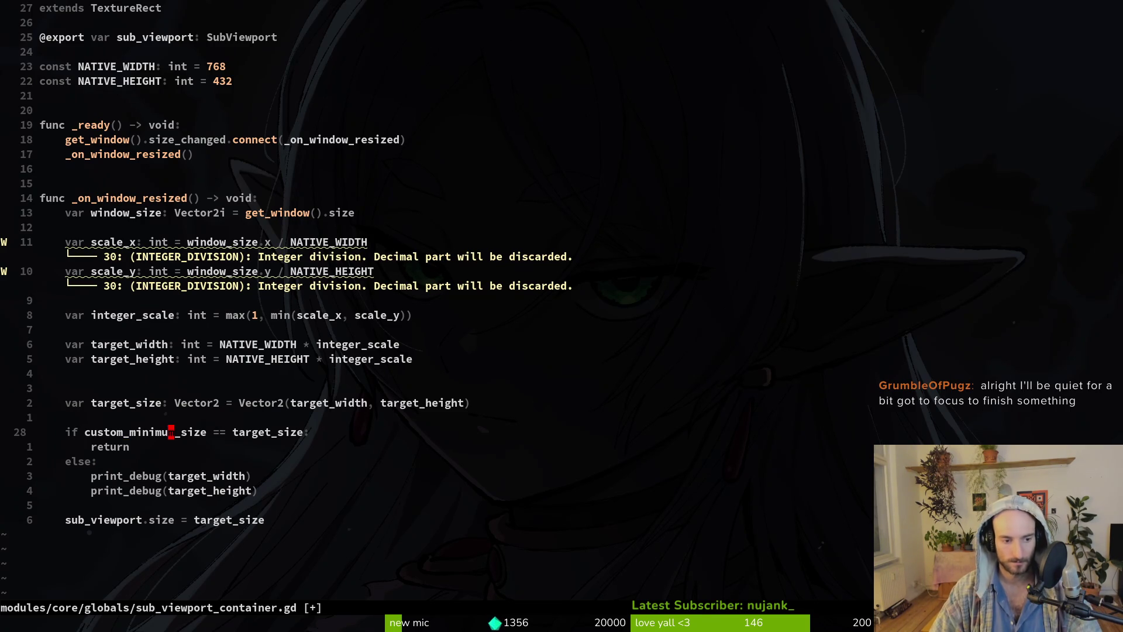
key("k")
key("k")
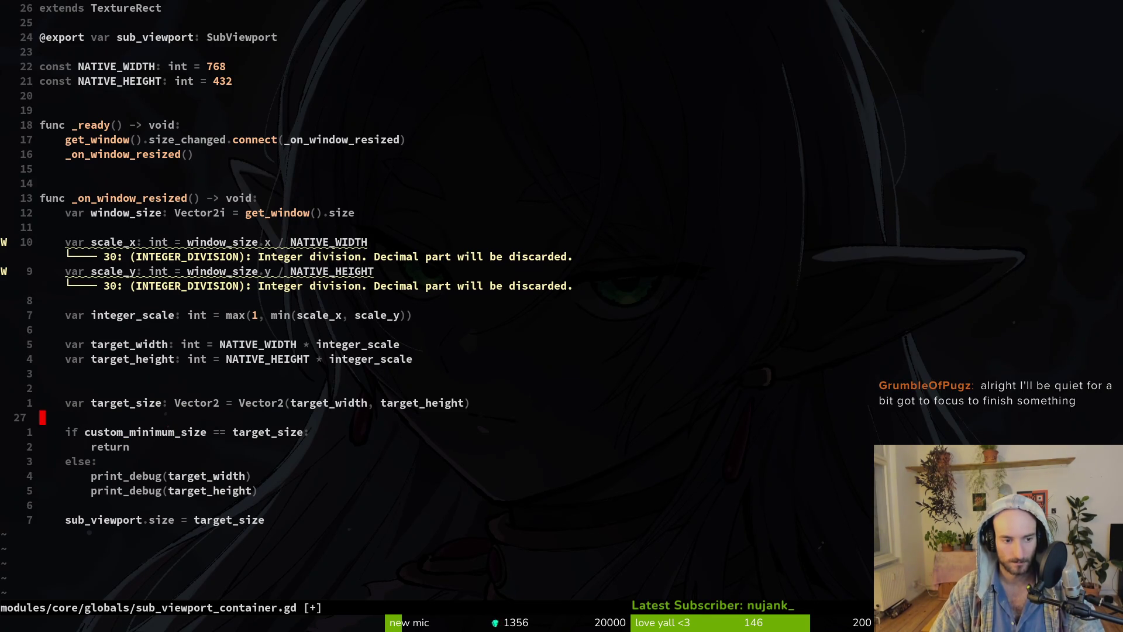
key("dollar")
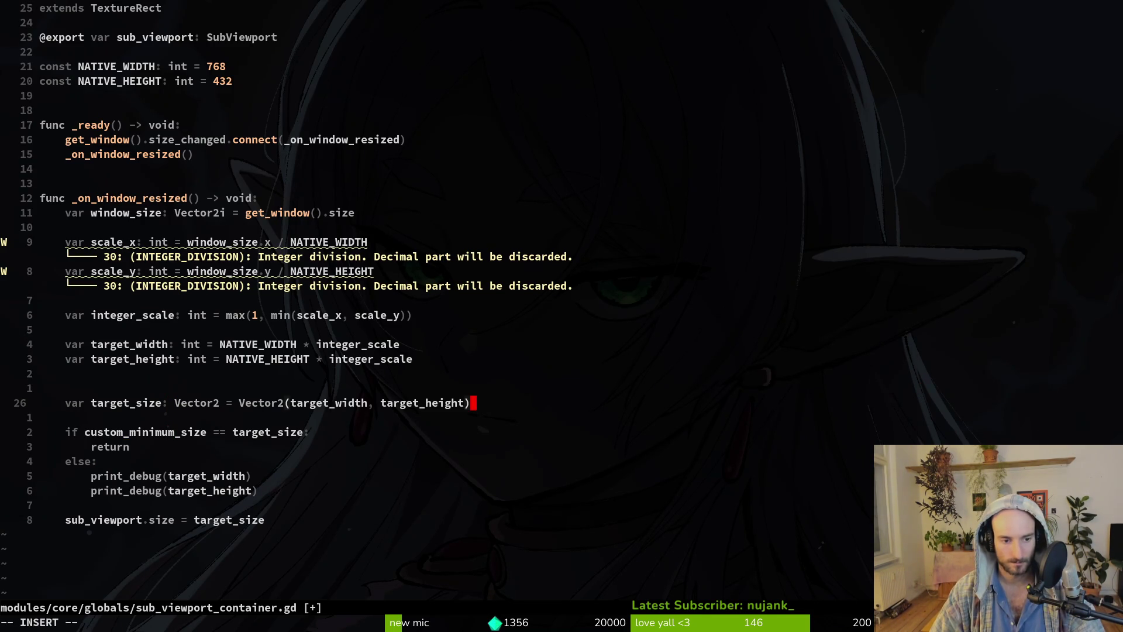
key("percent")
type("ii")
key("Escape")
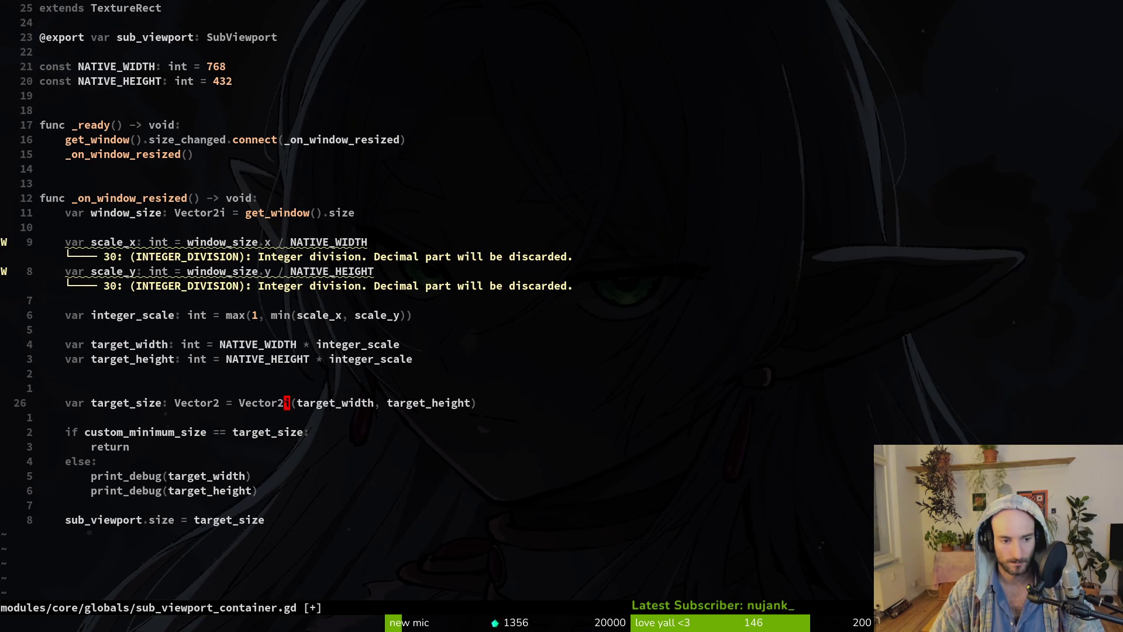
type("bbhi")
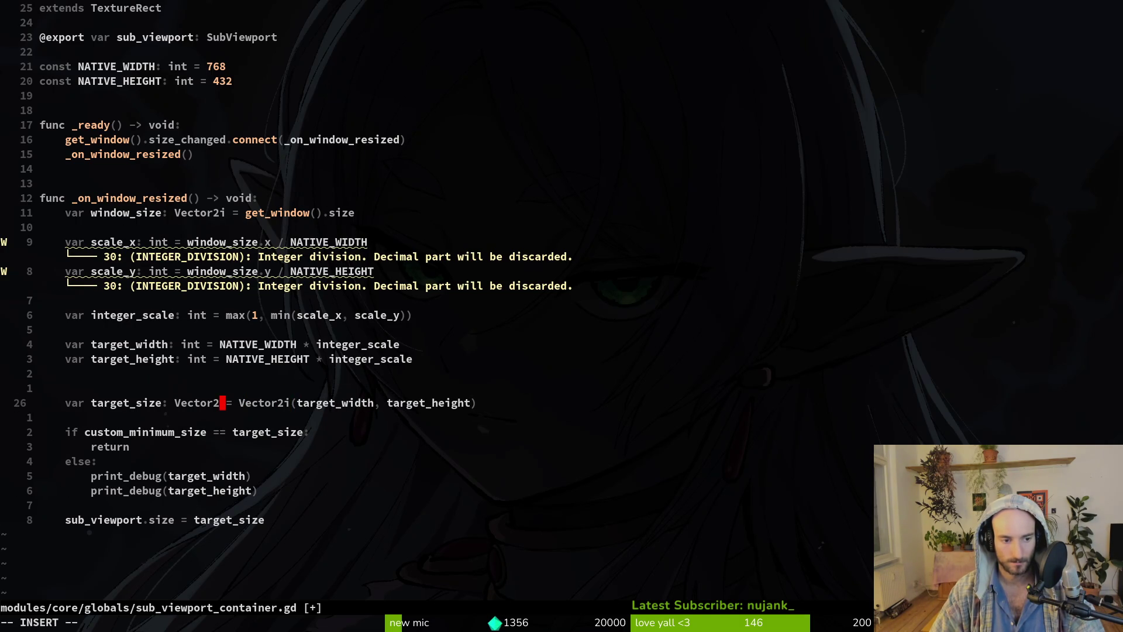
type("i")
key("Escape")
type(":w")
key("Return")
Delete the if/else print_debug block, then run the game in Godot with F5.
key("j")
key("j")
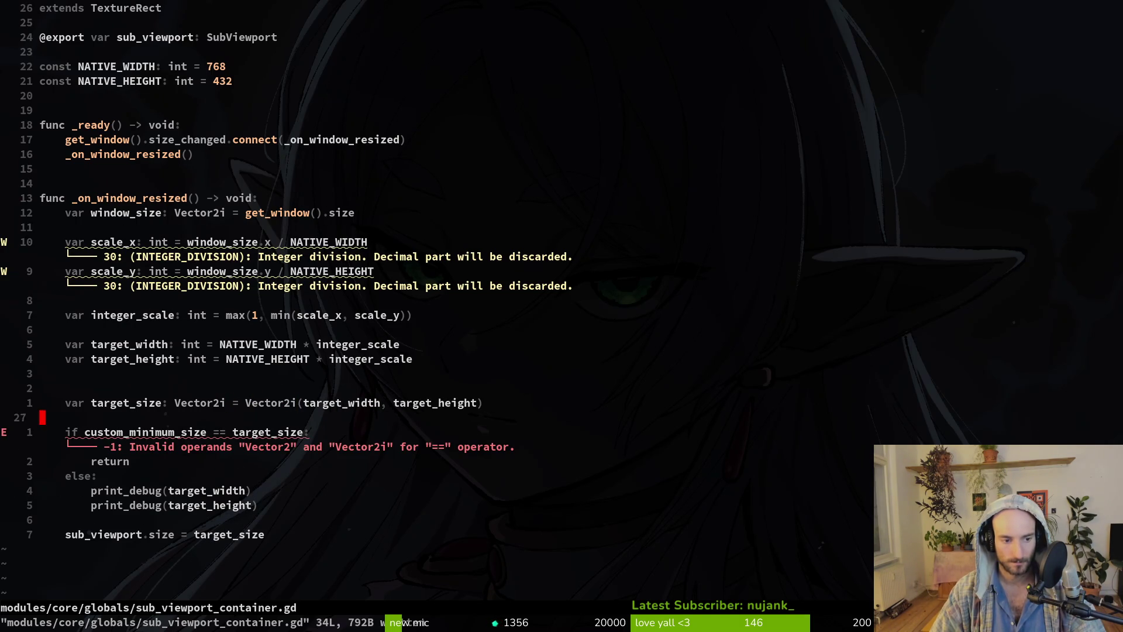
key("shift+v")
key("j")
key("j")
key("j")
key("Escape")
key("k")
key("k")
key("k")
key("k")
key("h")
key("h")
key("h")
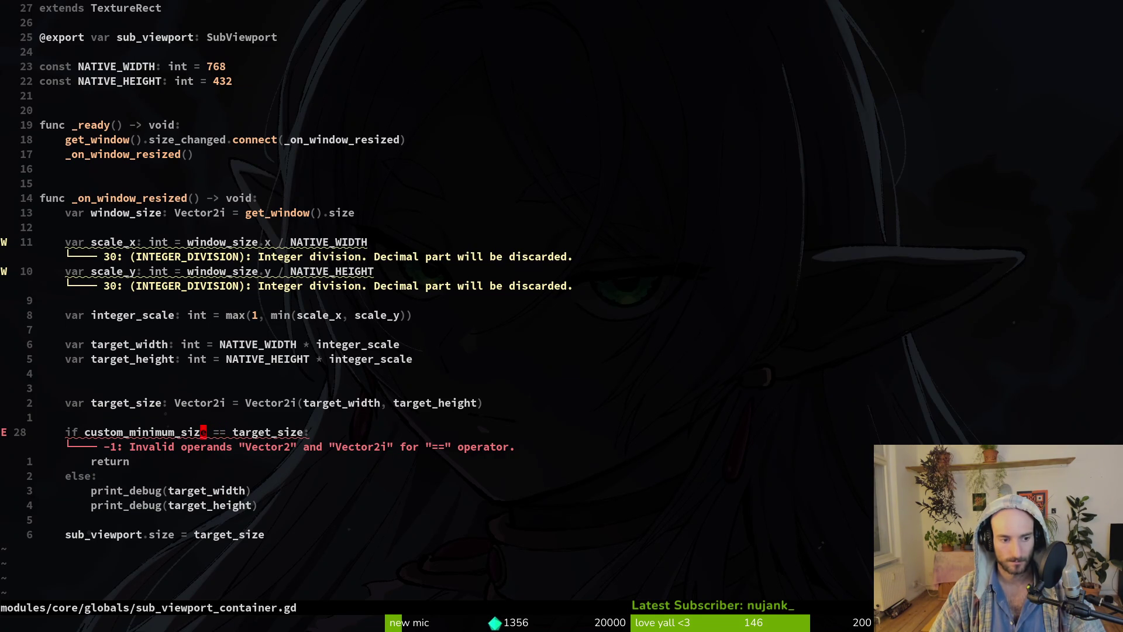
key("d")
key("j")
key("d")
key("d")
key("d")
key("j")
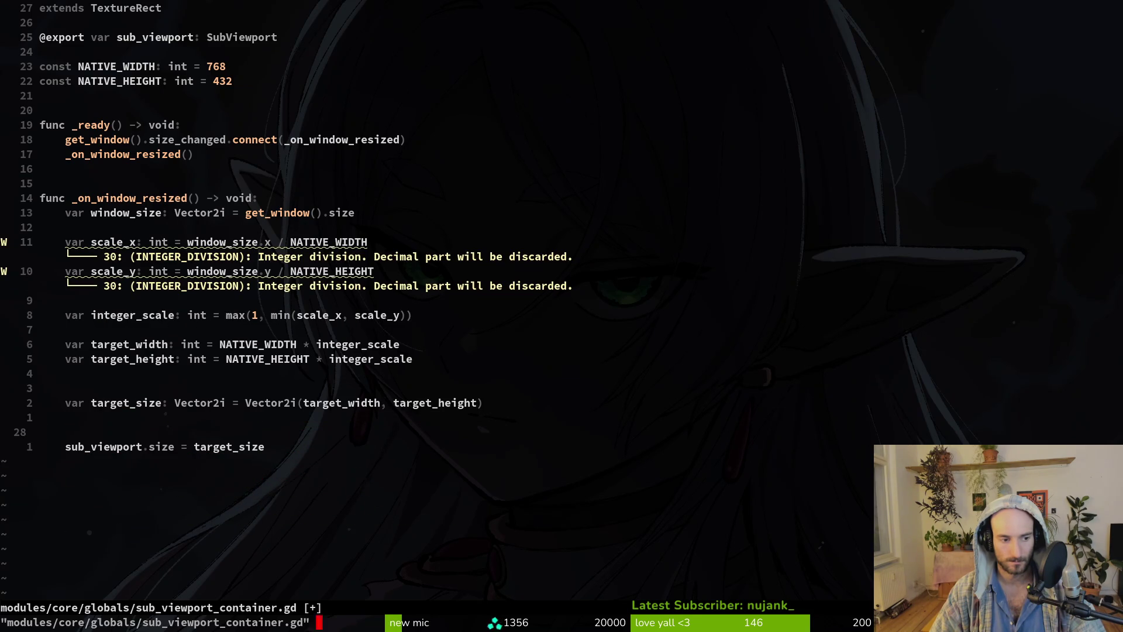
key("alt+Tab")
key("F5")
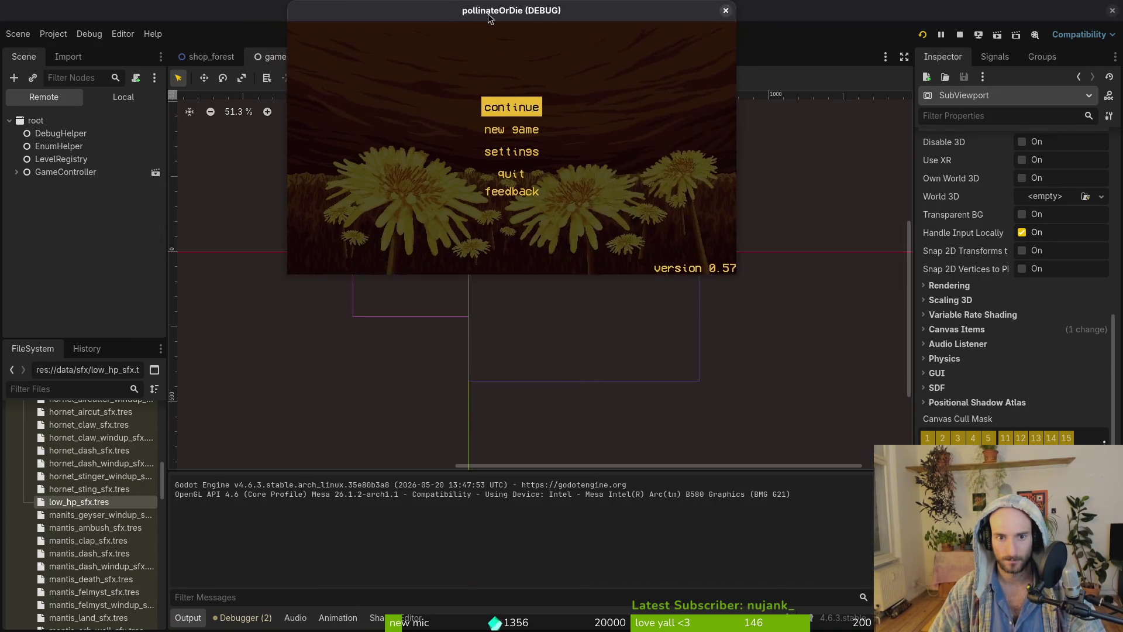
Move and slightly enlarge the running game window, then close it.
left_click_drag(475, 18, 458, 53)
left_click_drag(713, 316, 721, 324)
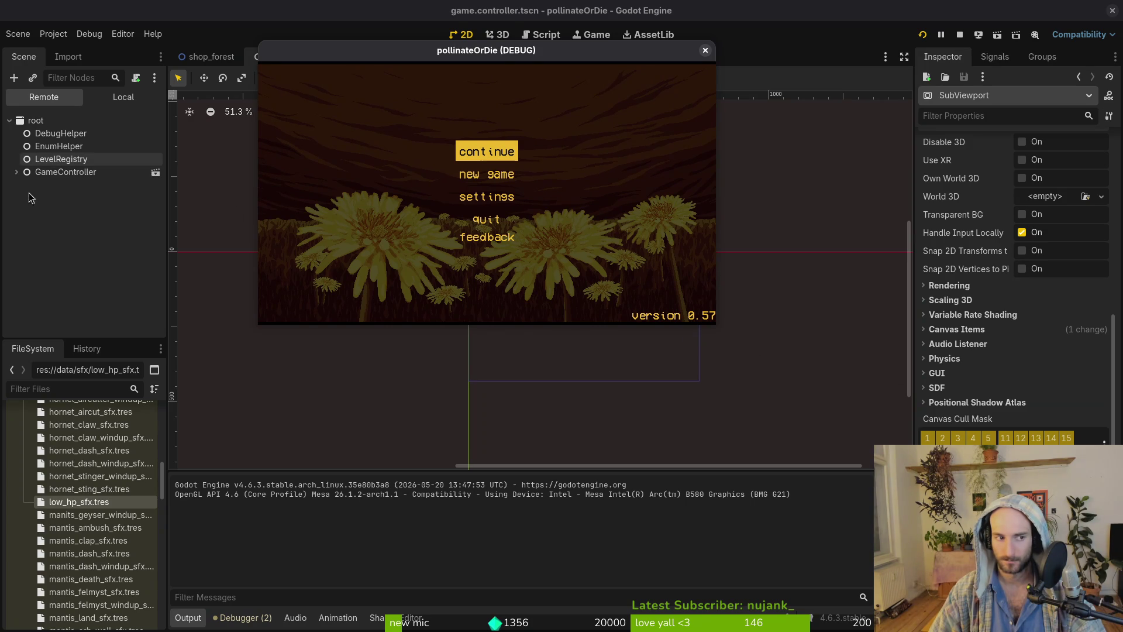
left_click(705, 51)
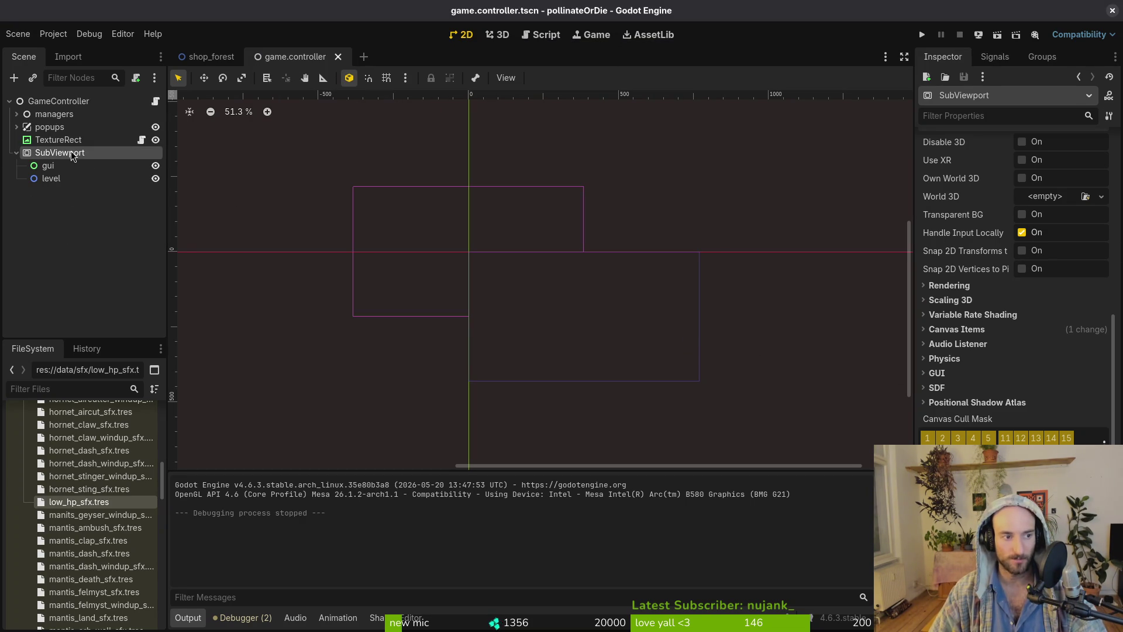
Inspect the SubViewport's Render Target properties in the Inspector.
scroll(988, 310, "up", 5)
scroll(1043, 363, "down", 3)
scroll(1046, 369, "up", 5)
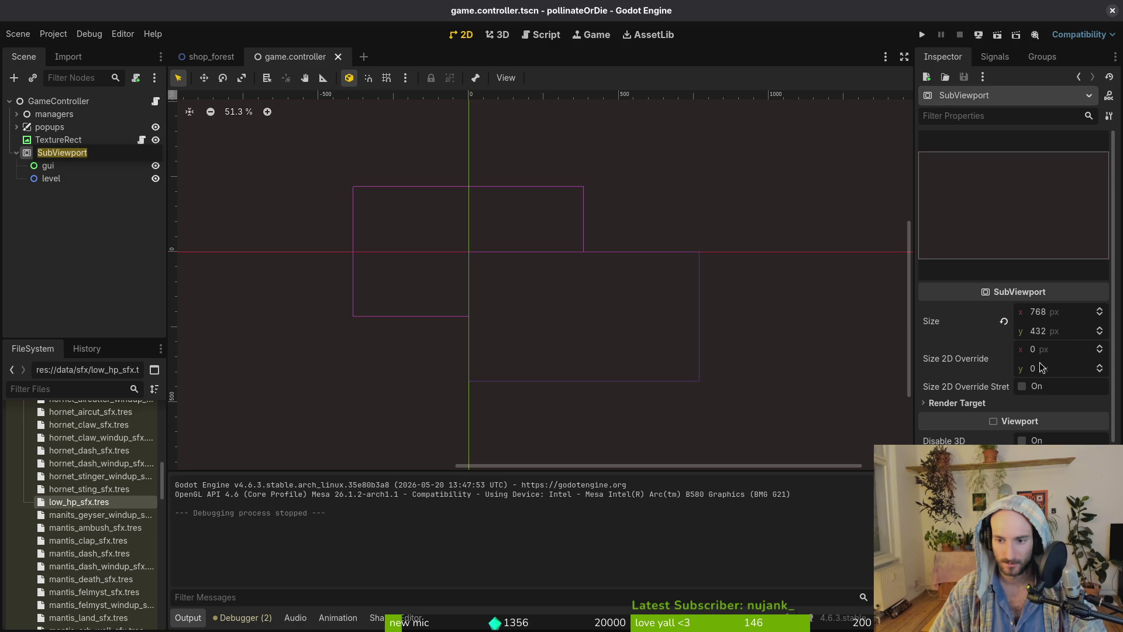
mouse_move(997, 392)
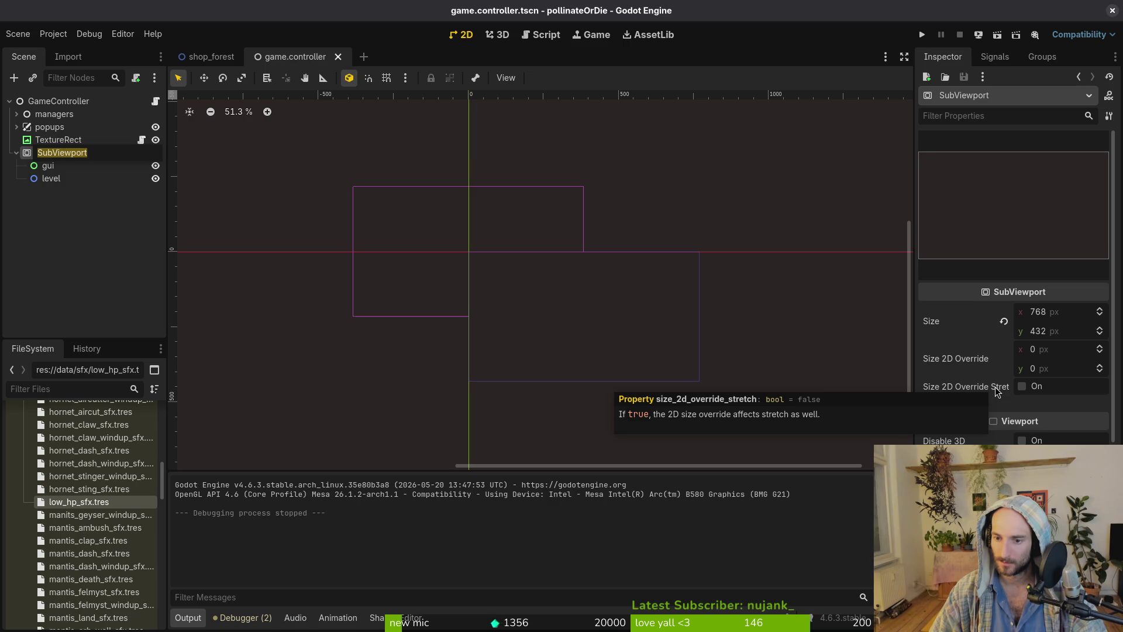
mouse_move(972, 358)
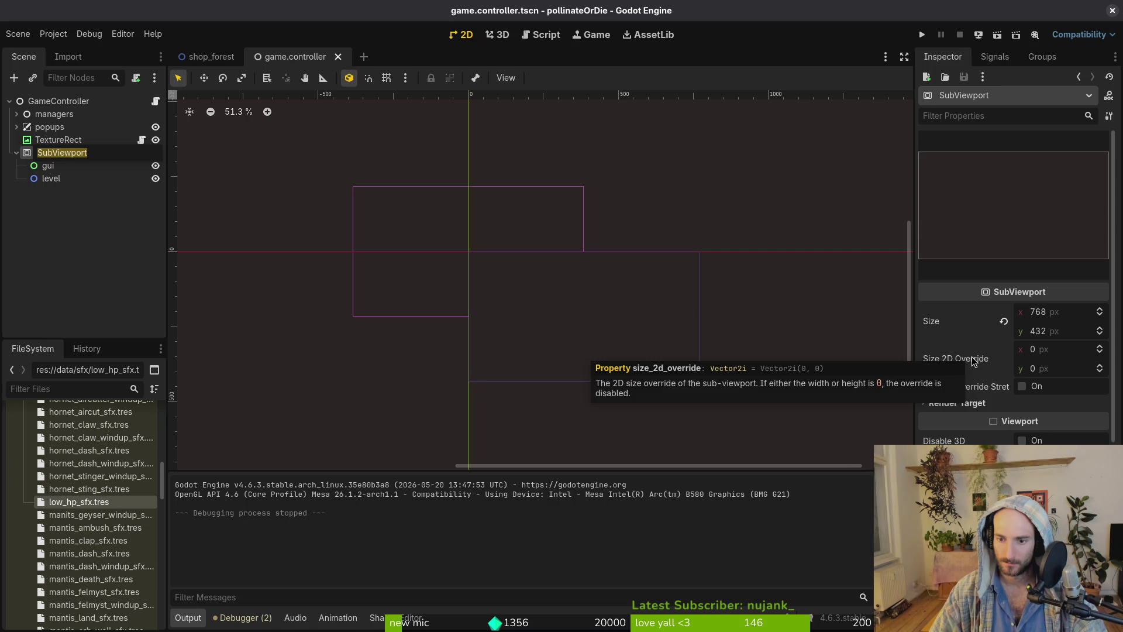
left_click(947, 408)
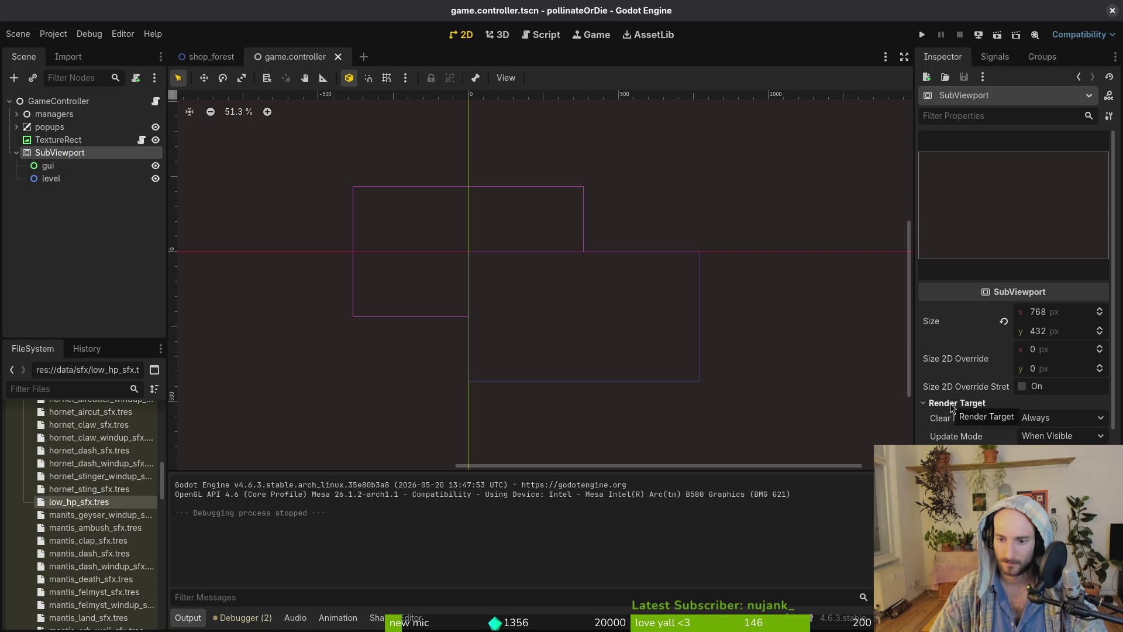
left_click(950, 404)
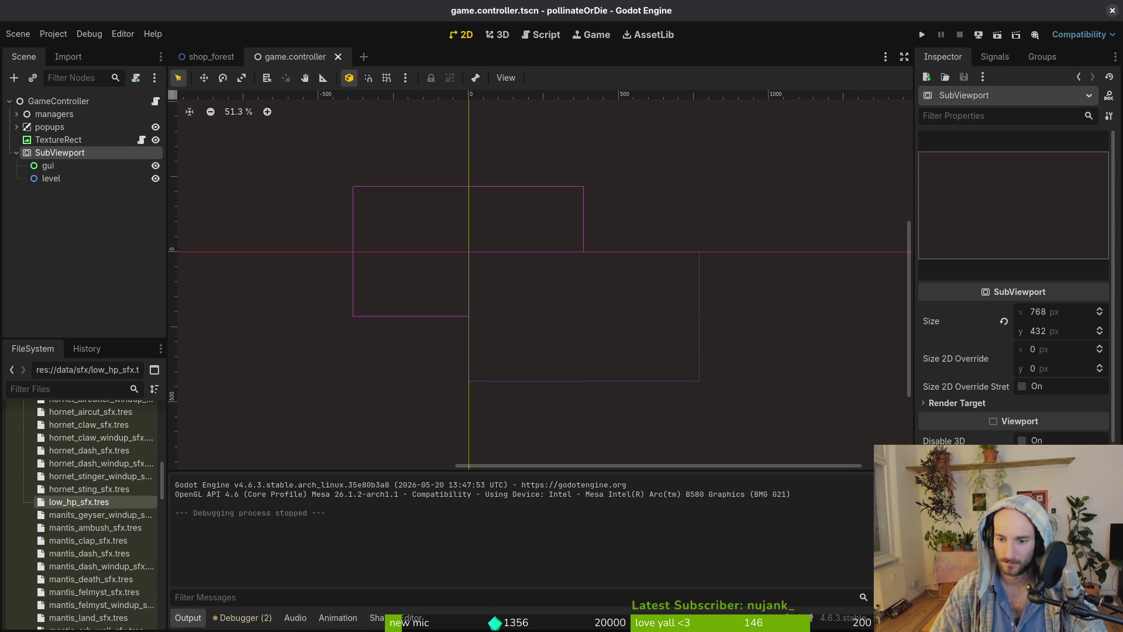
Check the Rendering, GUI and Canvas Items sections, then return to Size 2D Override.
scroll(1013, 292, "down", 2)
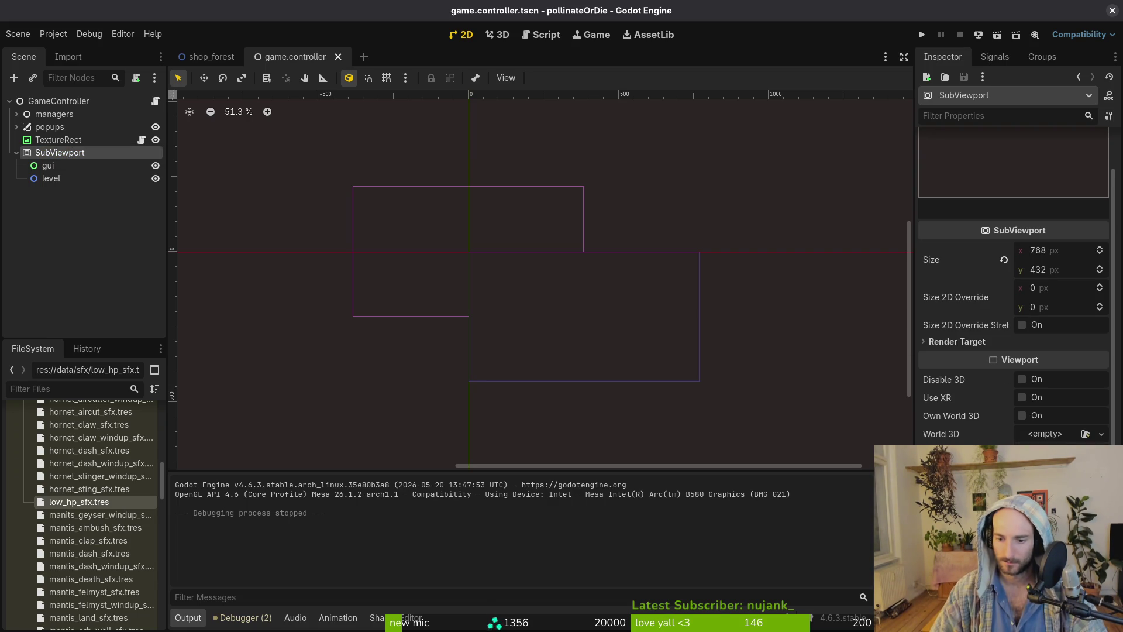
scroll(994, 280, "down", 8)
left_click(948, 285)
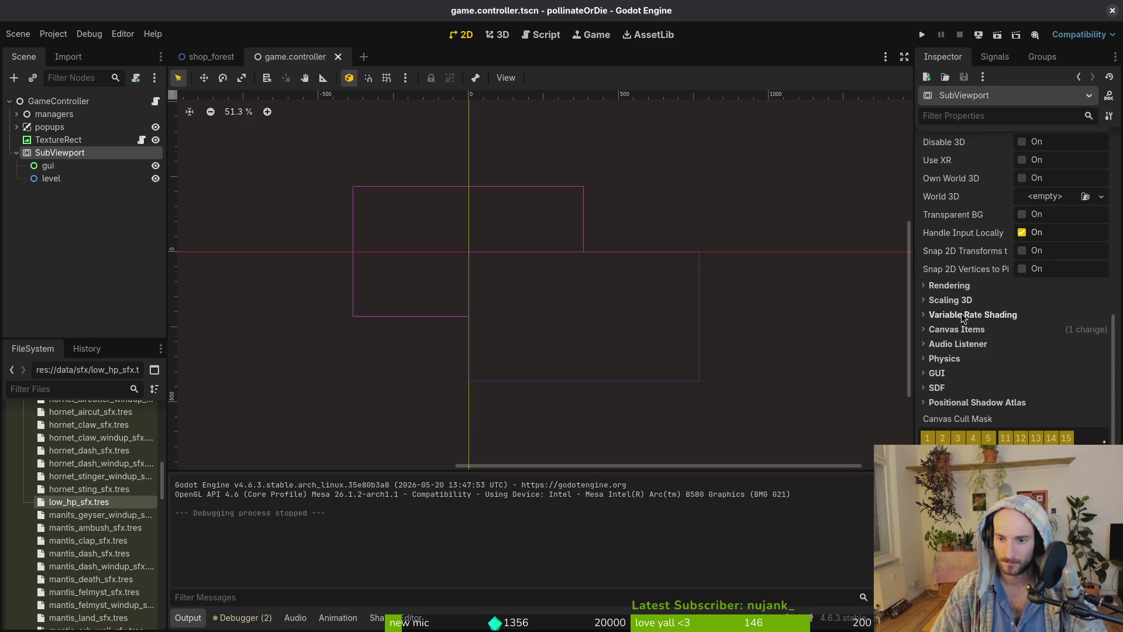
left_click(951, 373)
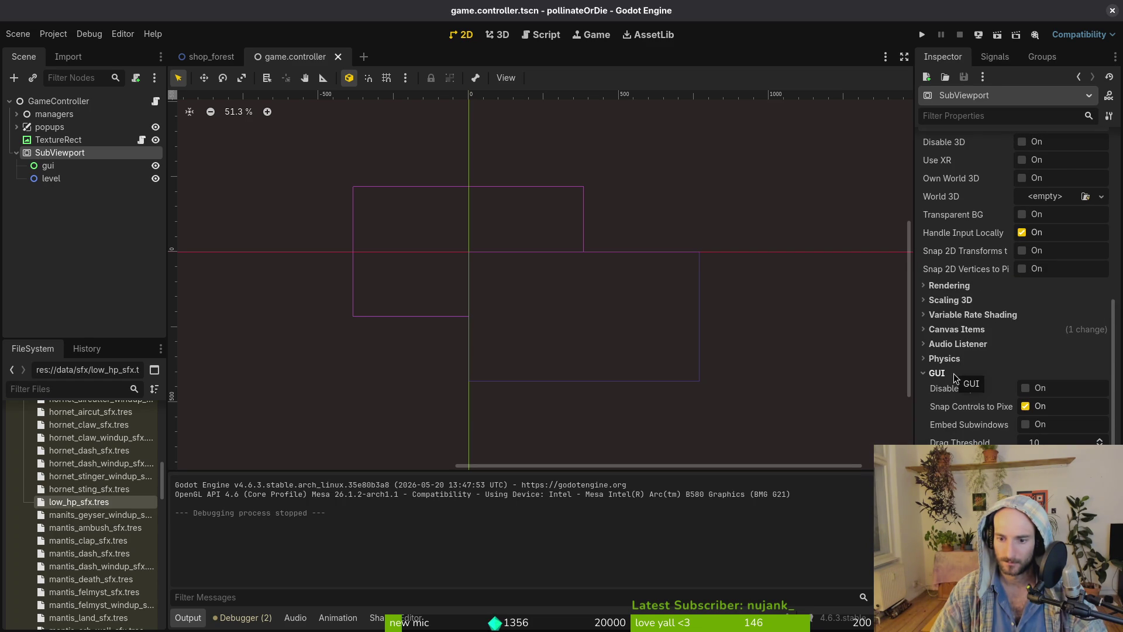
left_click(954, 373)
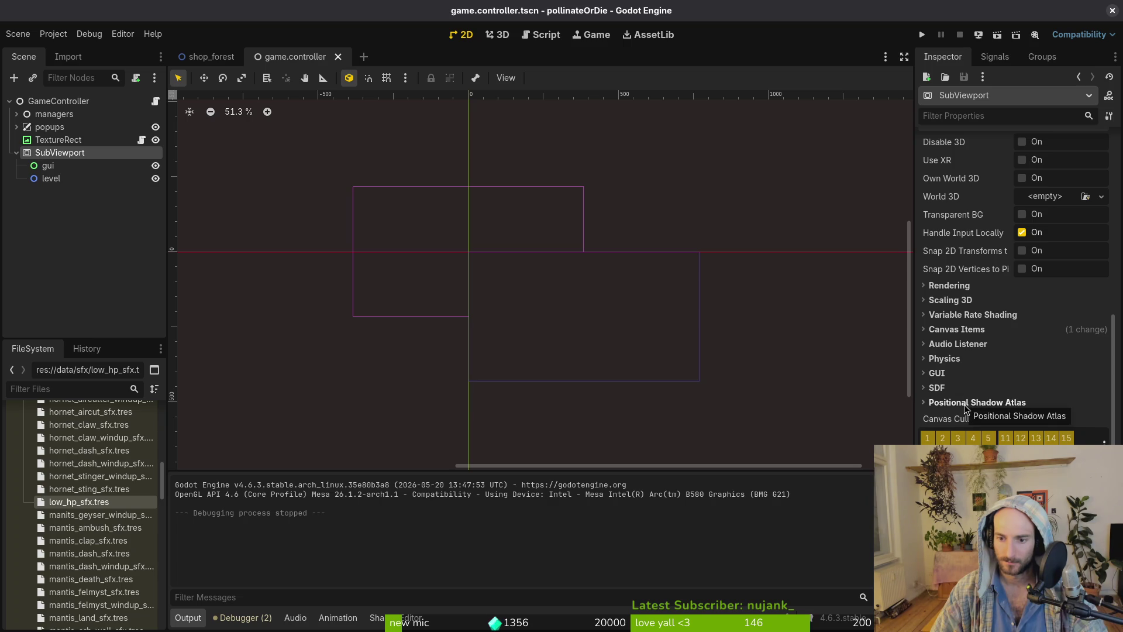
left_click(960, 331)
left_click(960, 332)
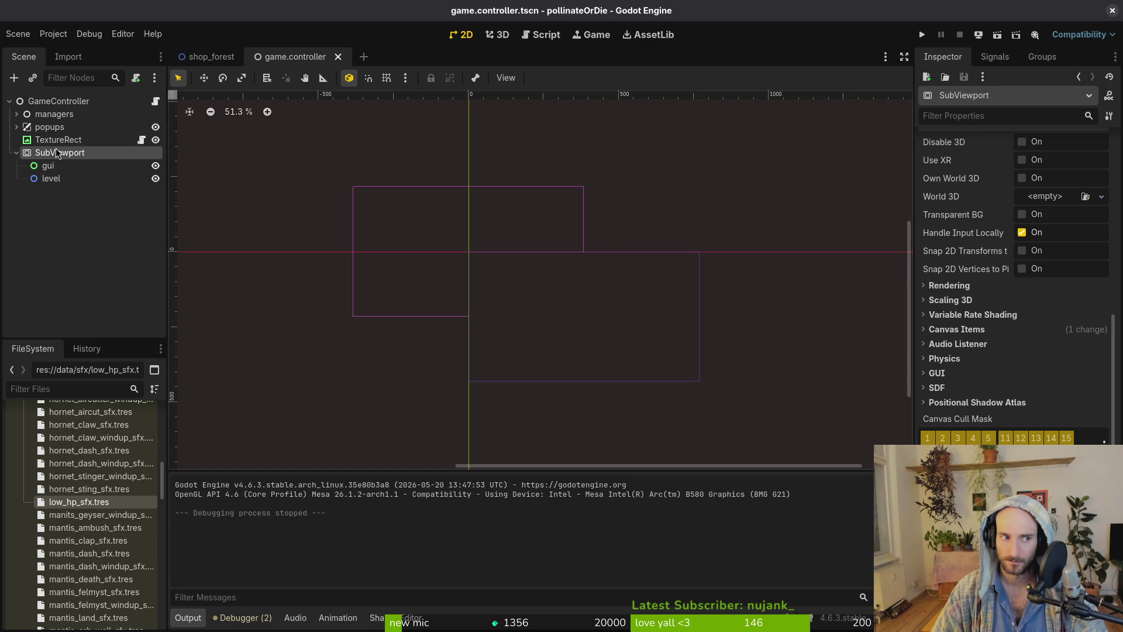
scroll(999, 290, "up", 5)
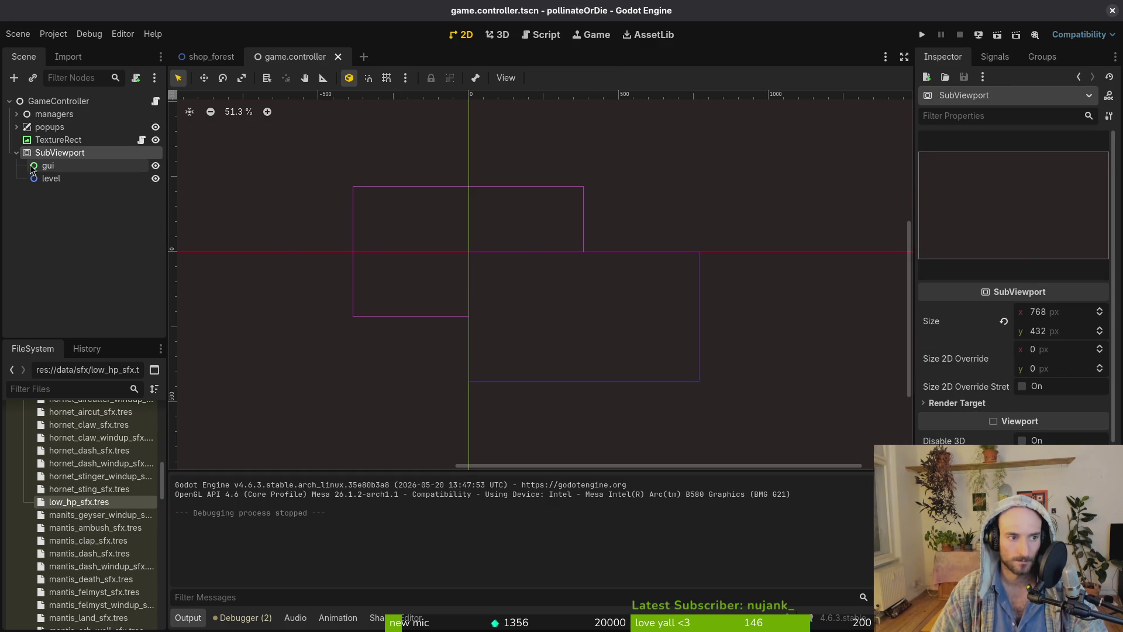
left_click(1060, 353)
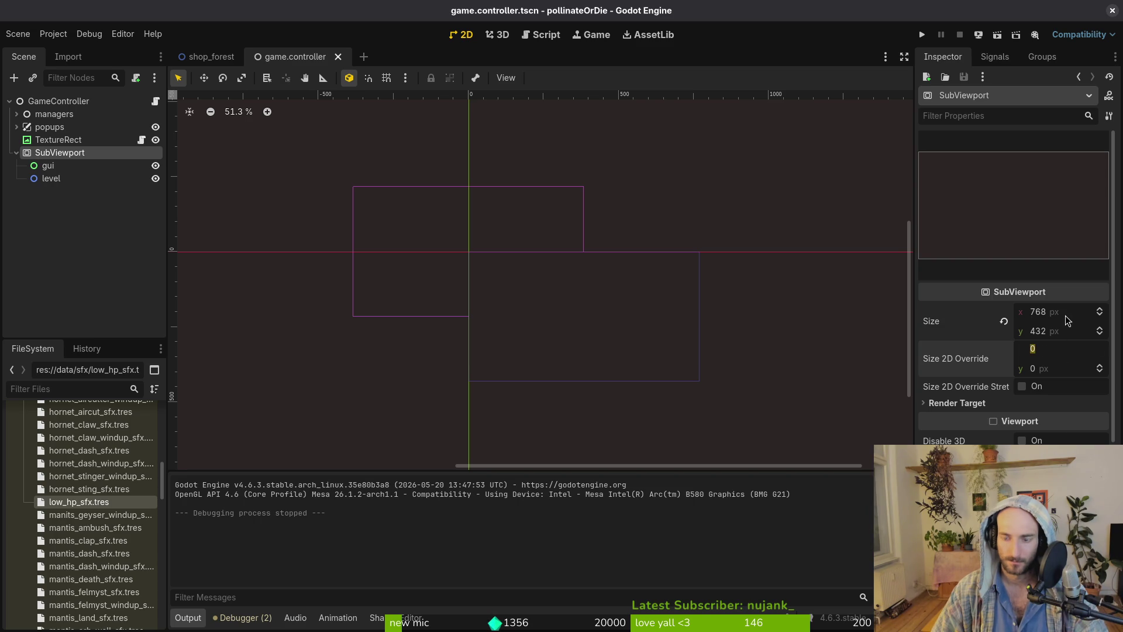
Set the SubViewport's Size 2D Override to 768 × 432 and test-run the game.
type("768")
key("Tab")
type("432")
key("Return")
key("F5")
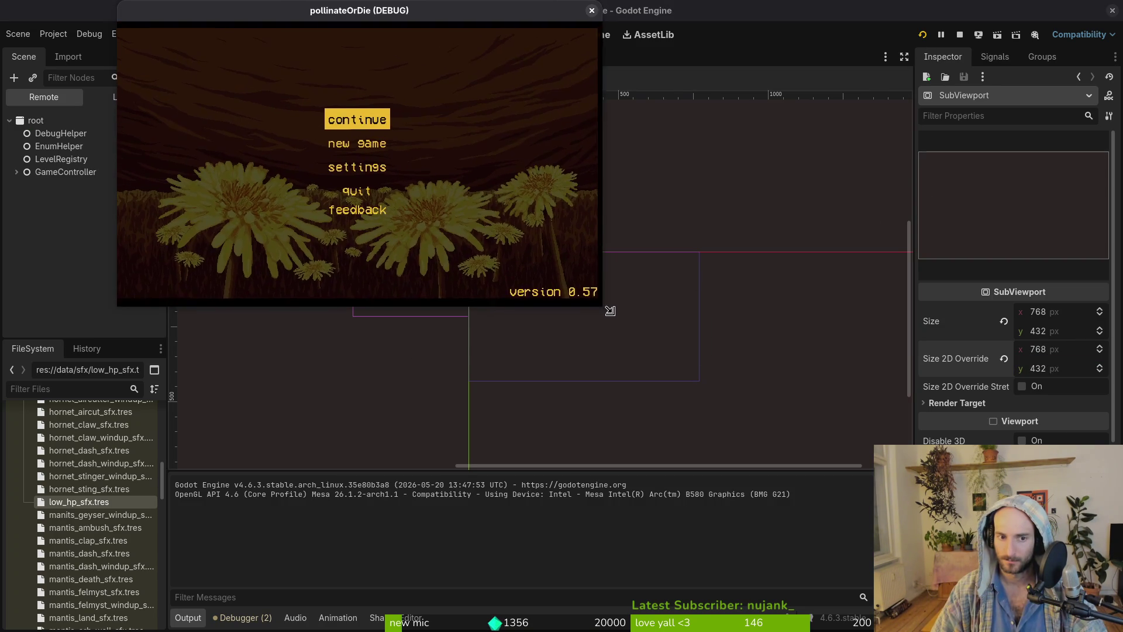
left_click(659, 11)
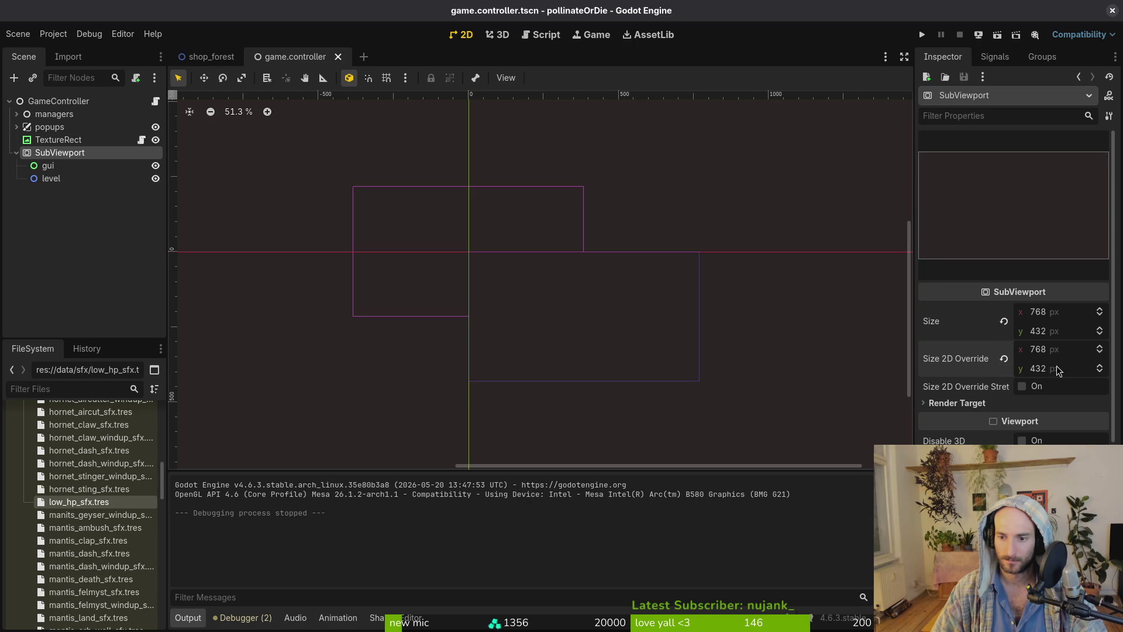
Enable the 2D size override, save, and leave the TextureRect's expand mode at Keep Size.
left_click(1004, 359)
key("ctrl+s")
left_click(117, 140)
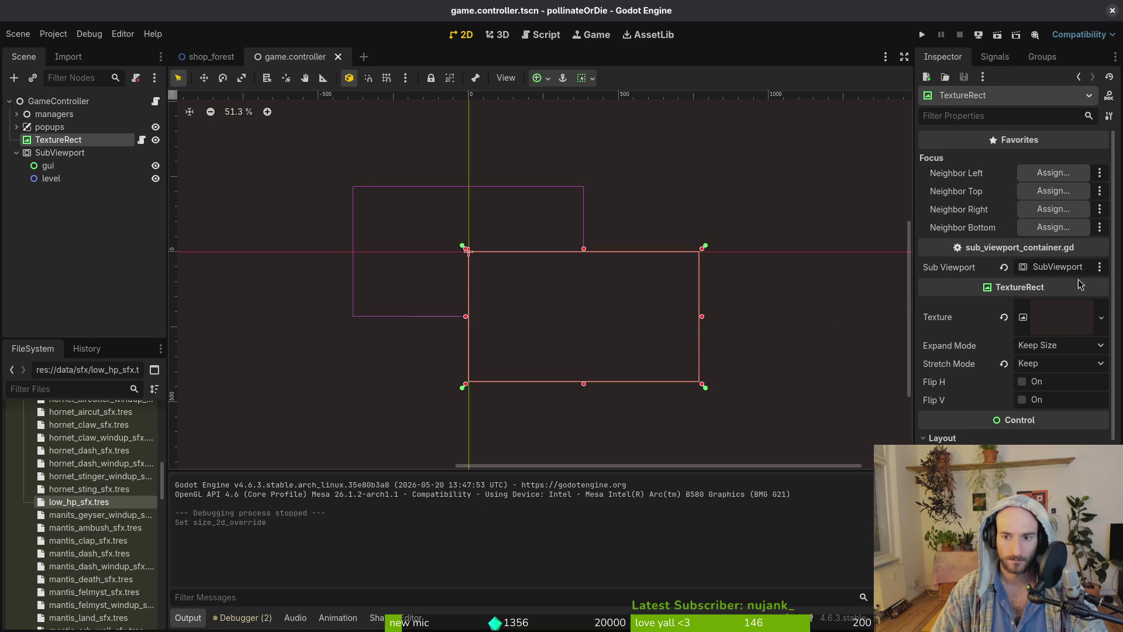
left_click(1065, 345)
left_click(1065, 346)
left_click(1063, 347)
left_click(959, 343)
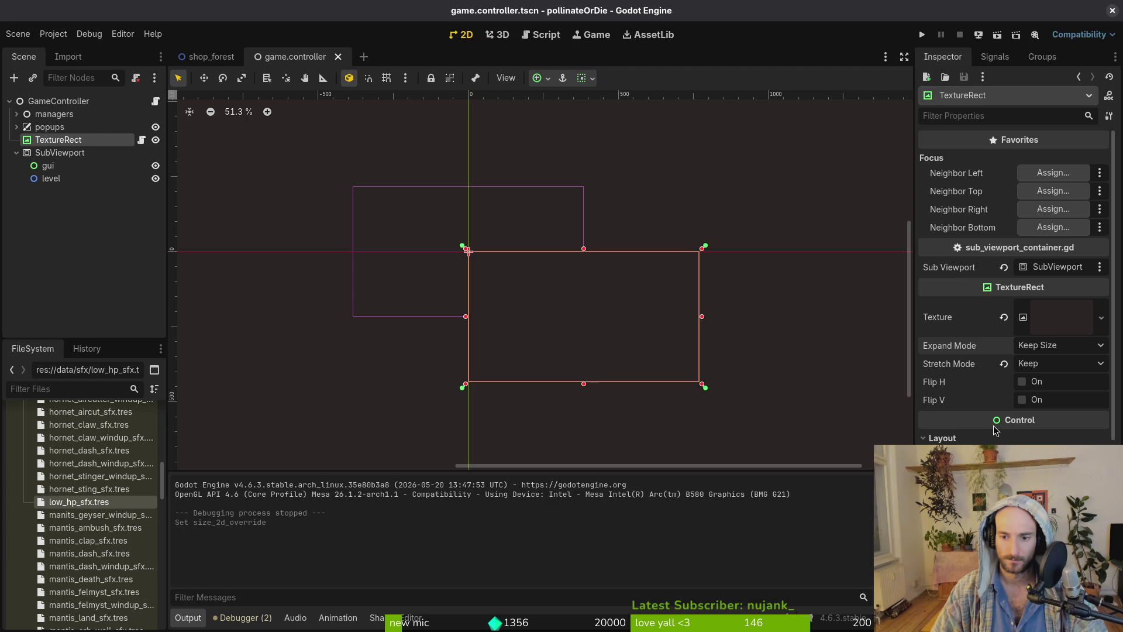
Anchor the TextureRect with the Center preset, then run and close the game.
scroll(1017, 351, "down", 3)
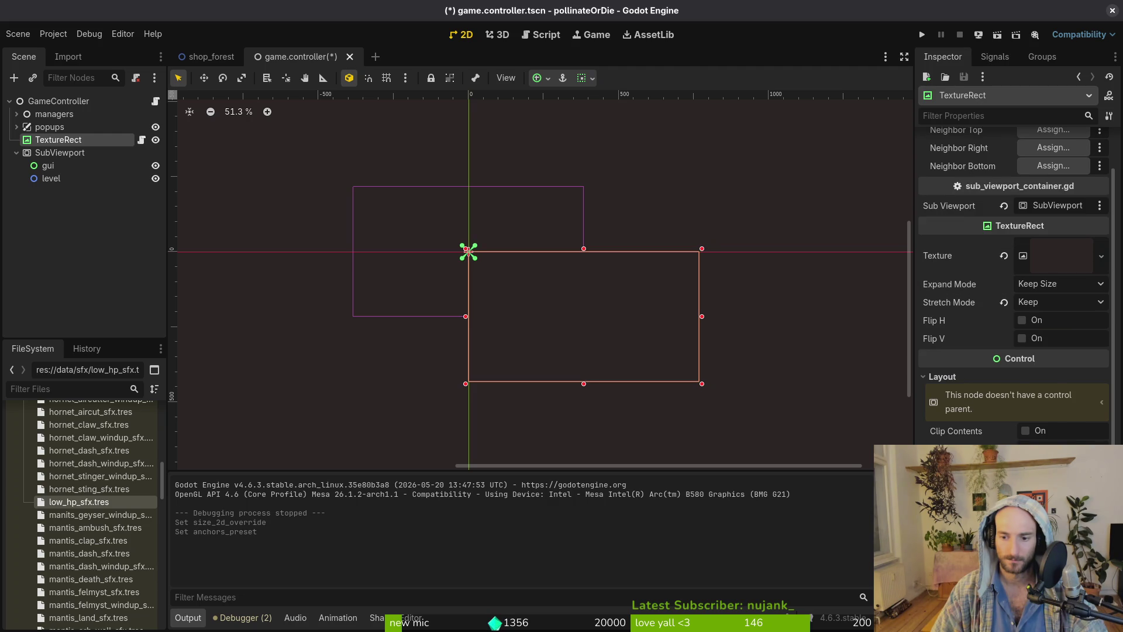
left_click(1062, 409)
left_click(1061, 527)
key("F5")
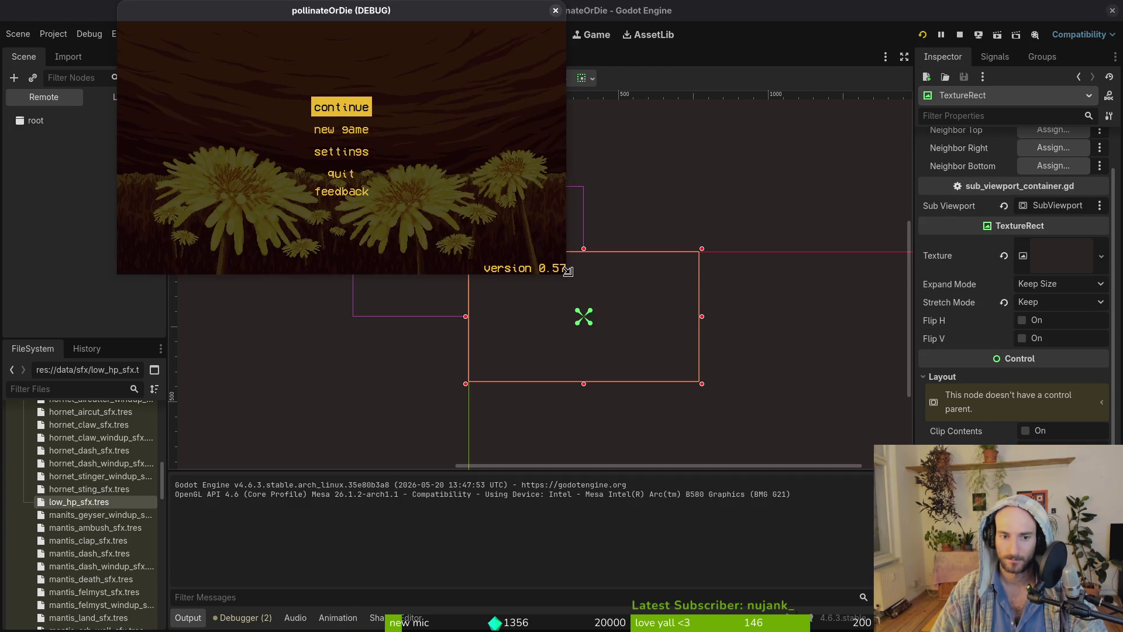
left_click(603, 10)
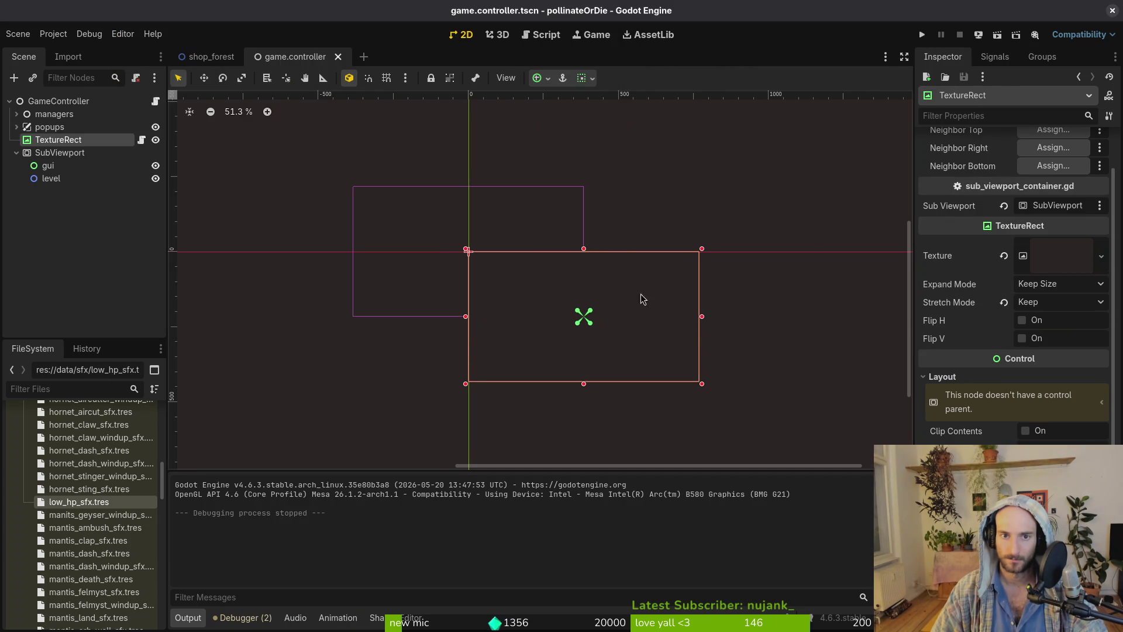
Set the project's window Stretch Mode to disabled, then run the game and enlarge its window.
left_click(53, 34)
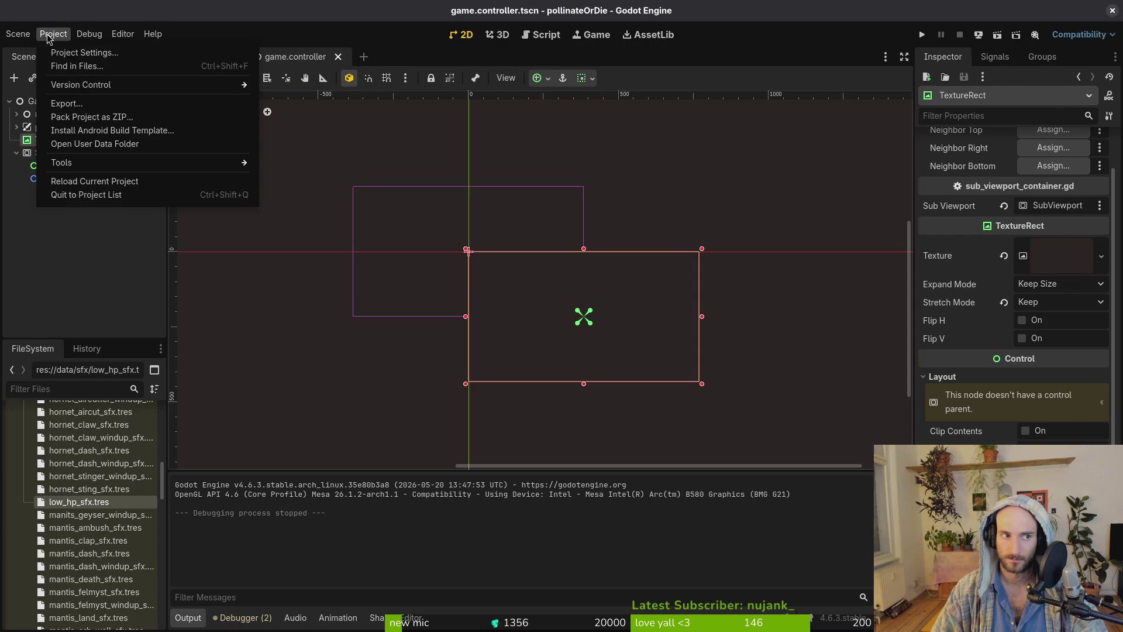
left_click(79, 47)
scroll(702, 316, "down", 5)
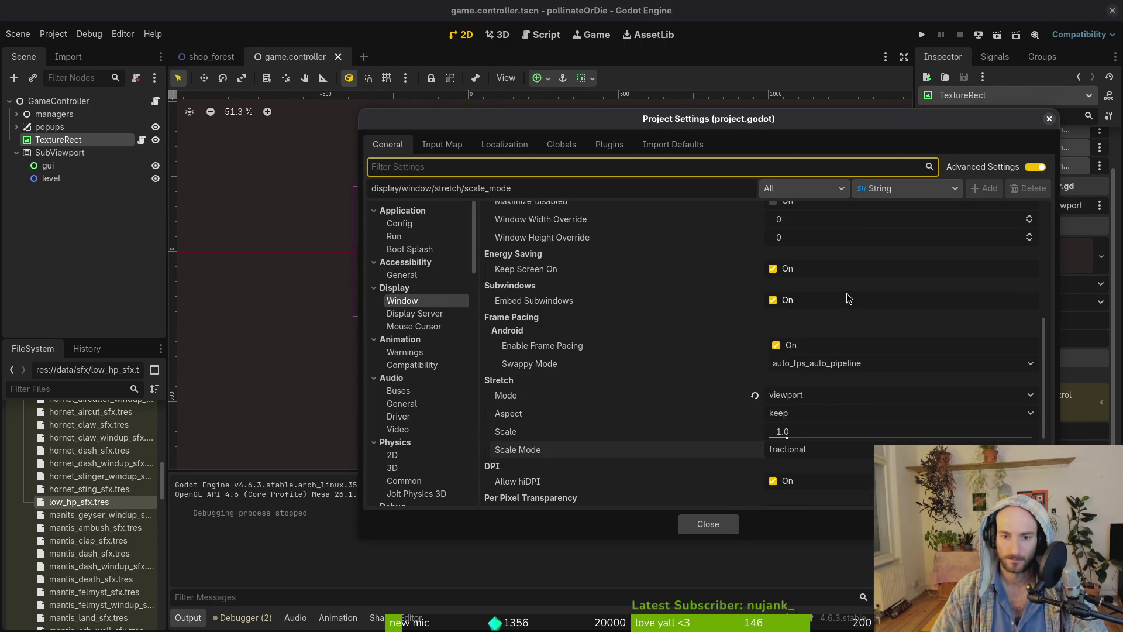
left_click(831, 396)
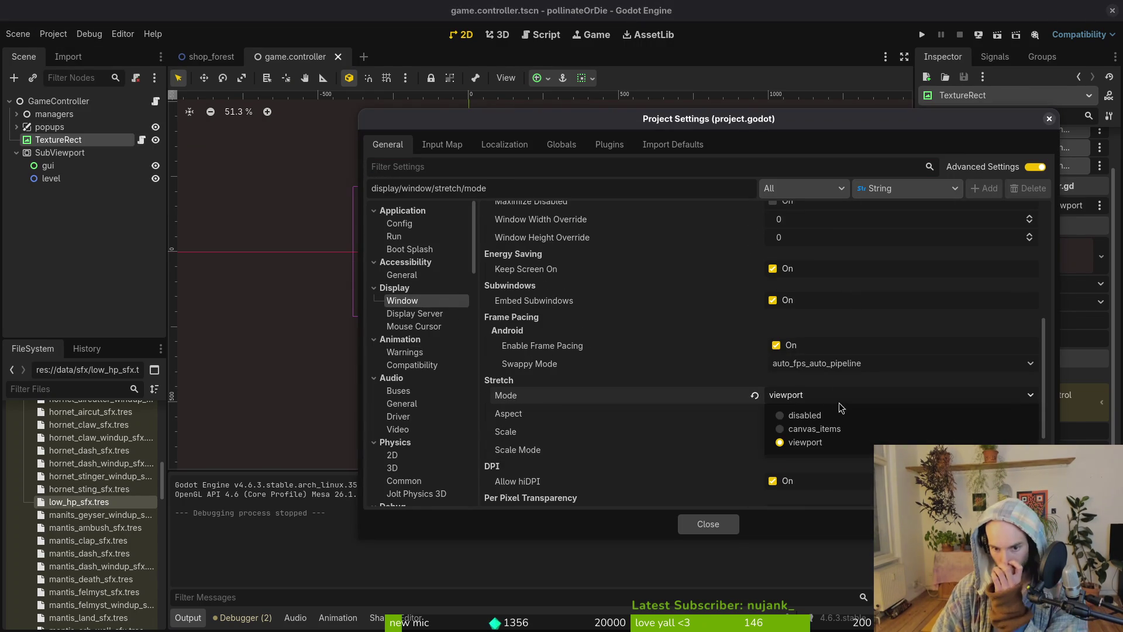
left_click(807, 414)
left_click(707, 523)
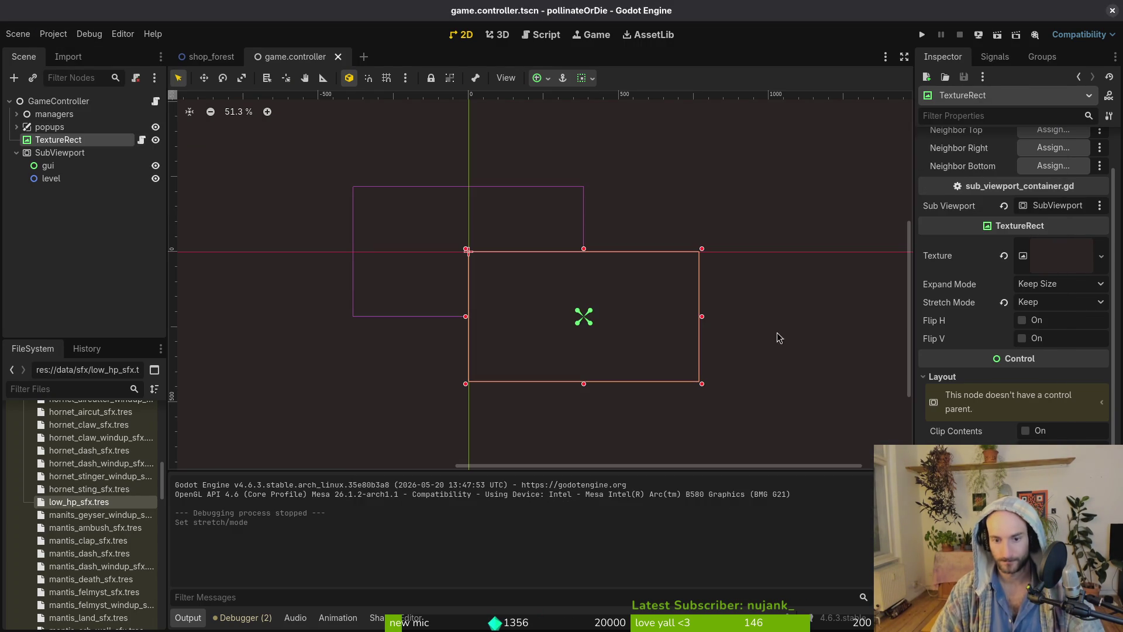
left_click(924, 37)
mouse_move(567, 277)
left_mouse_down()
mouse_move(727, 377)
mouse_move(881, 506)
mouse_move(594, 317)
mouse_move(915, 579)
mouse_move(1043, 608)
mouse_move(827, 497)
mouse_move(564, 280)
mouse_move(609, 346)
mouse_move(951, 573)
mouse_move(657, 414)
mouse_move(658, 403)
left_mouse_up()
Set the TextureRect to Keep Aspect Centered with Keep Size expand, save, and rerun the game.
left_click(1048, 301)
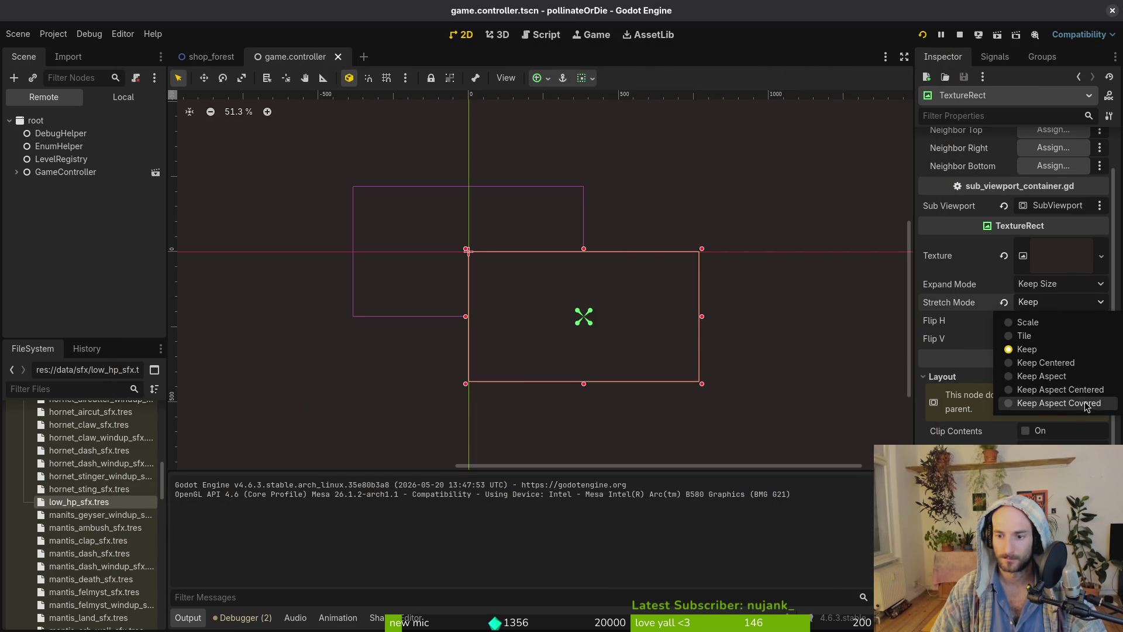
left_click(1093, 390)
key("ctrl+s")
left_click(1059, 283)
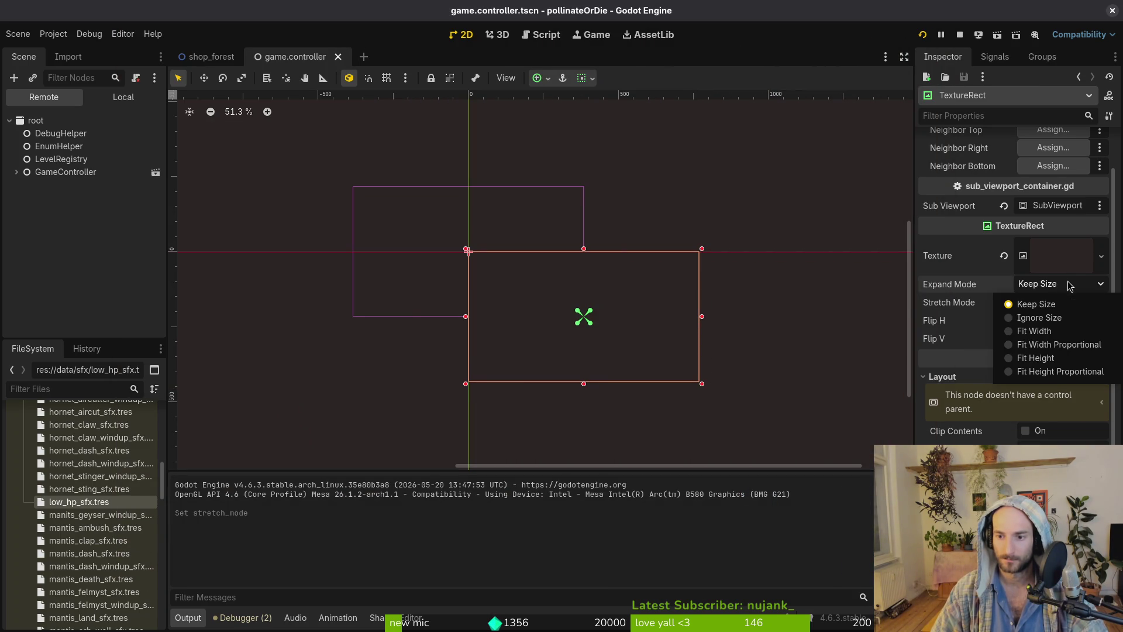
left_click(1034, 292)
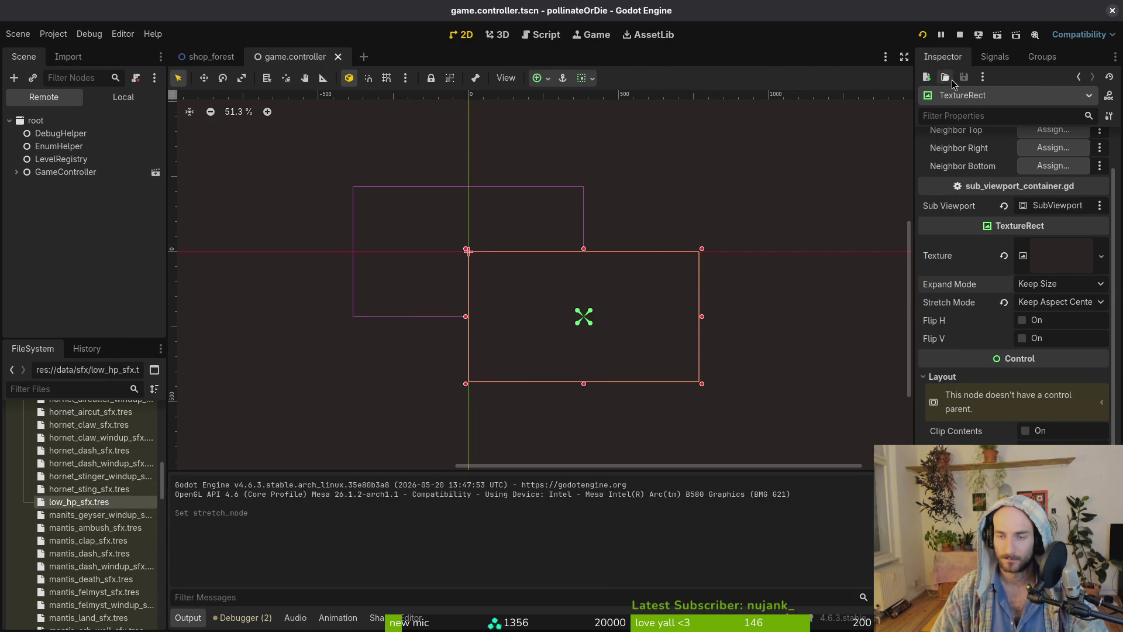
left_click(958, 35)
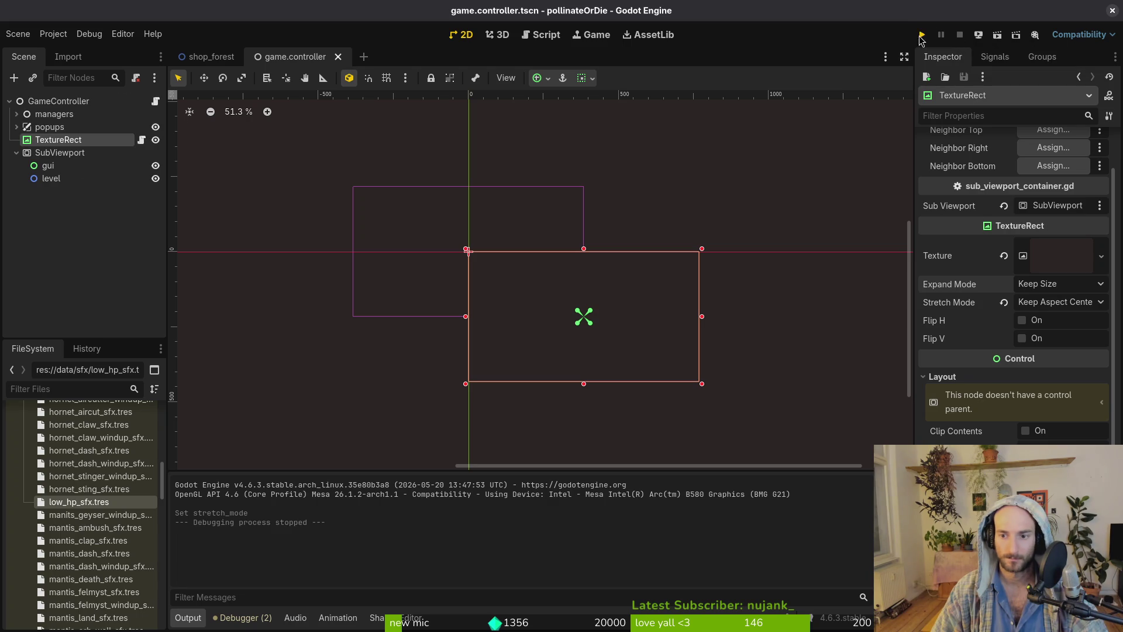
left_click(921, 35)
mouse_move(673, 349)
left_mouse_down()
mouse_move(812, 461)
mouse_move(797, 428)
mouse_move(614, 311)
left_mouse_up()
left_click(604, 11)
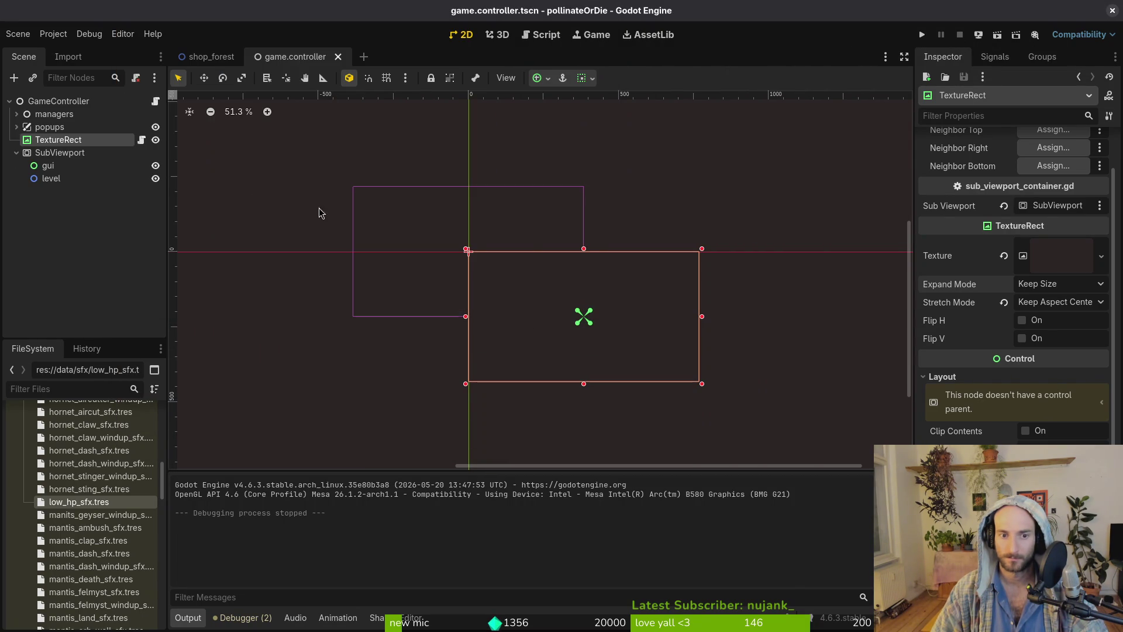
Switch the TextureRect's stretch mode to Scale and test-run the game.
left_click(60, 153)
left_click(64, 142)
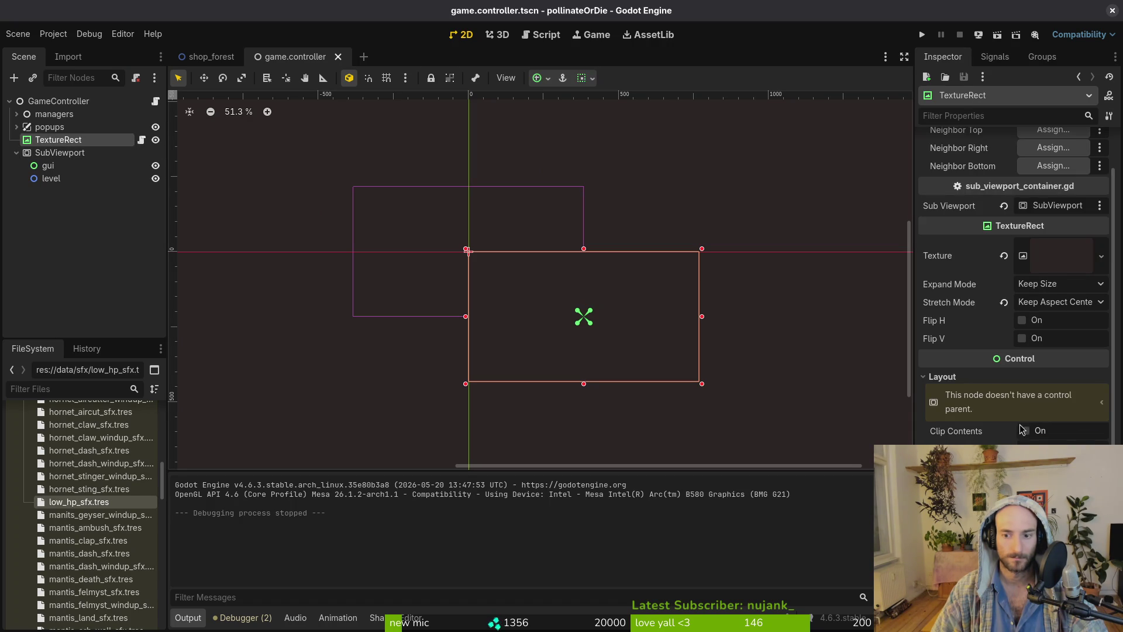
left_click(1058, 462)
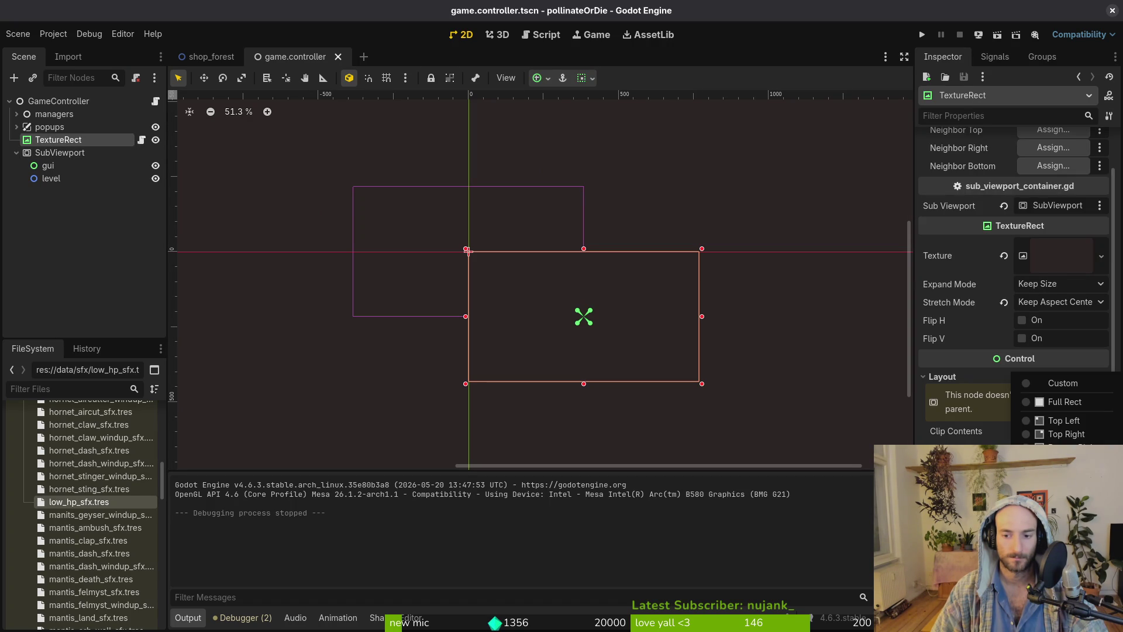
key("Escape")
left_click(1078, 304)
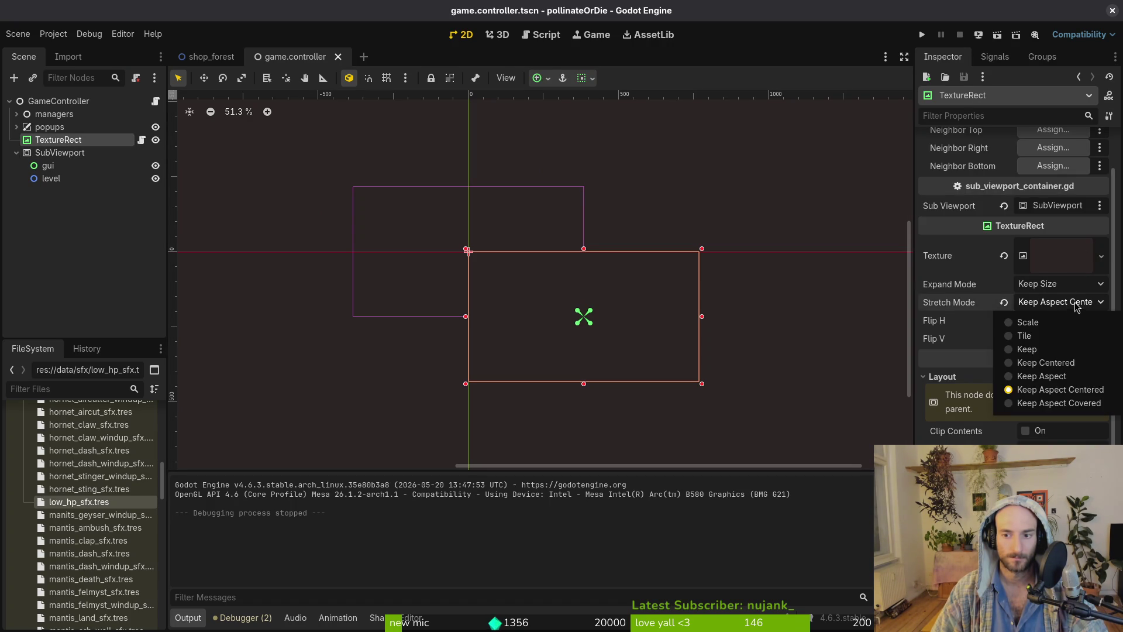
left_click(1059, 320)
key("F5")
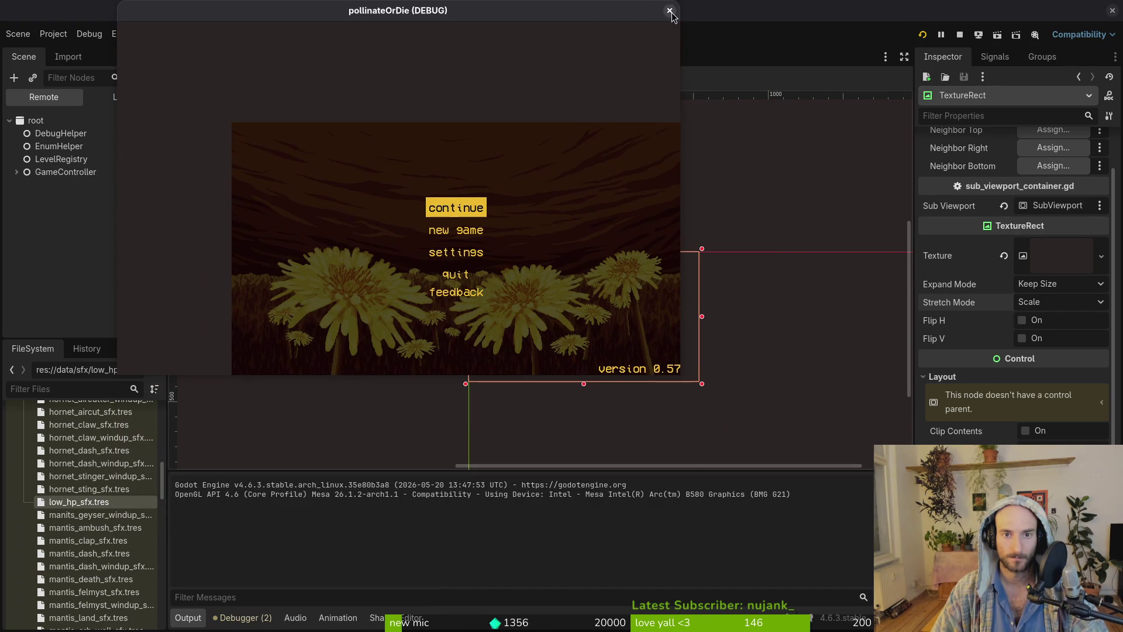
left_click(672, 10)
left_click(53, 33)
Set the project stretch mode to viewport with keep_width aspect, then test-run the game.
left_click(76, 51)
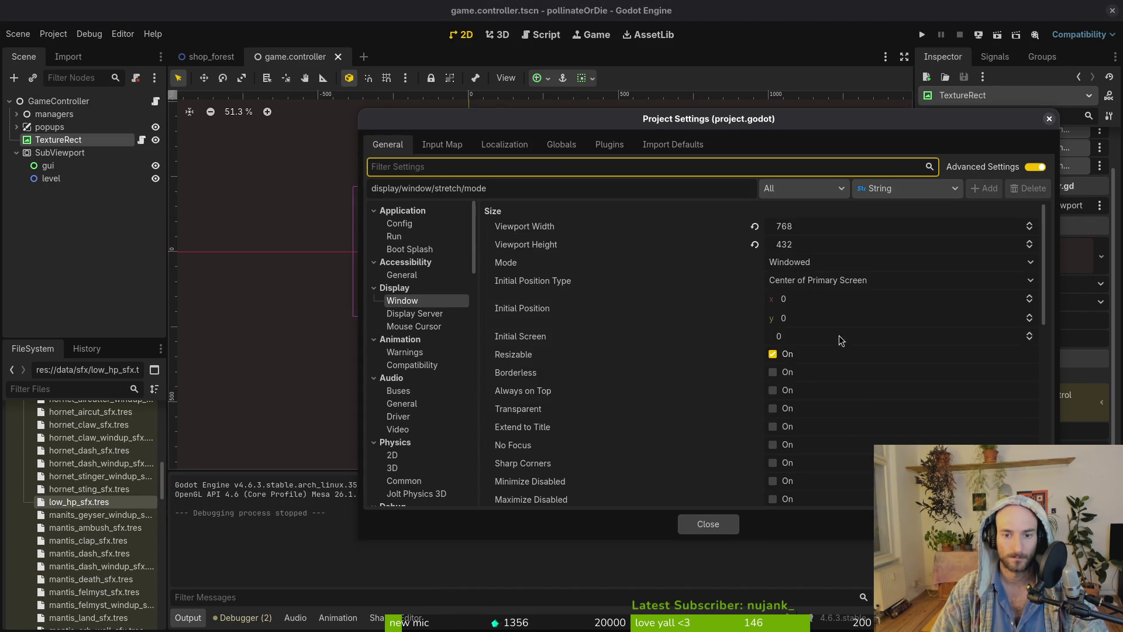
scroll(838, 340, "down", 5)
left_click(815, 413)
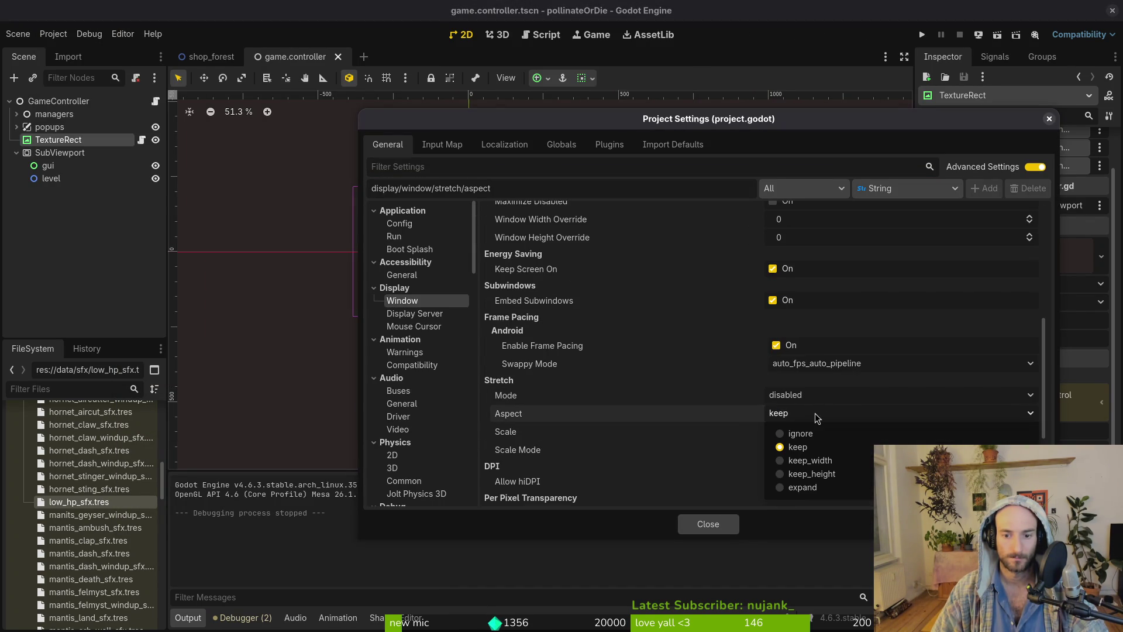
left_click(815, 412)
left_click(816, 398)
left_click(806, 442)
left_click(809, 415)
left_click(823, 462)
left_click(707, 524)
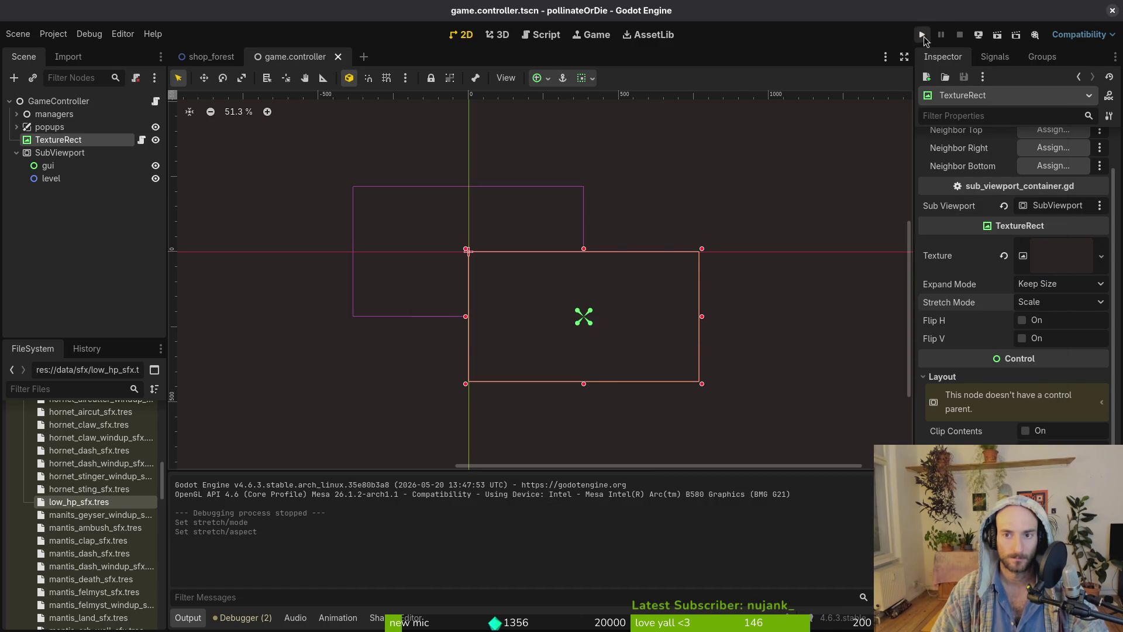
left_click(922, 35)
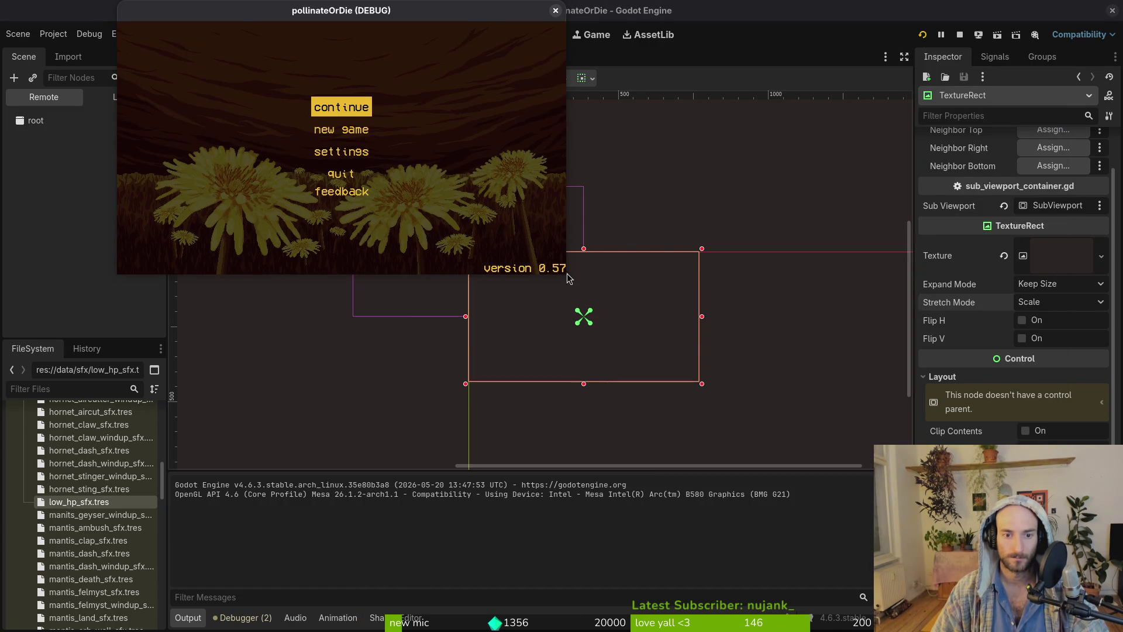
mouse_move(564, 274)
left_mouse_down()
mouse_move(798, 492)
mouse_move(889, 500)
mouse_move(913, 316)
mouse_move(910, 211)
mouse_move(526, 263)
mouse_move(433, 468)
mouse_move(810, 465)
mouse_move(706, 430)
left_mouse_up()
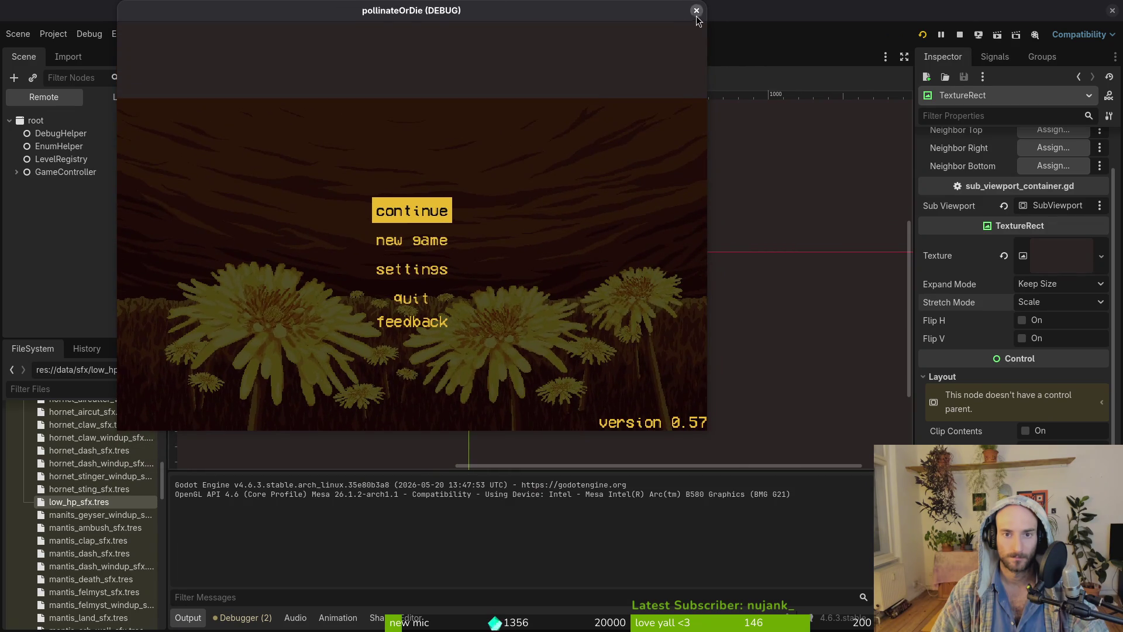
left_click(696, 10)
Restore the stretch aspect to keep and set the window stretch mode to disabled.
left_click(53, 33)
left_click(65, 47)
scroll(704, 395, "down", 5)
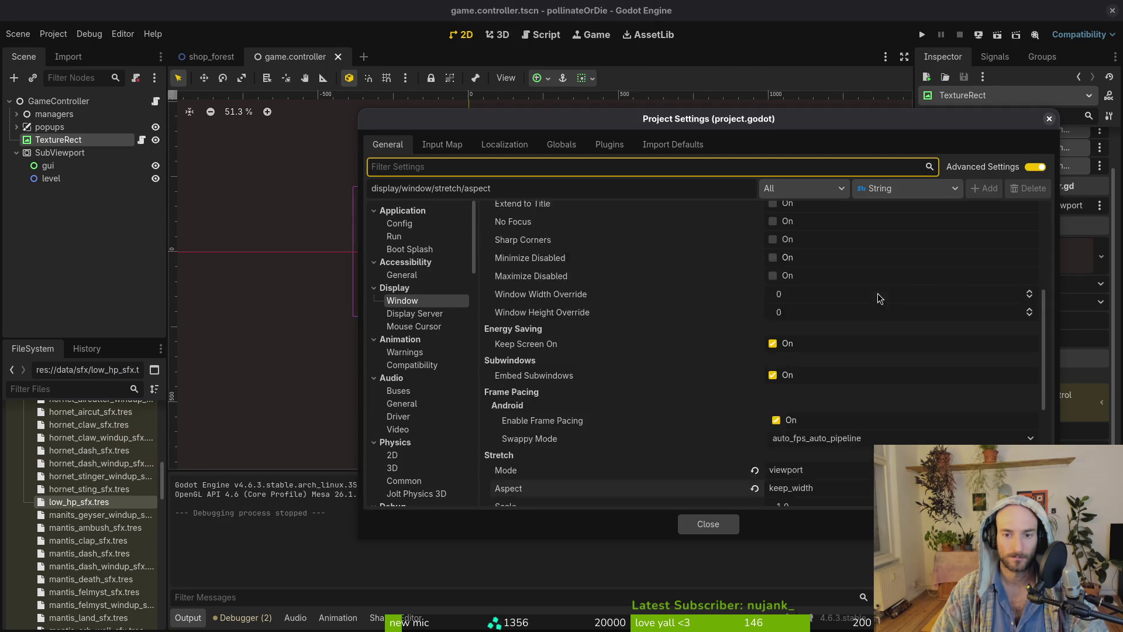
left_click(817, 457)
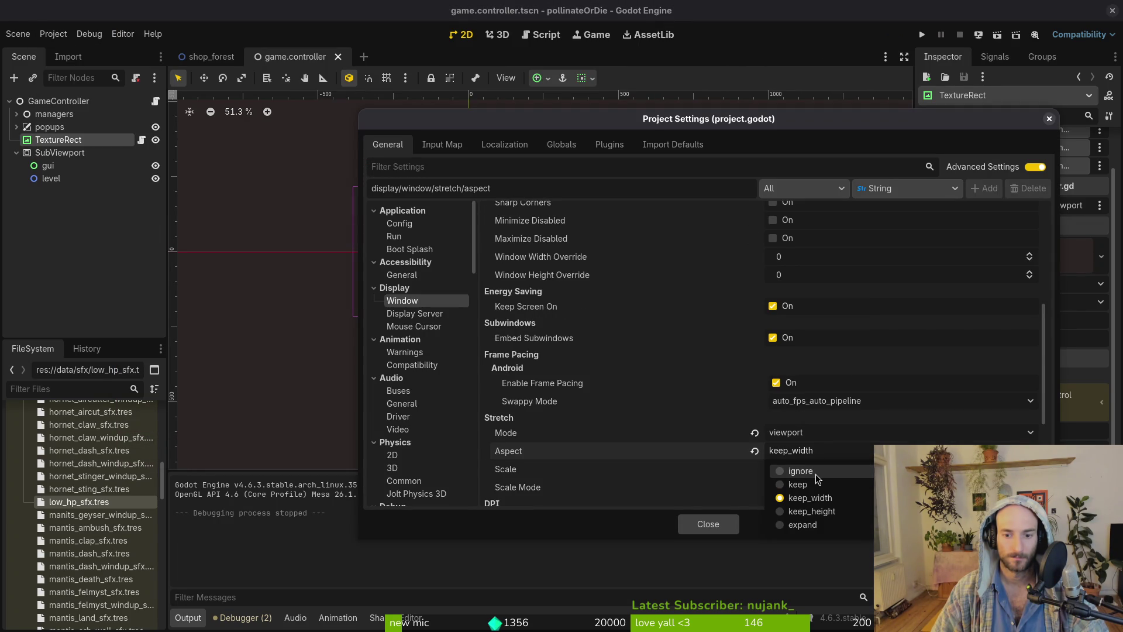
left_click(822, 490)
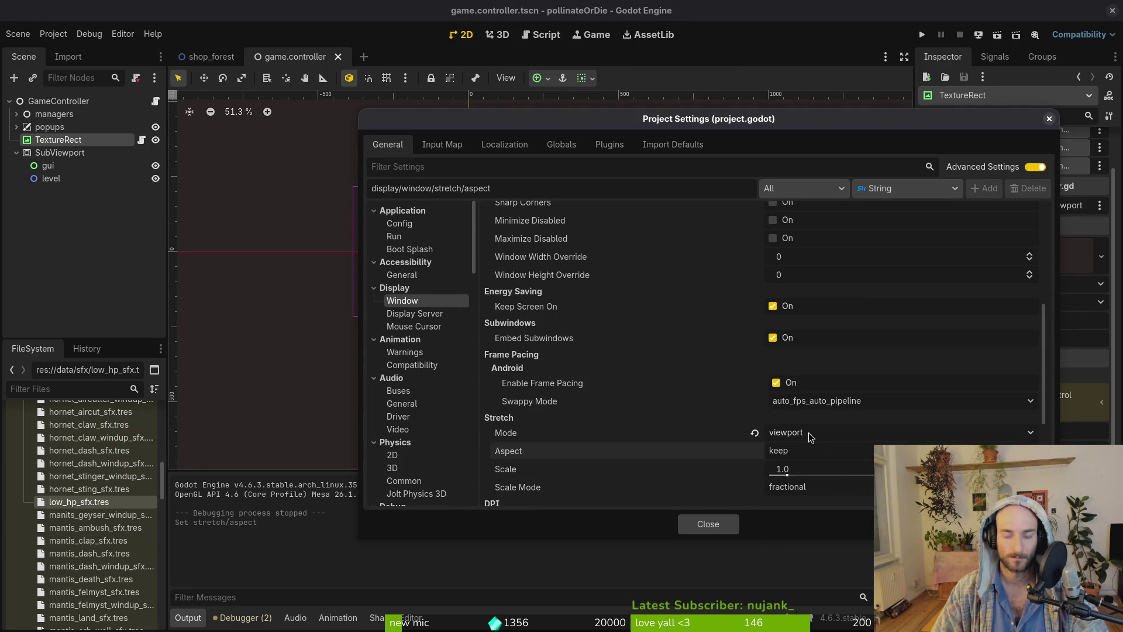
scroll(808, 433, "down", 2)
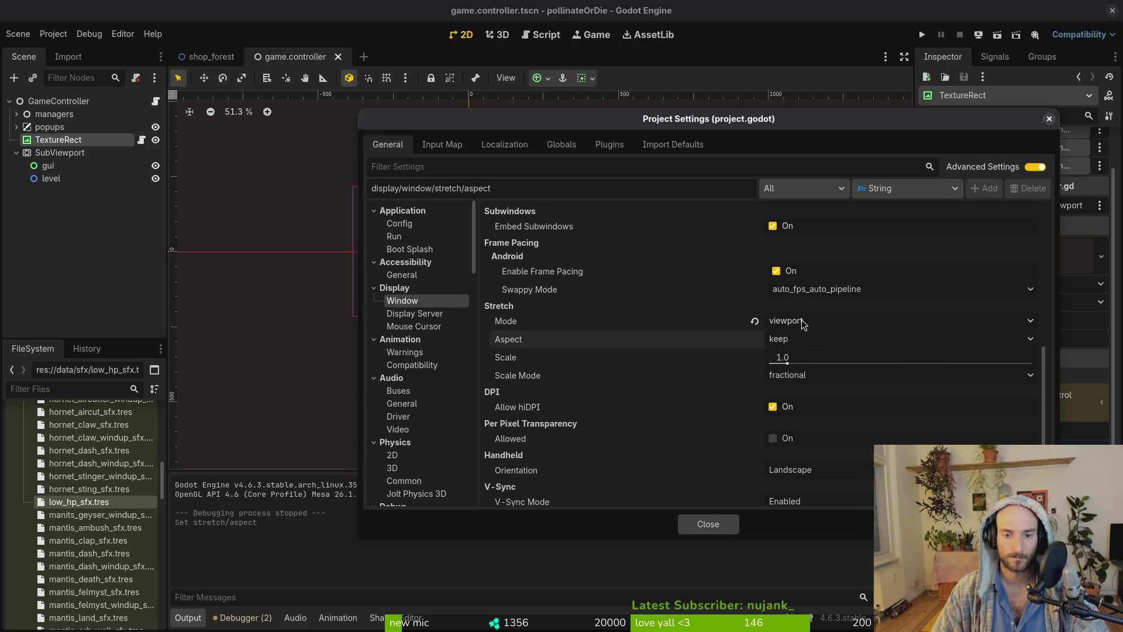
left_click(803, 325)
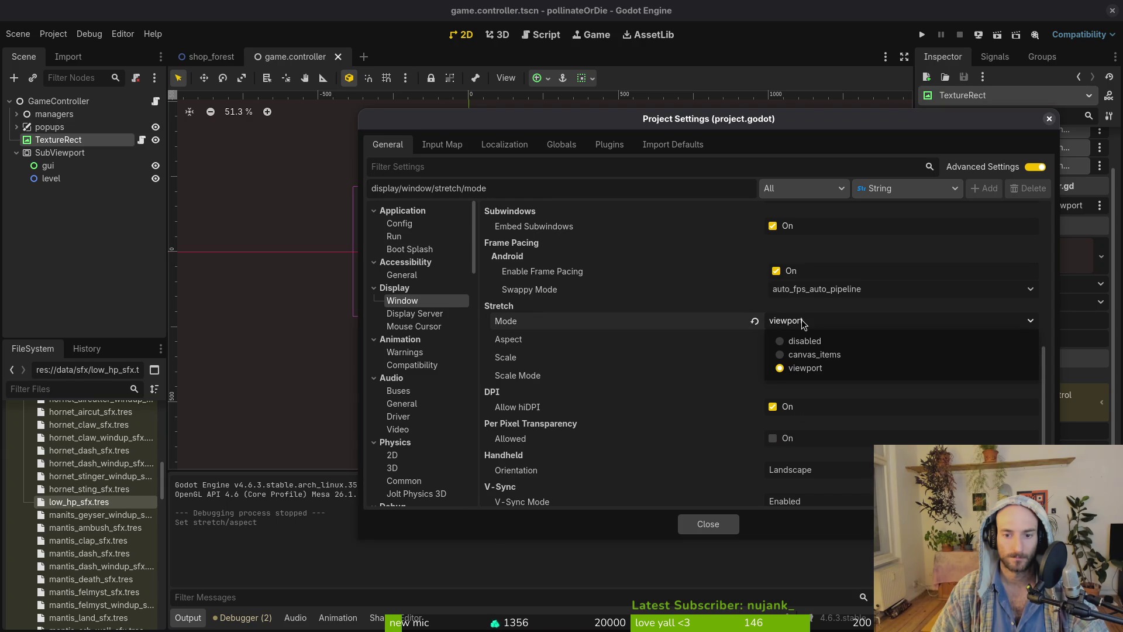
left_click(823, 344)
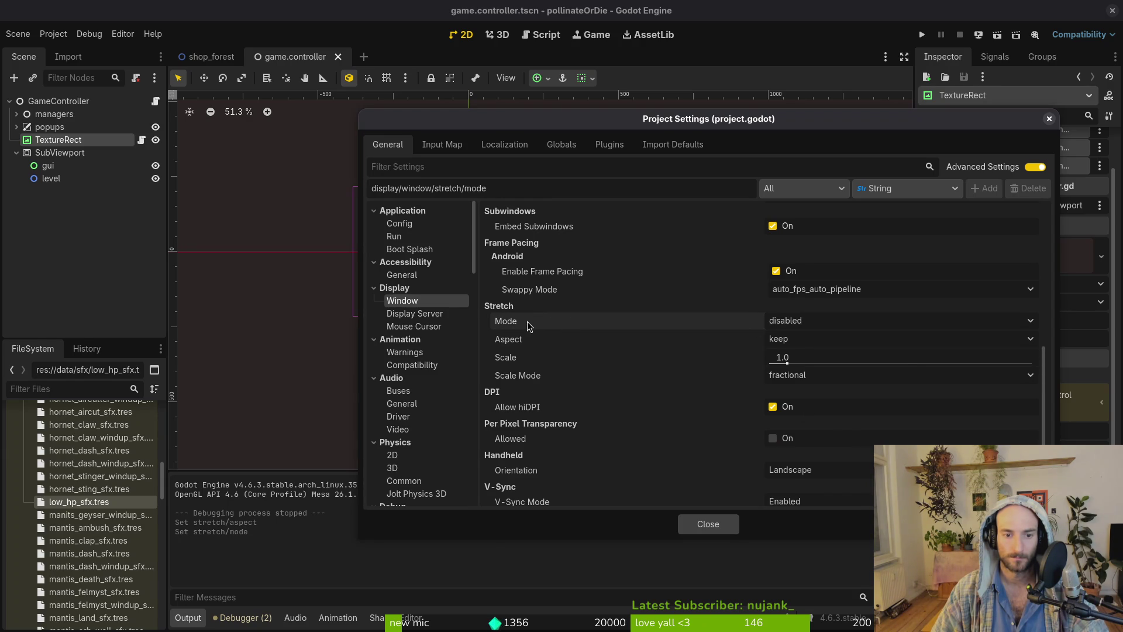
mouse_move(530, 326)
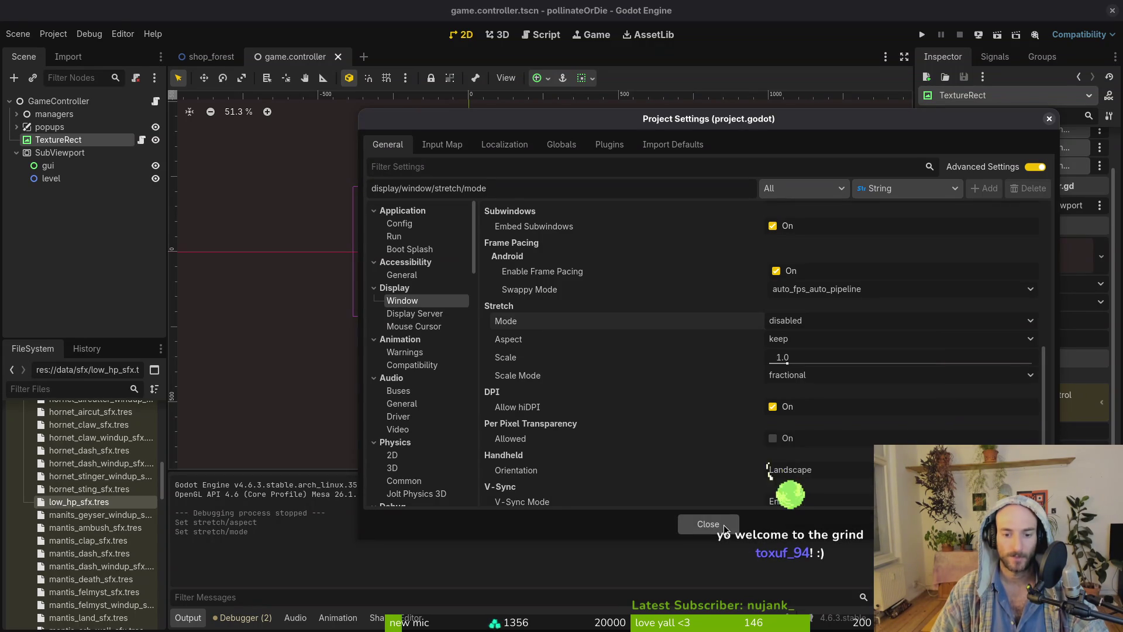
left_click(730, 525)
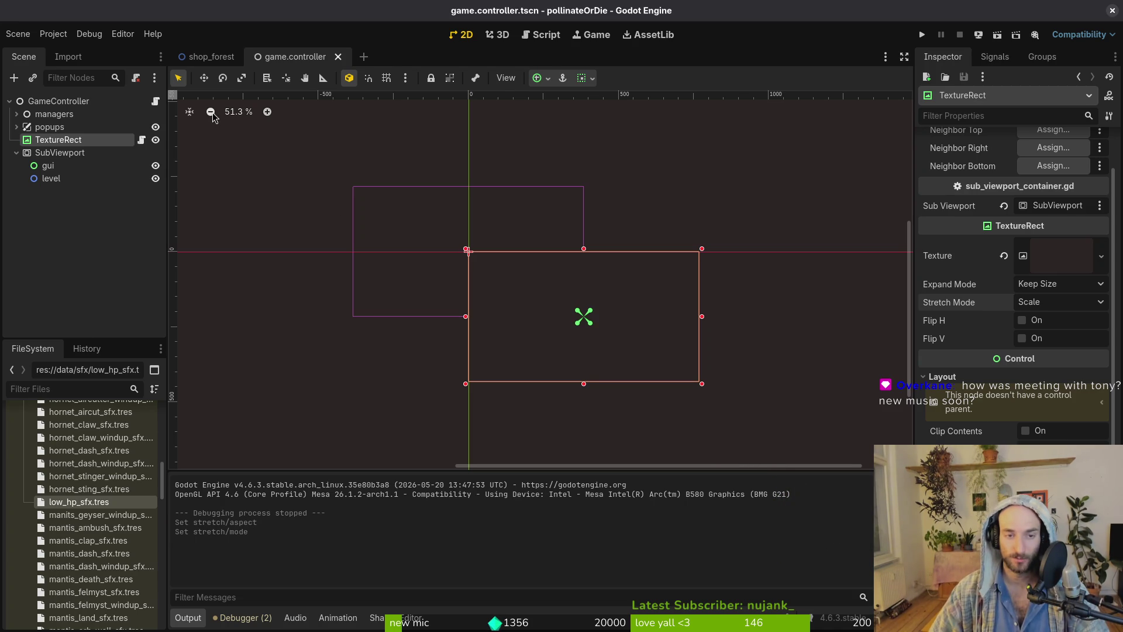
Collapse the SubViewport node in the Scene tree and save the scene.
left_click(16, 152)
key("ctrl+s")
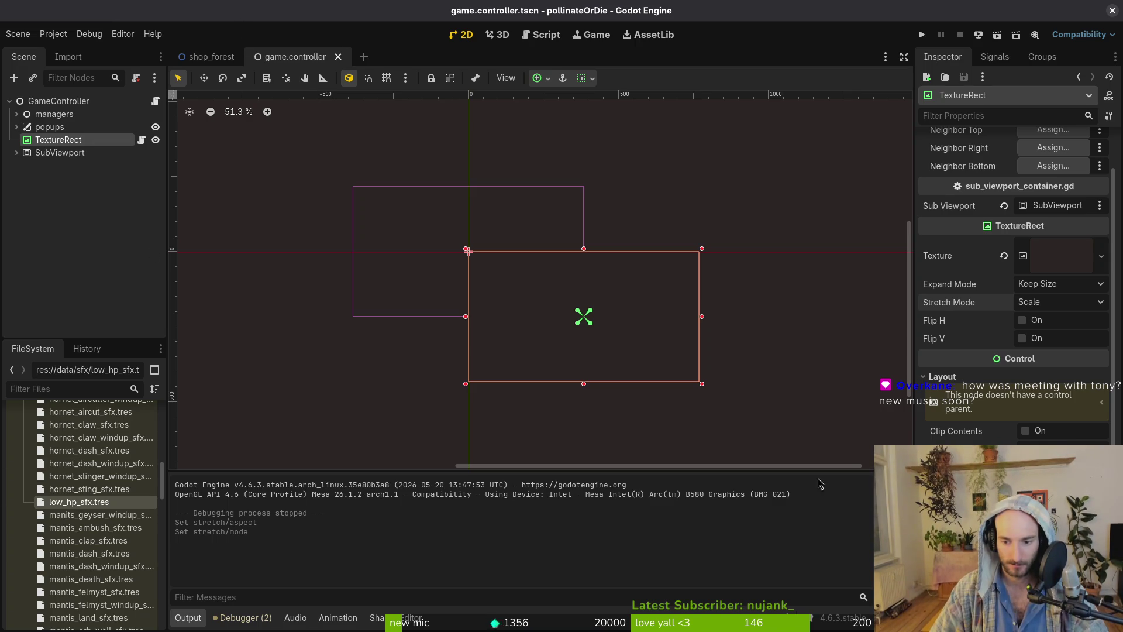
left_click(1048, 303)
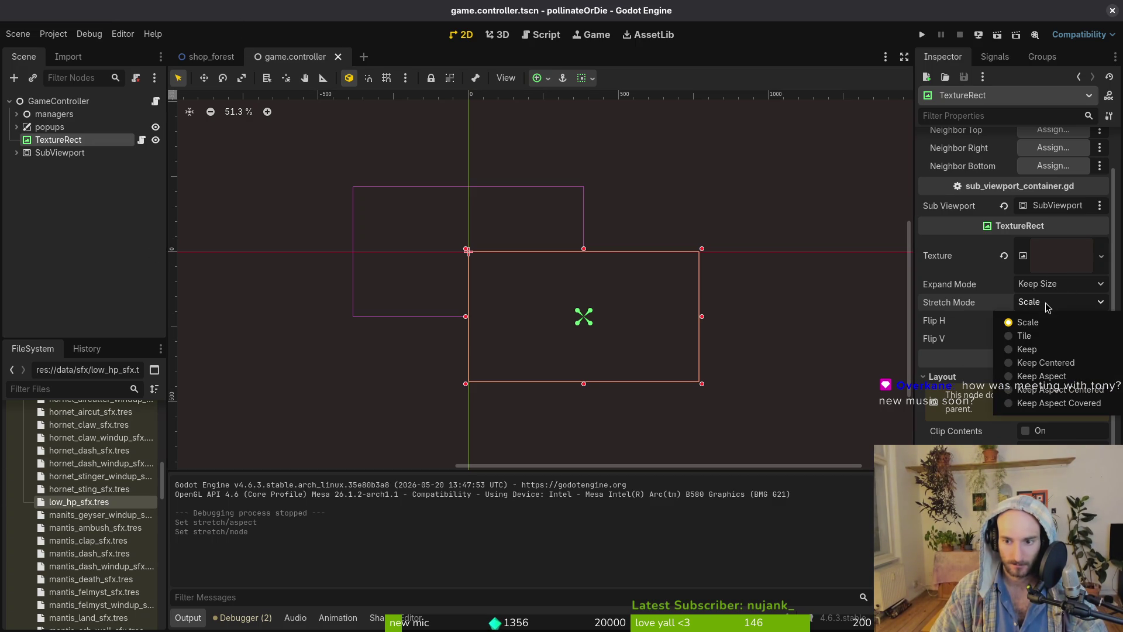
Set the TextureRect's stretch mode to Keep, save, and test-run the game.
left_click(1036, 349)
key("ctrl+s")
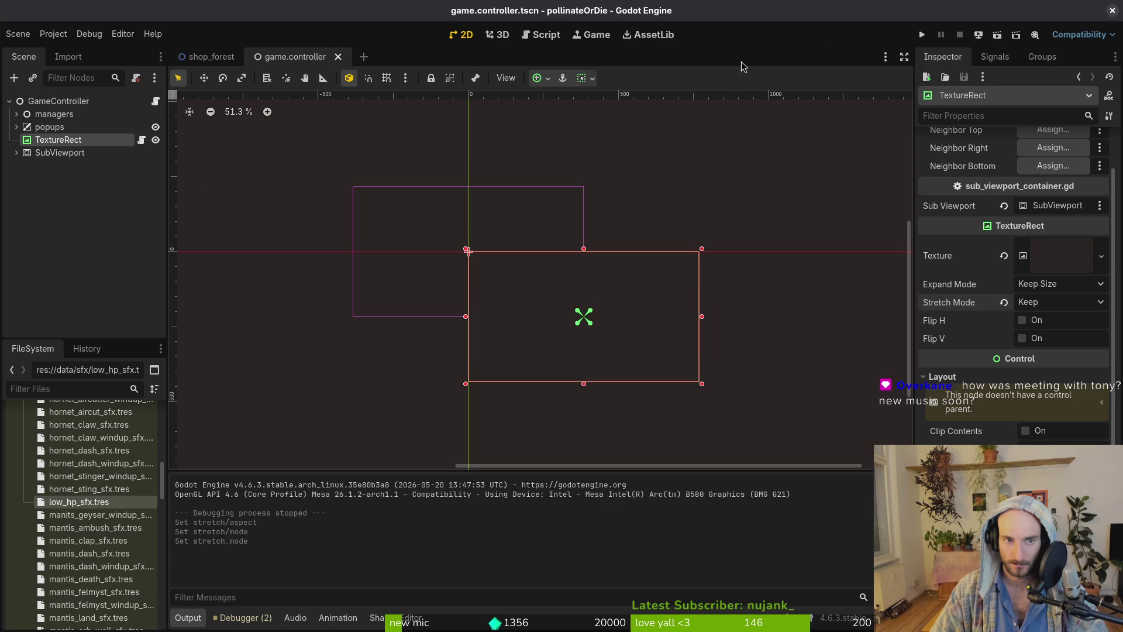
left_click(921, 35)
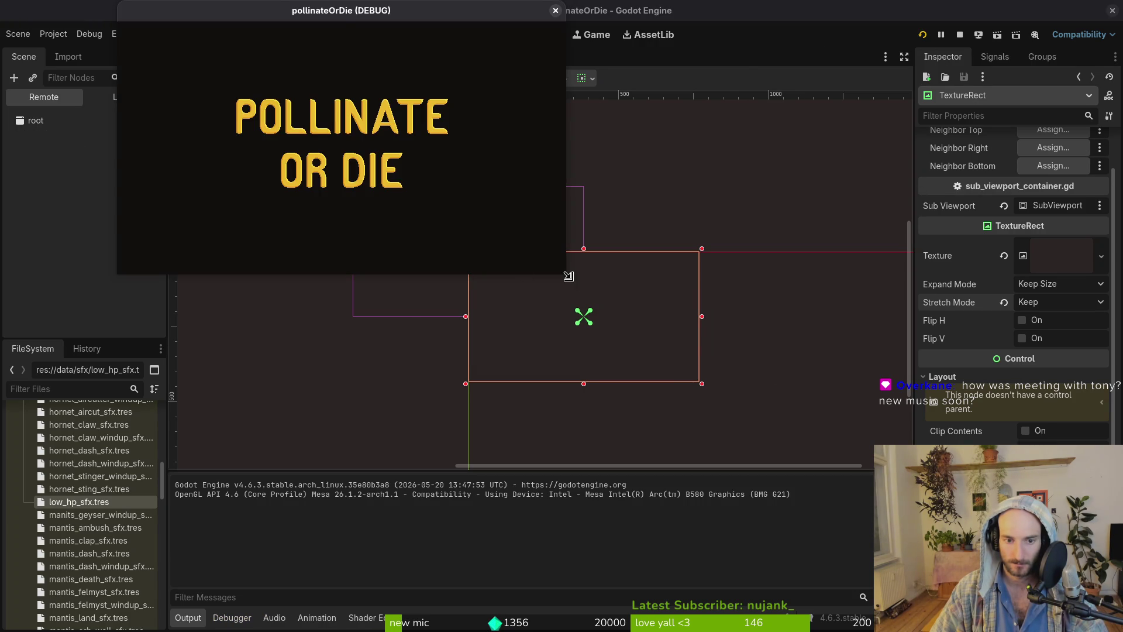
left_click_drag(616, 315, 663, 476)
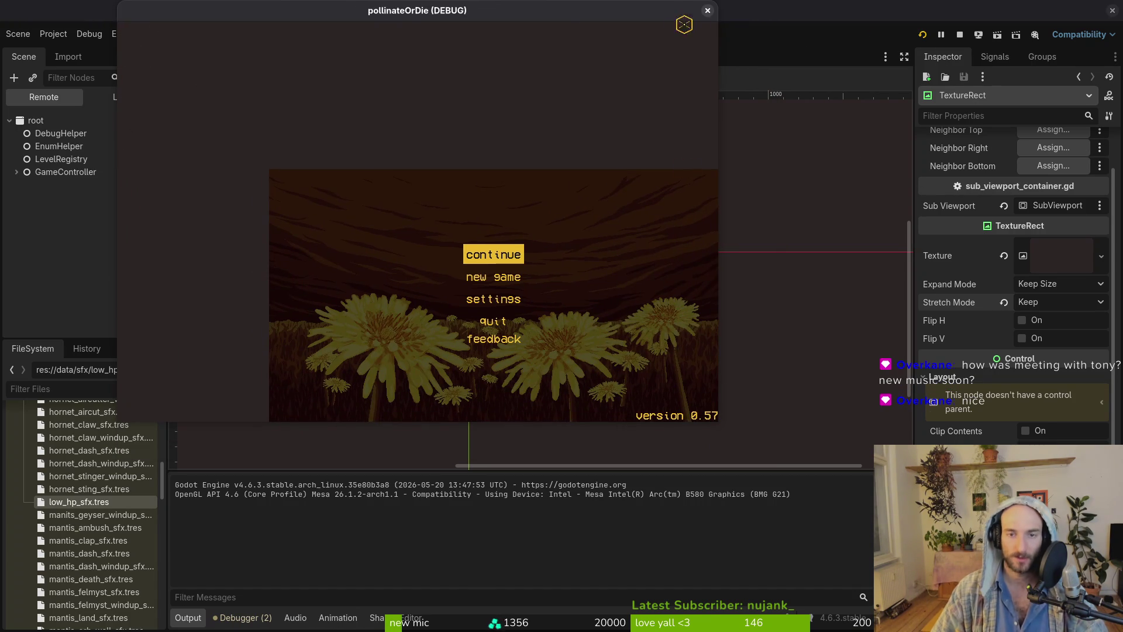
left_click(704, 10)
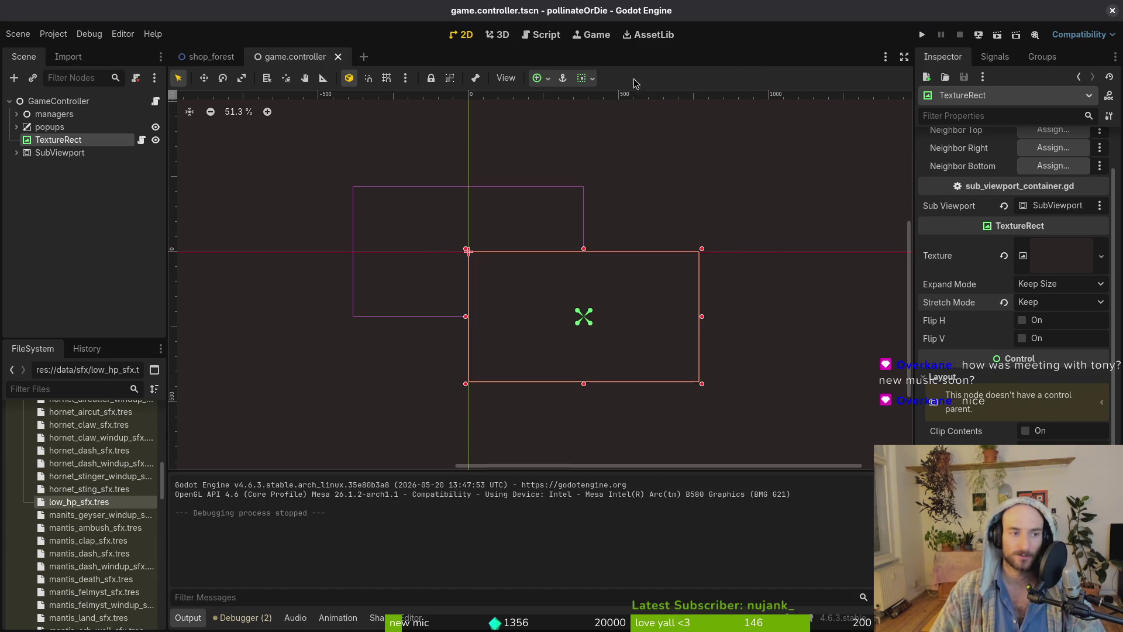
Change the TextureRect's expand mode to Fit Width and test-run the game again.
left_click(1061, 285)
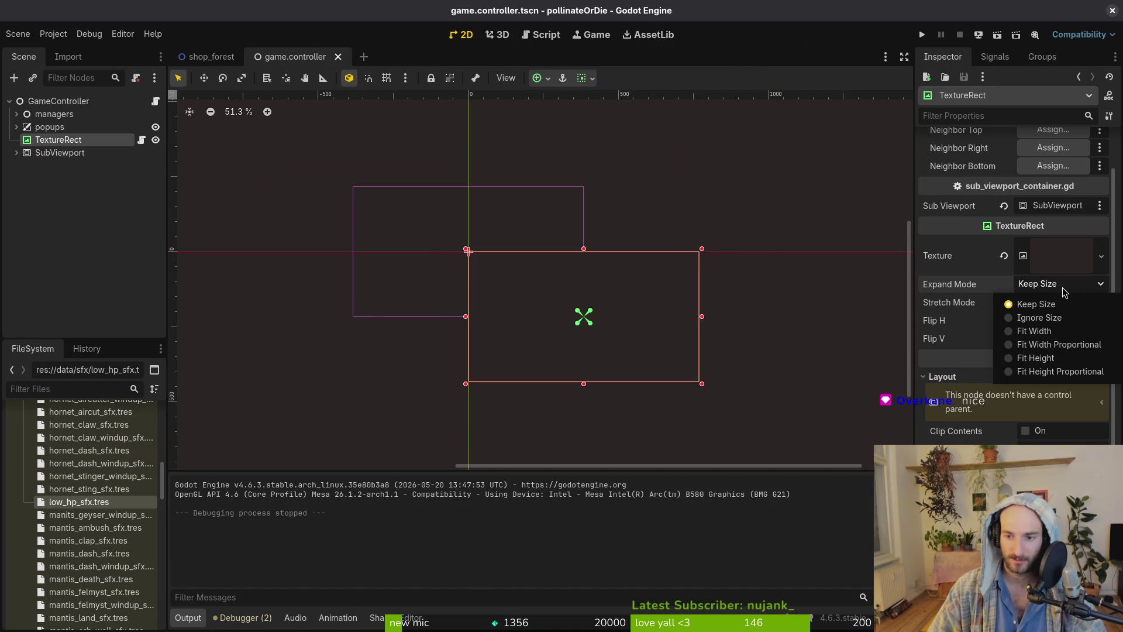
left_click(1072, 332)
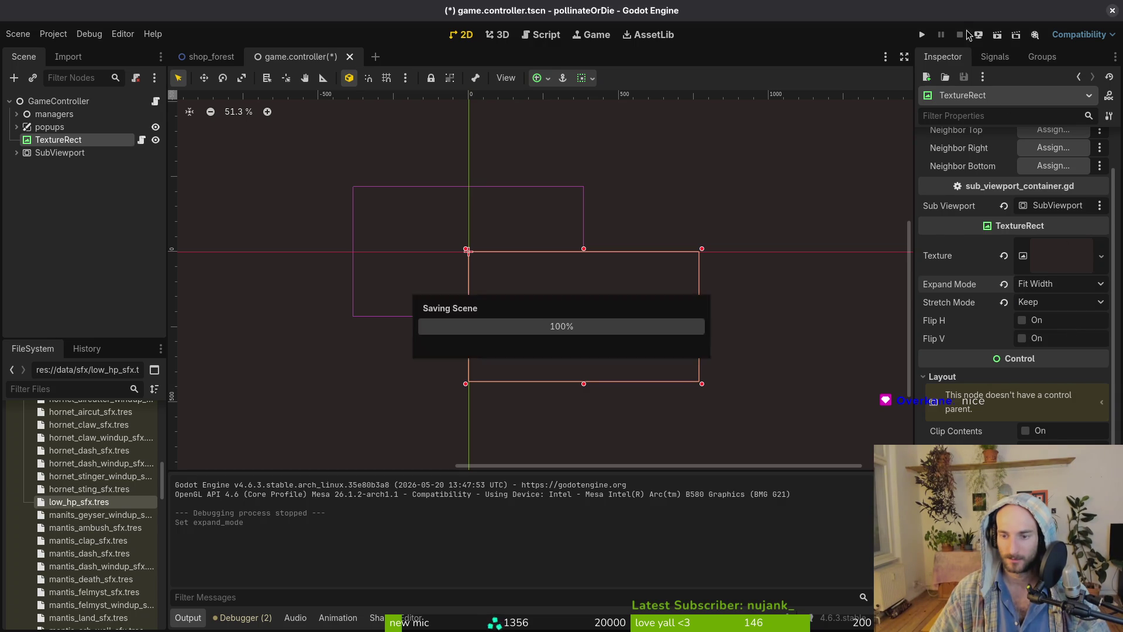
left_click(921, 35)
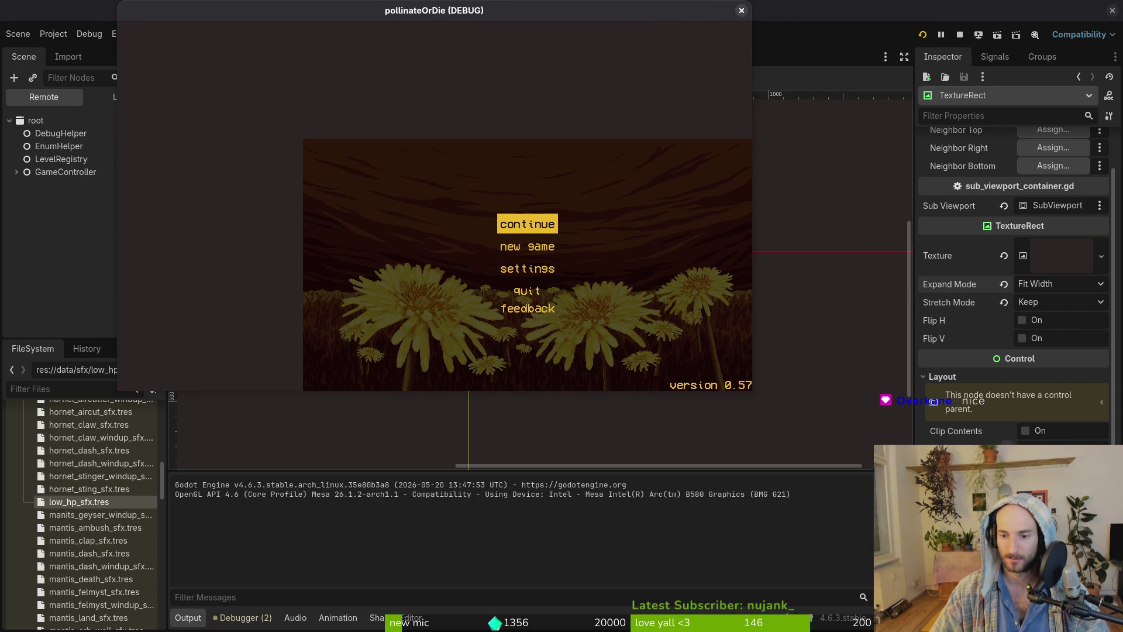
left_click(740, 17)
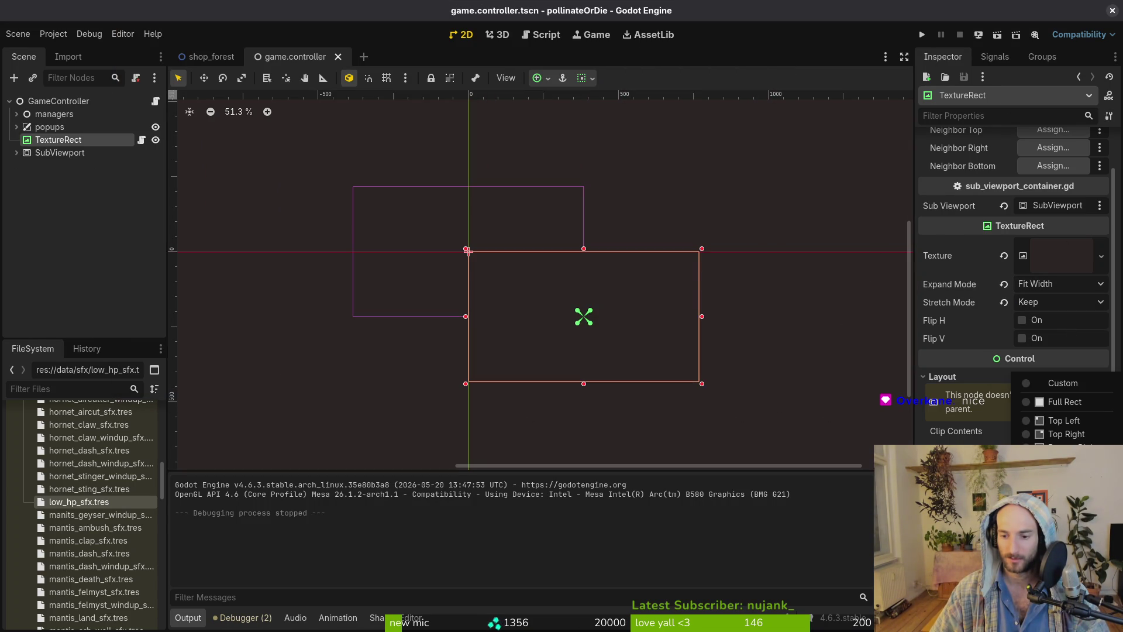
Set the TextureRect's expand mode to Keep Size and anchor it to Full Rect.
left_click(1054, 402)
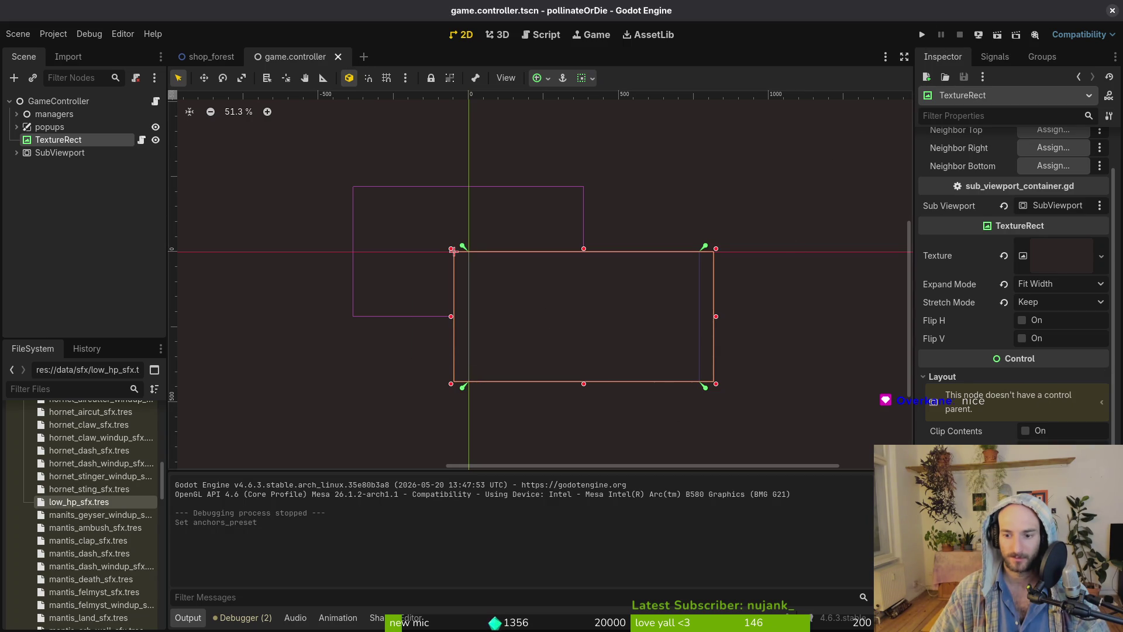
key("ctrl+z")
key("ctrl+s")
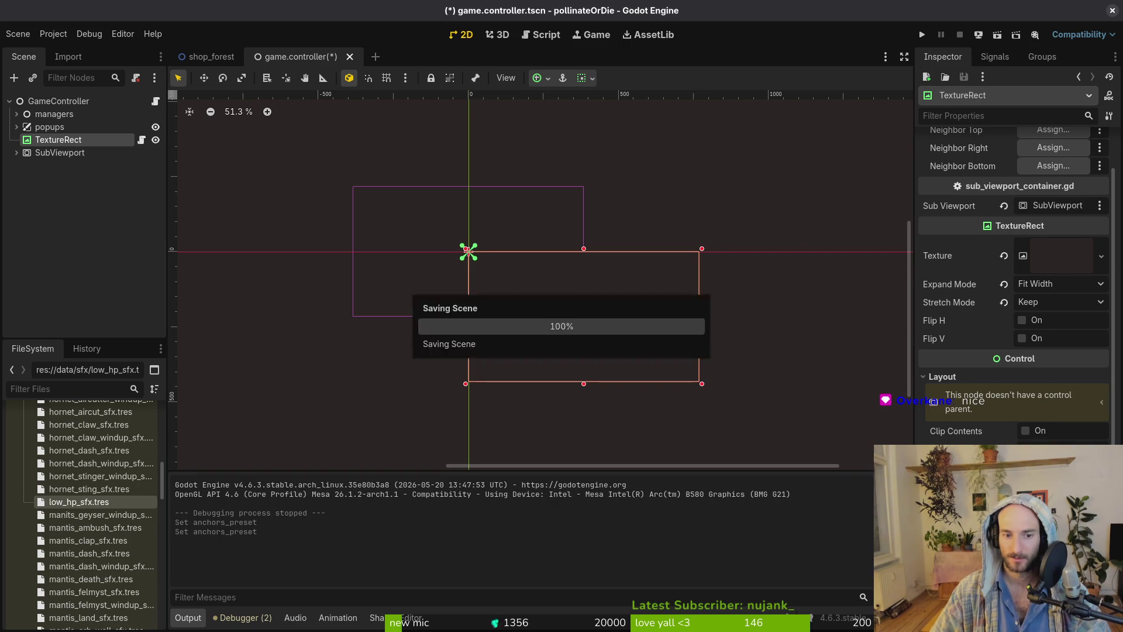
left_click(1053, 283)
left_click(1029, 300)
left_click(1058, 401)
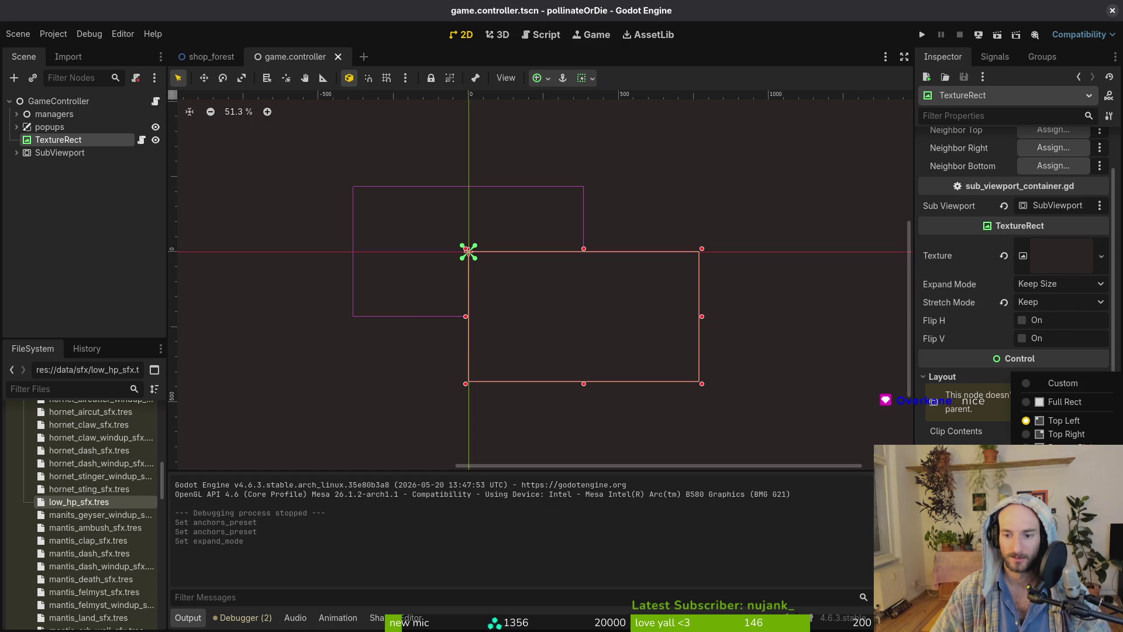
left_click(1061, 406)
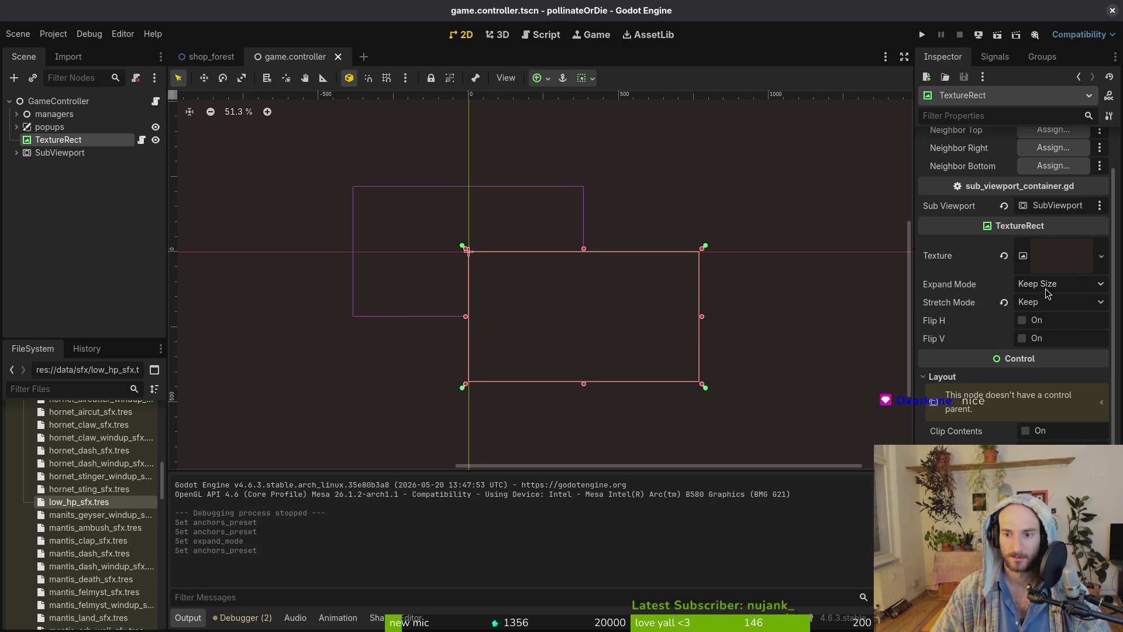
Keep stretch mode at Keep, then test-run the game in an enlarged window and close it.
left_click(1046, 307)
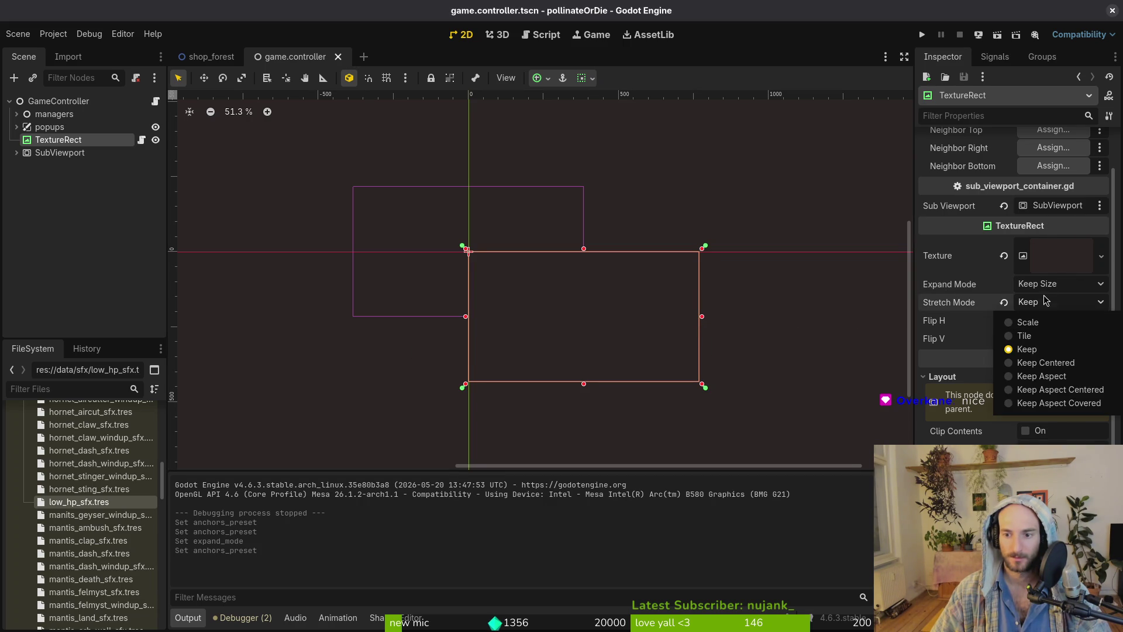
left_click(1044, 307)
left_click(921, 34)
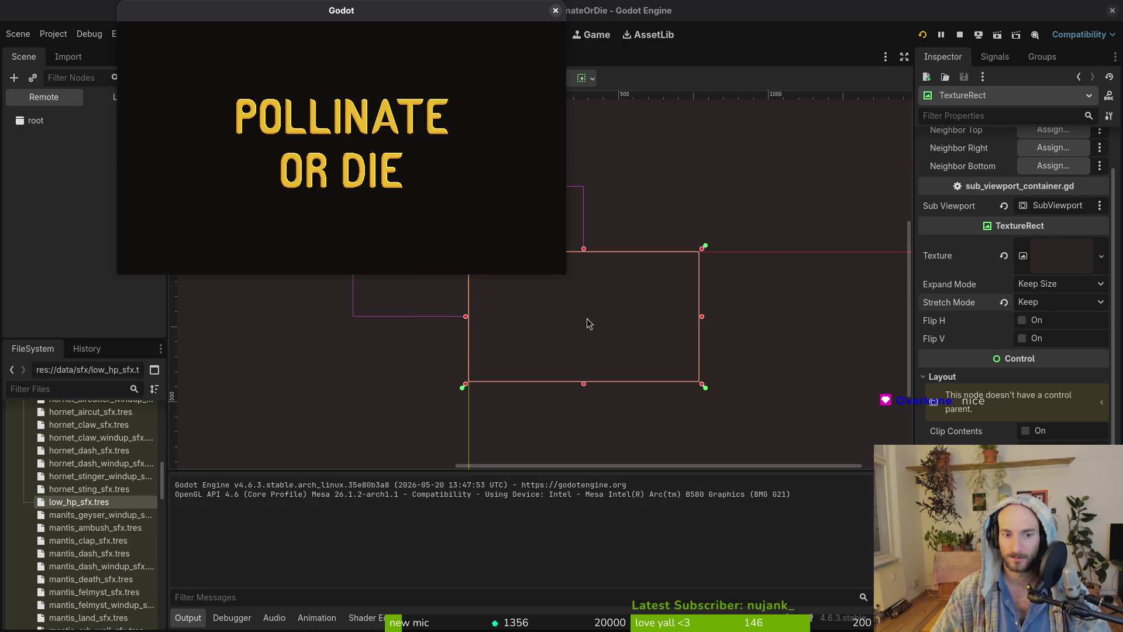
mouse_move(565, 275)
left_mouse_down()
mouse_move(622, 450)
mouse_move(815, 476)
mouse_move(646, 476)
mouse_move(807, 499)
mouse_move(1035, 579)
mouse_move(1038, 620)
mouse_move(787, 484)
mouse_move(951, 570)
mouse_move(1064, 532)
mouse_move(667, 326)
mouse_move(707, 380)
mouse_move(1060, 629)
mouse_move(501, 313)
mouse_move(960, 591)
mouse_move(1070, 629)
mouse_move(551, 326)
mouse_move(1040, 628)
mouse_move(1122, 631)
mouse_move(709, 414)
mouse_move(351, 250)
mouse_move(840, 526)
mouse_move(1122, 631)
mouse_move(727, 270)
mouse_move(1122, 631)
mouse_move(1099, 603)
mouse_move(1079, 612)
mouse_move(1090, 625)
mouse_move(624, 233)
mouse_move(692, 296)
mouse_move(716, 371)
left_mouse_up()
left_click(704, 11)
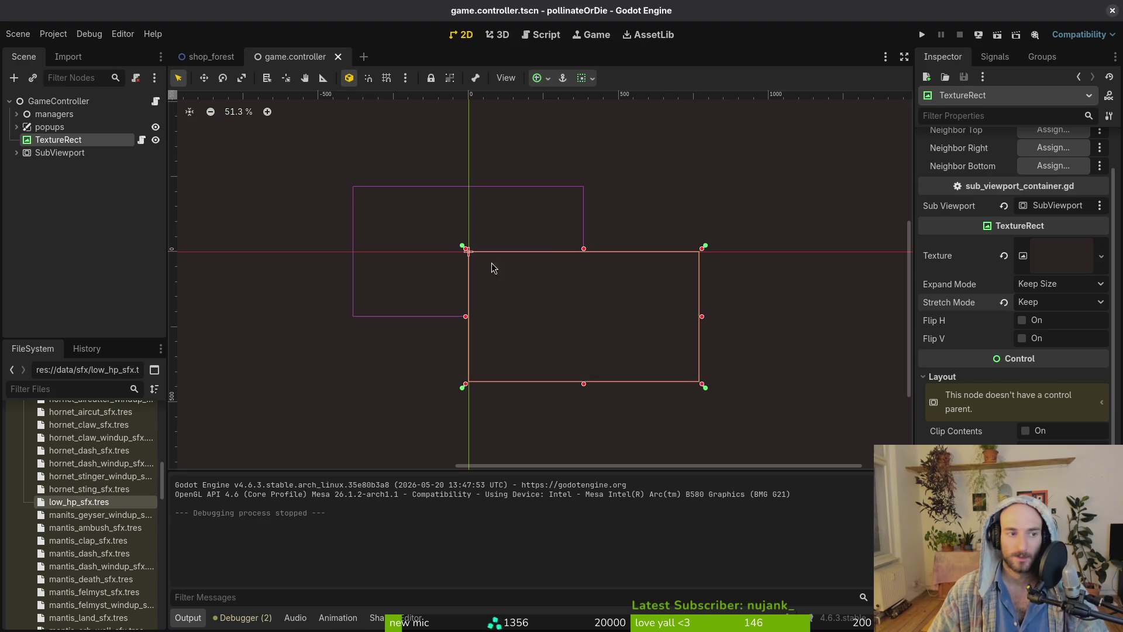
left_click(68, 153)
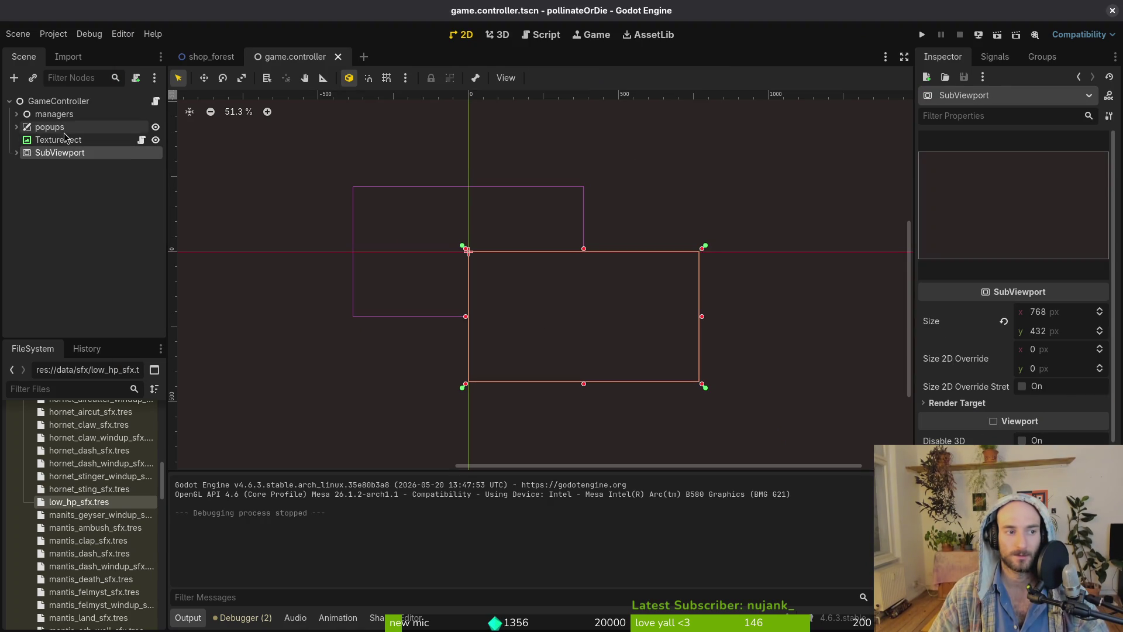
Reparent popups into SubViewport, test-run the game enlarged, then inspect SubViewport's render target settings.
mouse_move(49, 127)
left_mouse_down()
mouse_move(76, 172)
mouse_move(81, 156)
left_mouse_up()
left_click(921, 35)
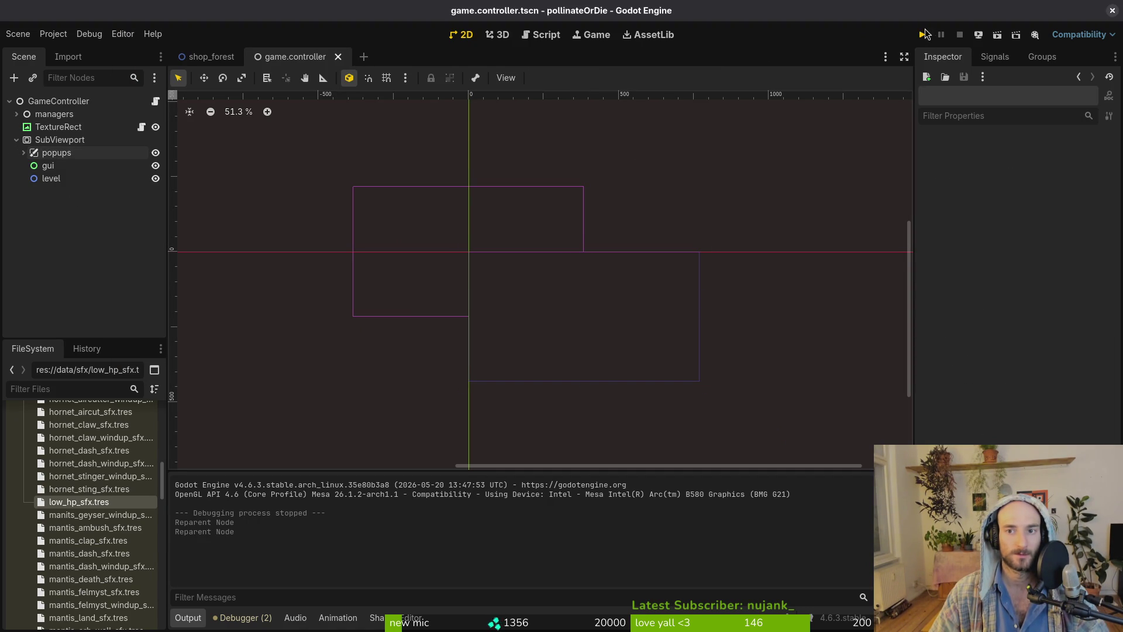
mouse_move(560, 275)
left_mouse_down()
mouse_move(689, 351)
mouse_move(936, 555)
mouse_move(930, 541)
mouse_move(667, 409)
mouse_move(877, 509)
mouse_move(639, 410)
left_mouse_up()
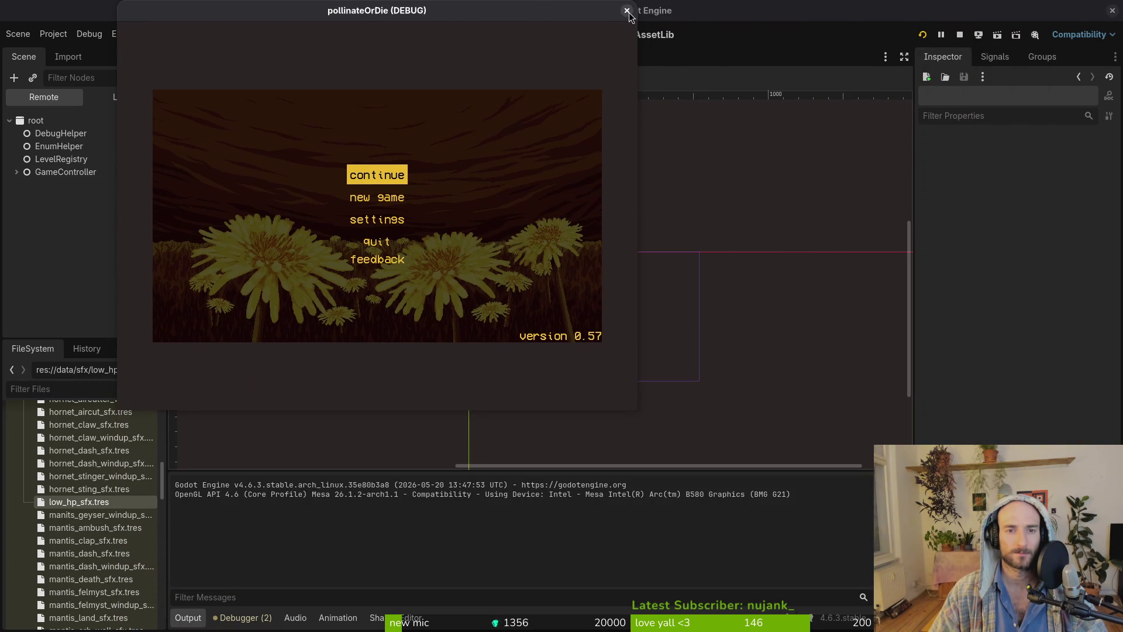
left_click(626, 10)
left_click(59, 139)
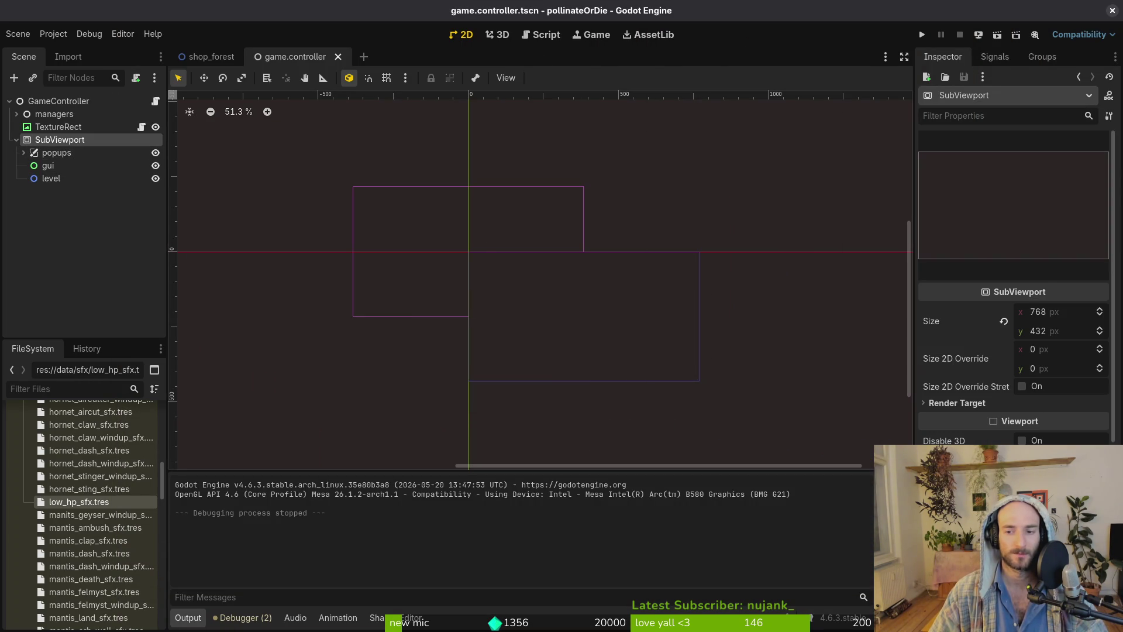
left_click(960, 403)
Select the TextureRect and review its anchor, layout and expand mode settings without changes.
left_click(58, 126)
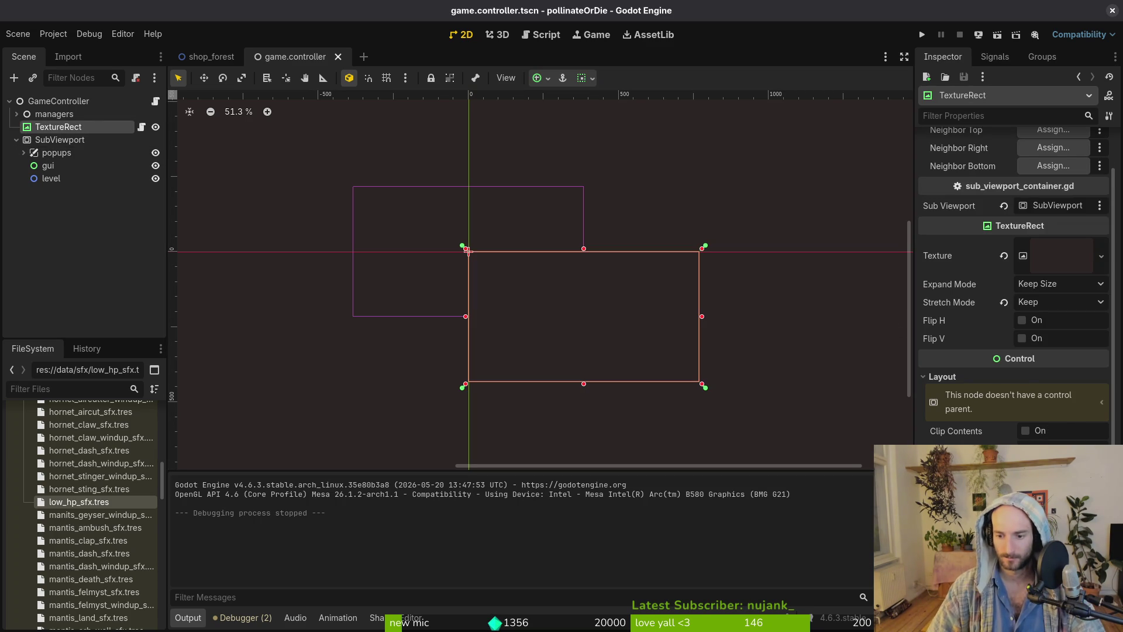
left_click(1059, 449)
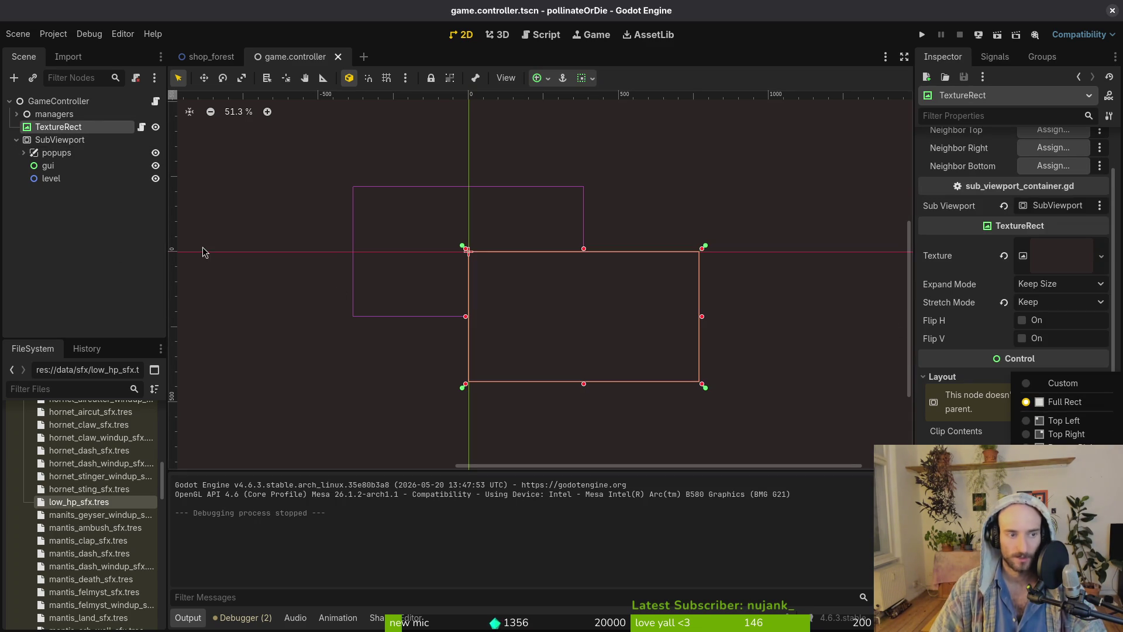
left_click(986, 380)
left_click(988, 380)
left_click(987, 380)
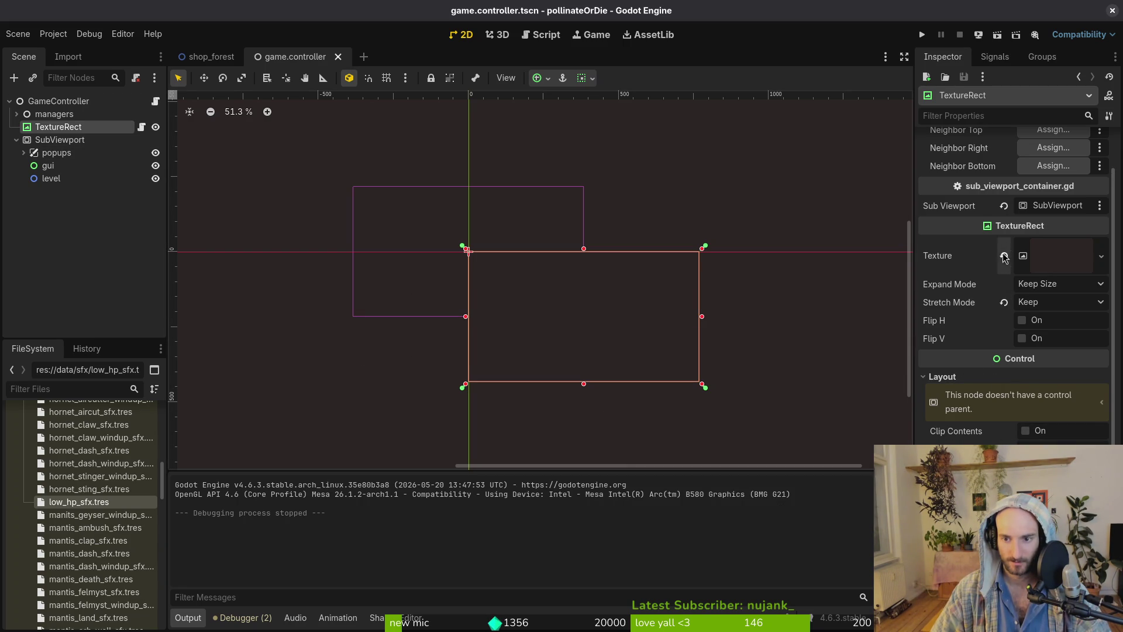
left_click(1057, 283)
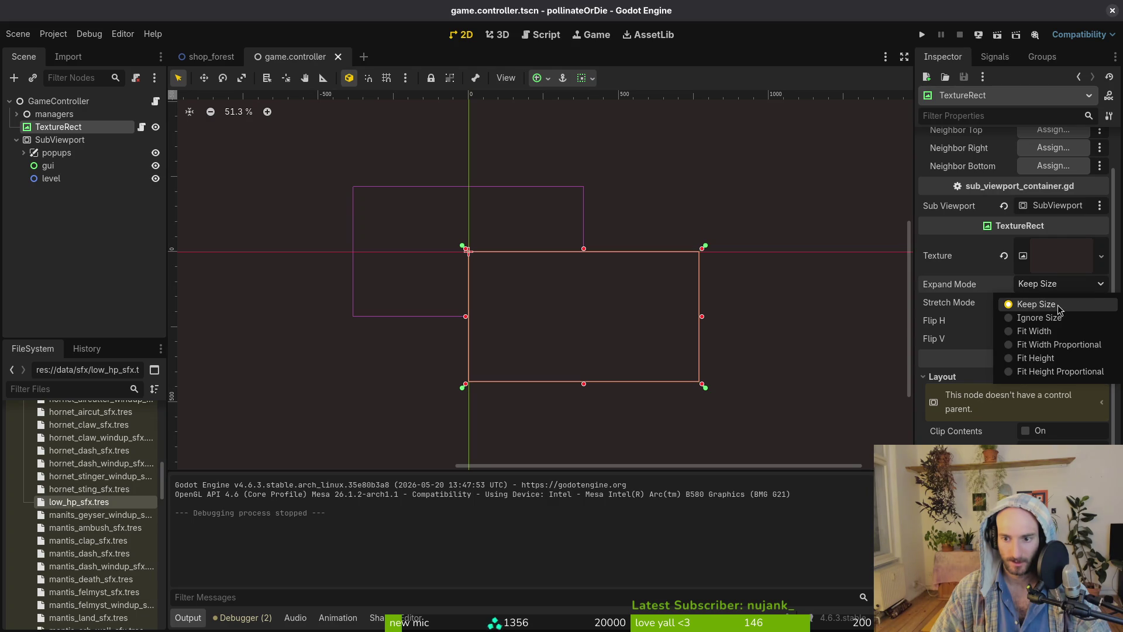
left_click(1060, 305)
Set the stretch mode to Scale and test it in an enlarged game window.
left_click(1047, 302)
left_click(1035, 317)
key("F5")
mouse_move(560, 276)
left_mouse_down()
mouse_move(766, 454)
mouse_move(851, 503)
mouse_move(873, 462)
mouse_move(778, 328)
mouse_move(469, 464)
mouse_move(368, 476)
mouse_move(563, 566)
left_mouse_up()
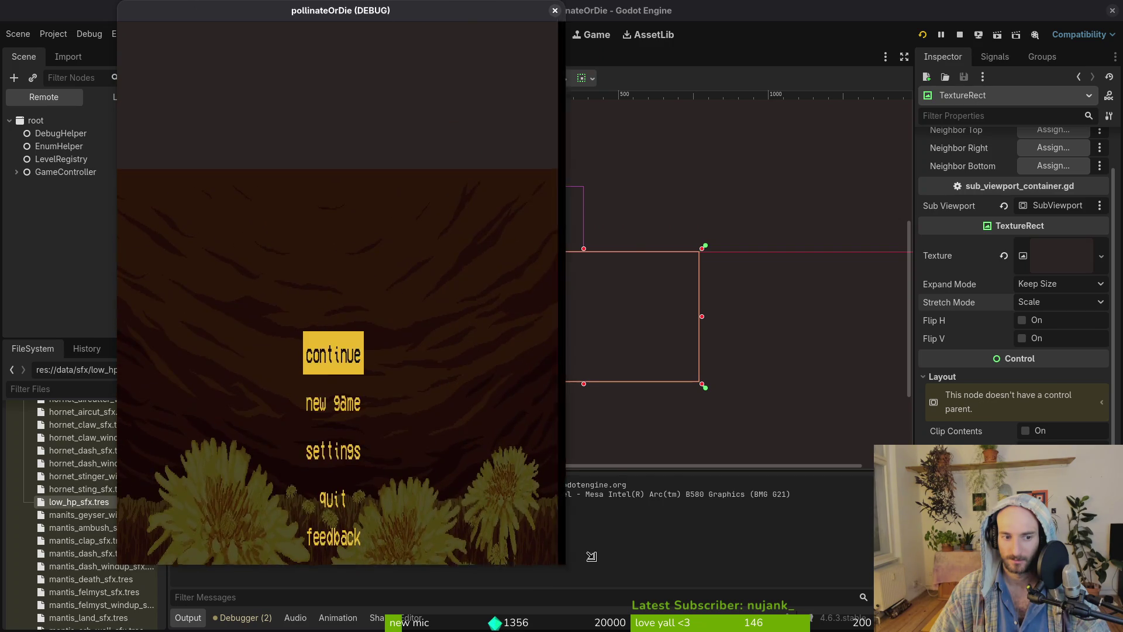
left_click(949, 284)
Switch the stretch mode to Keep Aspect Centered, keeping Keep Size, and test-run again.
left_click(1052, 284)
left_click(1051, 305)
left_click(1051, 303)
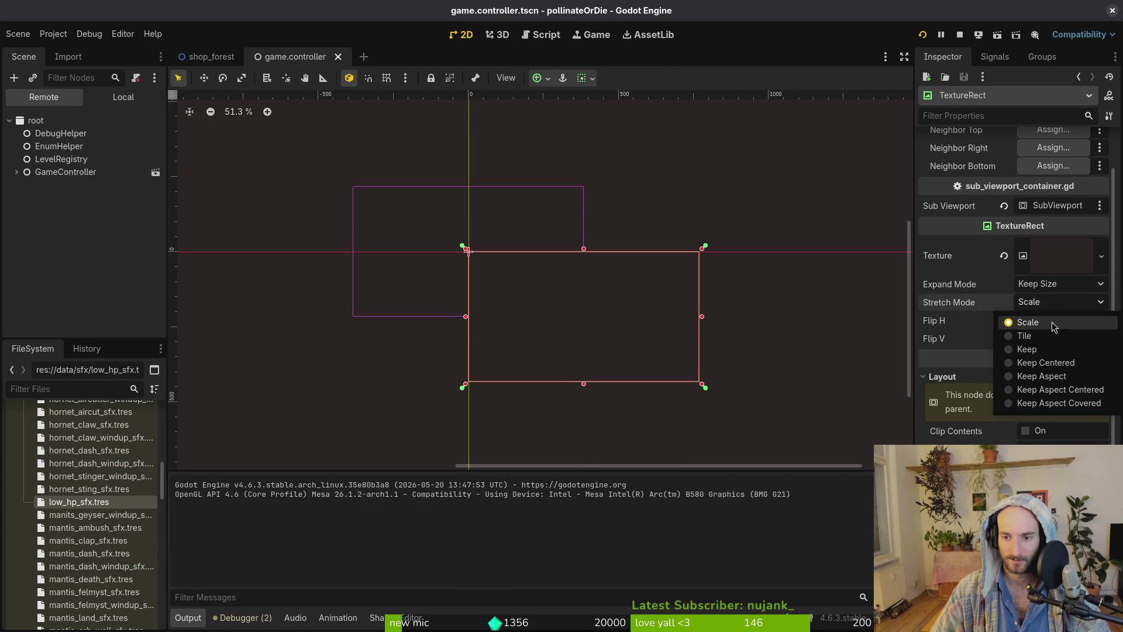
left_click(1057, 390)
left_click(922, 33)
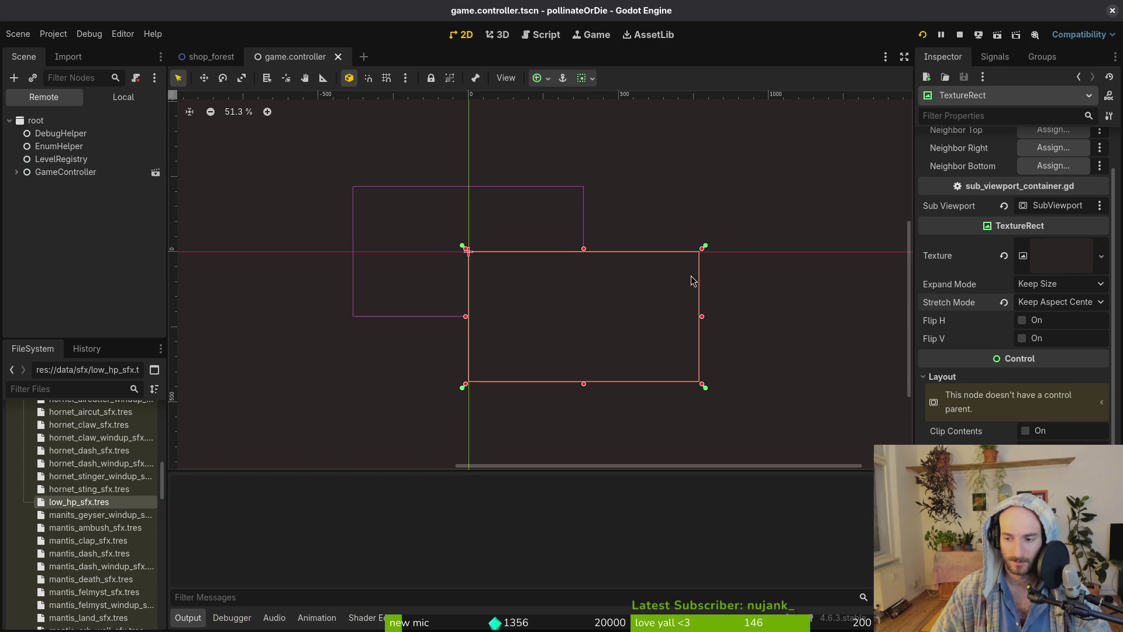
mouse_move(562, 275)
left_mouse_down()
mouse_move(642, 339)
mouse_move(1093, 604)
mouse_move(924, 579)
mouse_move(842, 492)
mouse_move(695, 369)
left_mouse_up()
Set the stretch mode to Keep, test-run the resized game, close it, and go to Vim.
left_click(1069, 303)
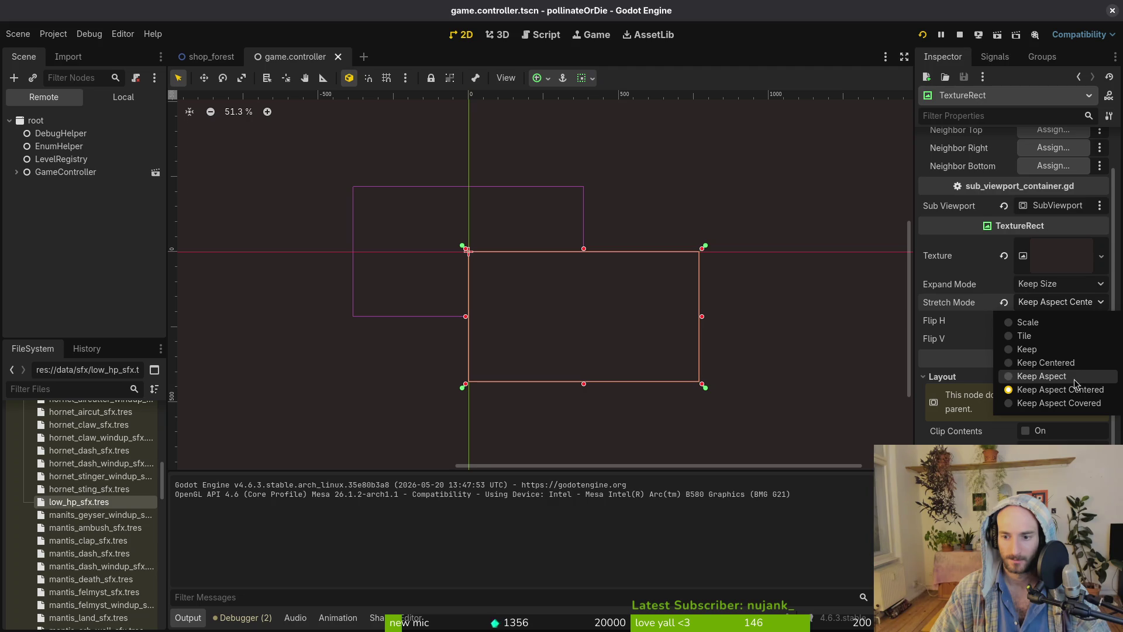
left_click(1076, 349)
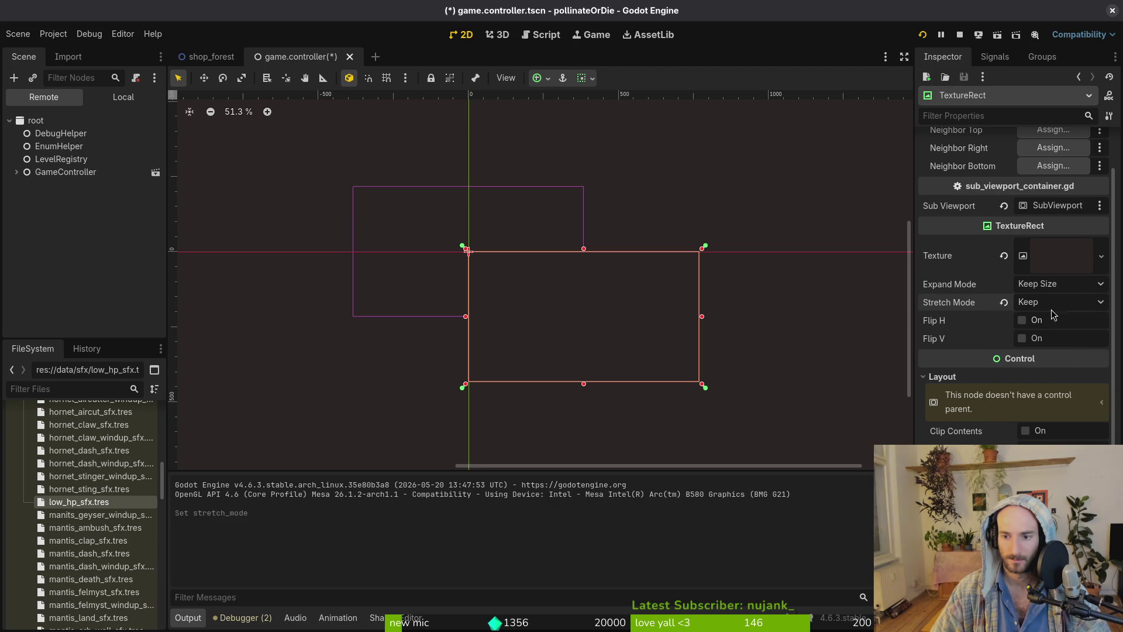
key("F5")
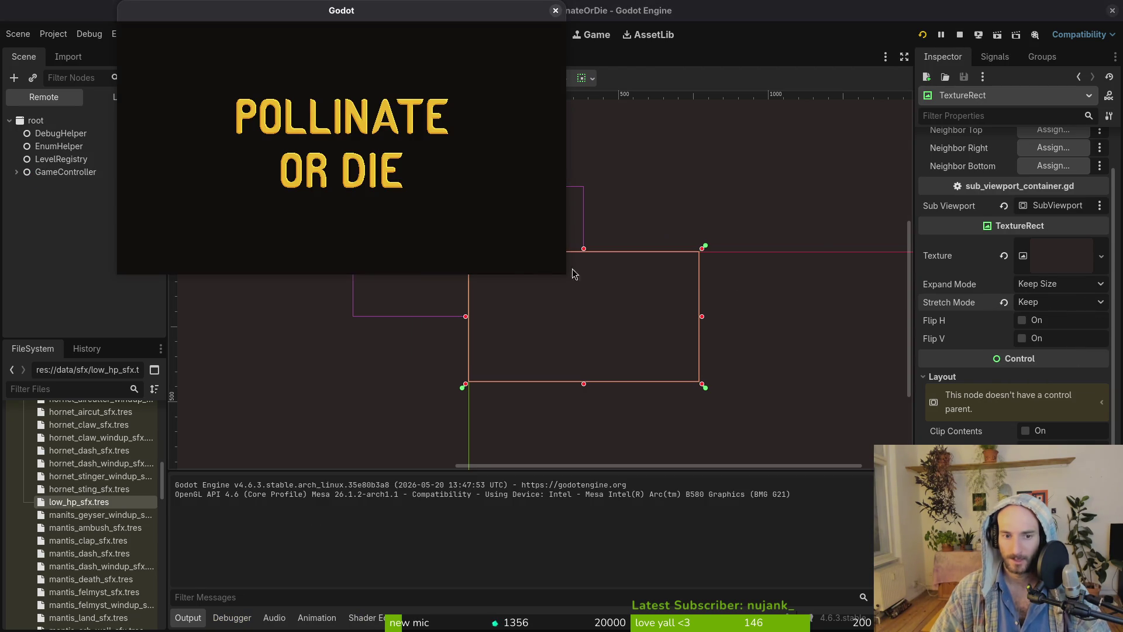
mouse_move(571, 277)
left_mouse_down()
mouse_move(831, 459)
mouse_move(581, 155)
mouse_move(747, 476)
mouse_move(982, 539)
mouse_move(1023, 585)
mouse_move(959, 556)
mouse_move(916, 468)
mouse_move(1006, 585)
mouse_move(683, 419)
left_mouse_up()
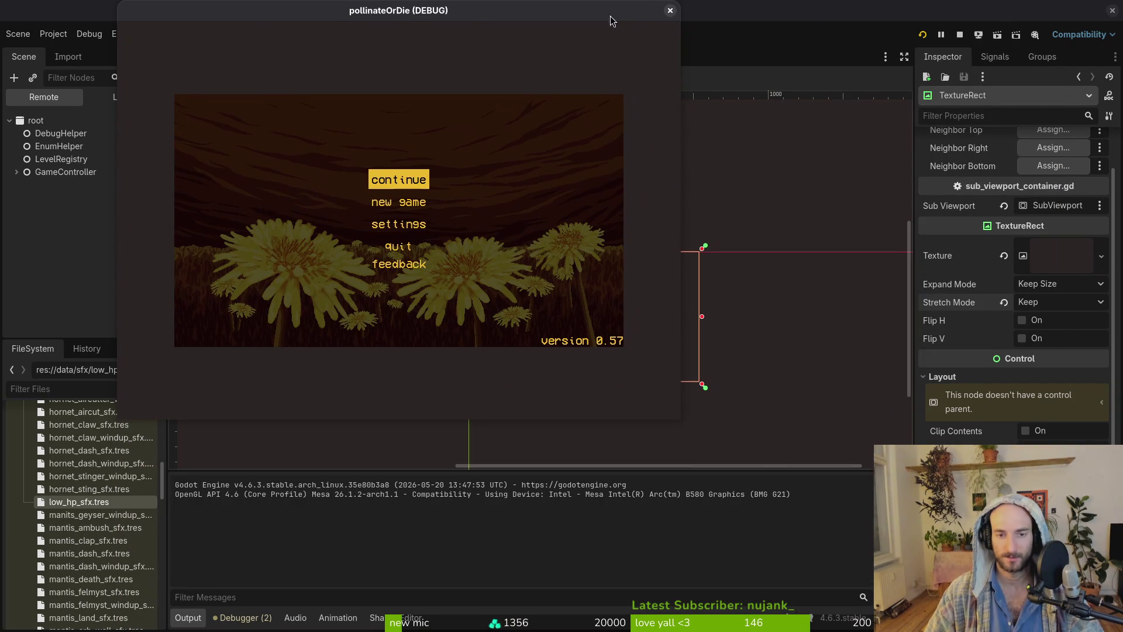
left_click(670, 11)
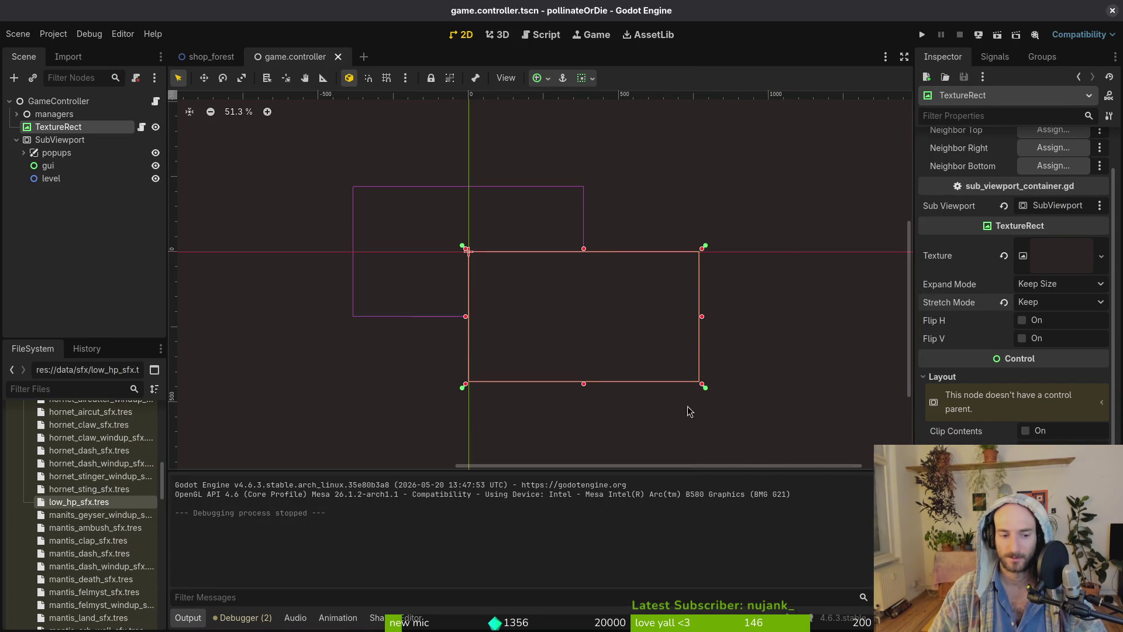
key("super+2")
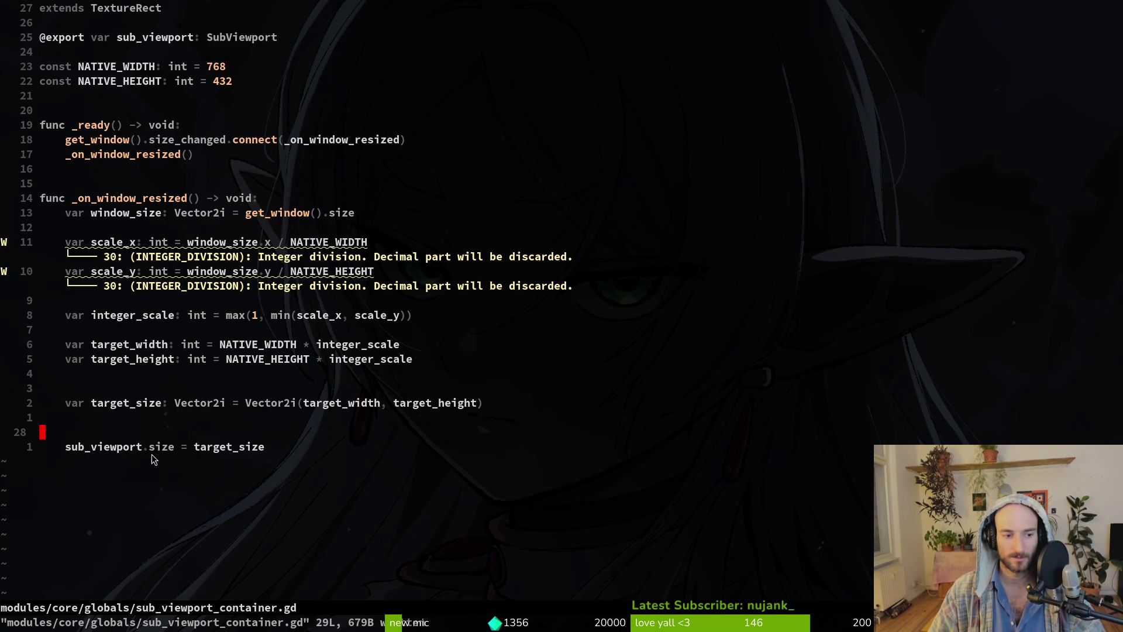
Undo in Vim to restore the size-check if/else block above target_size.
left_click(150, 449)
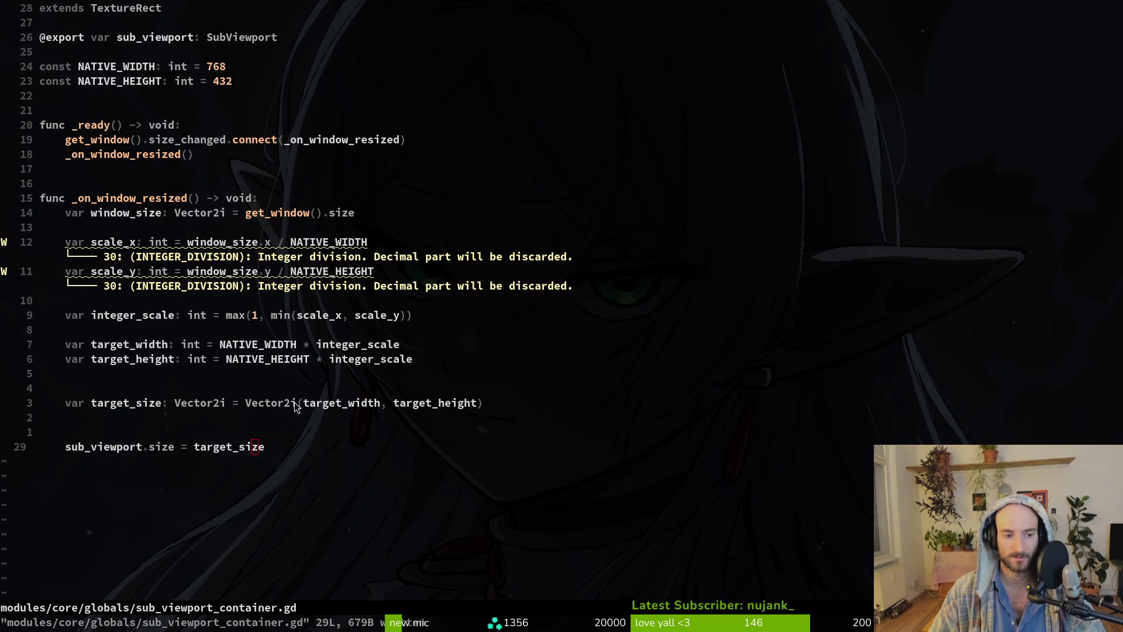
key("super+1")
key("super+2")
left_click(232, 389)
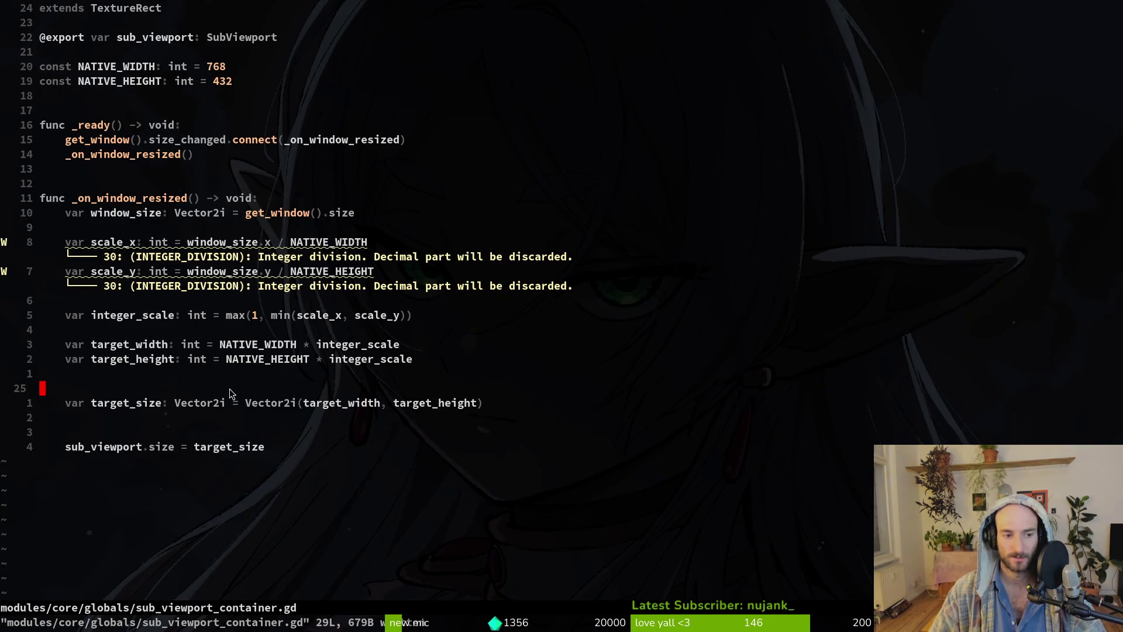
key("u")
key("u")
key("u")
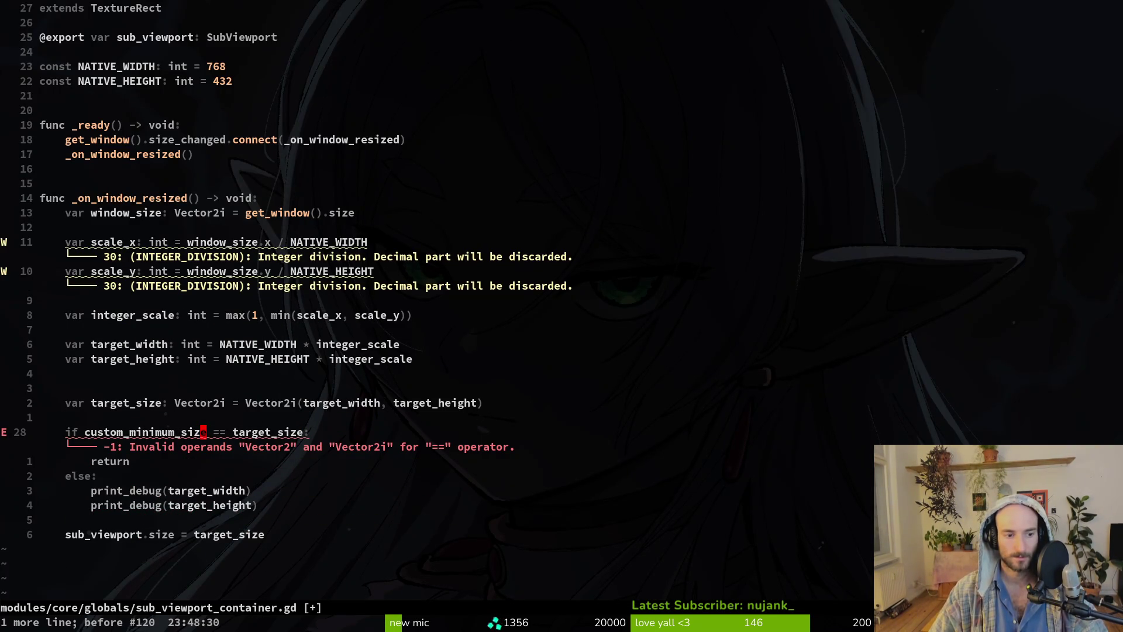
Replace custom_minimum_size with sub_viewport.size, save with :w, and run the game.
type("ciw")
type("sub_viewport.size")
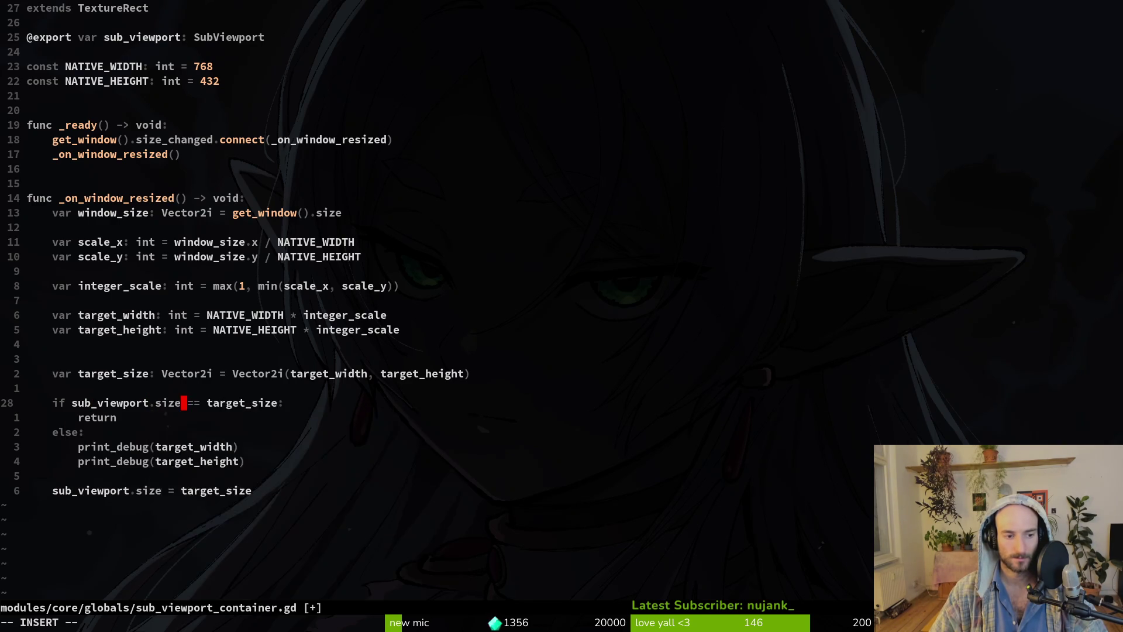
key("Escape")
type(":w")
key("Return")
key("alt+Tab")
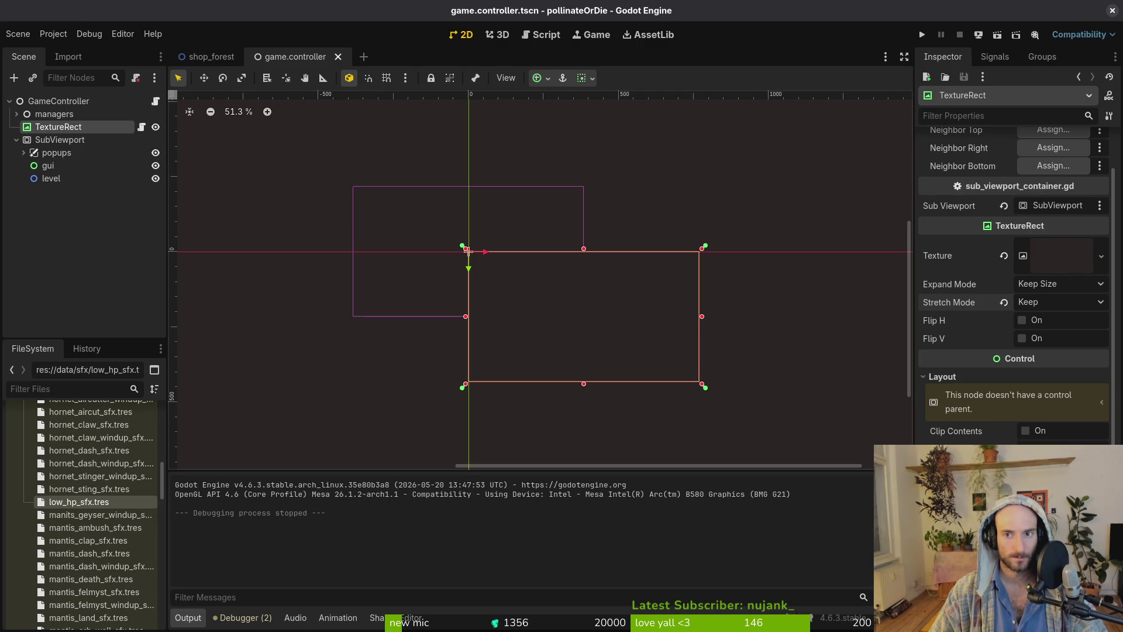
left_click(921, 35)
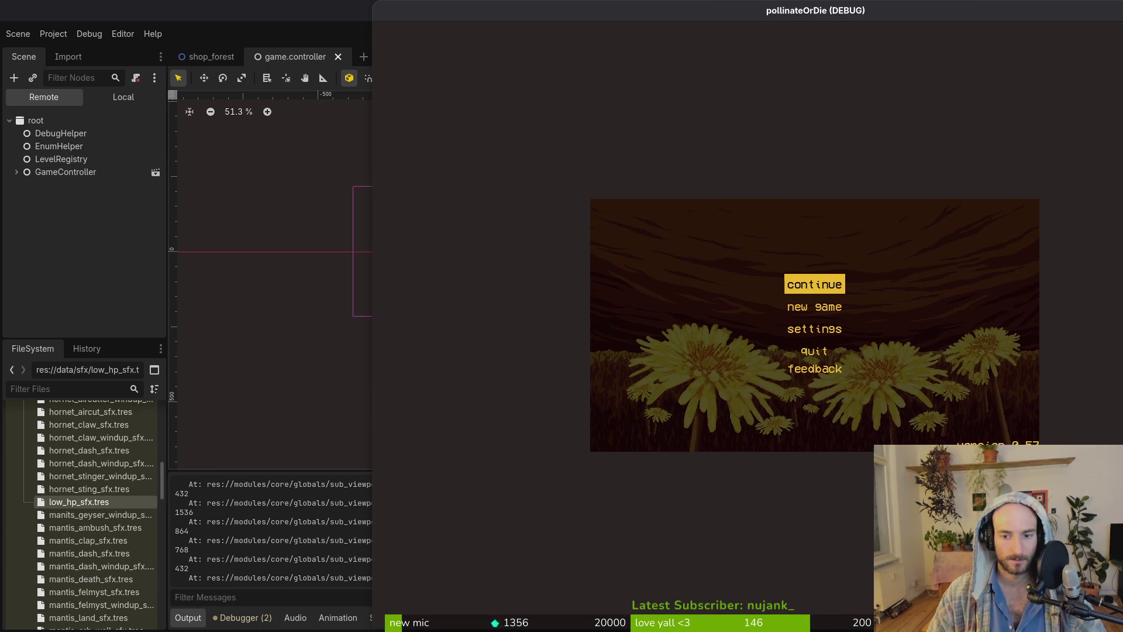
Move and enlarge the game window to log resize sizes, then close the game.
mouse_move(768, 6)
left_mouse_down()
mouse_move(308, 20)
mouse_move(374, 14)
left_mouse_up()
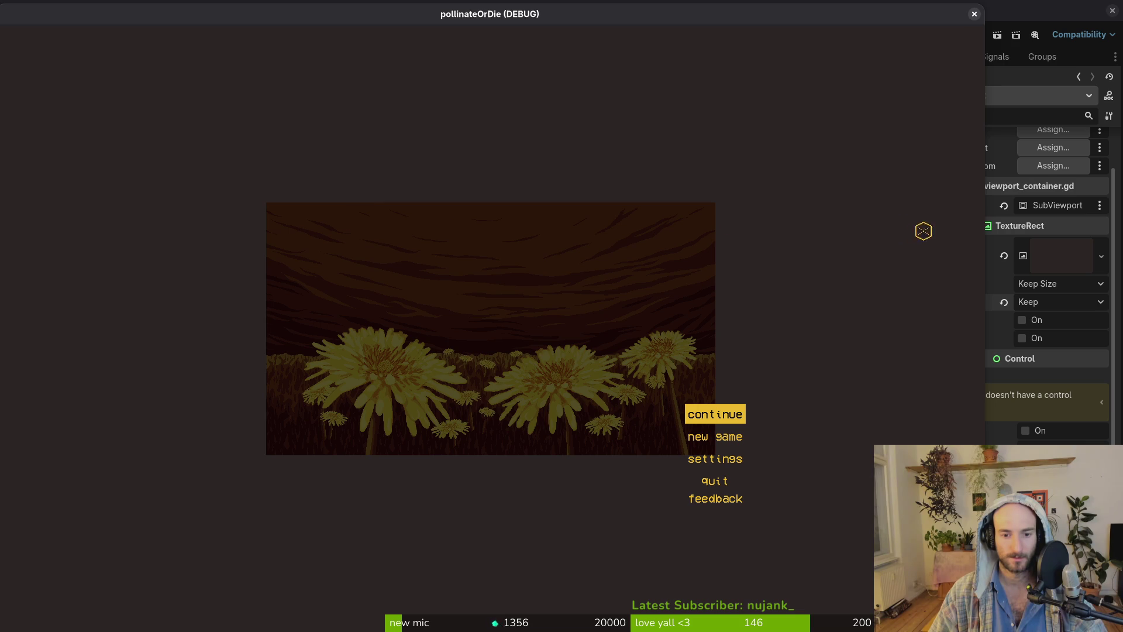
left_click(974, 14)
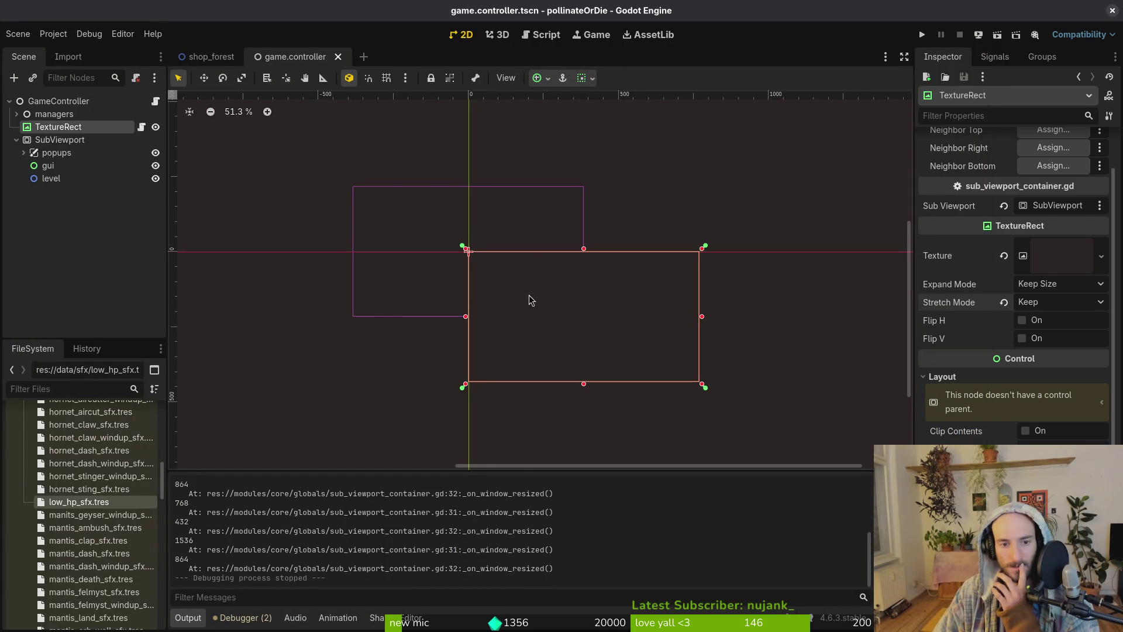
Select SubViewport, reset its size to 512×512, then undo back to 768×432.
scroll(528, 282, "down", 3)
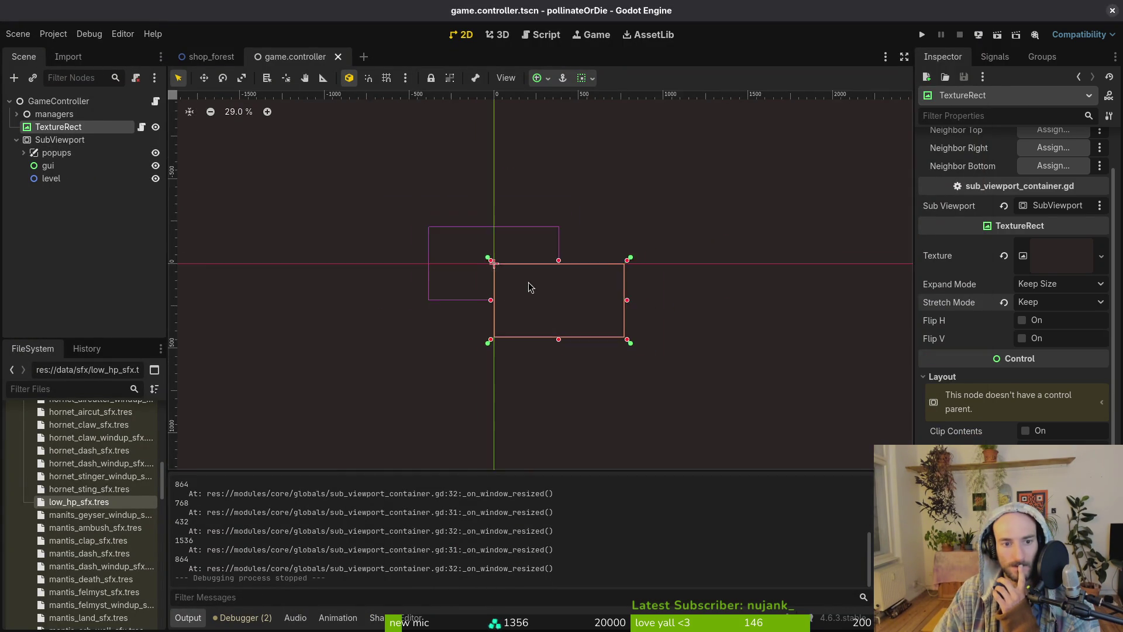
scroll(528, 283, "down", 3)
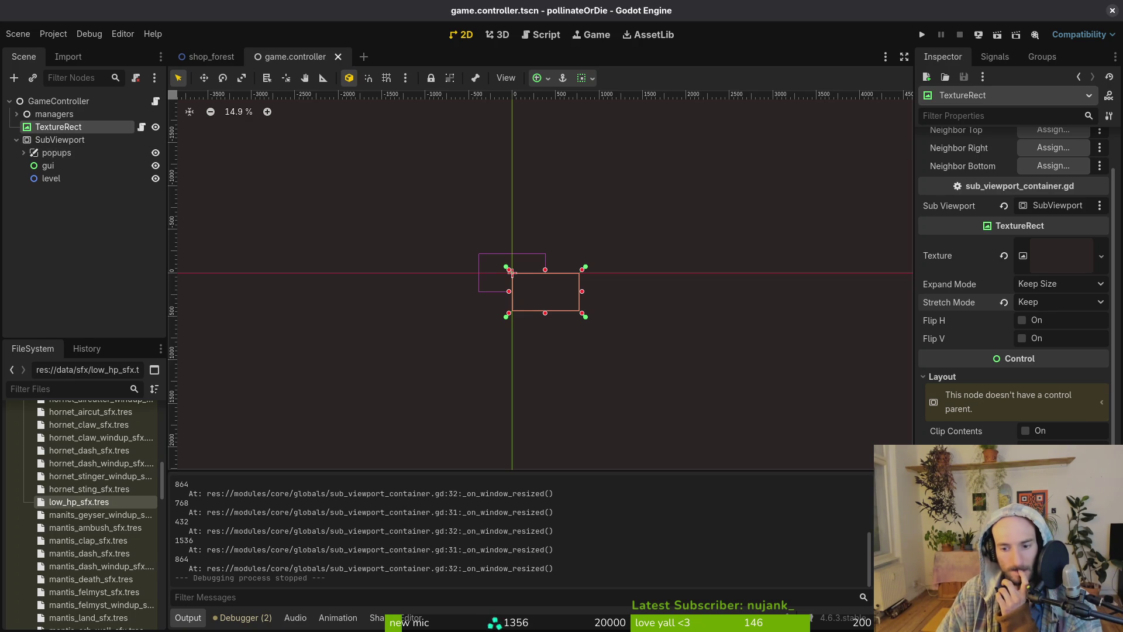
scroll(1015, 281, "down", 5)
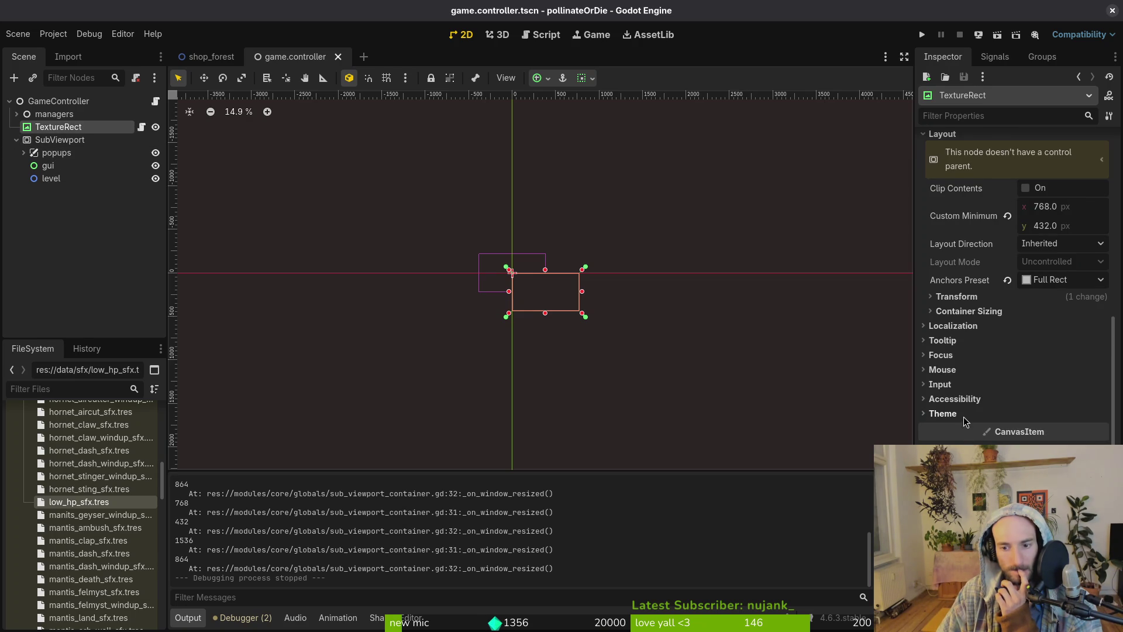
left_click(64, 140)
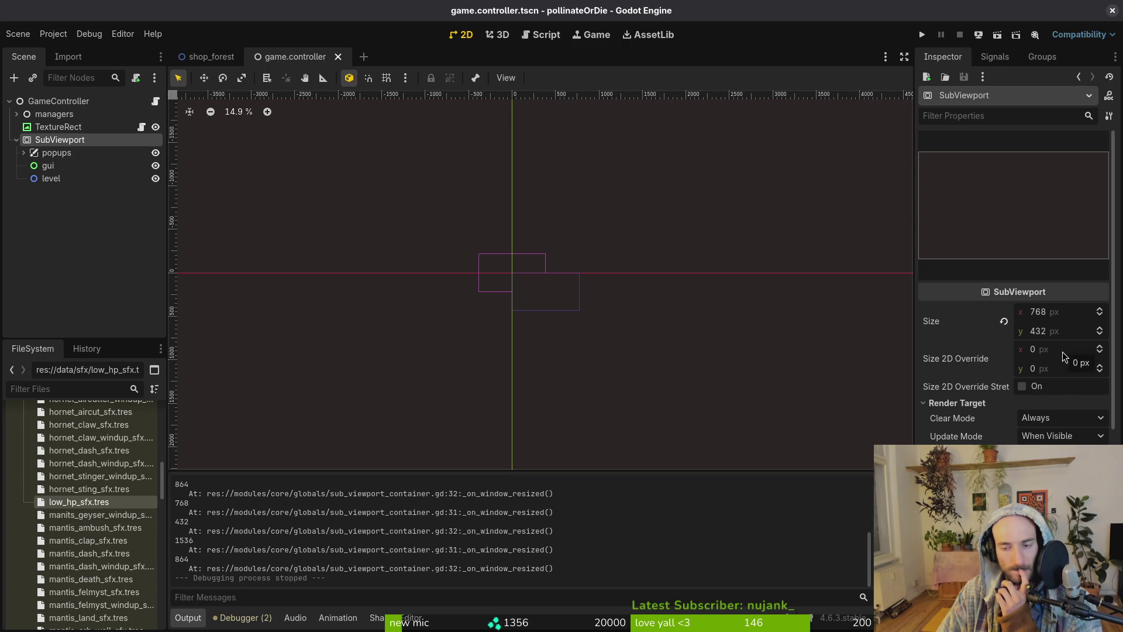
left_click(1004, 321)
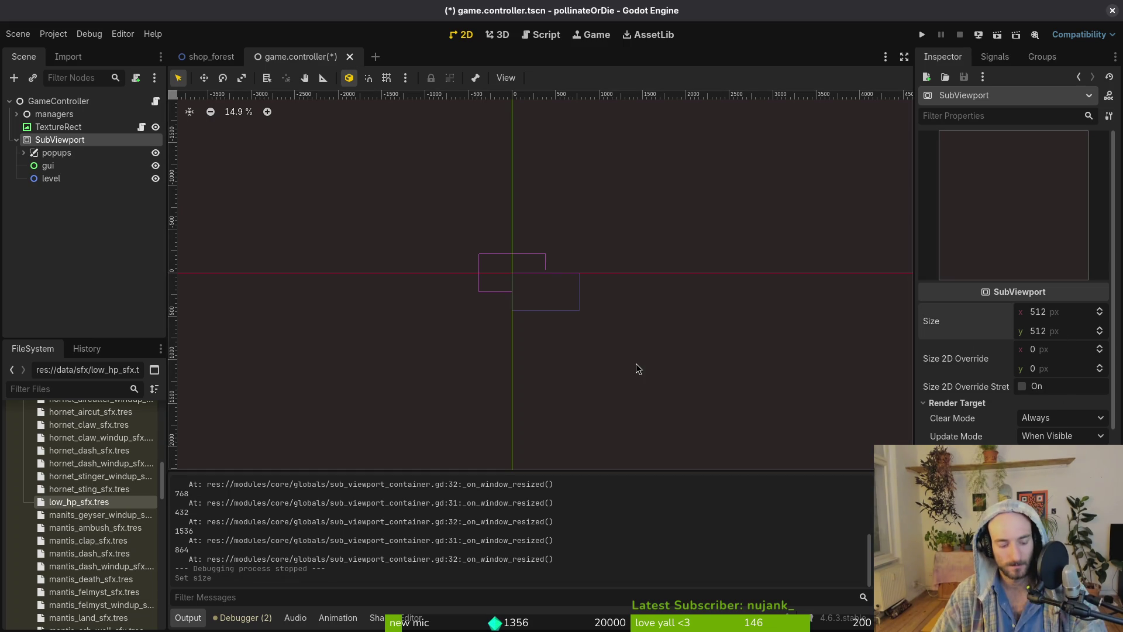
key("ctrl+z")
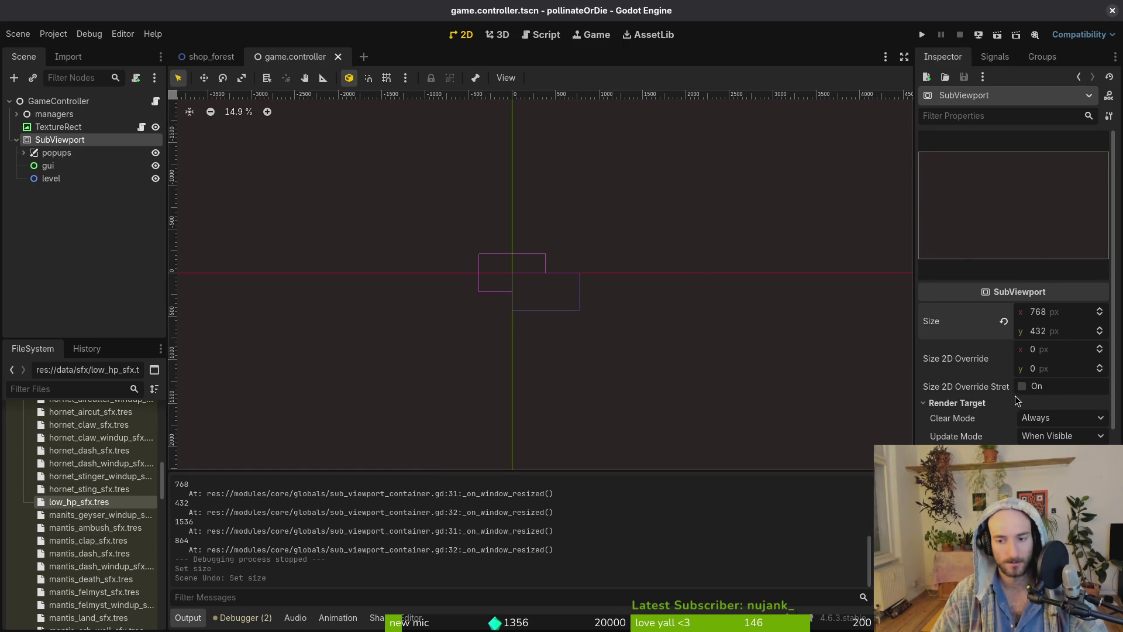
scroll(1017, 395, "down", 3)
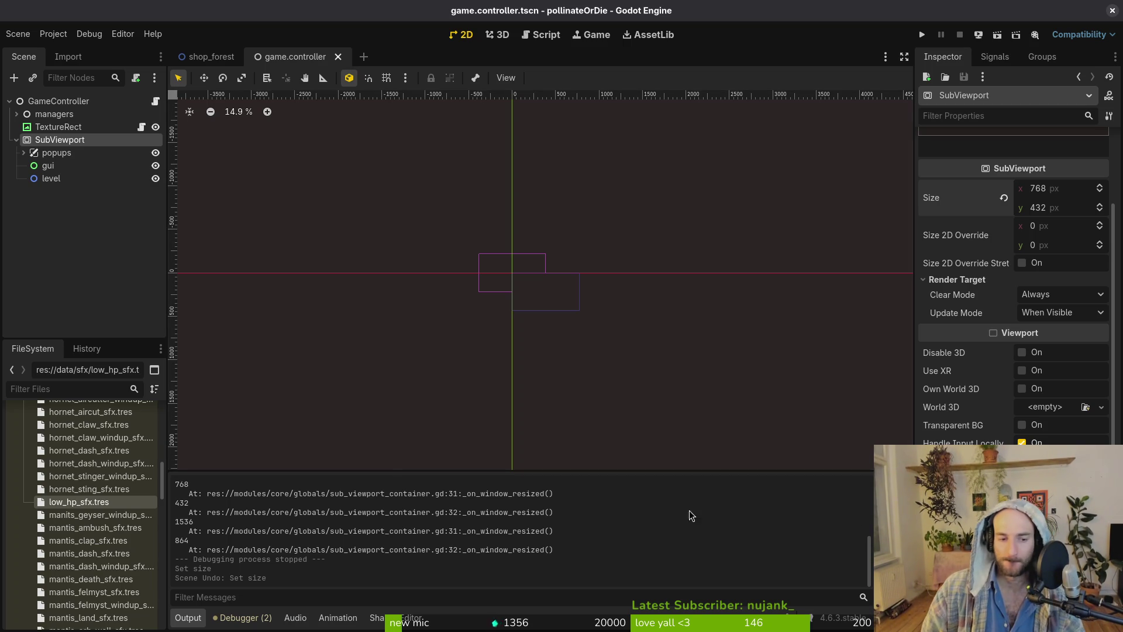
Set the TextureRect's horizontal and vertical container sizing to Shrink Center and save.
left_click(69, 126)
left_click(1002, 312)
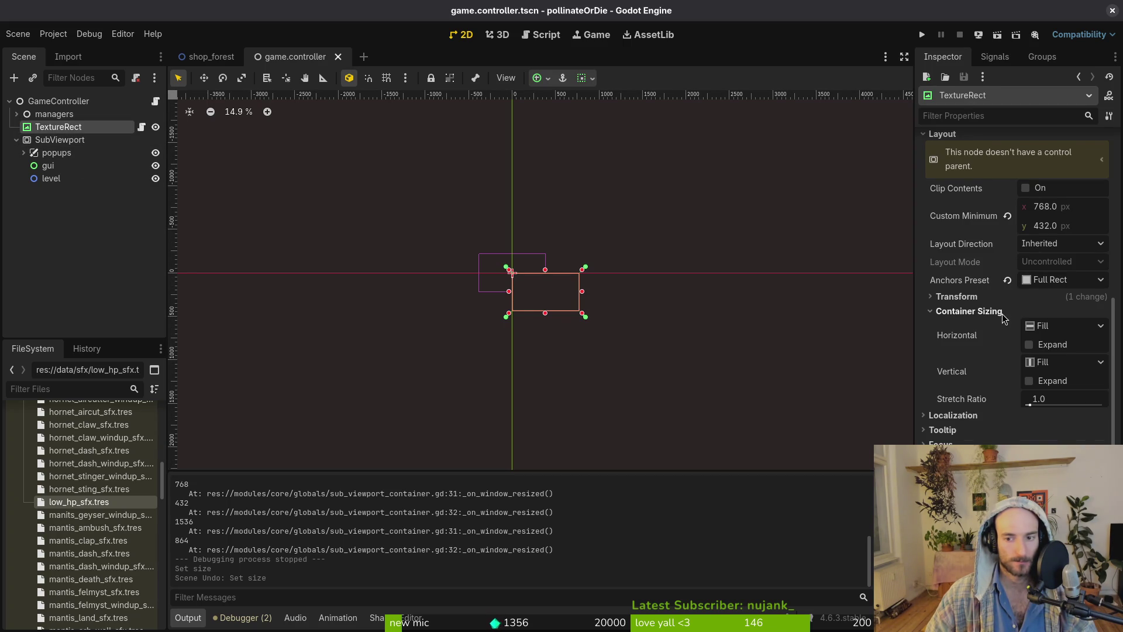
left_click(1053, 326)
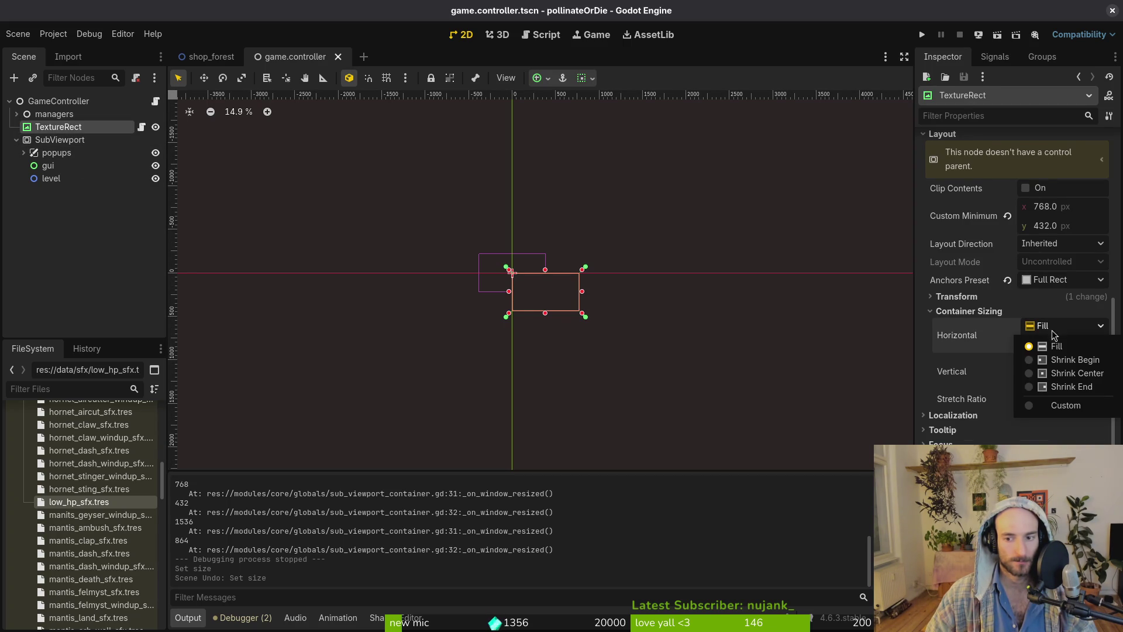
left_click(1077, 374)
left_click(1065, 362)
left_click(1076, 409)
key("ctrl+s")
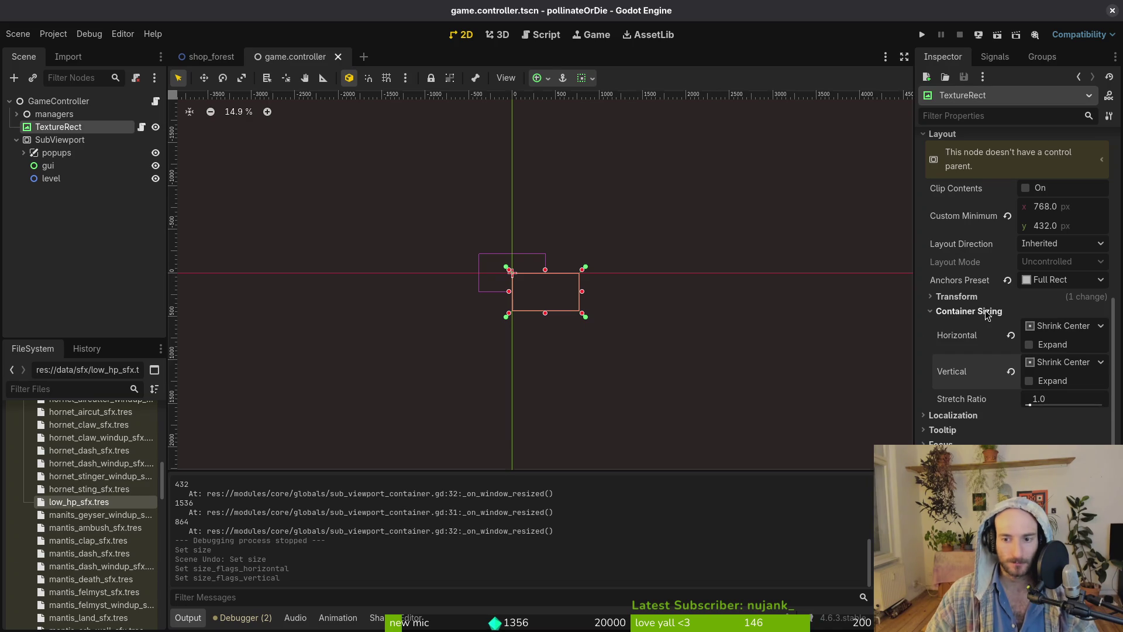
Reset the TextureRect's size to default, then run and stop the game.
left_click(986, 296)
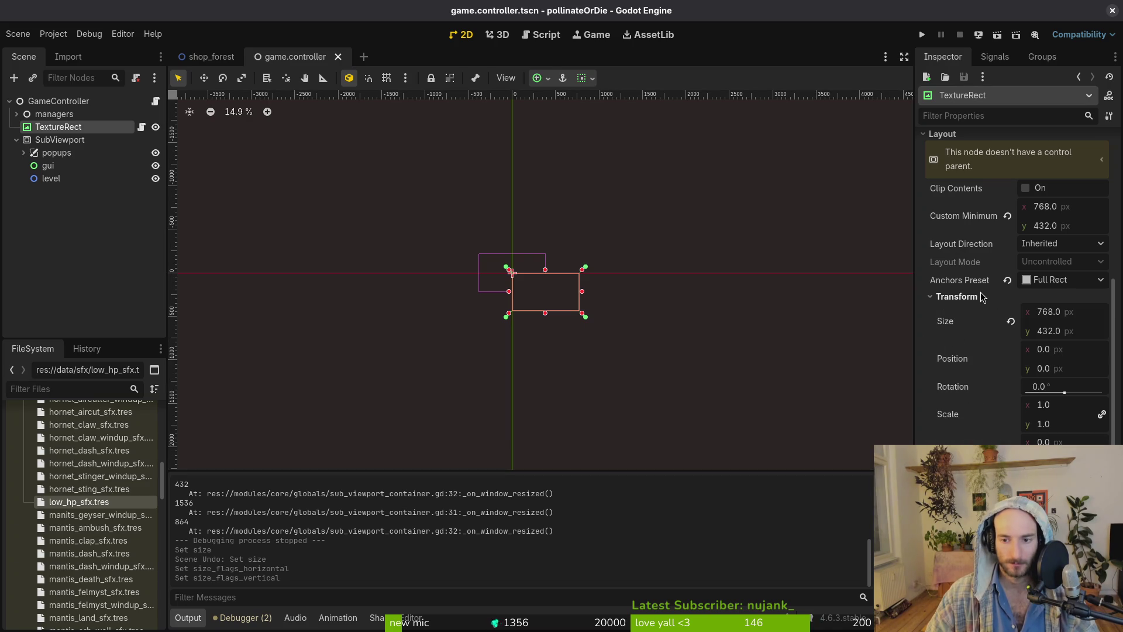
left_click(1011, 321)
key("F5")
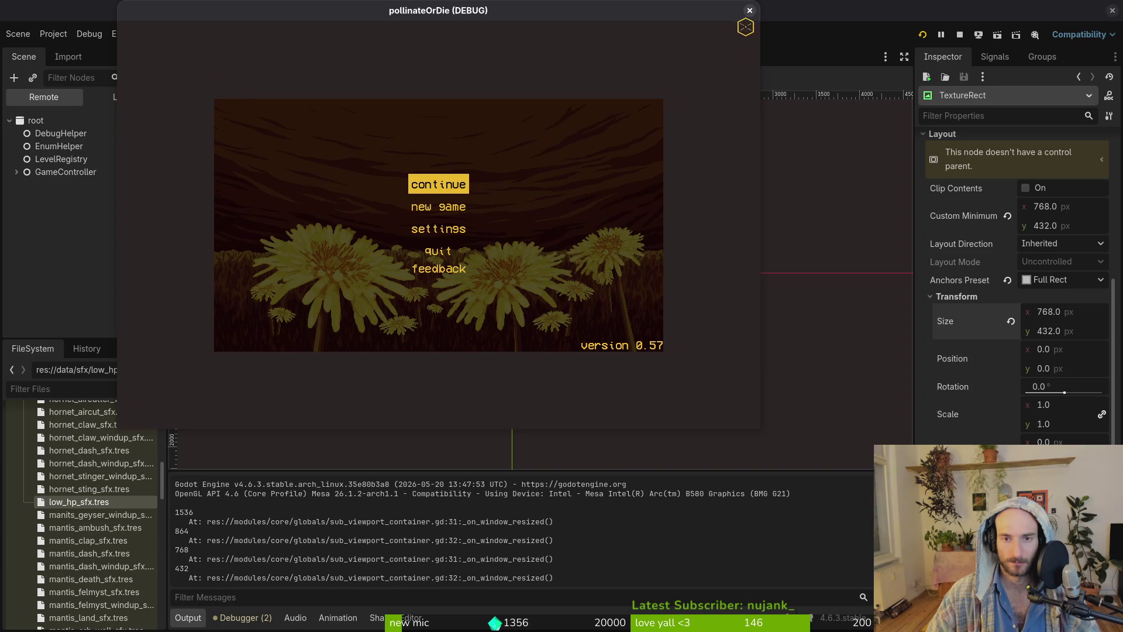
left_click(749, 11)
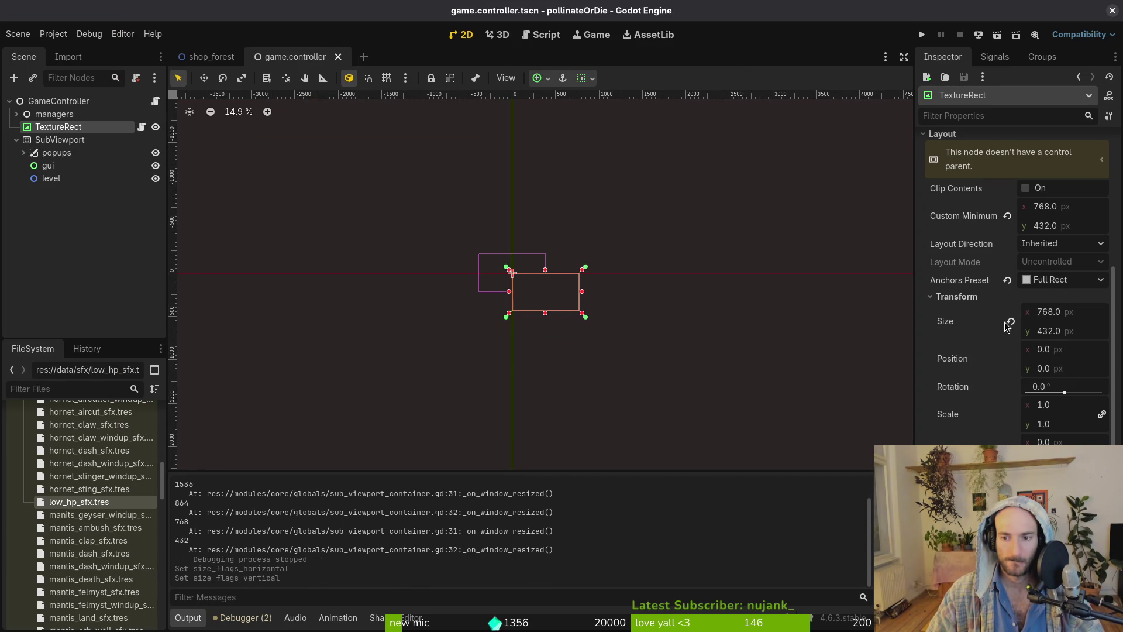
Anchor the TextureRect to Center and run the game in an enlarged window.
left_click(974, 296)
left_click(1053, 280)
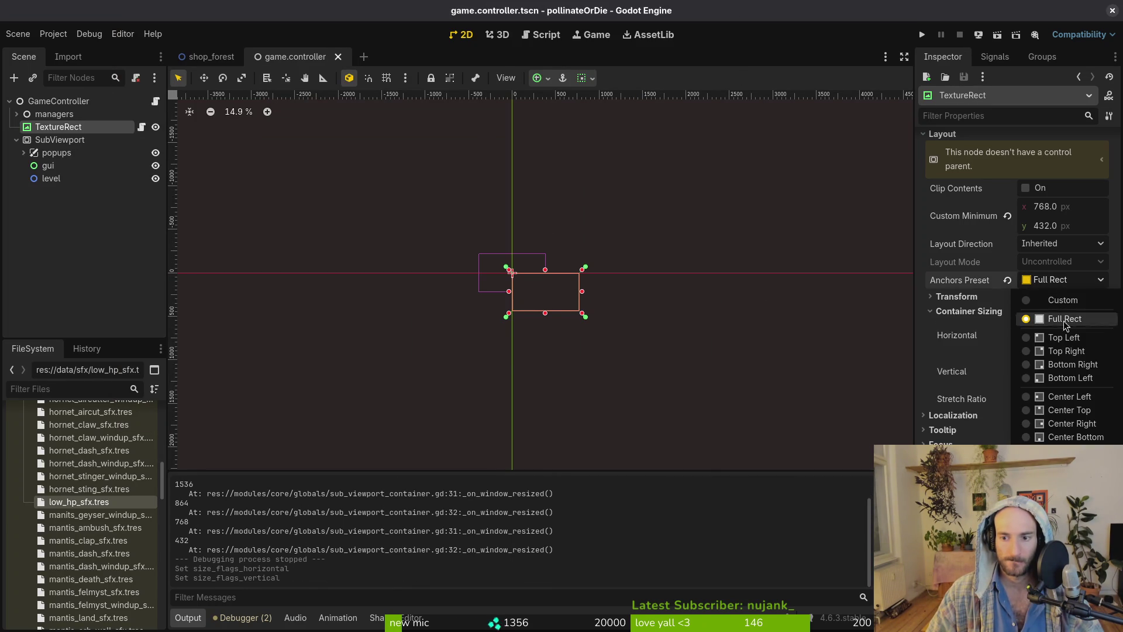
left_click(1070, 451)
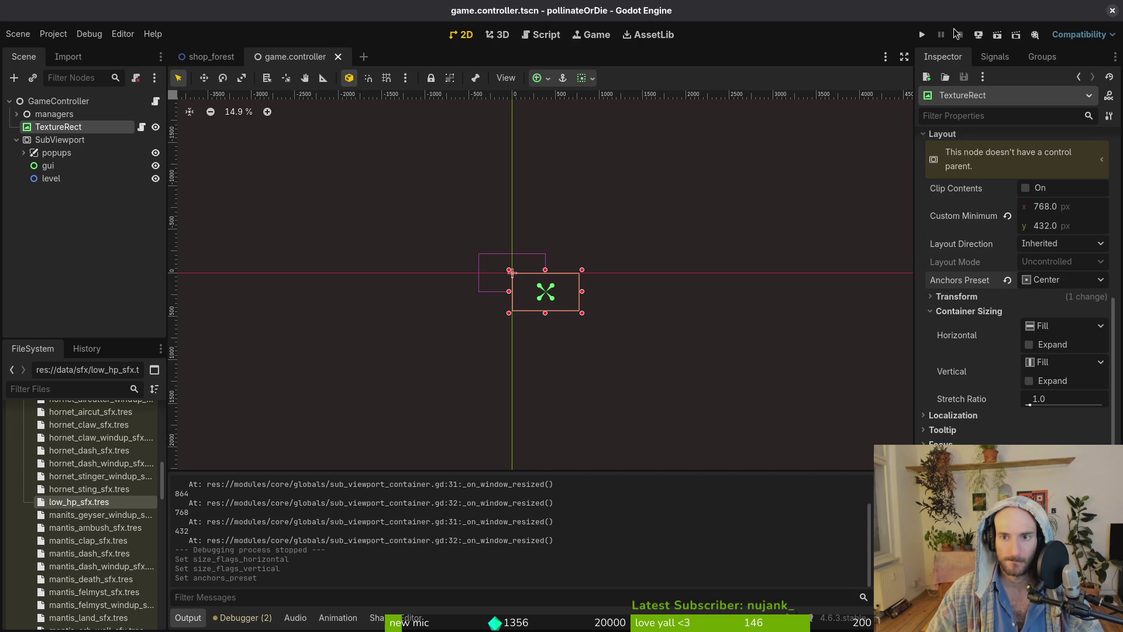
left_click(921, 35)
mouse_move(566, 271)
left_mouse_down()
mouse_move(1060, 601)
mouse_move(1067, 624)
mouse_move(576, 376)
mouse_move(481, 280)
left_mouse_up()
Close the game, save the scene, and review sub_viewport_container.gd in Neovim before returning.
left_click(475, 11)
key("ctrl+s")
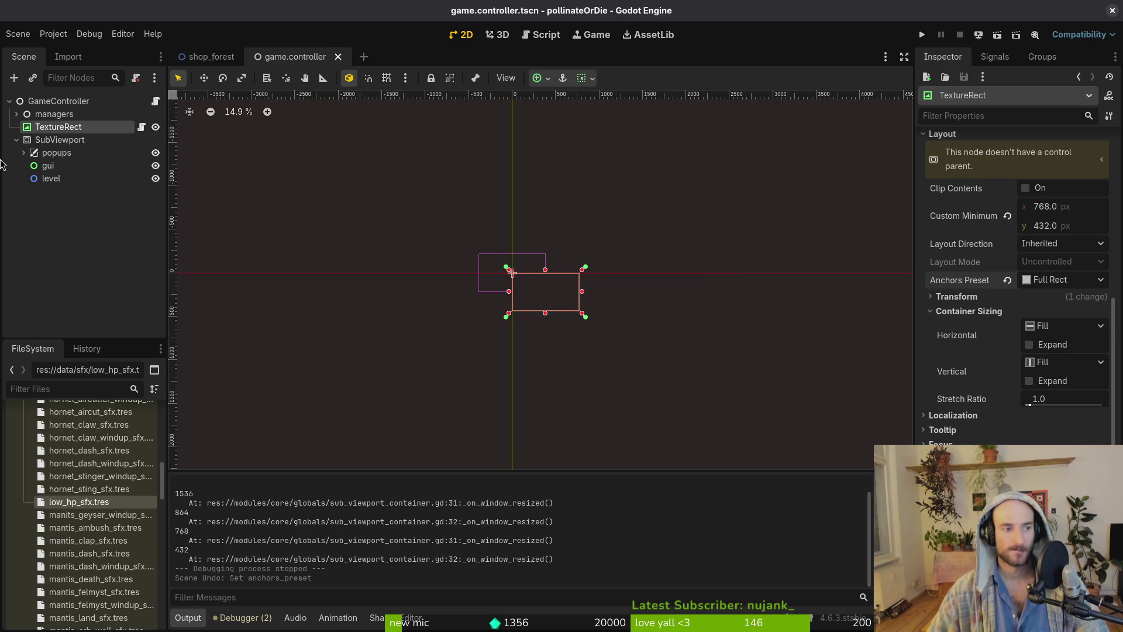
key("super+2")
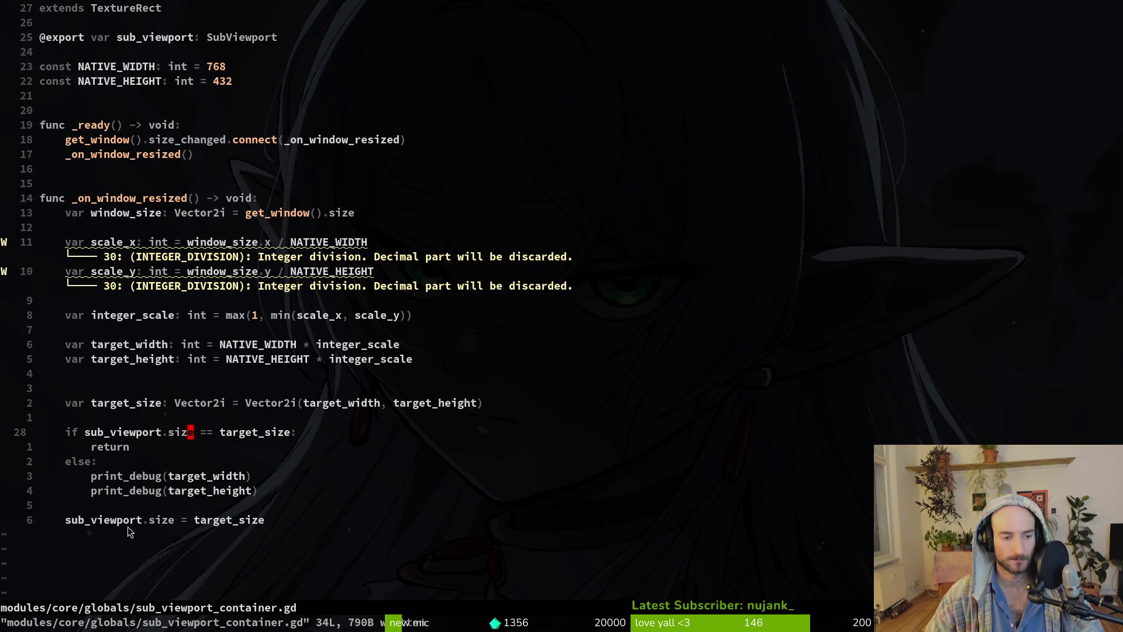
key("super+1")
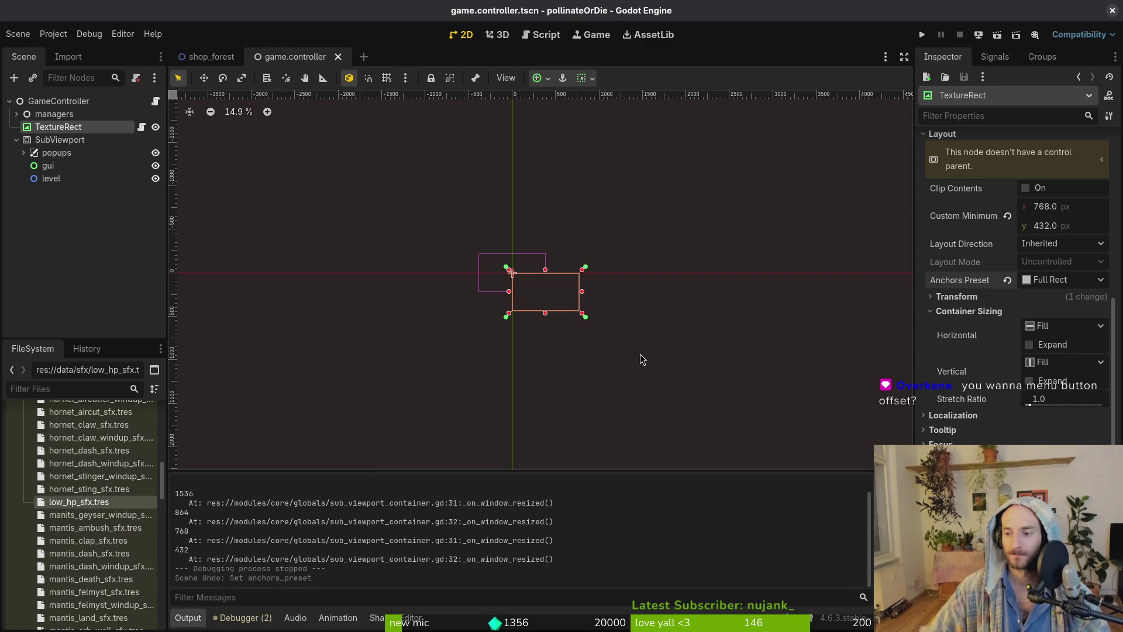
left_click(931, 37)
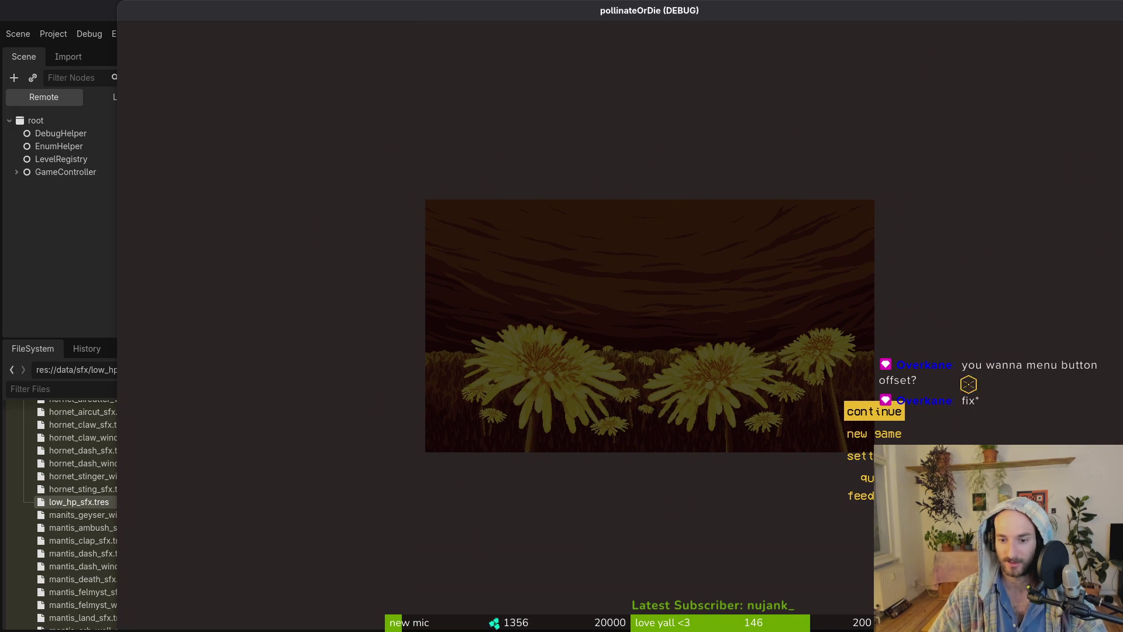
left_click(1092, 10)
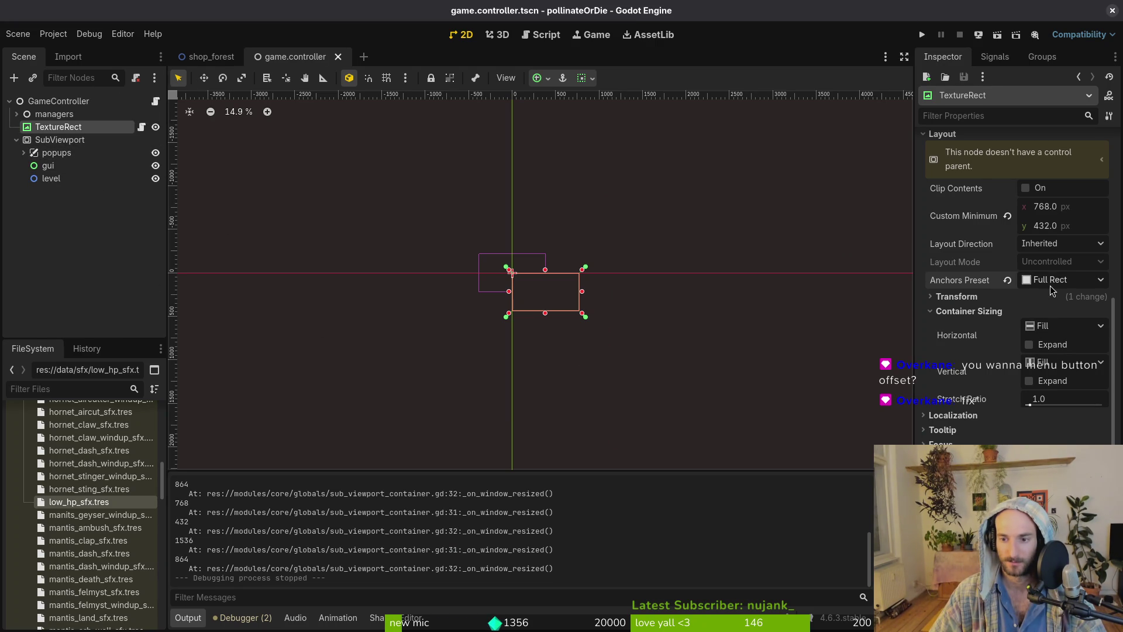
Collapse and re-expand the TextureRect's Layout and Container Sizing sections, then run with F5.
left_click(965, 310)
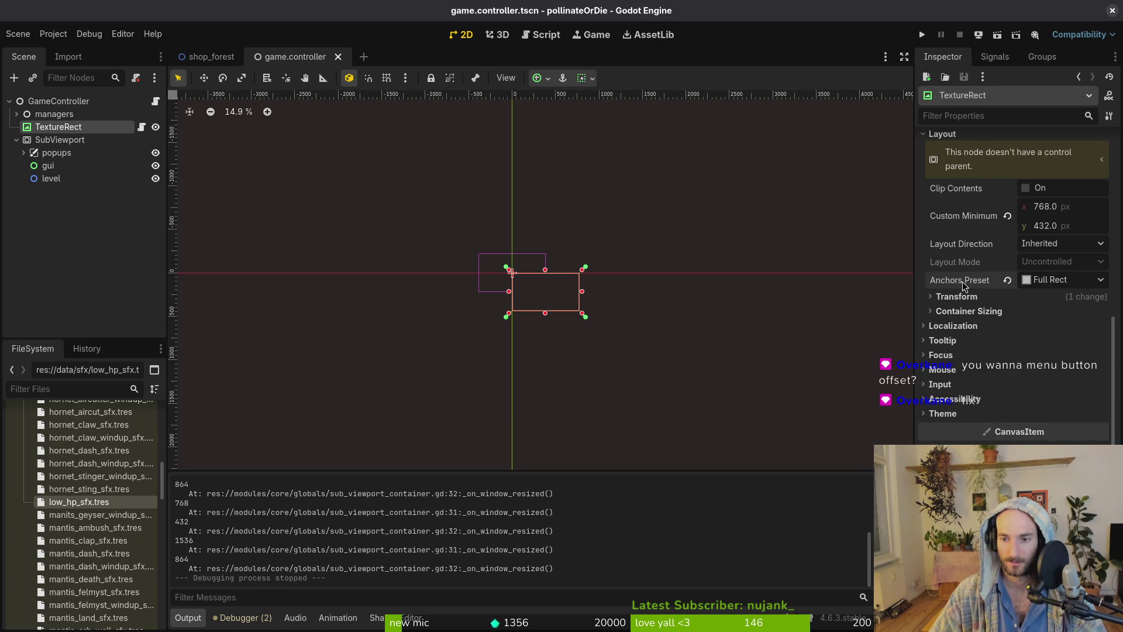
scroll(1042, 234, "up", 5)
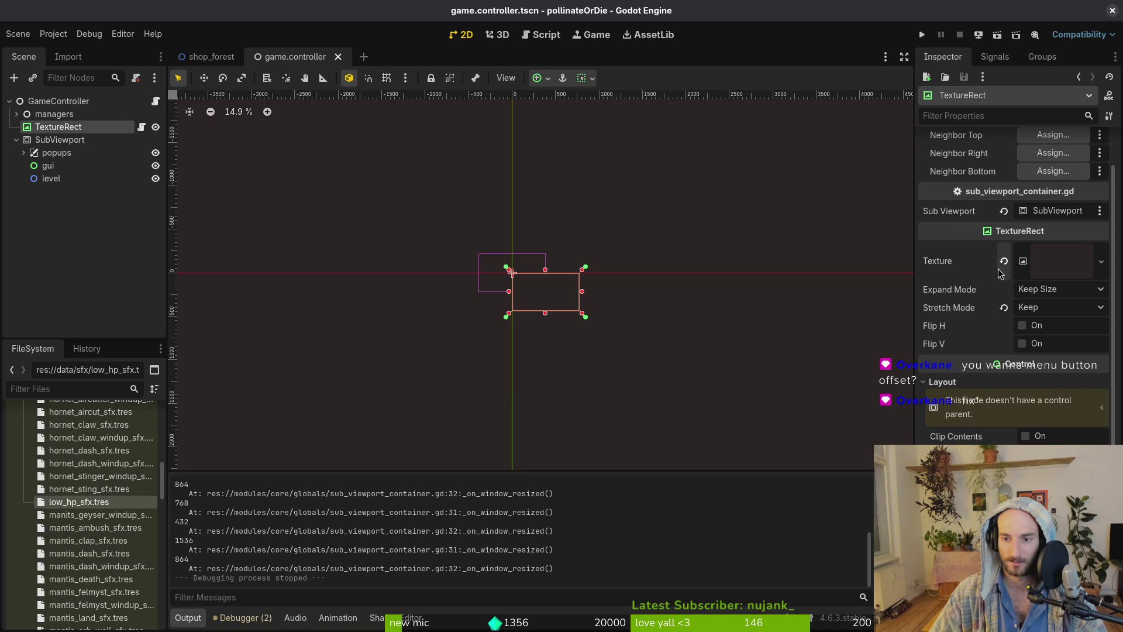
left_click(967, 385)
scroll(1064, 284, "up", 2)
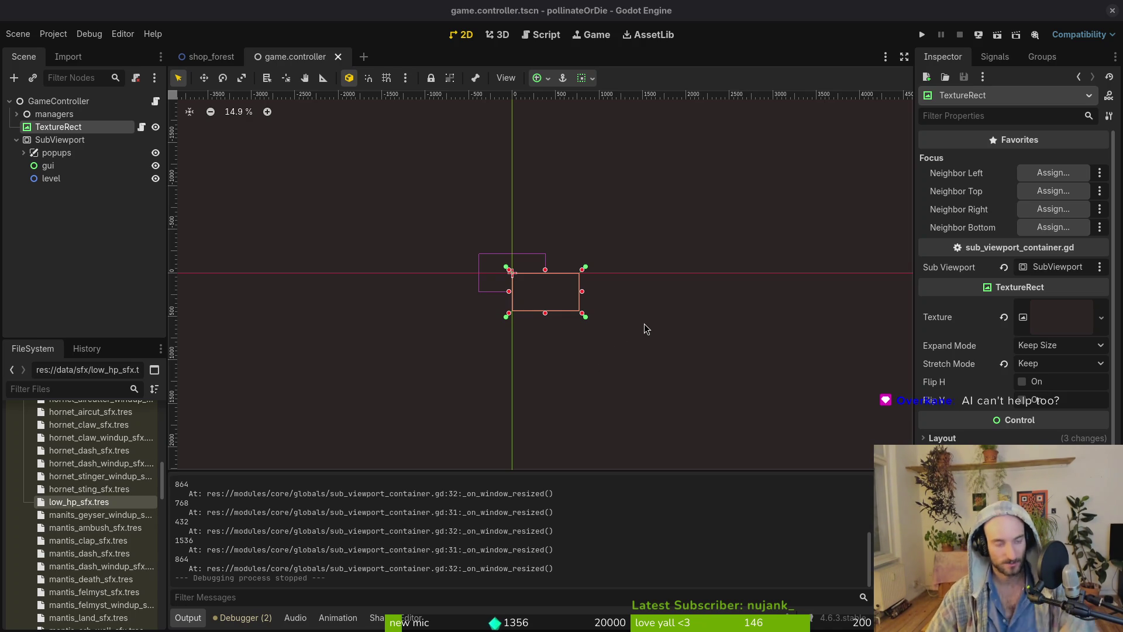
left_click(1003, 437)
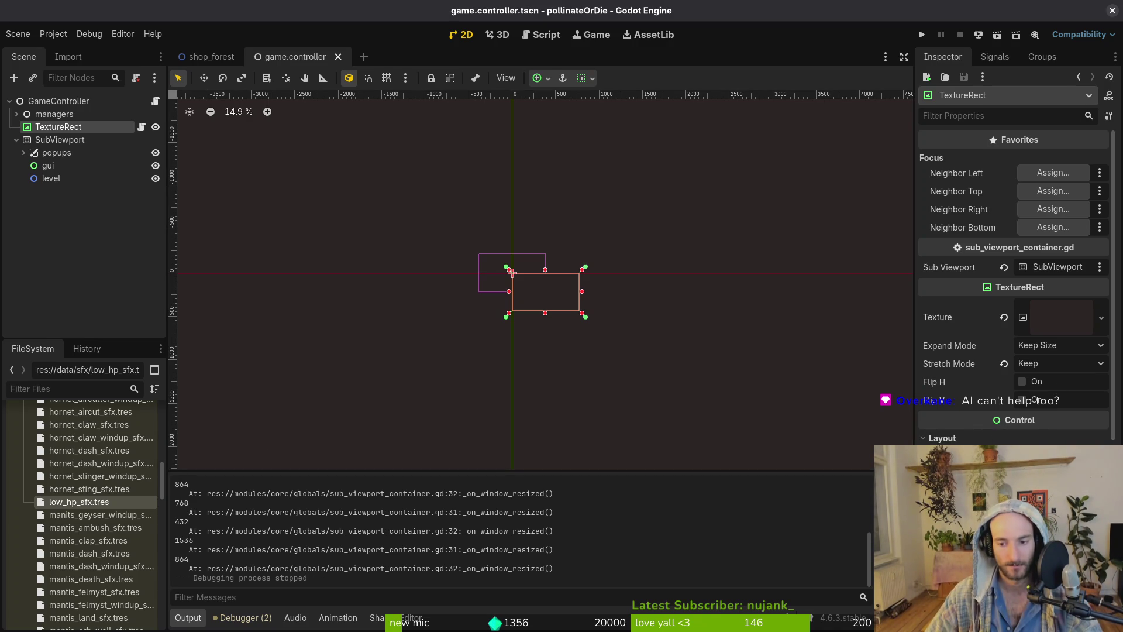
scroll(1003, 437, "down", 3)
left_click(966, 432)
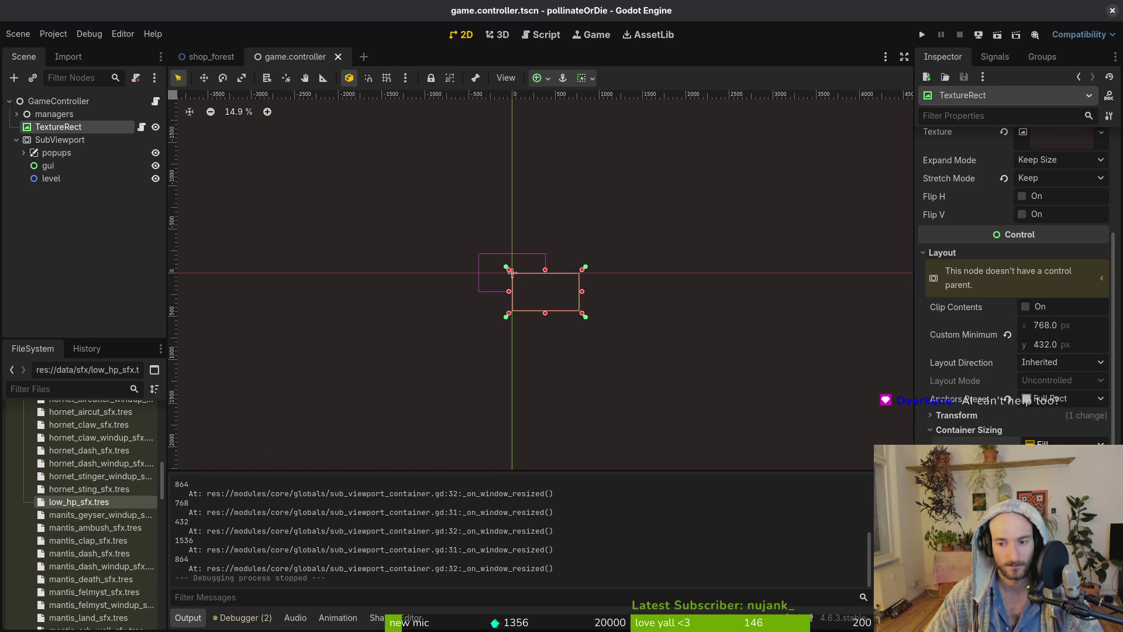
key("F5")
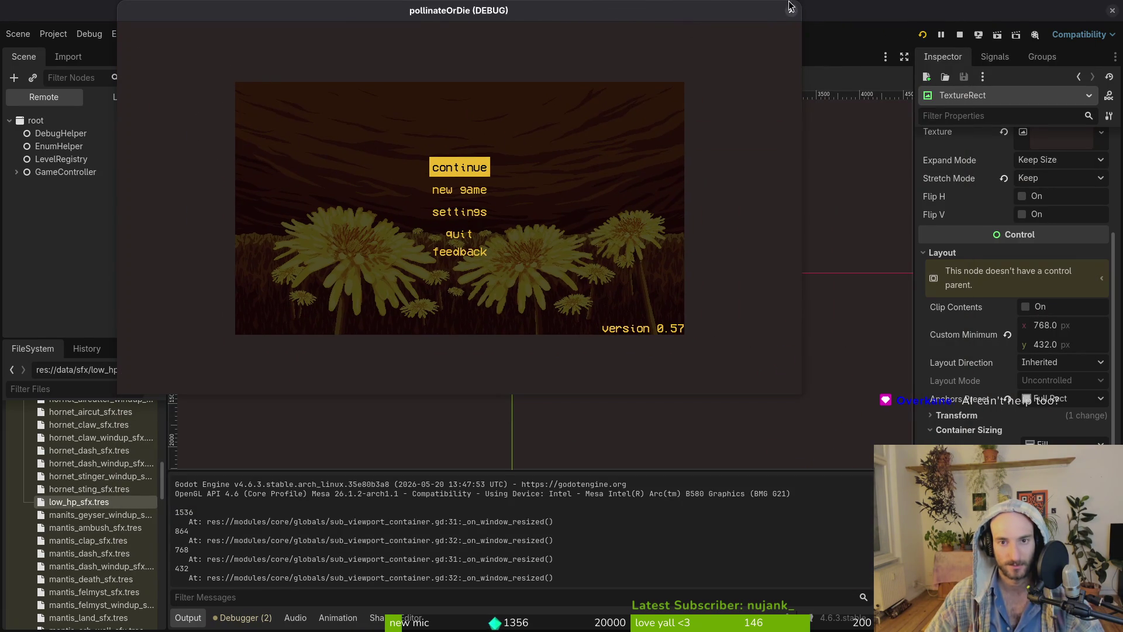
Save the scene with the size-flag changes, close the game, then run and close it again.
left_click(1001, 433)
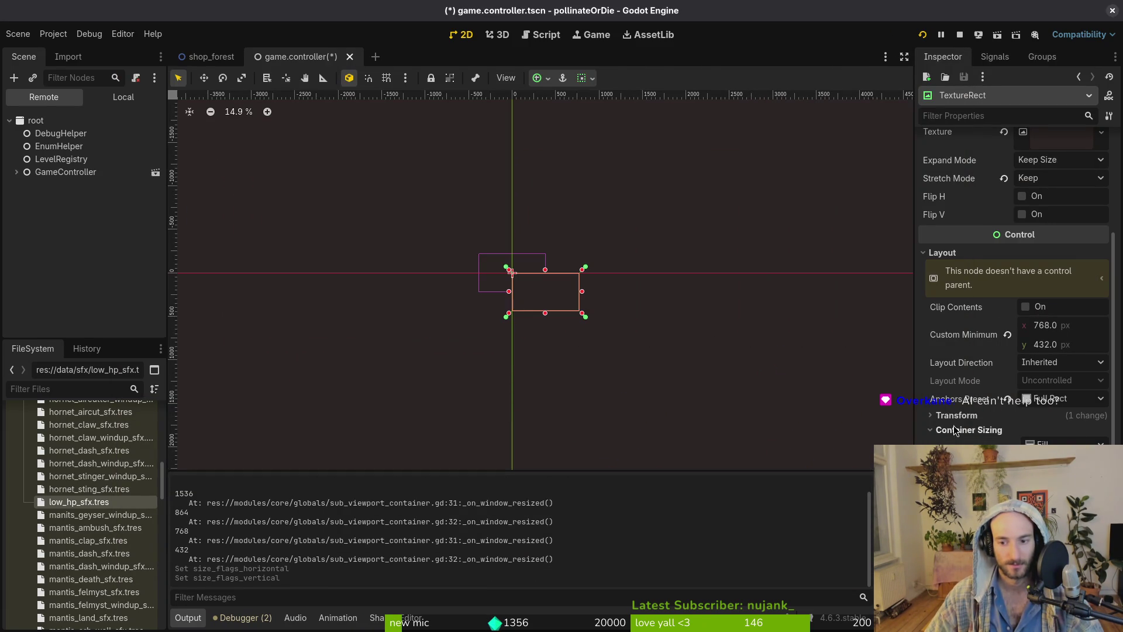
key("ctrl+s")
left_click(452, 225)
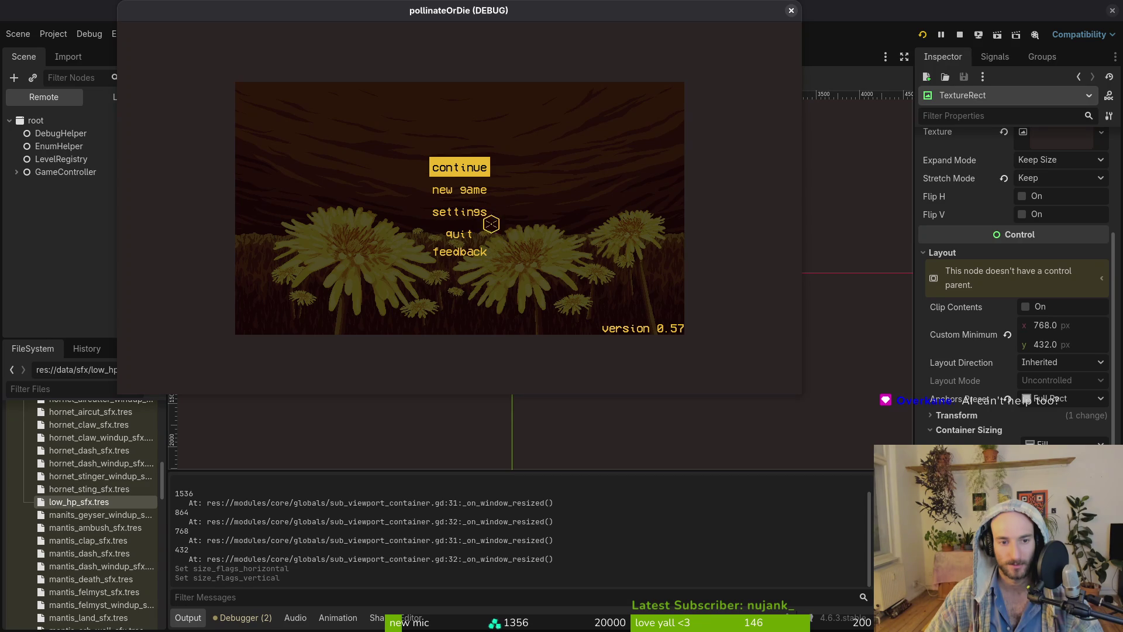
left_click(791, 11)
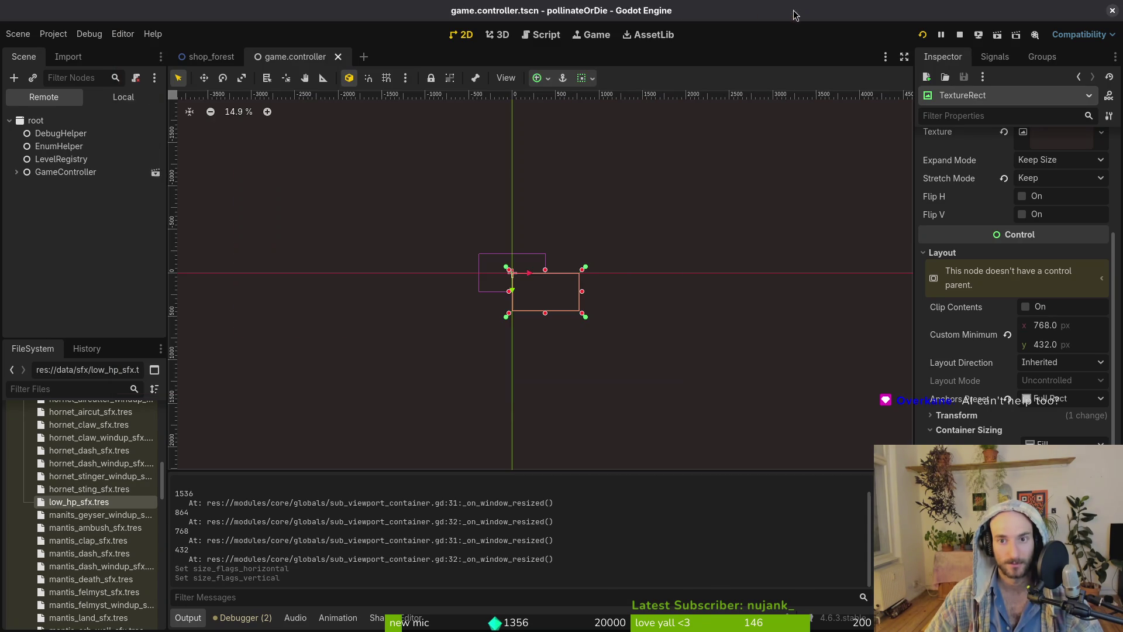
left_click(922, 35)
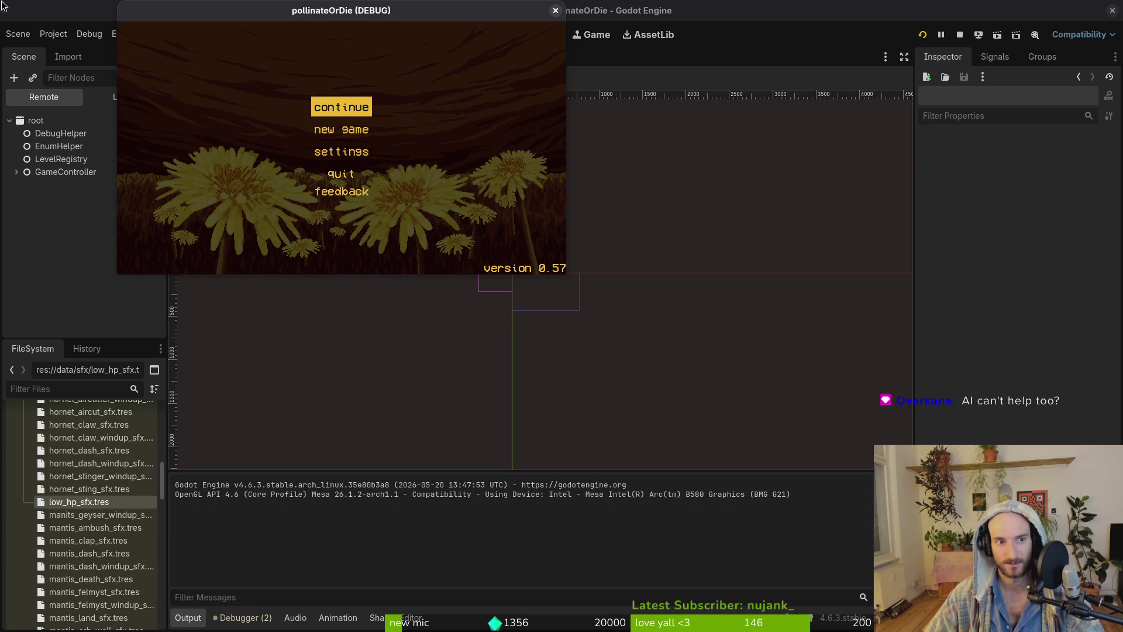
left_click(554, 12)
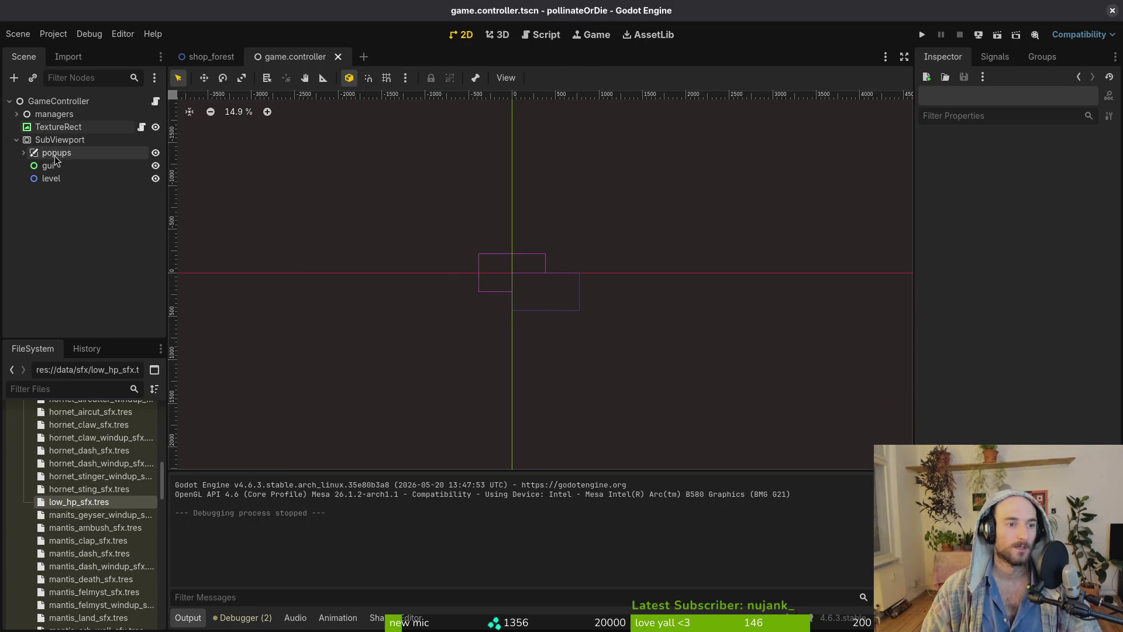
Move SubViewport above TextureRect in the scene tree and test-run the game.
left_click(23, 154)
left_click(23, 154)
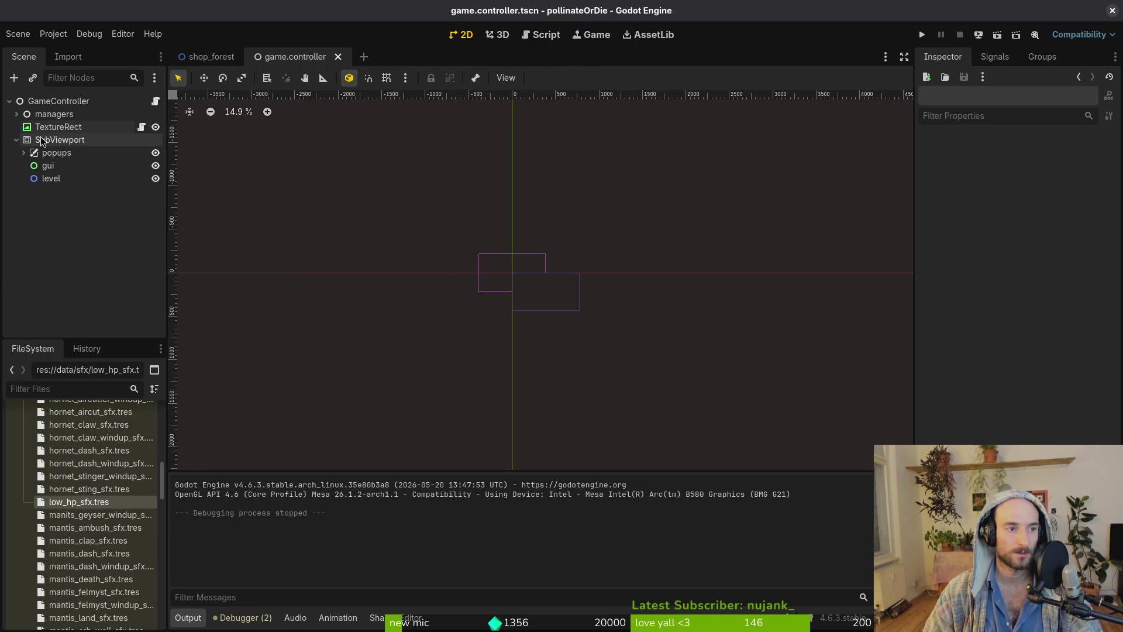
left_click(16, 142)
left_click_drag(35, 140, 35, 121)
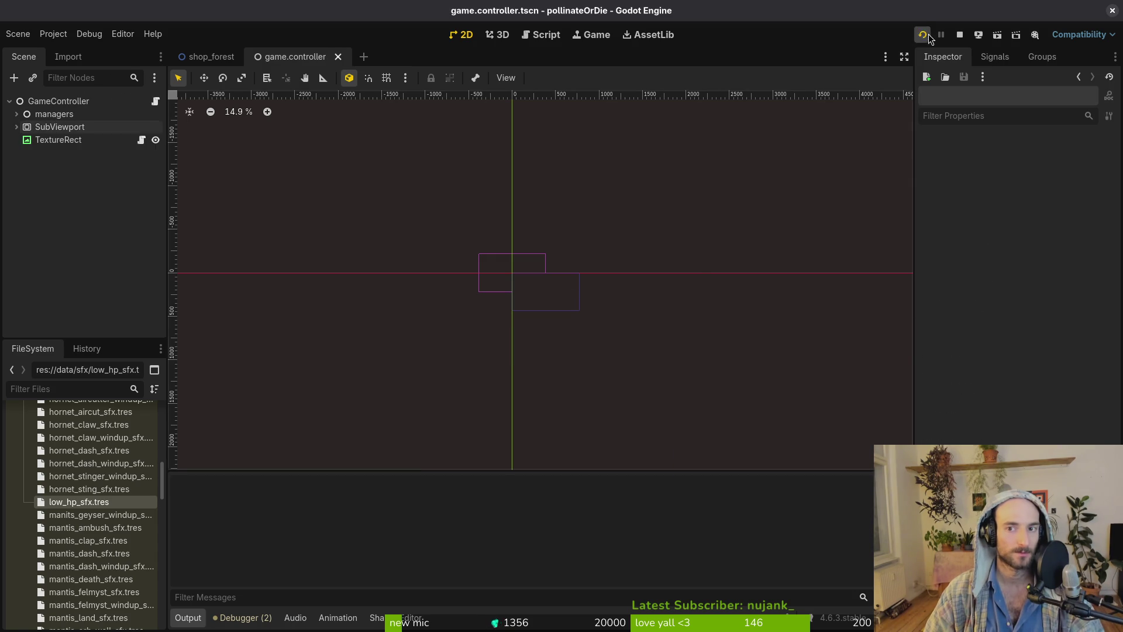
left_click(928, 35)
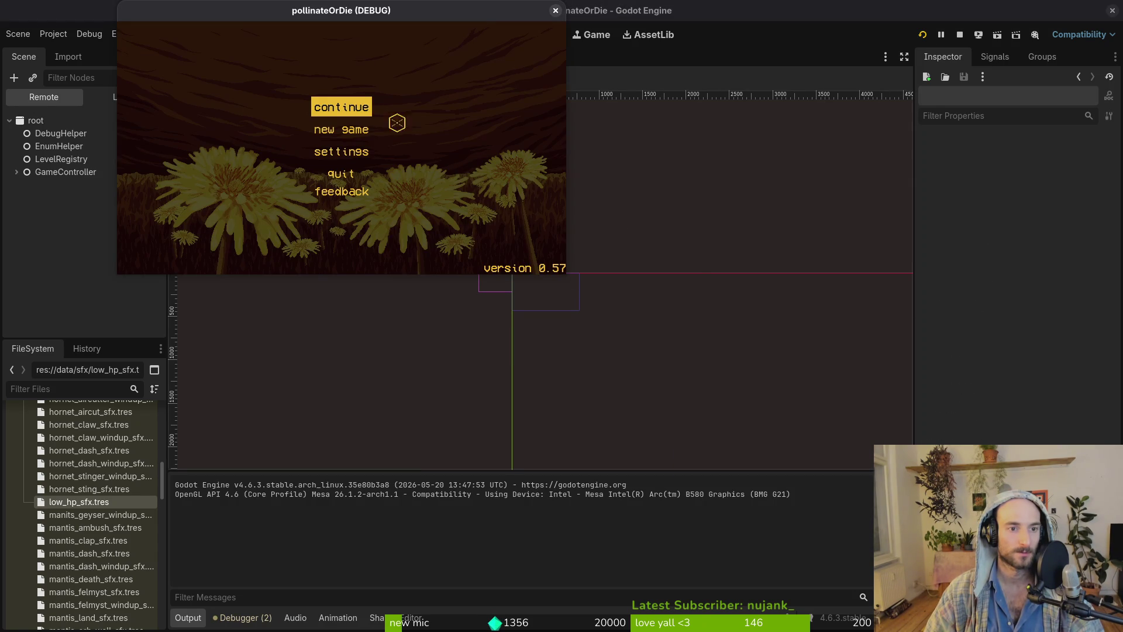
left_click(556, 10)
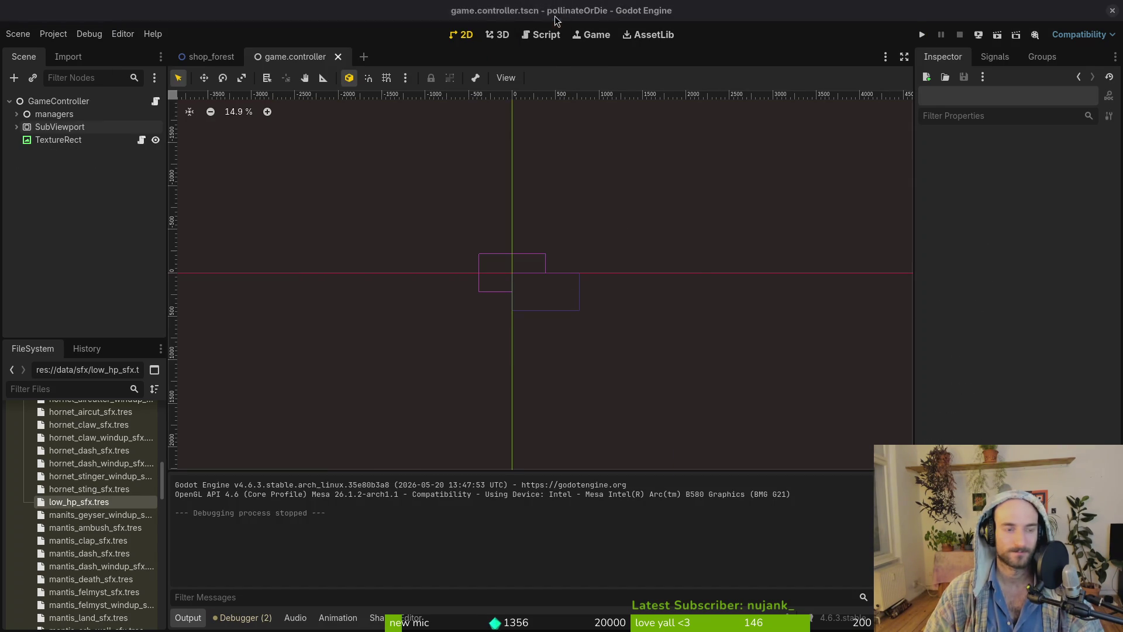
Reparent the managers node into SubViewport, then run the game with F5 and close it.
left_click(16, 127)
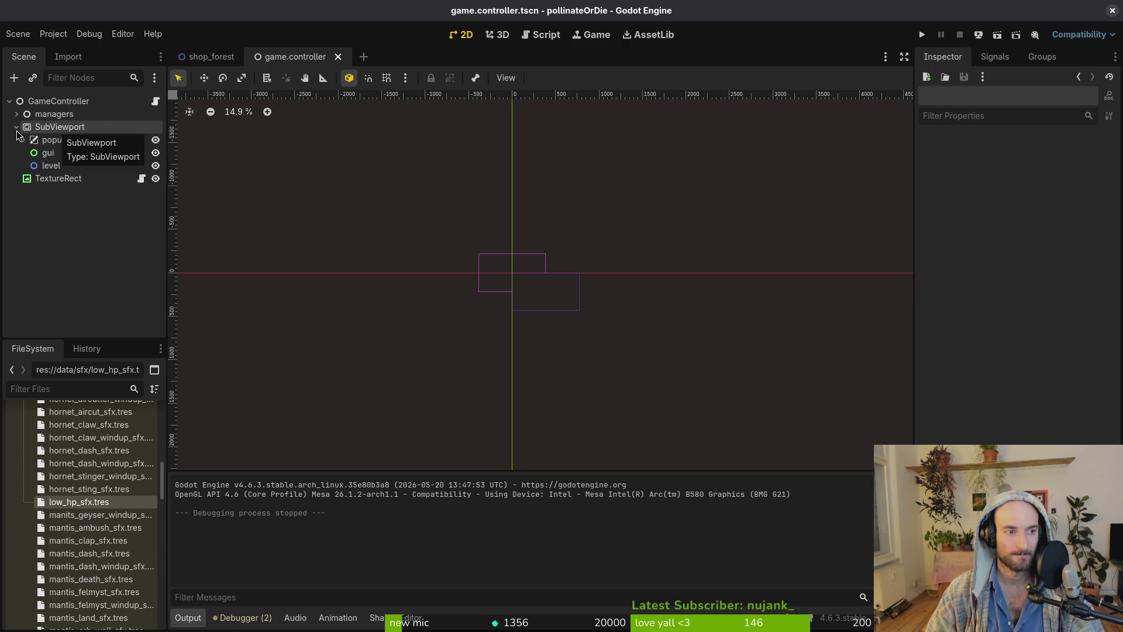
left_click(16, 128)
mouse_move(28, 114)
left_mouse_down()
mouse_move(55, 136)
mouse_move(61, 125)
left_mouse_up()
mouse_move(60, 169)
left_mouse_down()
mouse_move(67, 113)
mouse_move(62, 122)
left_mouse_up()
key("F5")
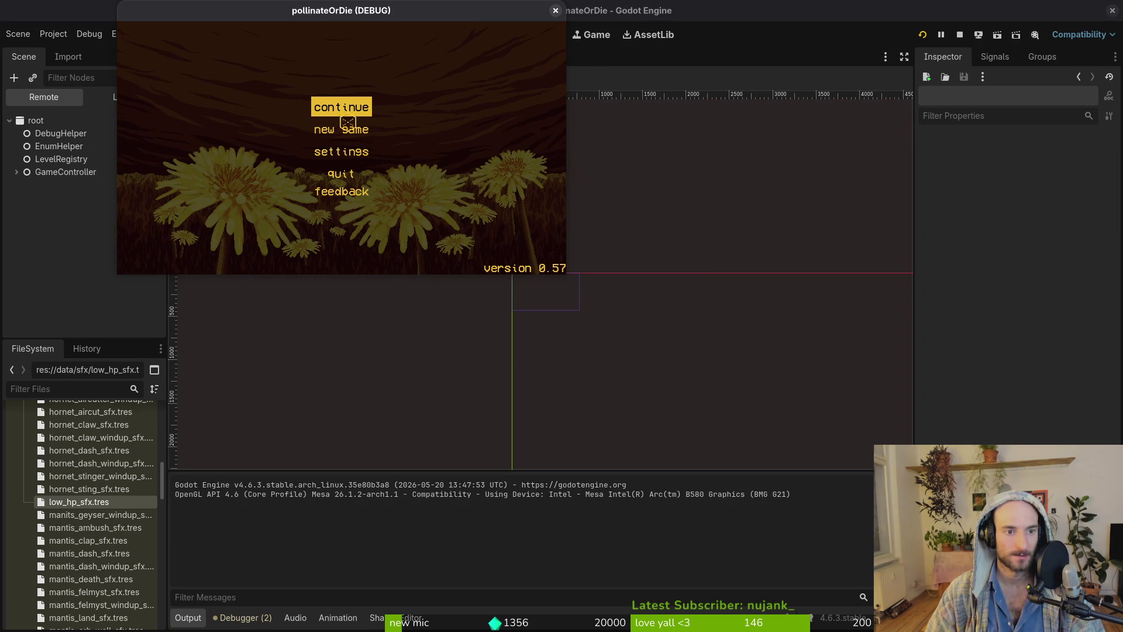
left_click(555, 10)
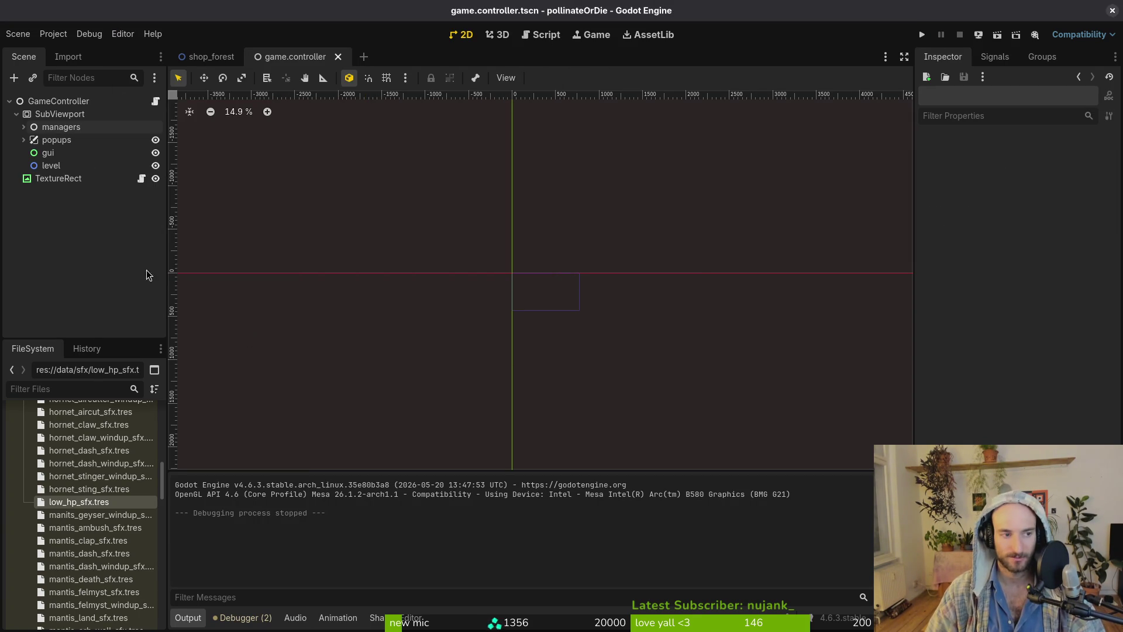
Undo and redo the managers move, save the scene, and close the shop_forest scene.
key("ctrl+z")
key("ctrl+z")
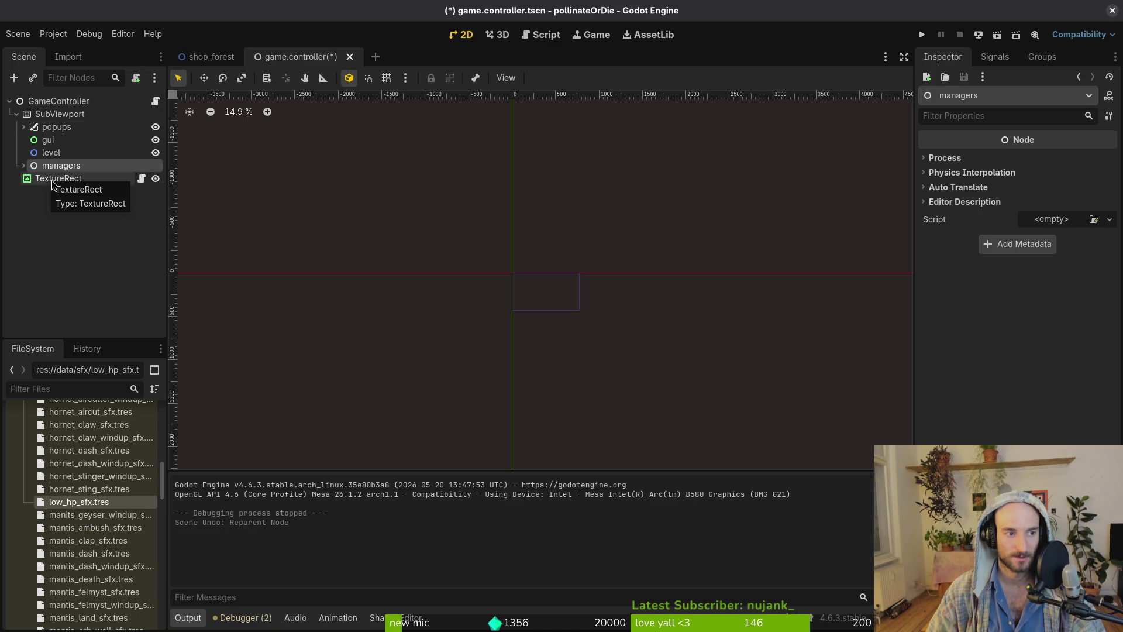
key("ctrl+shift+z")
key("ctrl+shift+z")
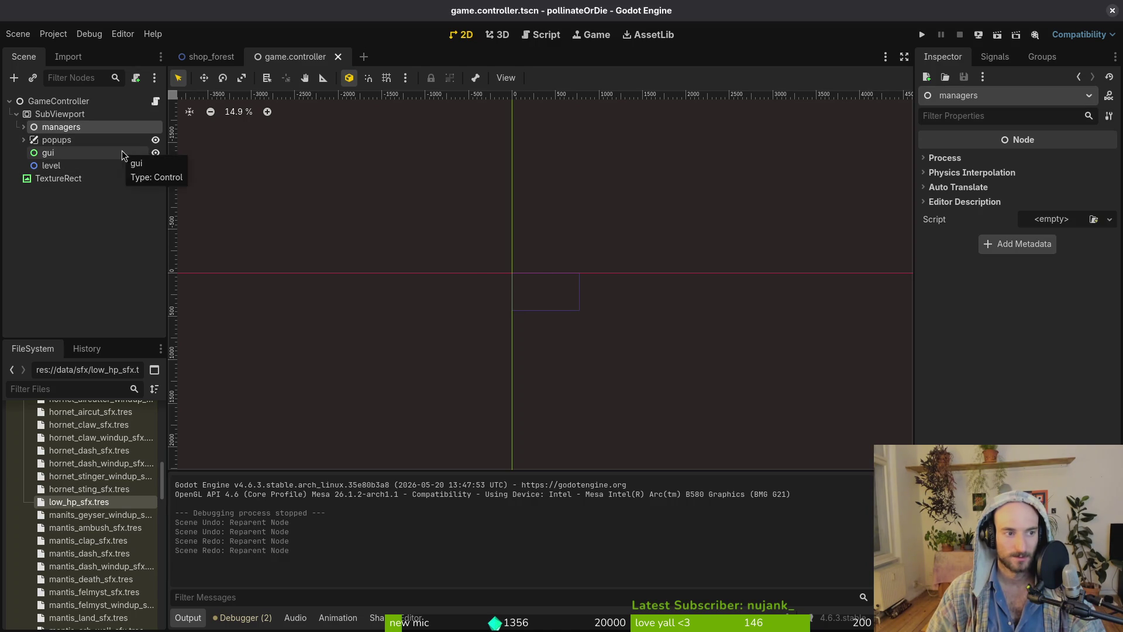
key("ctrl+s")
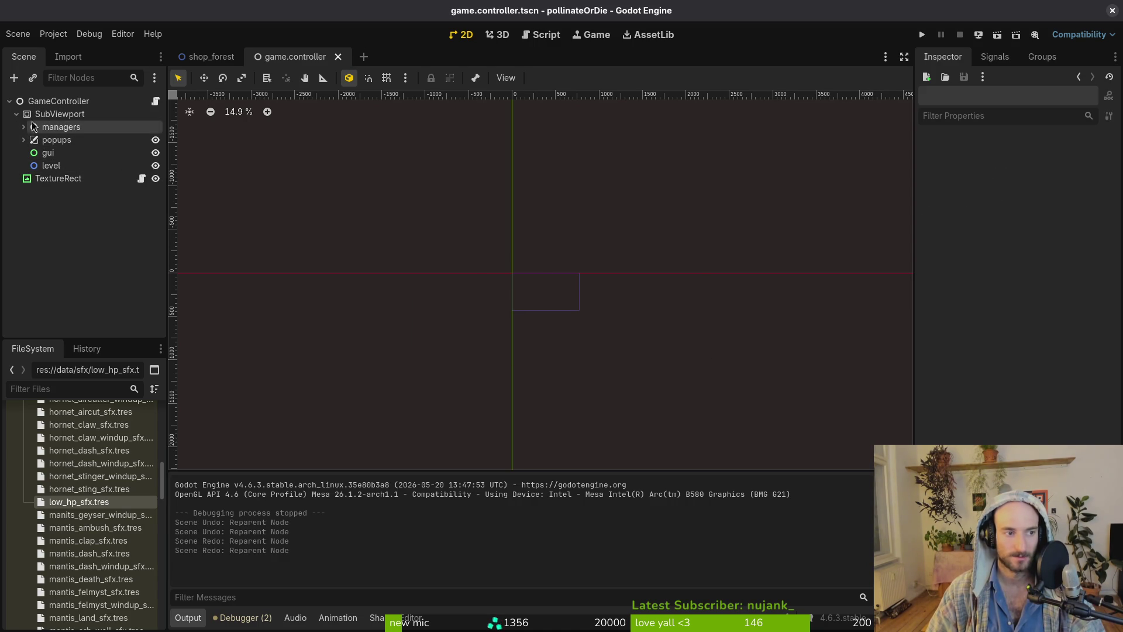
left_click(17, 114)
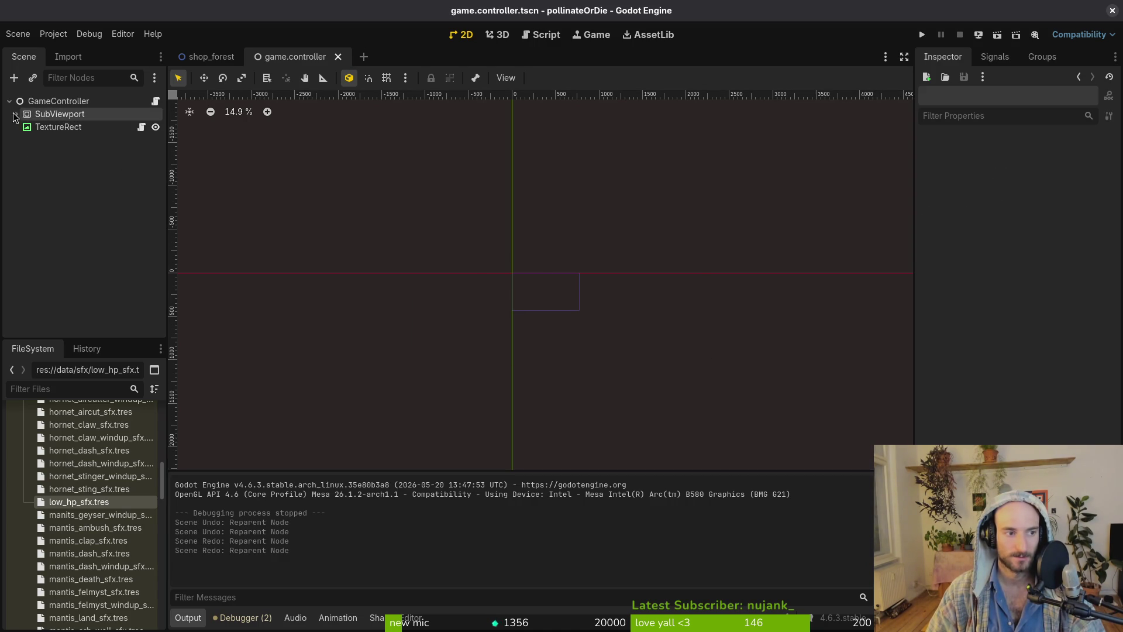
left_click(211, 57)
left_click(247, 57)
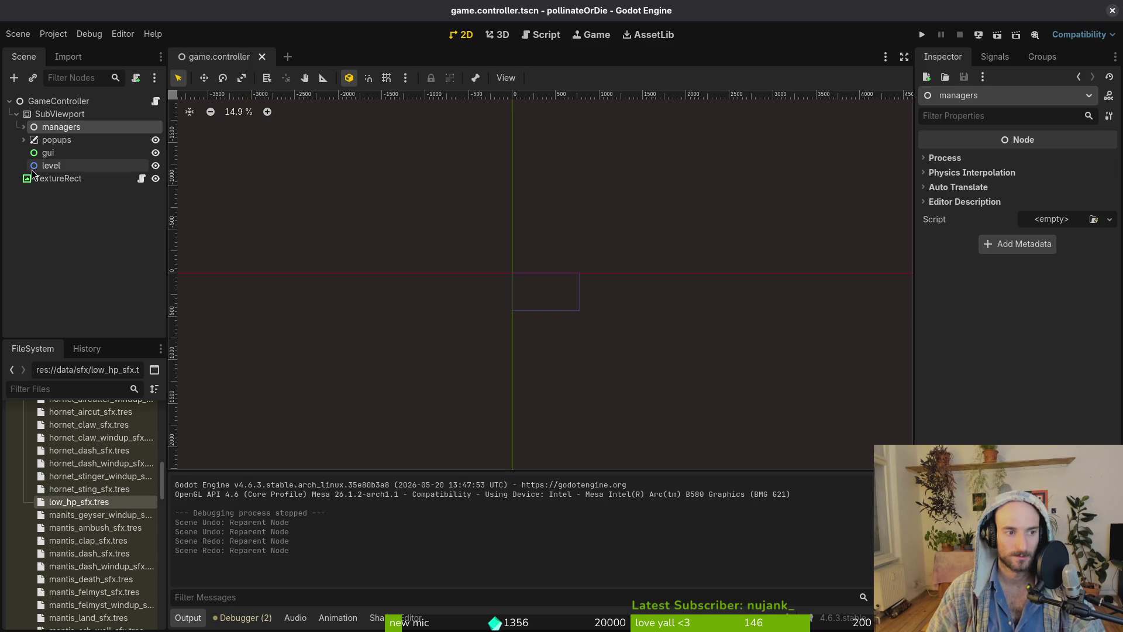
Check TextureRect's Mouse Filter setting, then bring up the Debugger panel.
left_click(16, 115)
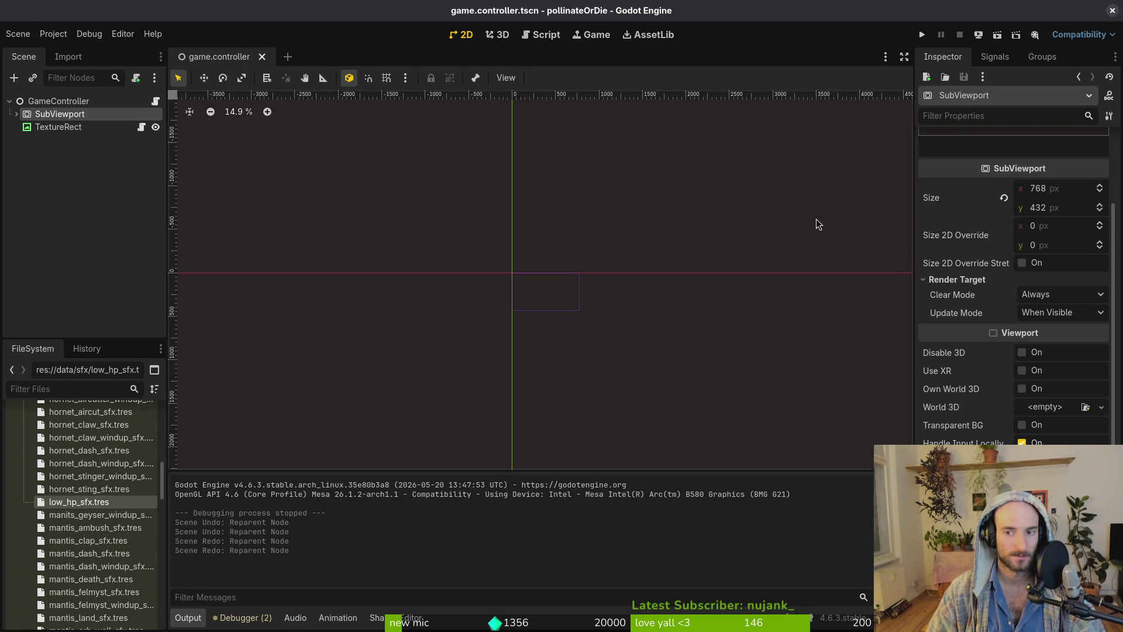
mouse_move(71, 118)
left_mouse_down()
mouse_move(76, 138)
mouse_move(77, 103)
mouse_move(80, 118)
left_mouse_up()
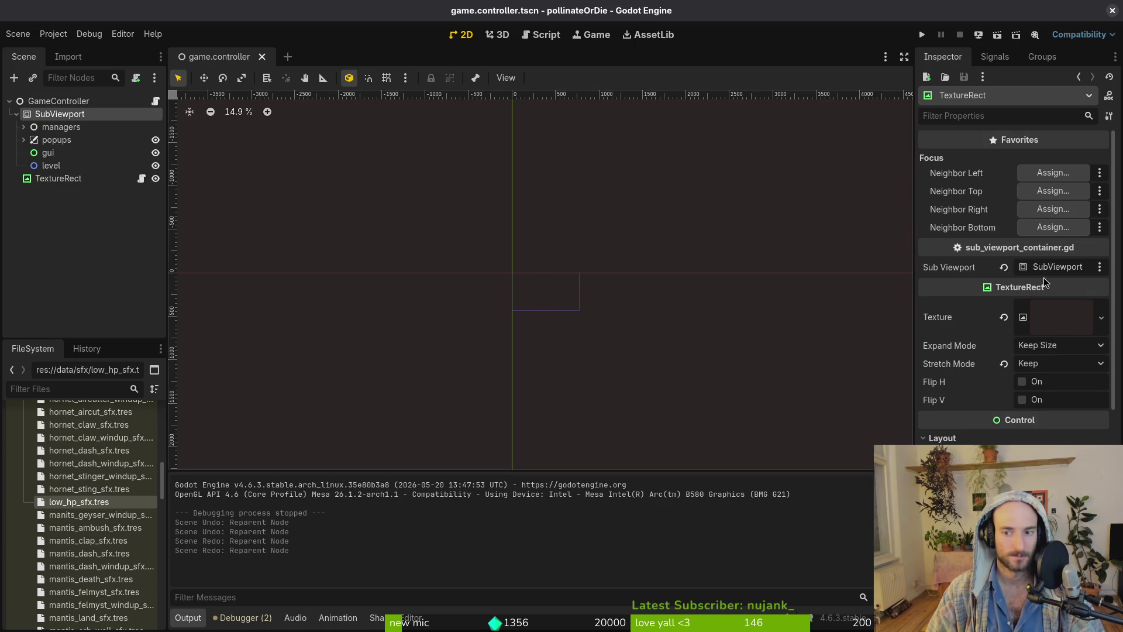
left_click(1017, 367)
left_click(952, 425)
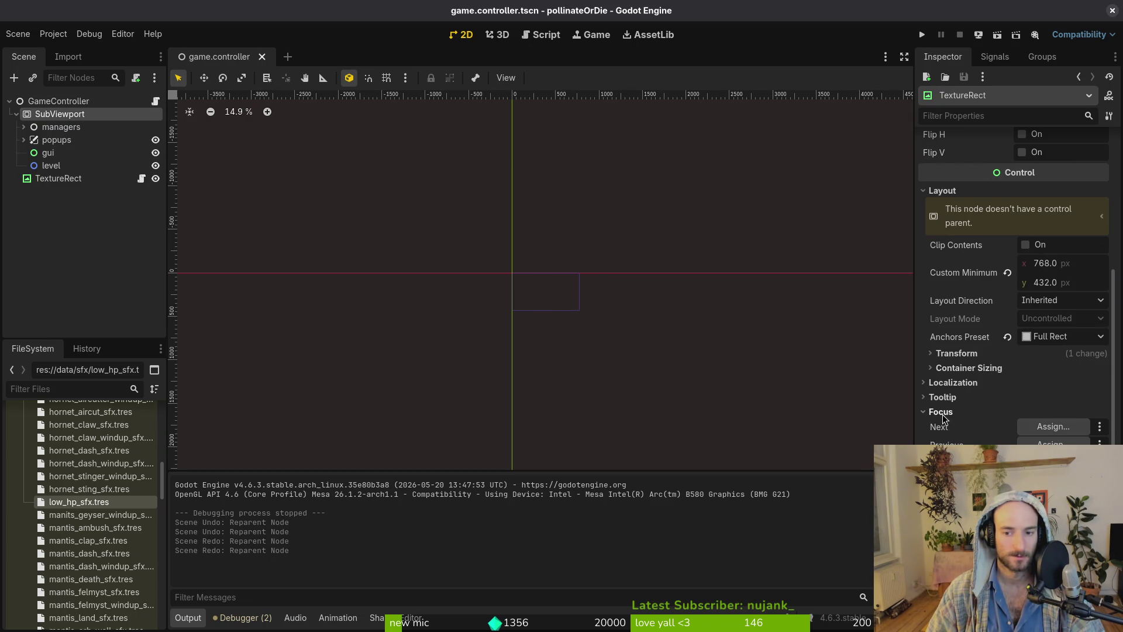
left_click(946, 427)
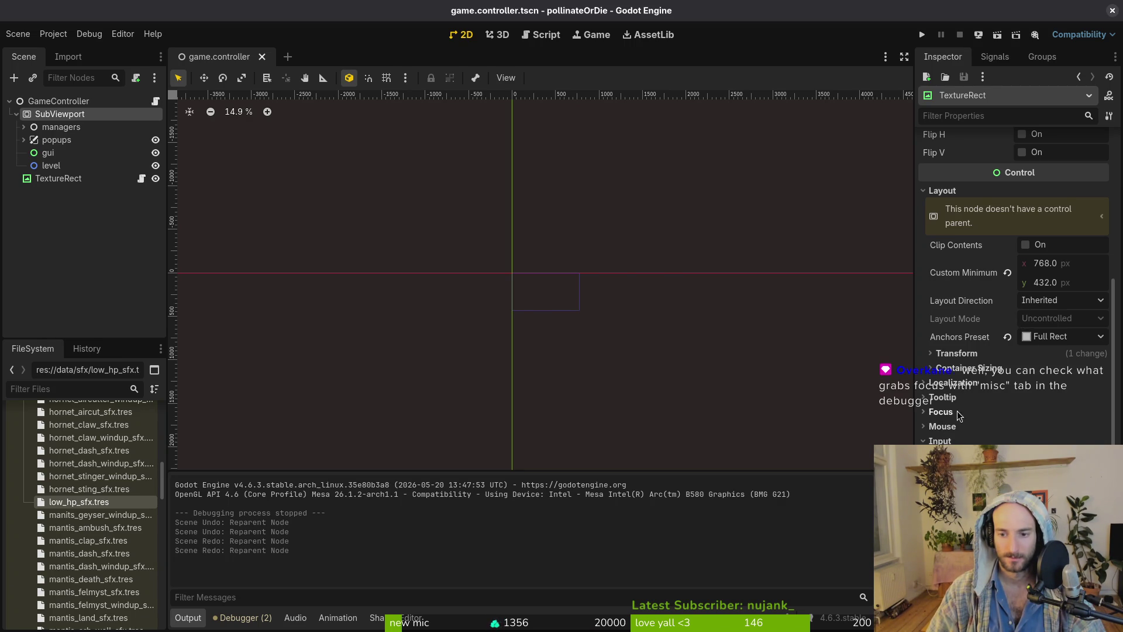
left_click(237, 618)
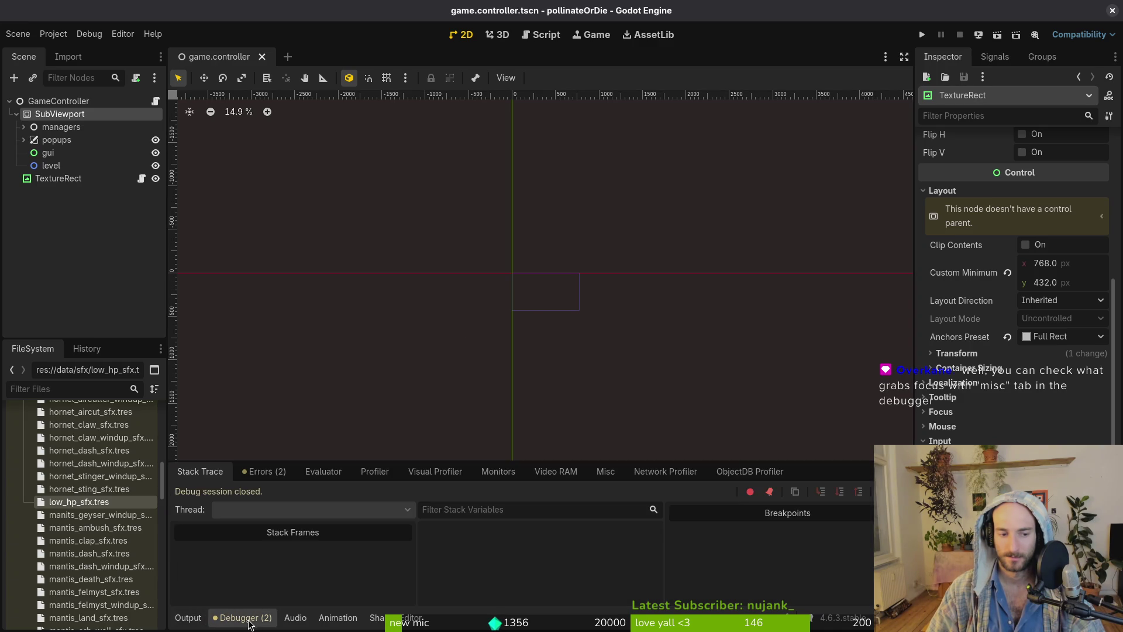
In the Debugger's Misc view, run the game, click inside it, then close it.
left_click(606, 471)
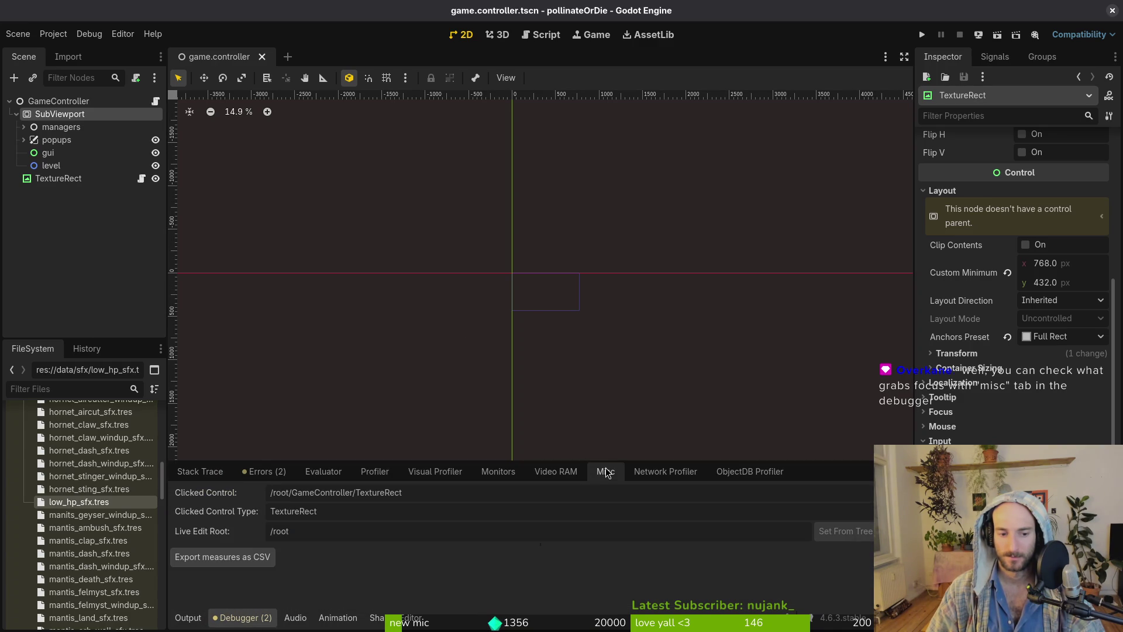
left_click(922, 36)
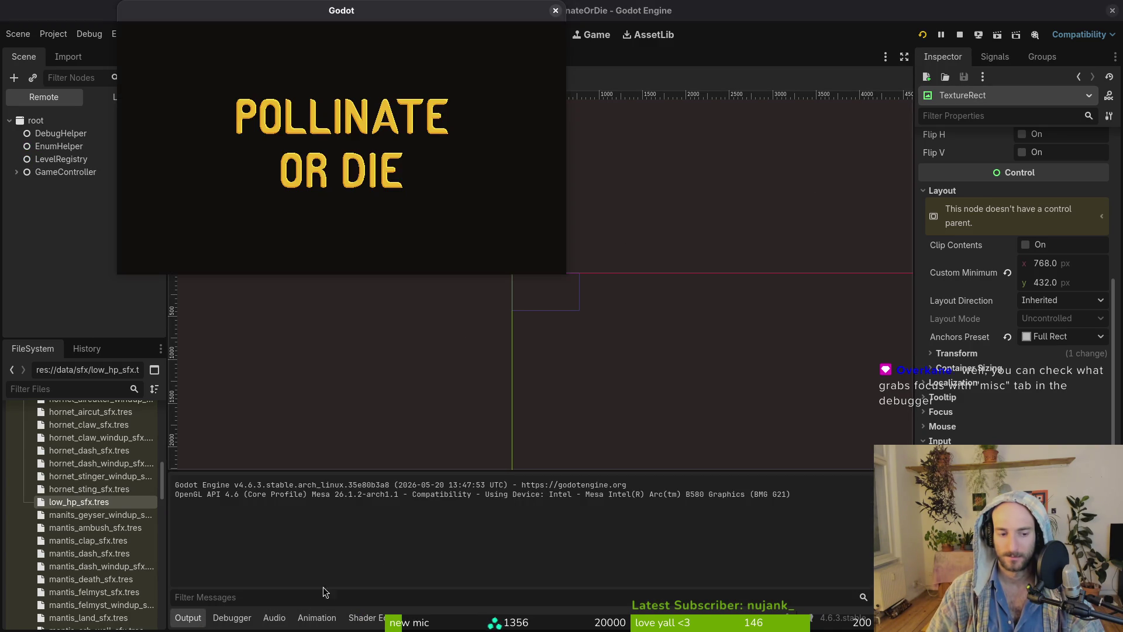
left_click(362, 550)
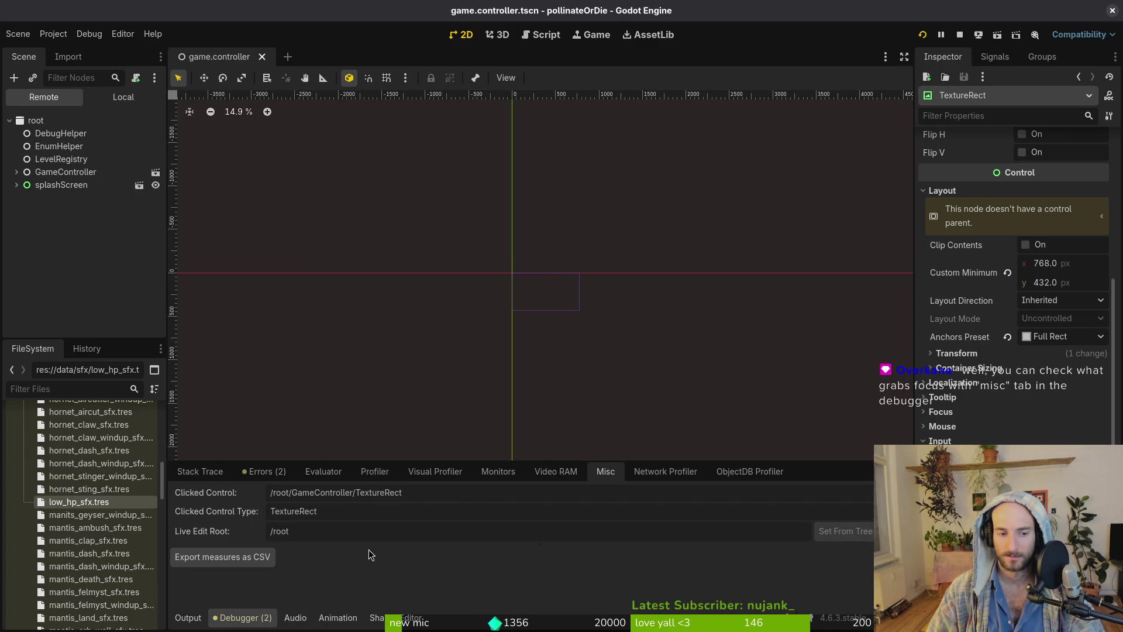
left_click_drag(331, 17, 550, 49)
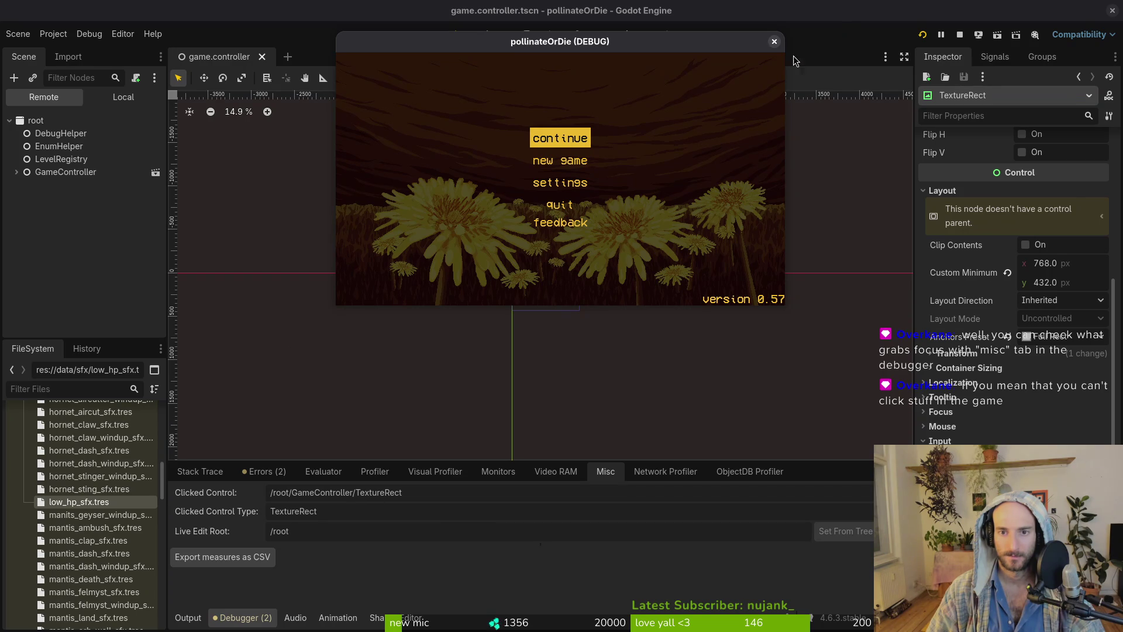
left_click(773, 41)
Inspect TextureRect's input properties and the 768 × 432 SubViewport's settings.
left_click(16, 114)
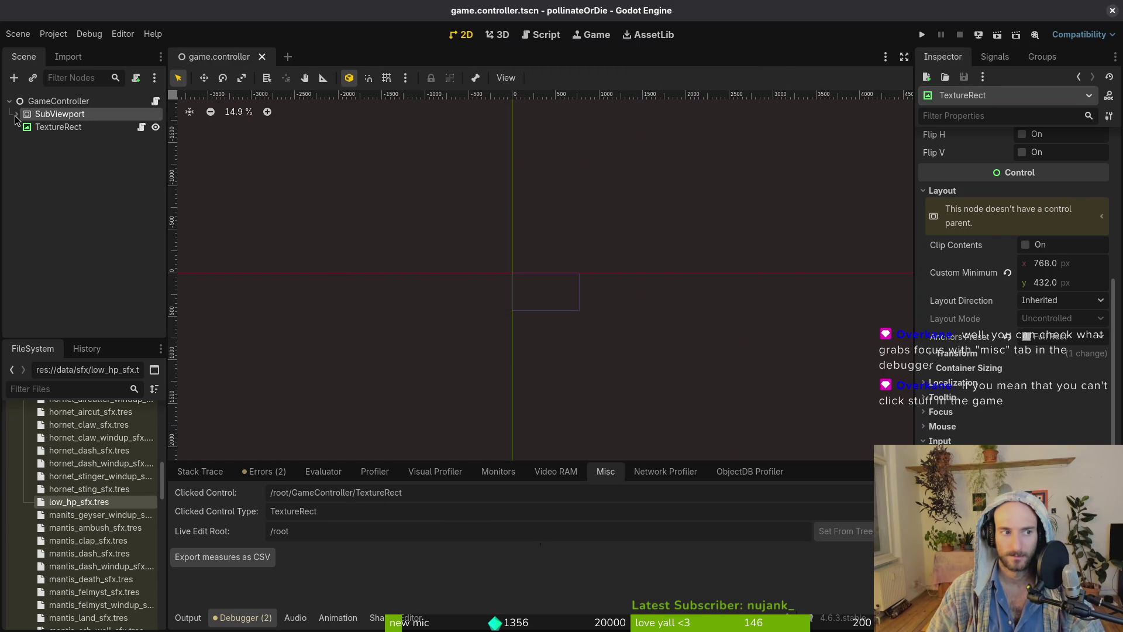
left_click(41, 128)
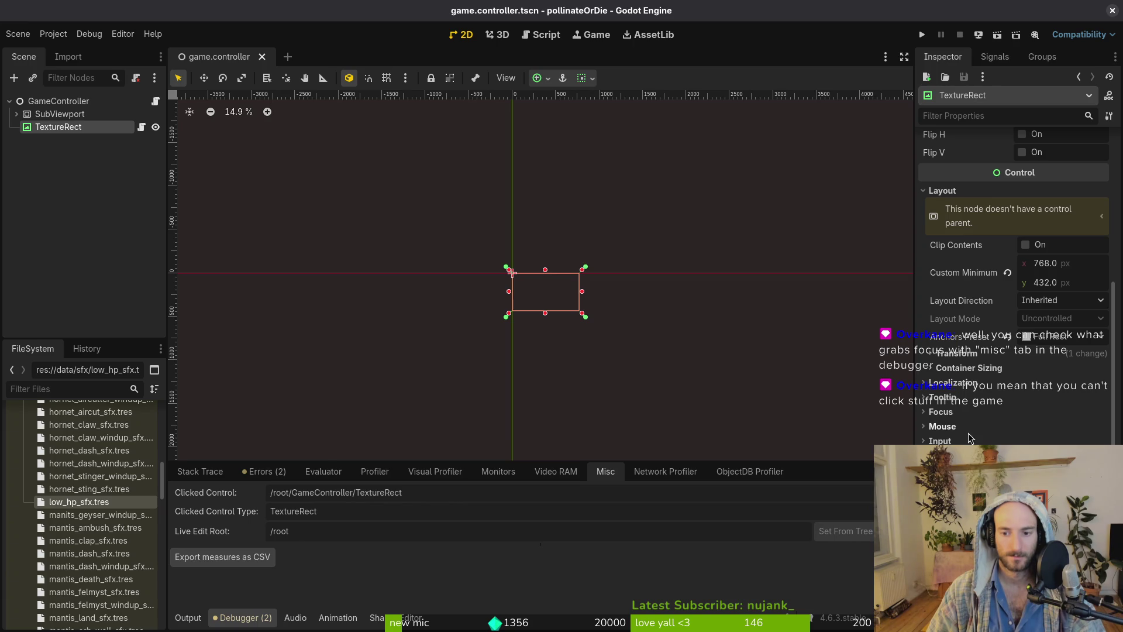
left_click(940, 440)
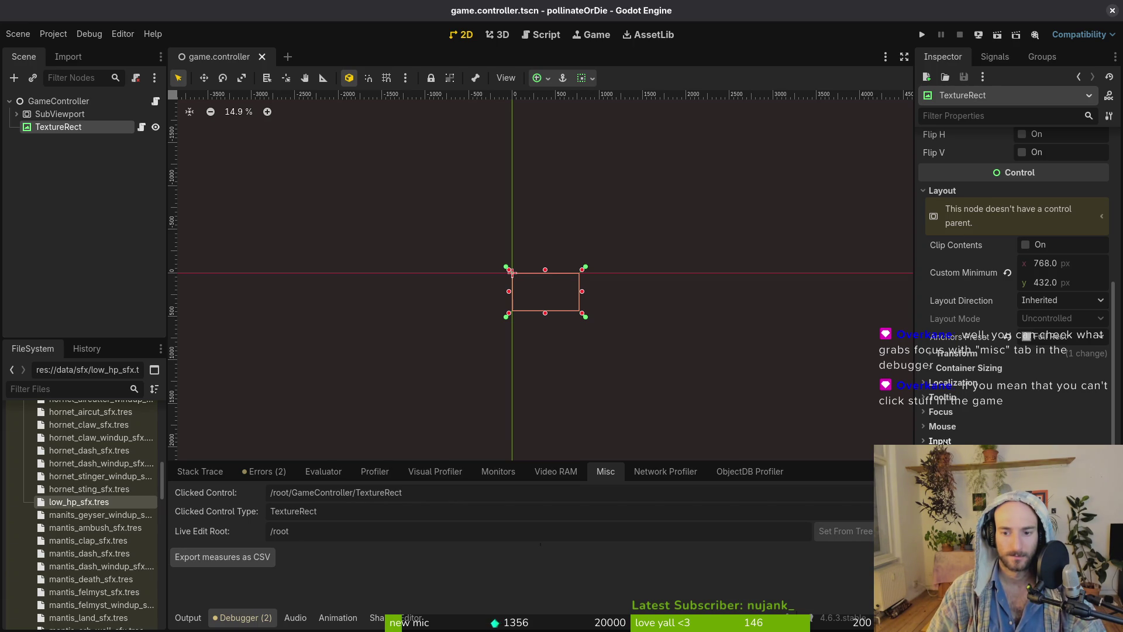
left_click(56, 115)
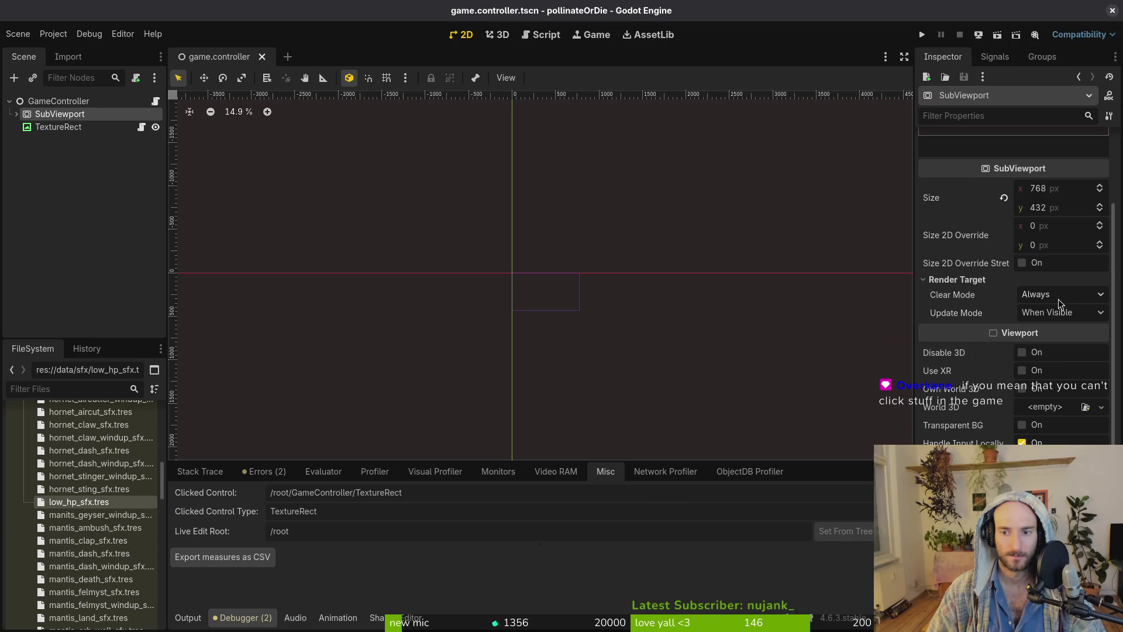
scroll(1058, 300, "down", 3)
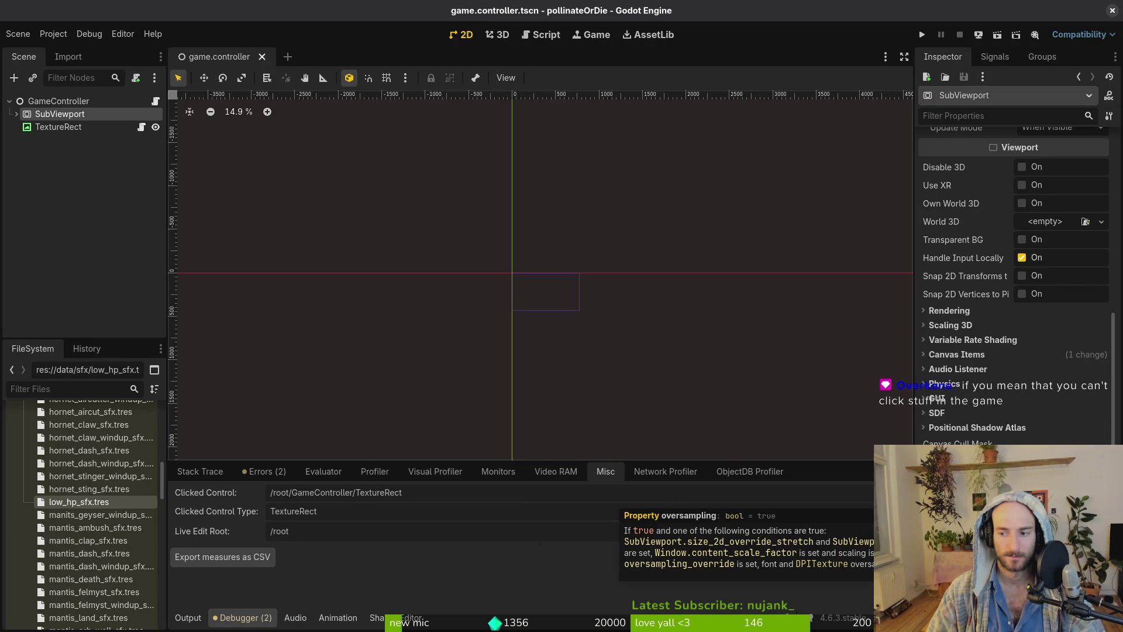
scroll(1014, 281, "down", 1)
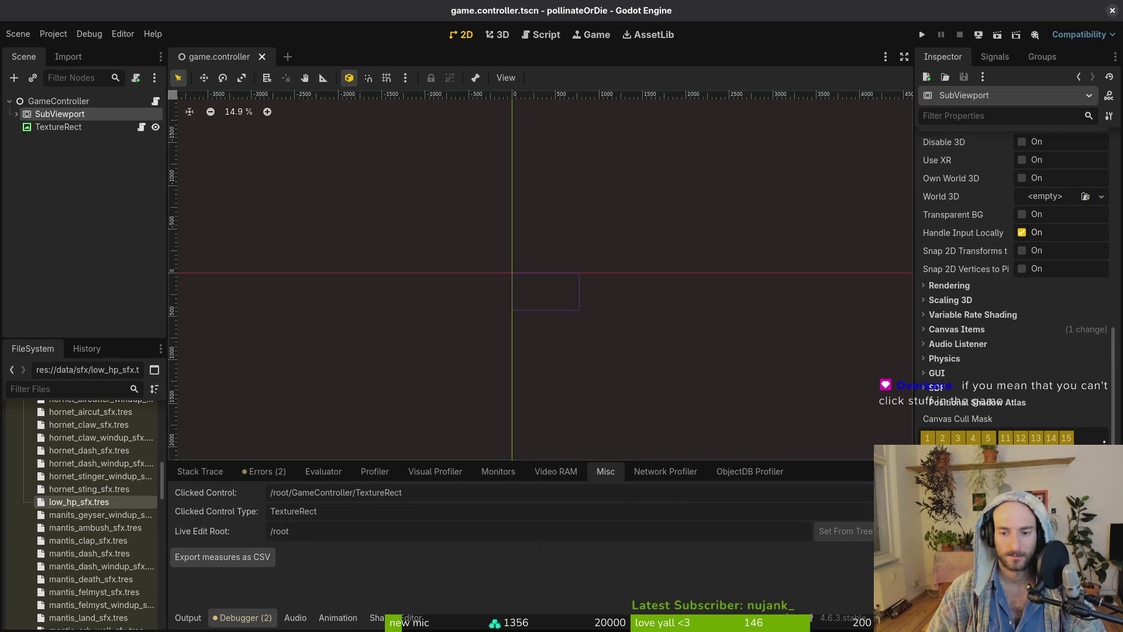
scroll(1014, 280, "up", 2)
left_click(65, 128)
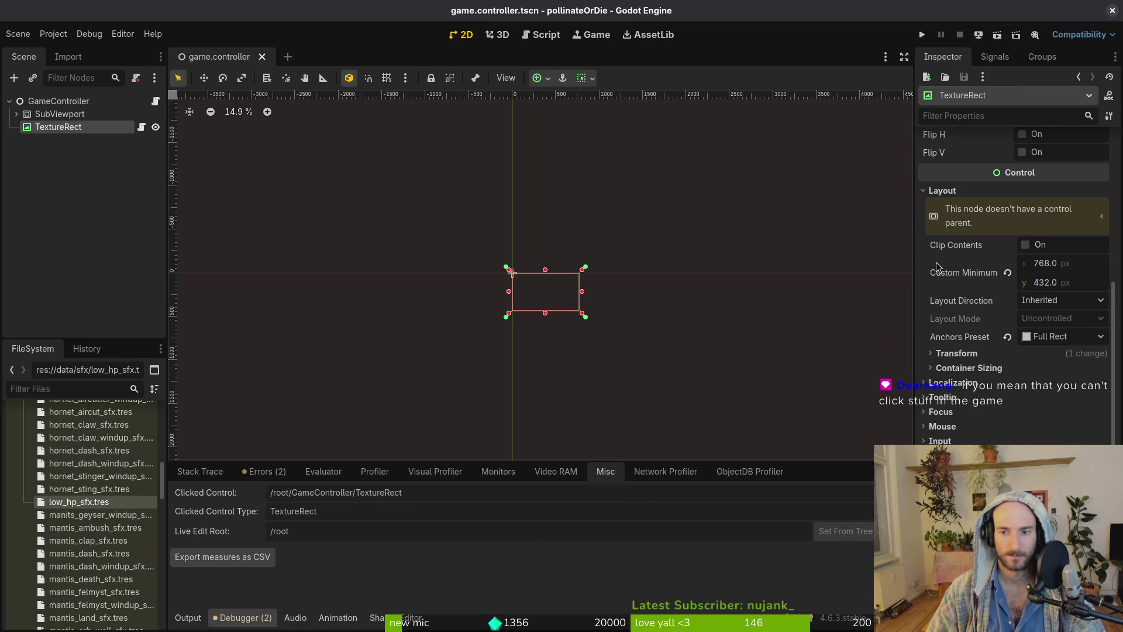
scroll(1060, 294, "up", 5)
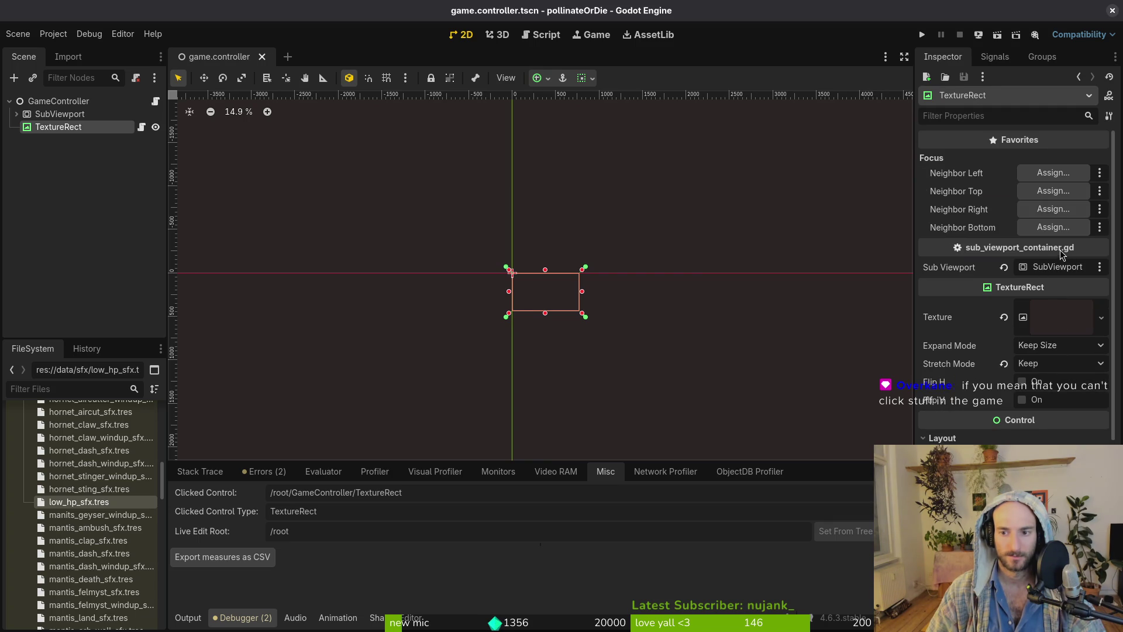
scroll(1063, 253, "down", 6)
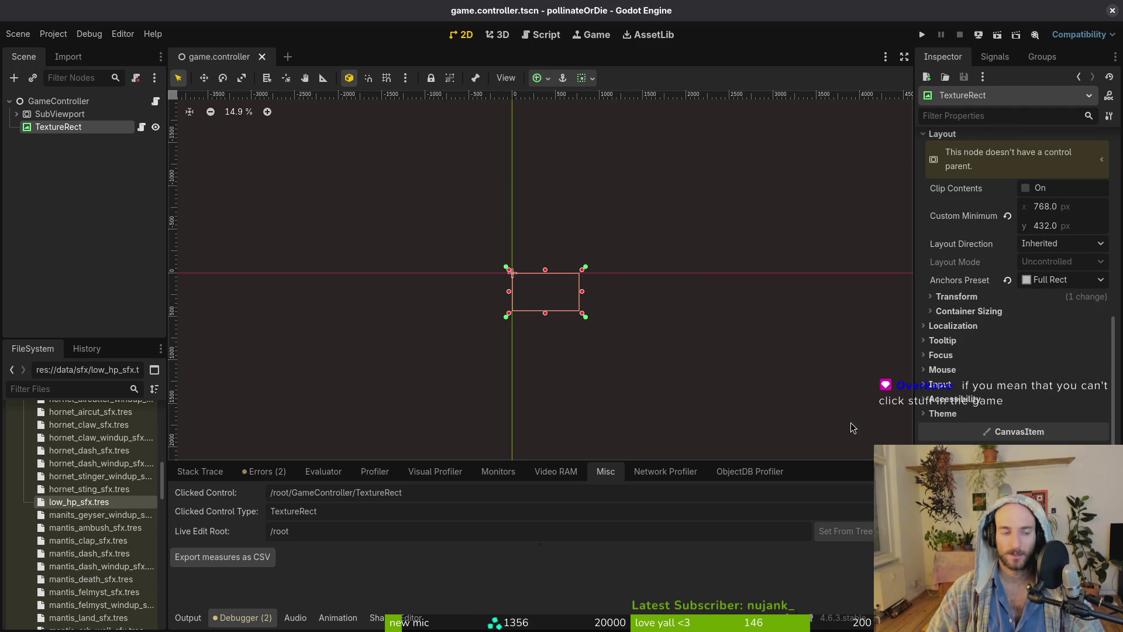
scroll(1011, 434, "up", 6)
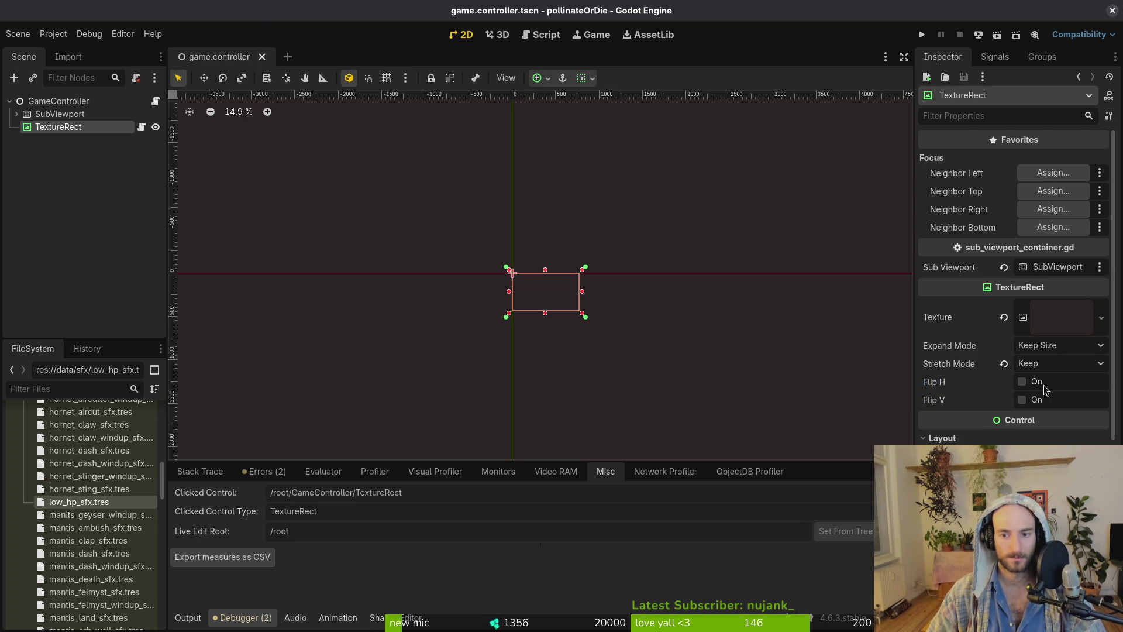
scroll(1030, 441, "down", 3)
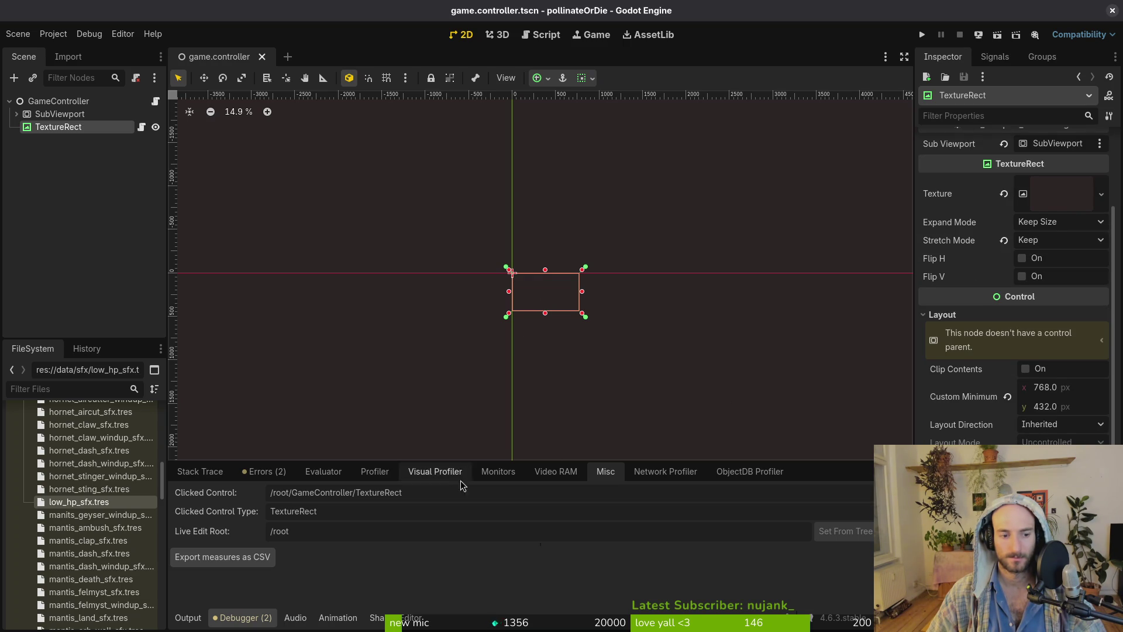
left_click(48, 115)
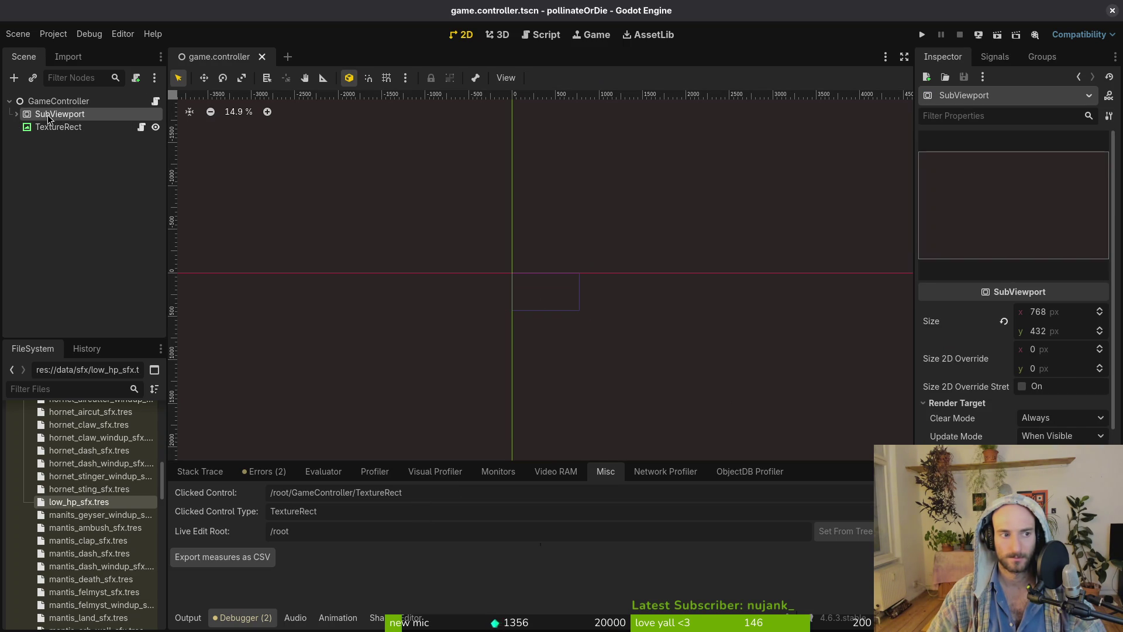
Keep the SubViewport's clear mode at Always and review TextureRect's properties.
left_click(17, 114)
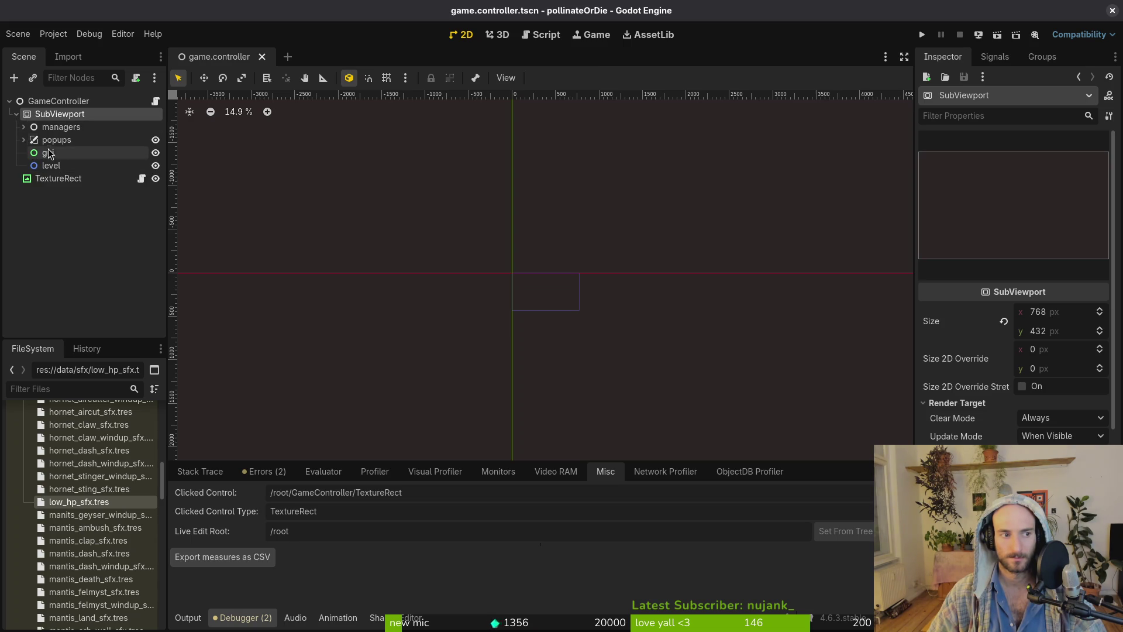
left_click(1052, 419)
left_click(1050, 437)
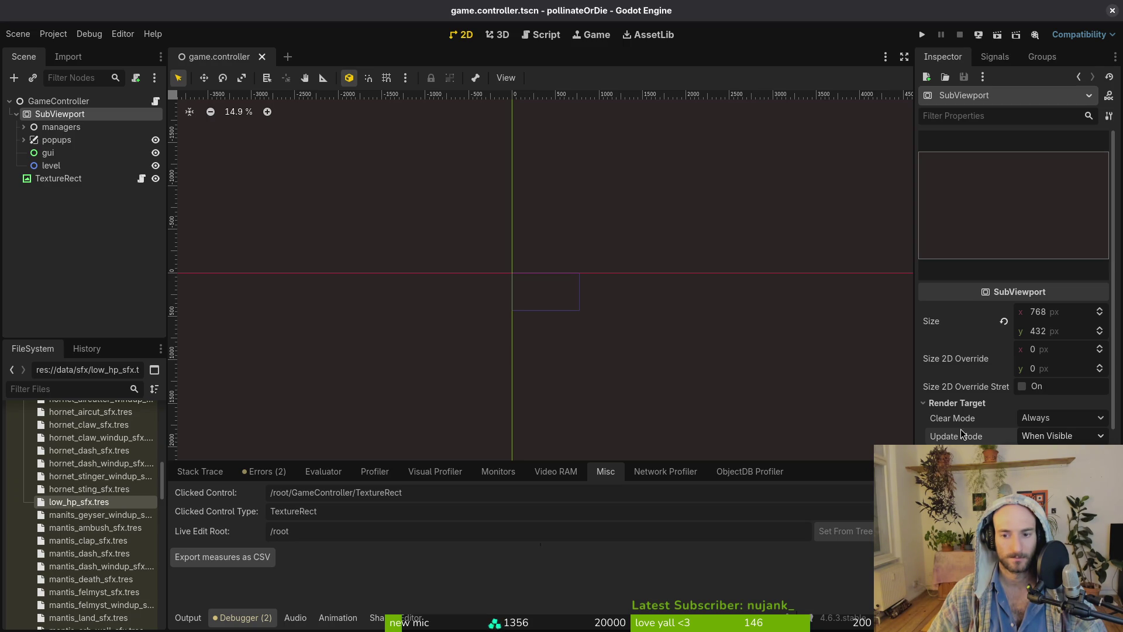
mouse_move(960, 437)
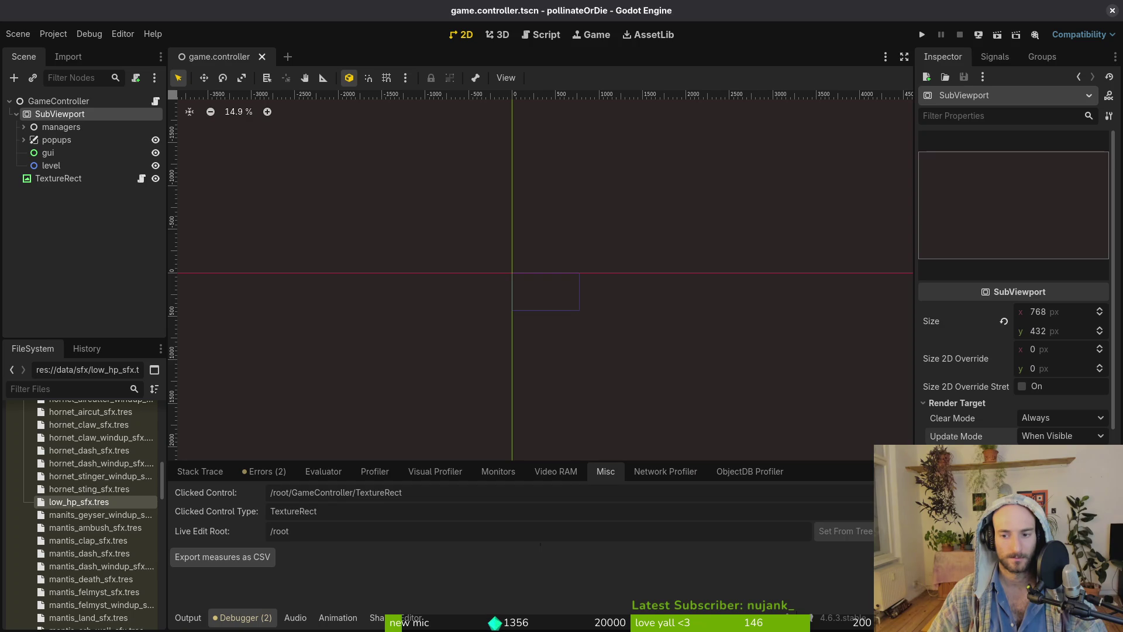
scroll(1013, 293, "down", 3)
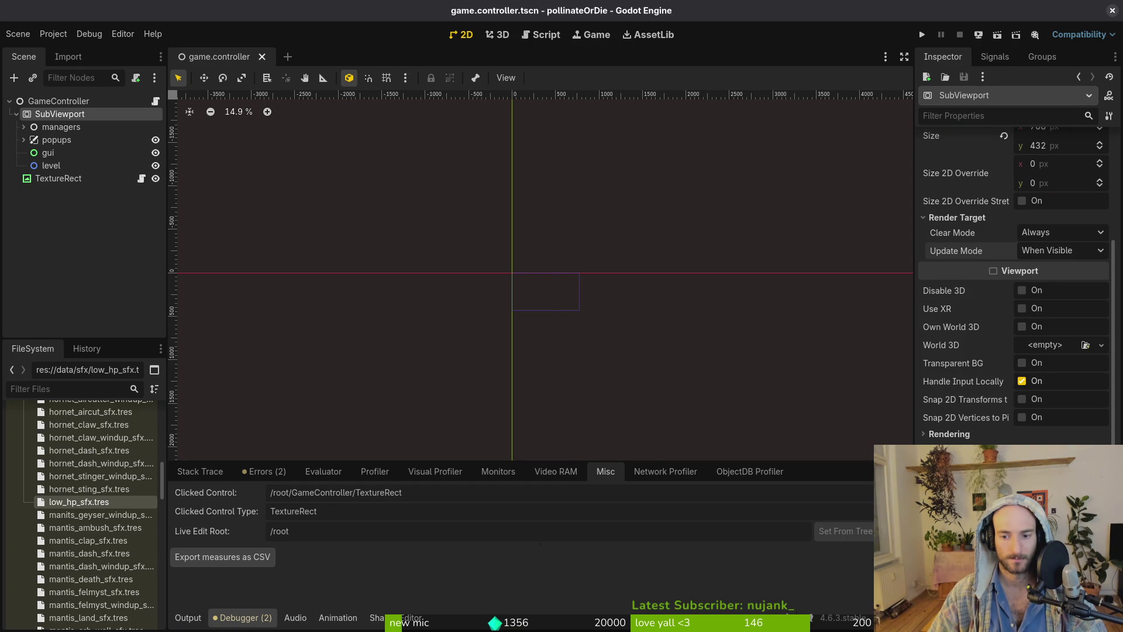
scroll(1014, 280, "down", 2)
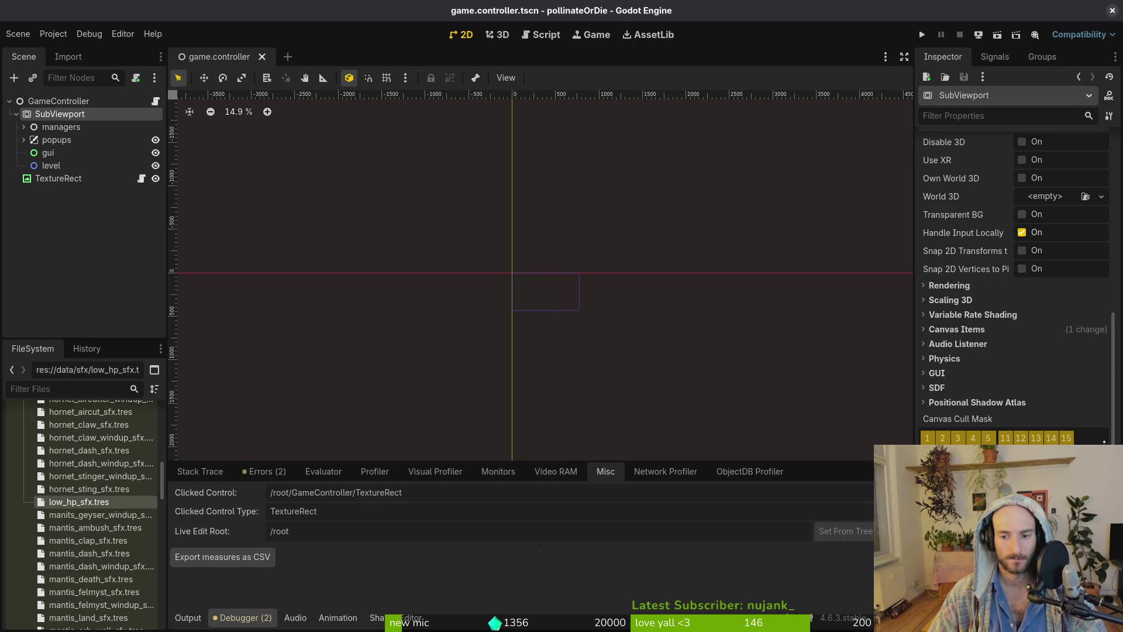
left_click(68, 176)
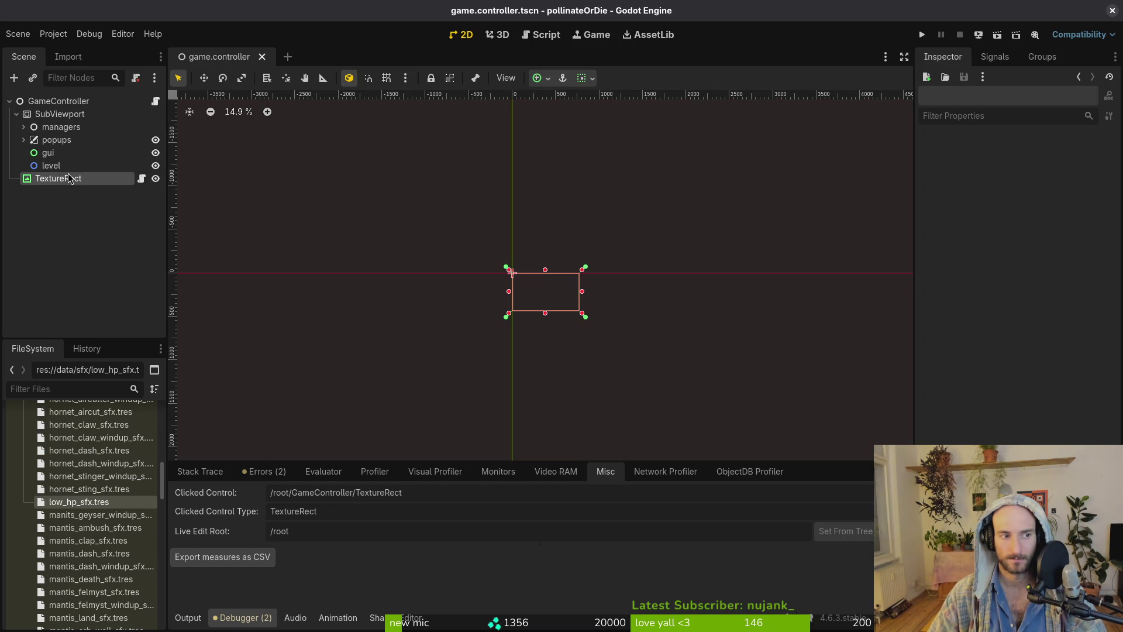
scroll(1013, 281, "down", 3)
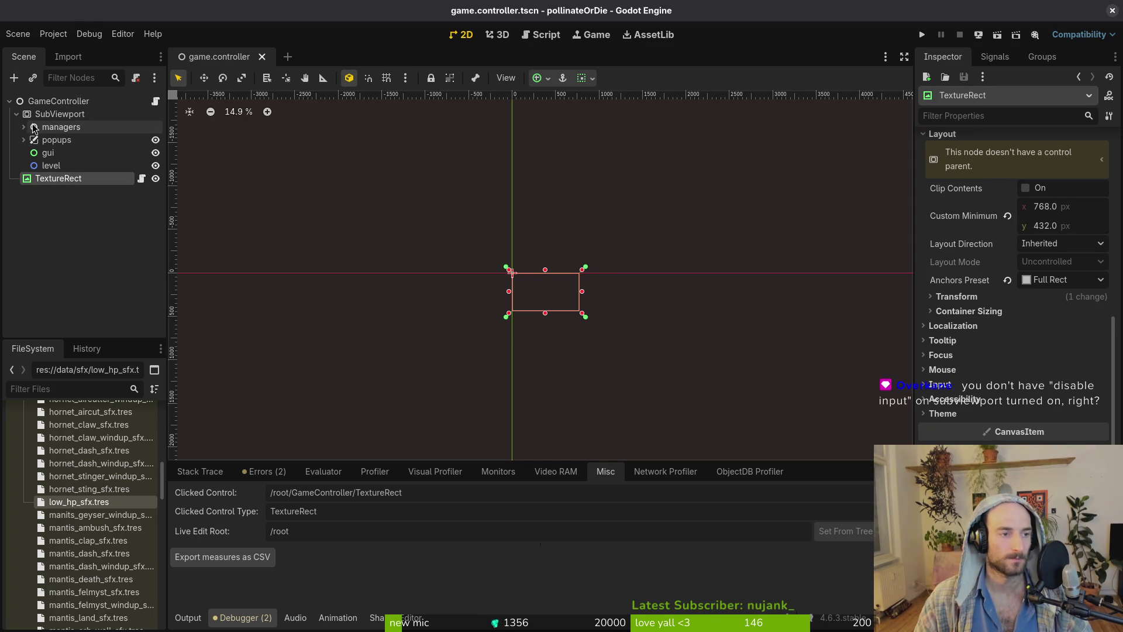
left_click(16, 115)
left_click(16, 114)
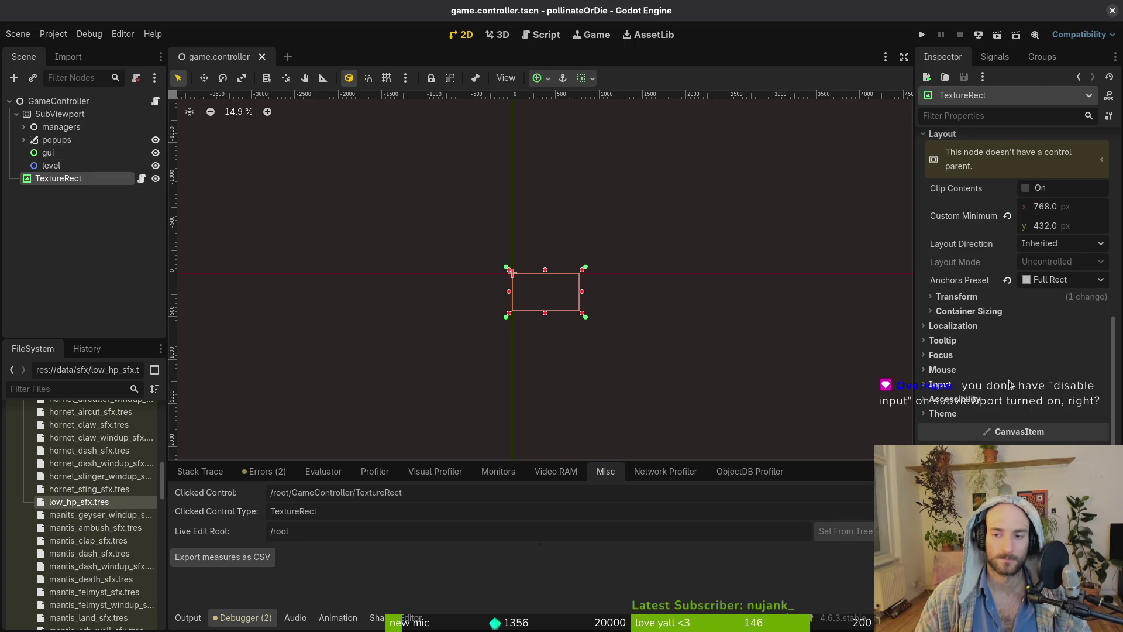
scroll(982, 389, "up", 5)
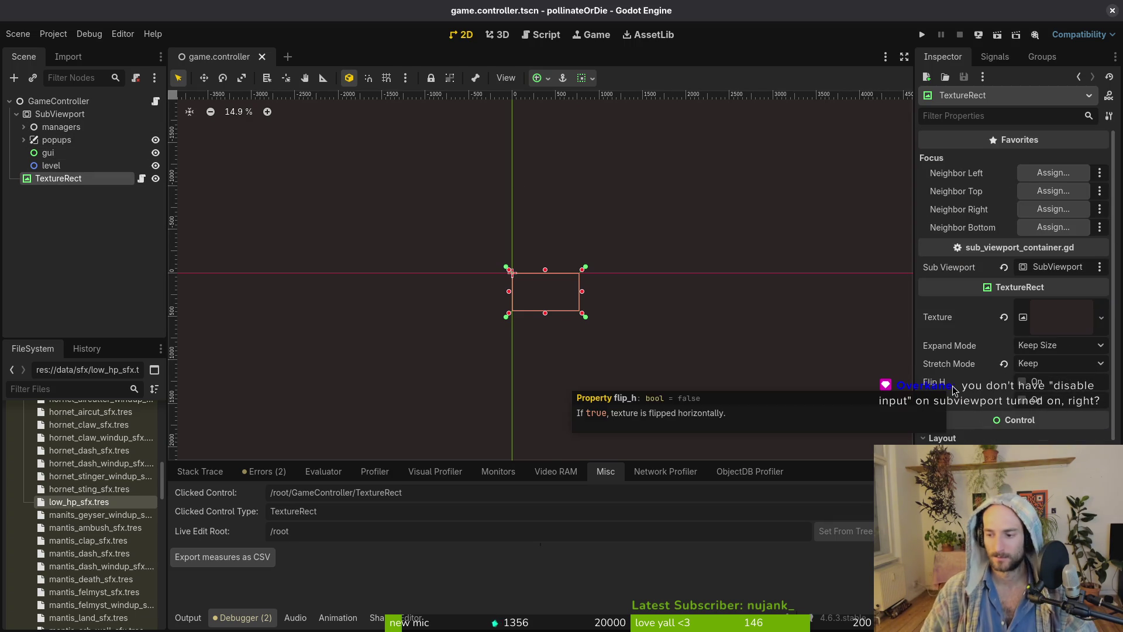
scroll(1023, 439, "down", 5)
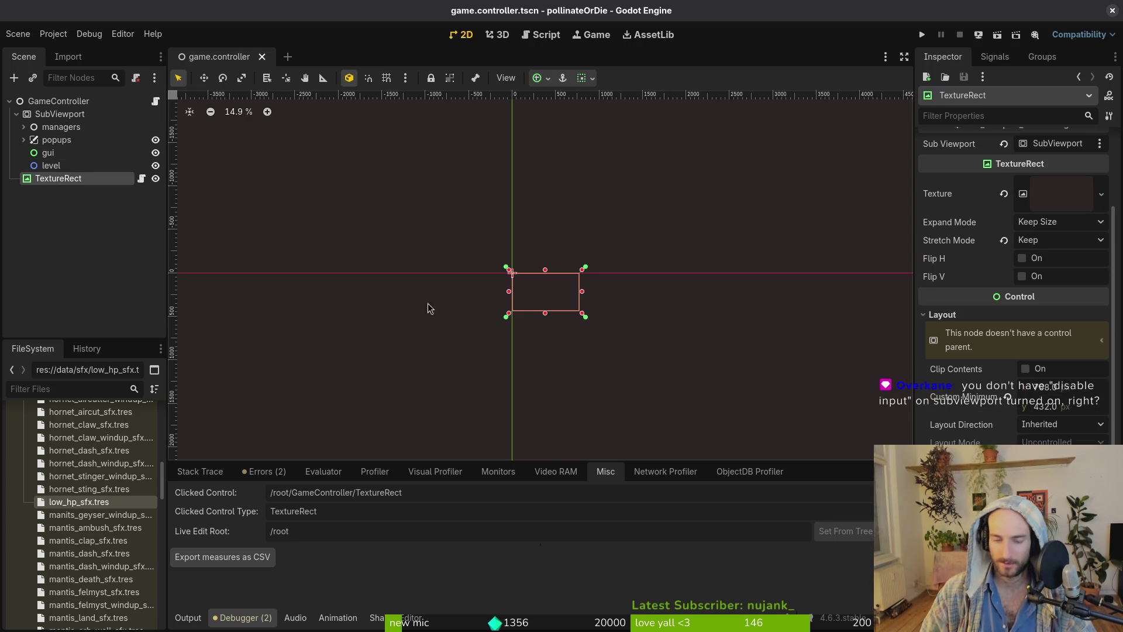
On SubViewport, collapse Render Target and expand then collapse the Rendering settings.
left_click(50, 117)
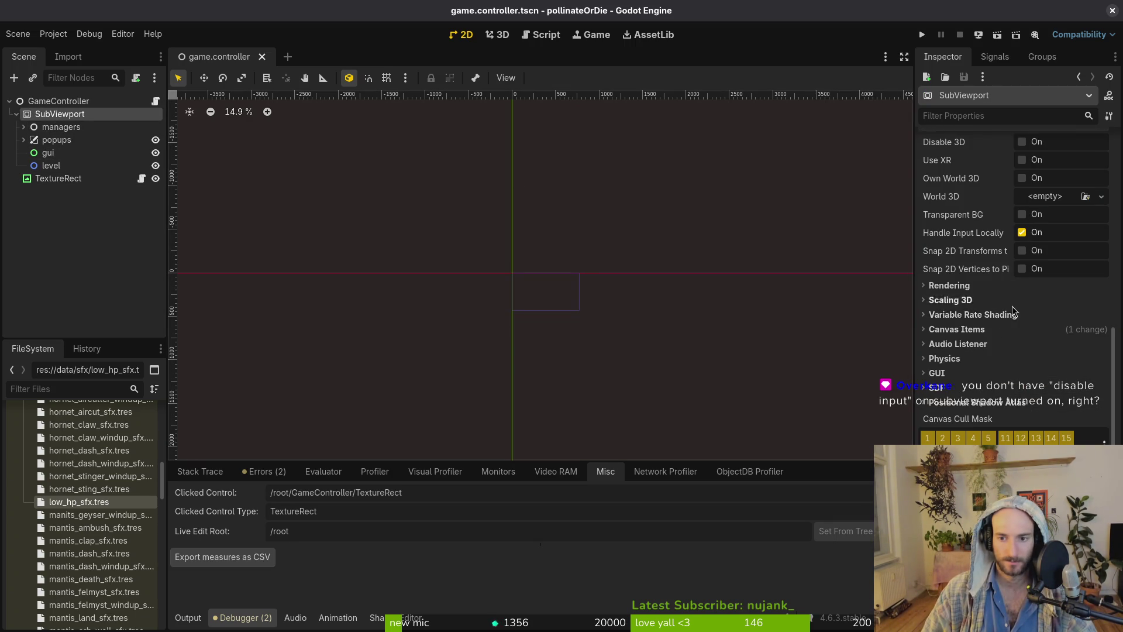
scroll(1012, 306, "up", 2)
scroll(997, 300, "up", 3)
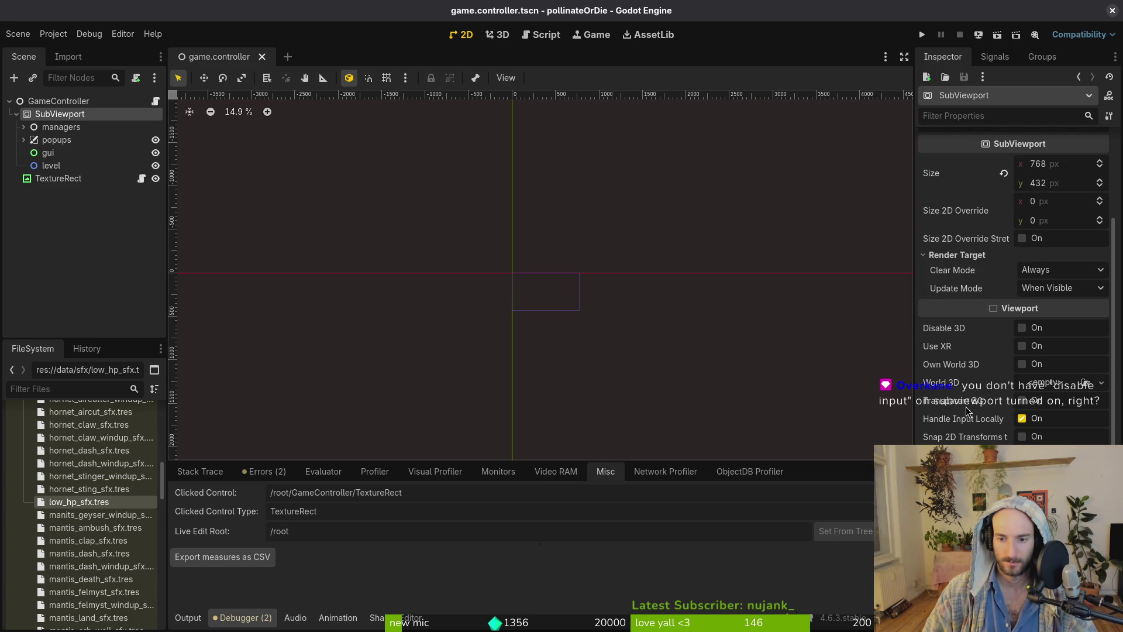
left_click(962, 257)
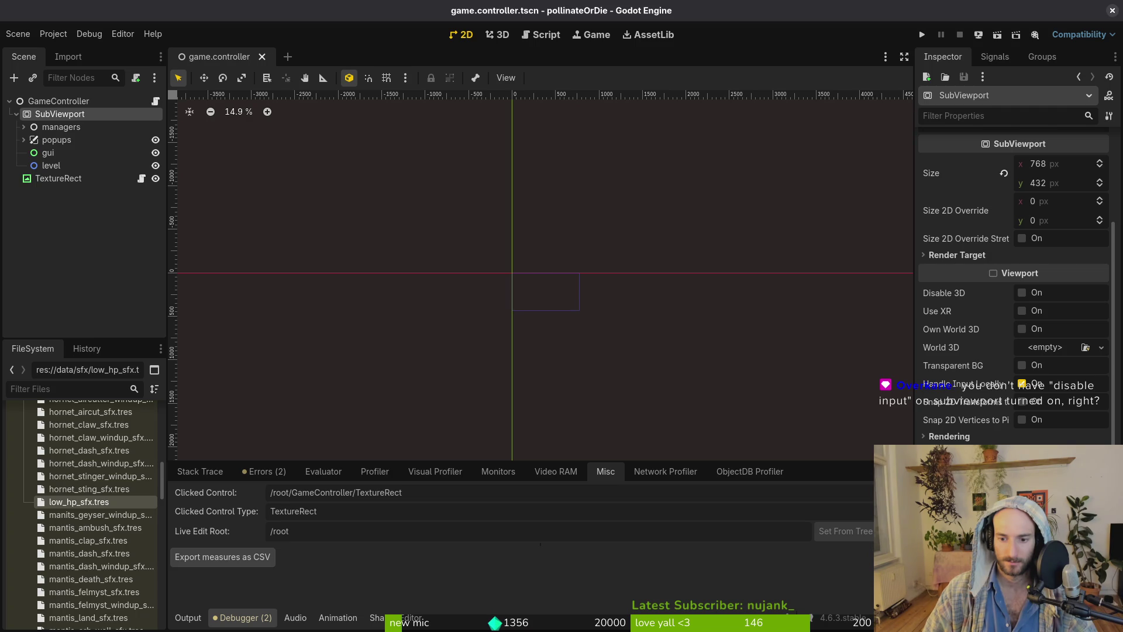
left_click(963, 438)
scroll(965, 436, "down", 5)
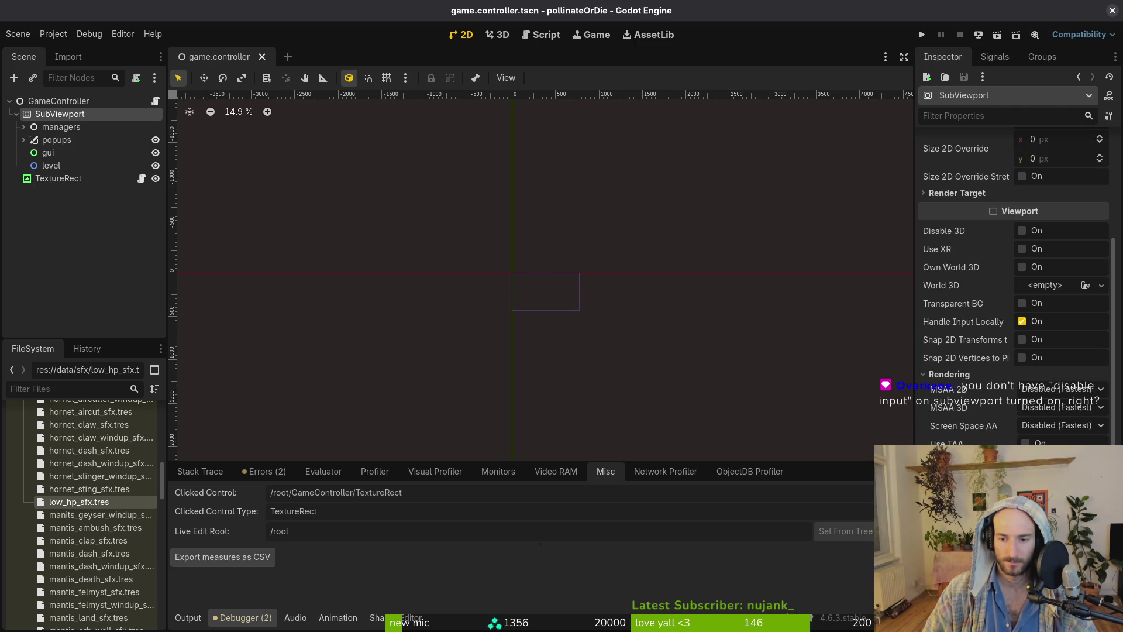
left_click(969, 313)
scroll(979, 324, "up", 10)
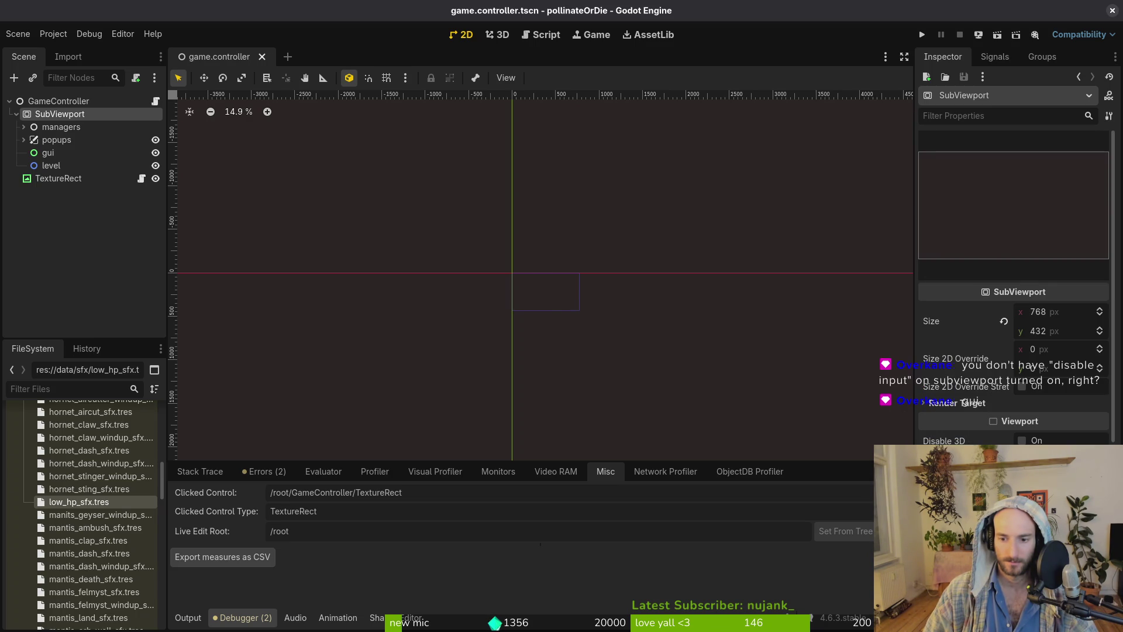
Check SubViewport's Disable Input and Snap Controls to Pixel, then peek at Physics and Audio Listener.
scroll(953, 374, "down", 10)
left_click(952, 373)
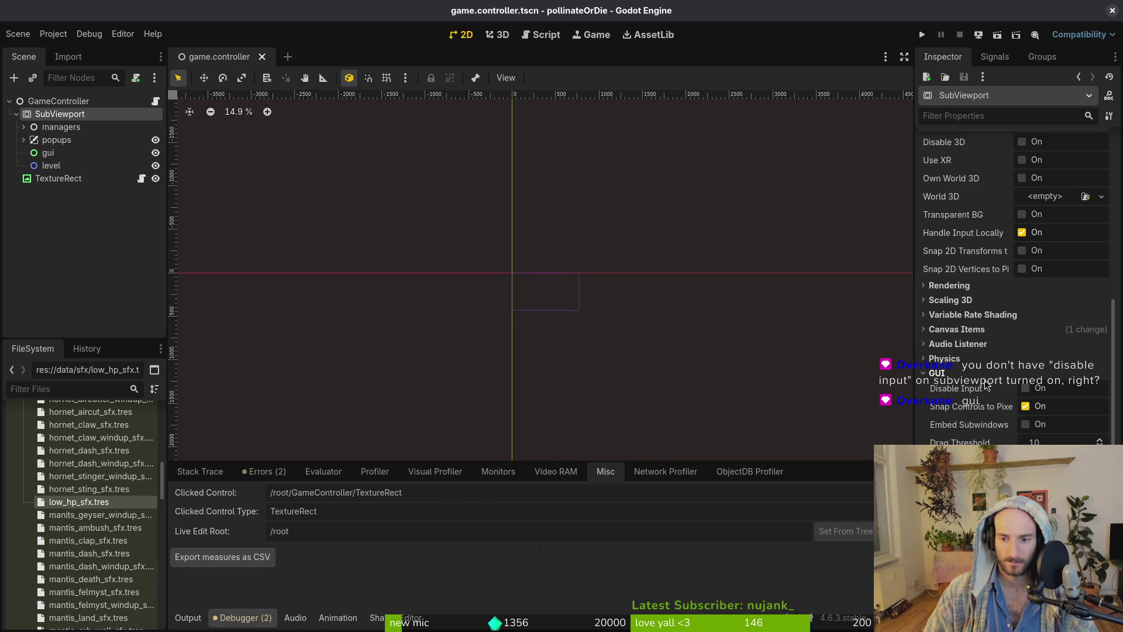
mouse_move(966, 393)
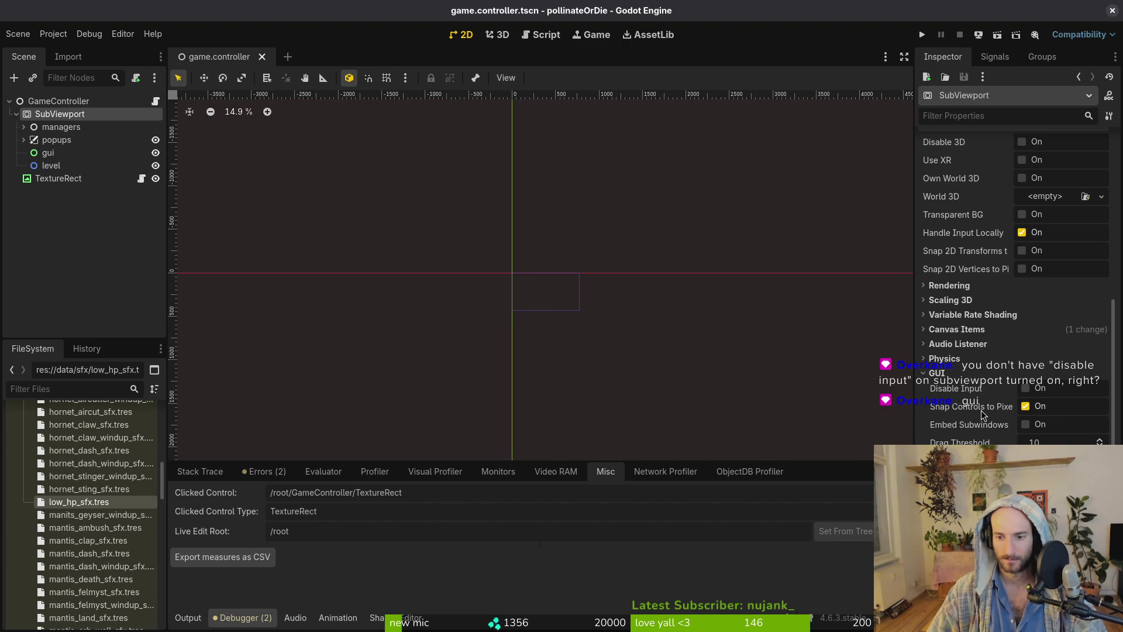
mouse_move(983, 414)
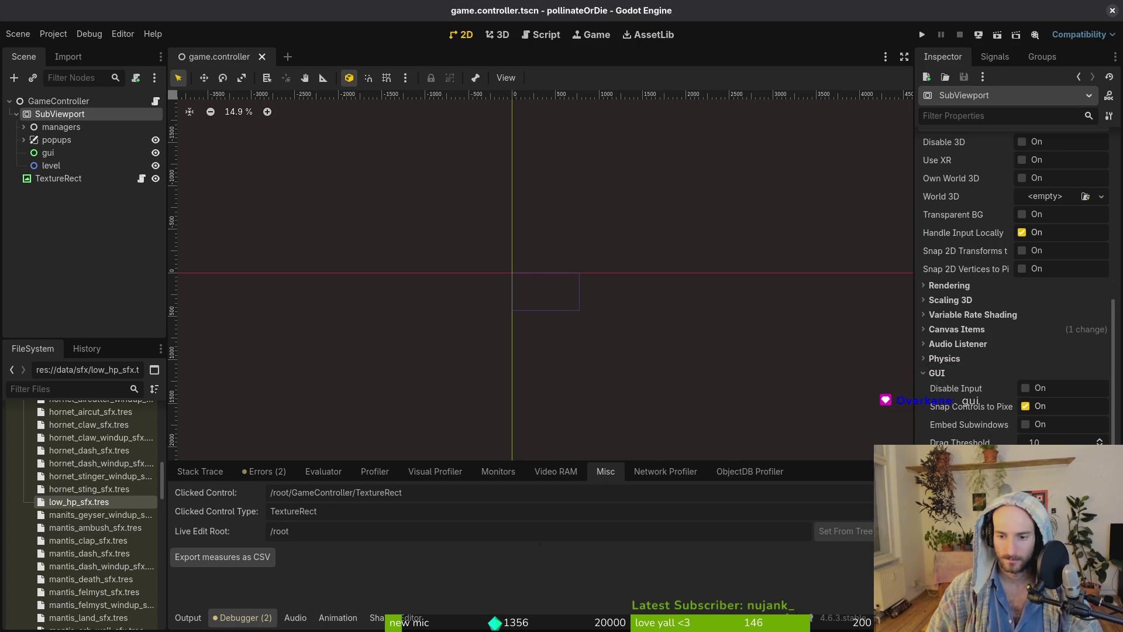
left_click(937, 373)
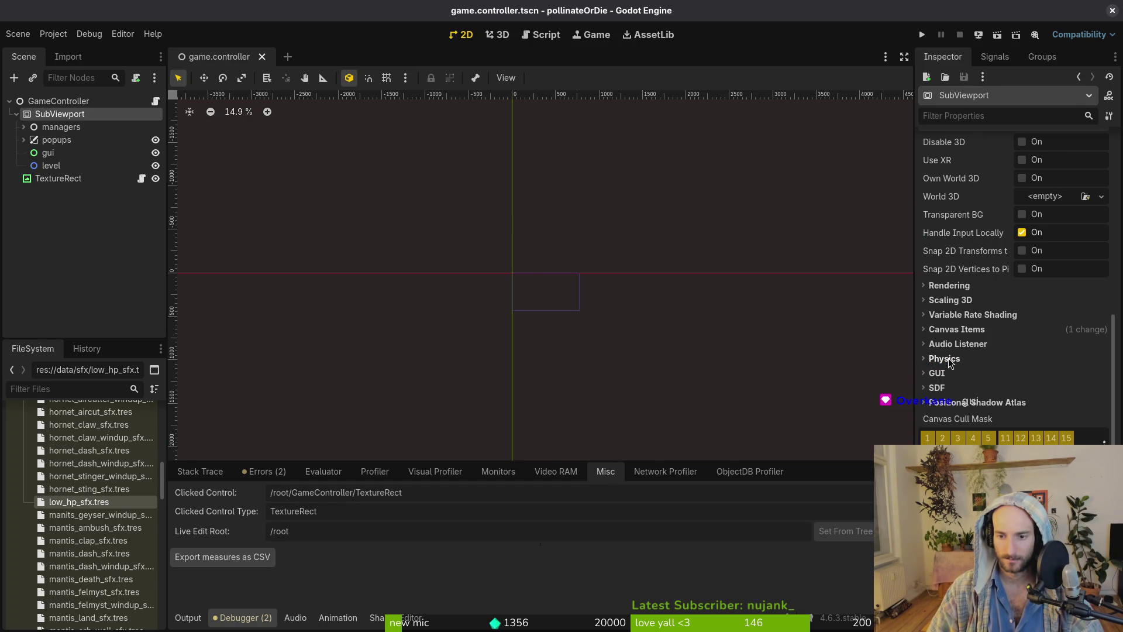
left_click(946, 359)
left_click(959, 345)
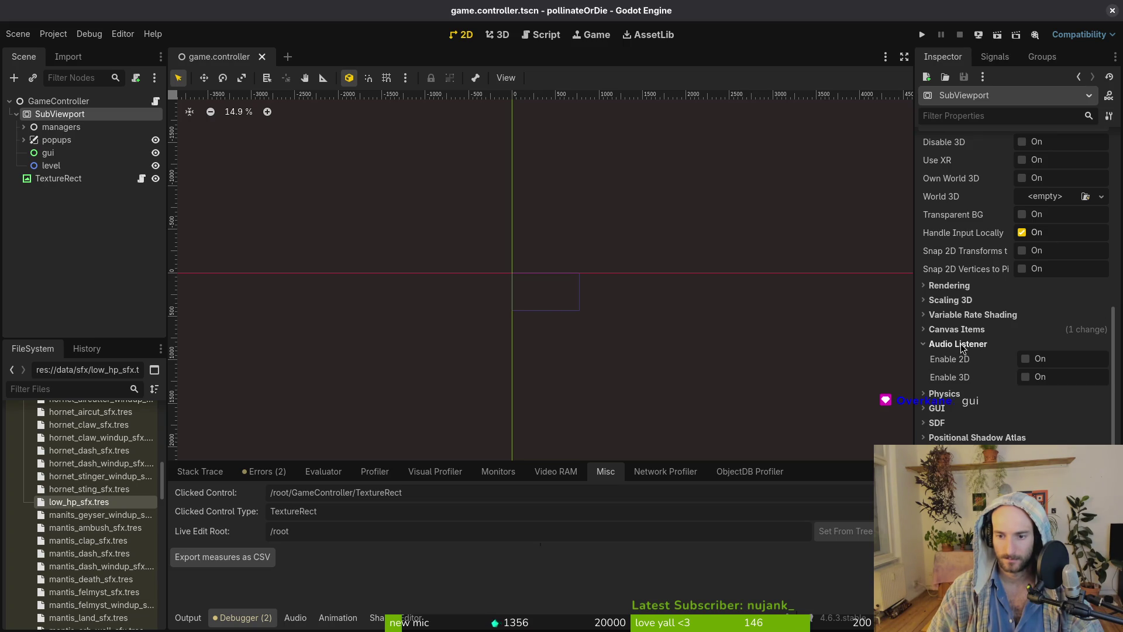
left_click(960, 343)
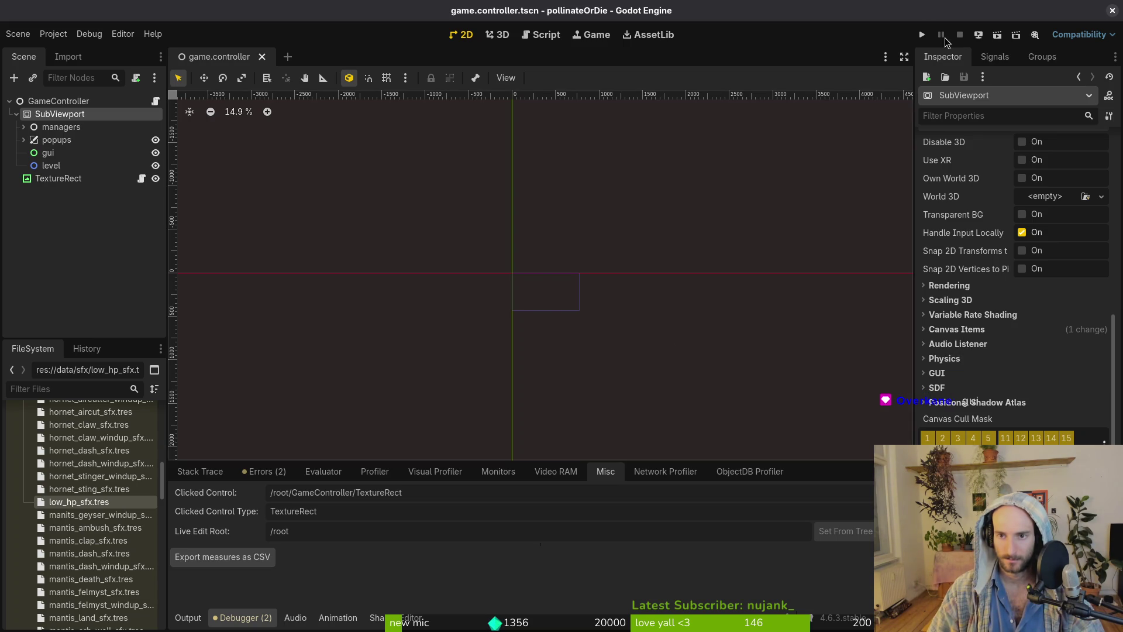
Run the game, enlarge its window to nearly full screen, then stop it.
left_click(922, 34)
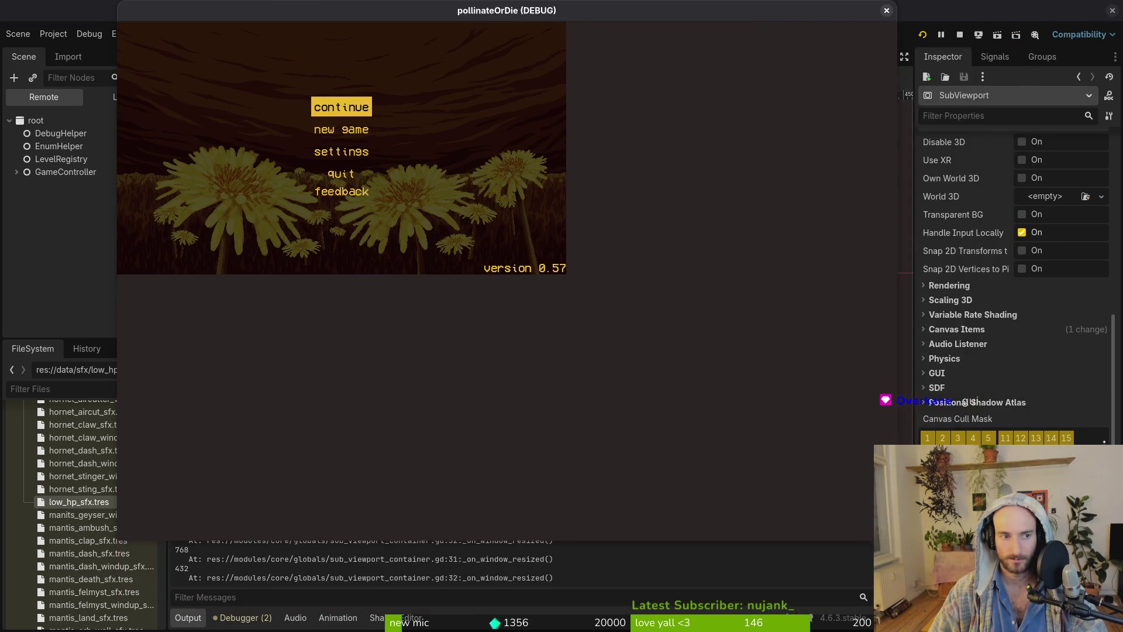
left_click_drag(609, 324, 1082, 629)
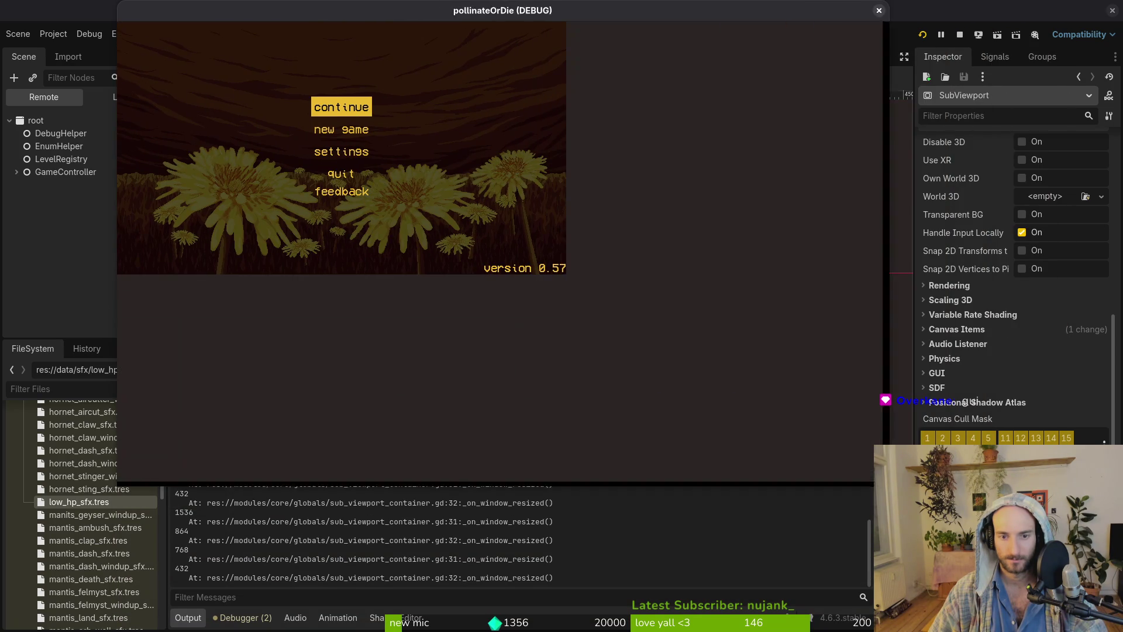
left_click(949, 11)
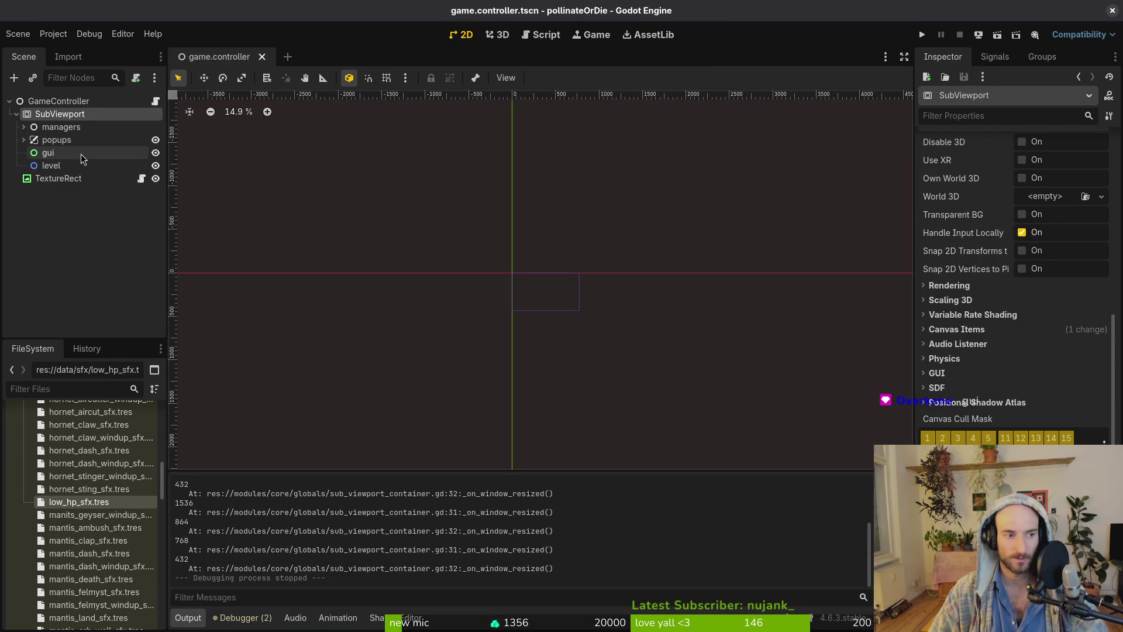
Re-inspect SubViewport and TextureRect, then launch the game to the POLLINATE OR DIE title.
left_click(16, 114)
left_click(59, 127)
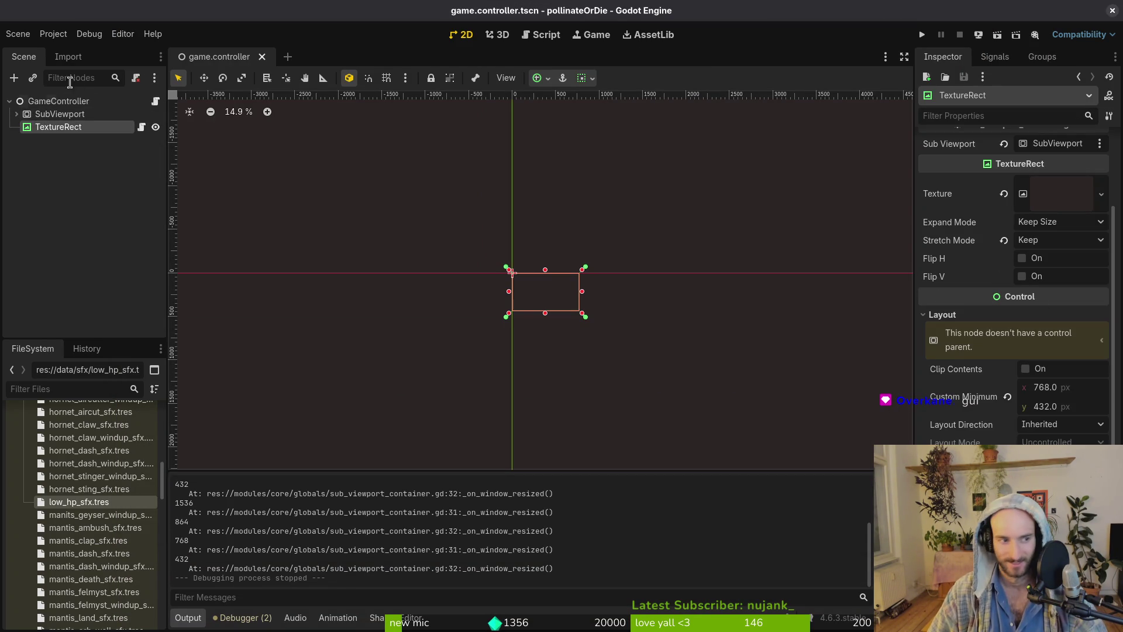
left_click(60, 114)
scroll(1048, 345, "up", 5)
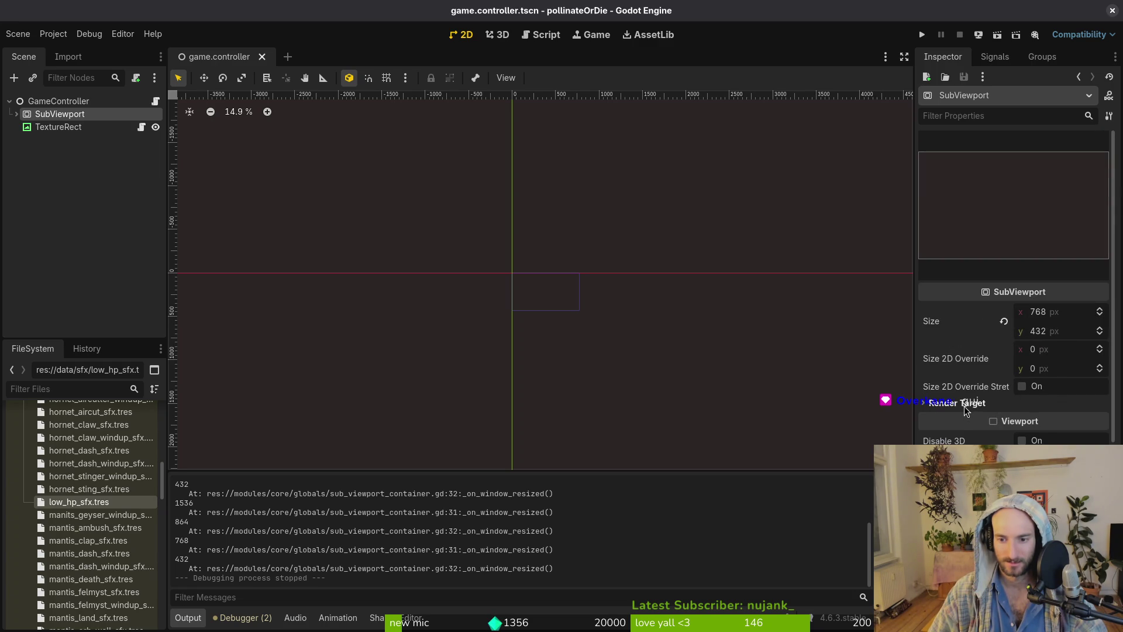
left_click(54, 129)
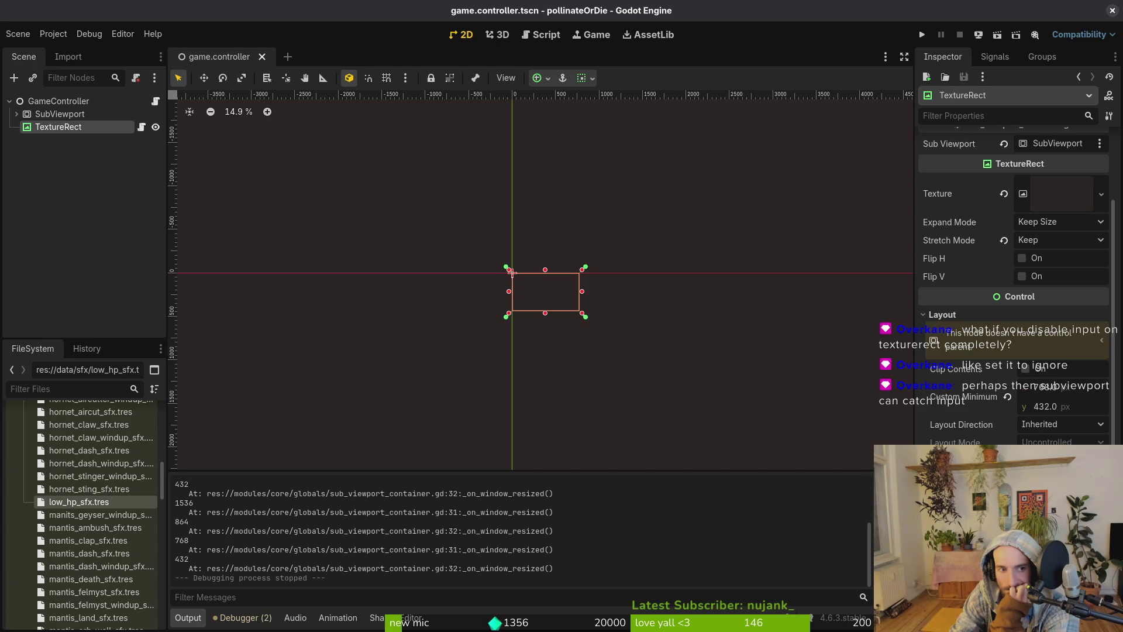
left_click(922, 35)
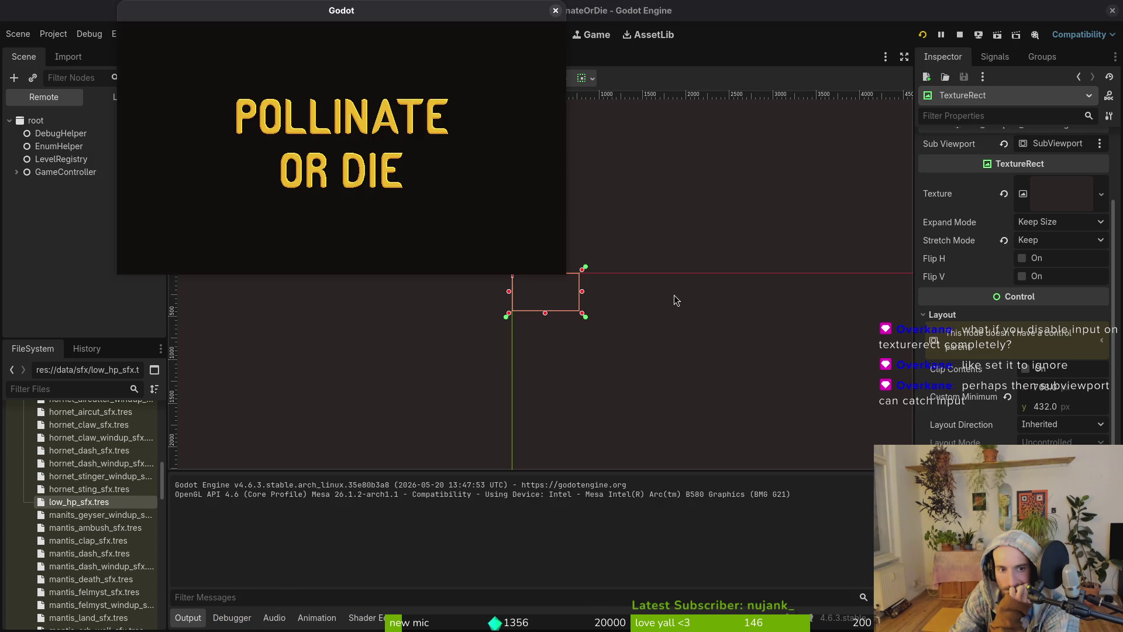